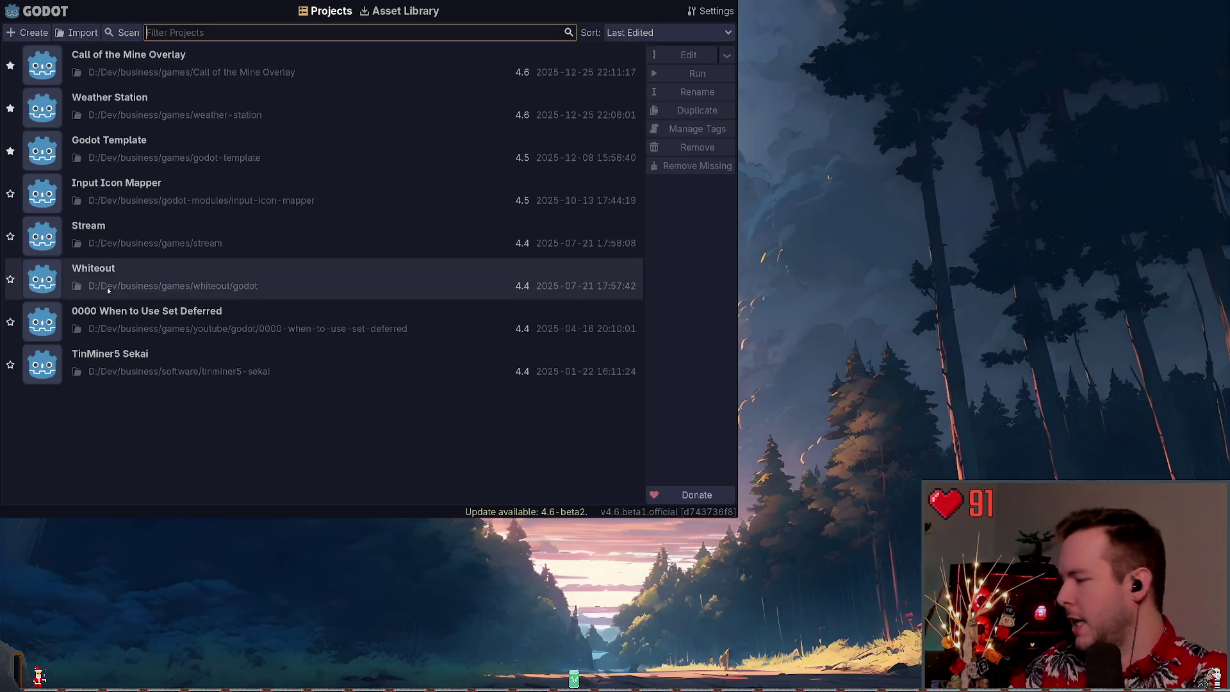
Open the Weather Station project from the Project Manager
{"action": "double_click", "coordinate": [213, 117]}
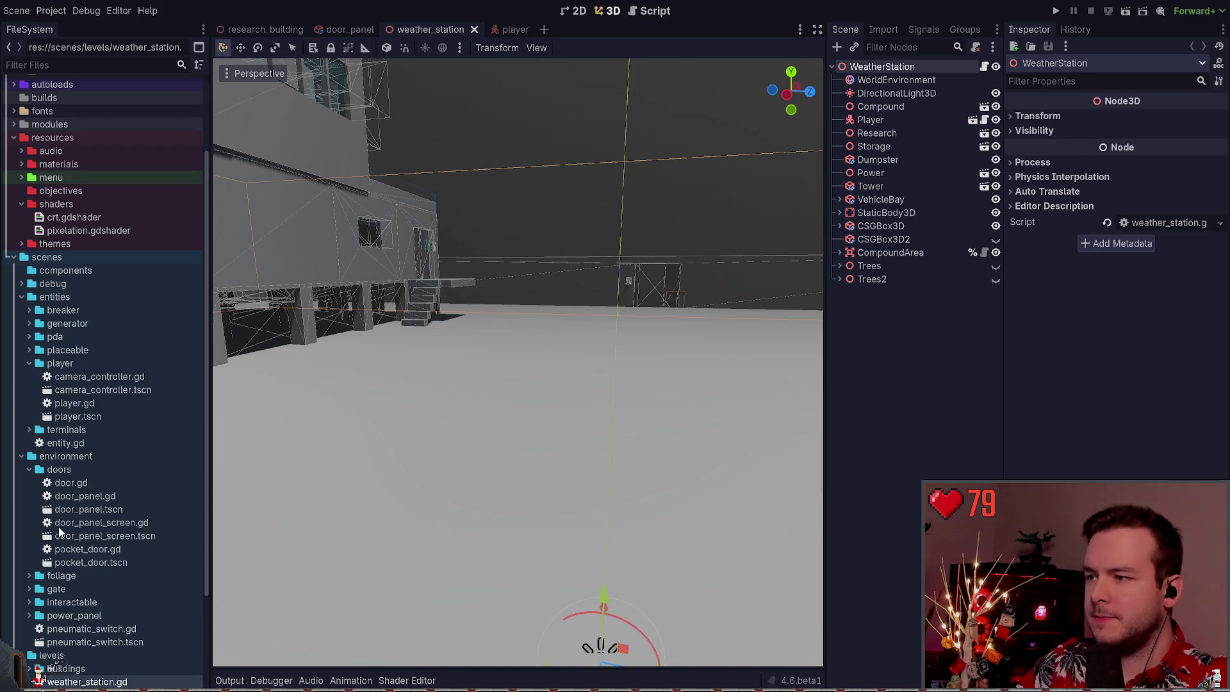
Toggle the debug overlay with F1 so the DEBUG panel appears
{"action": "key", "text": "F1"}
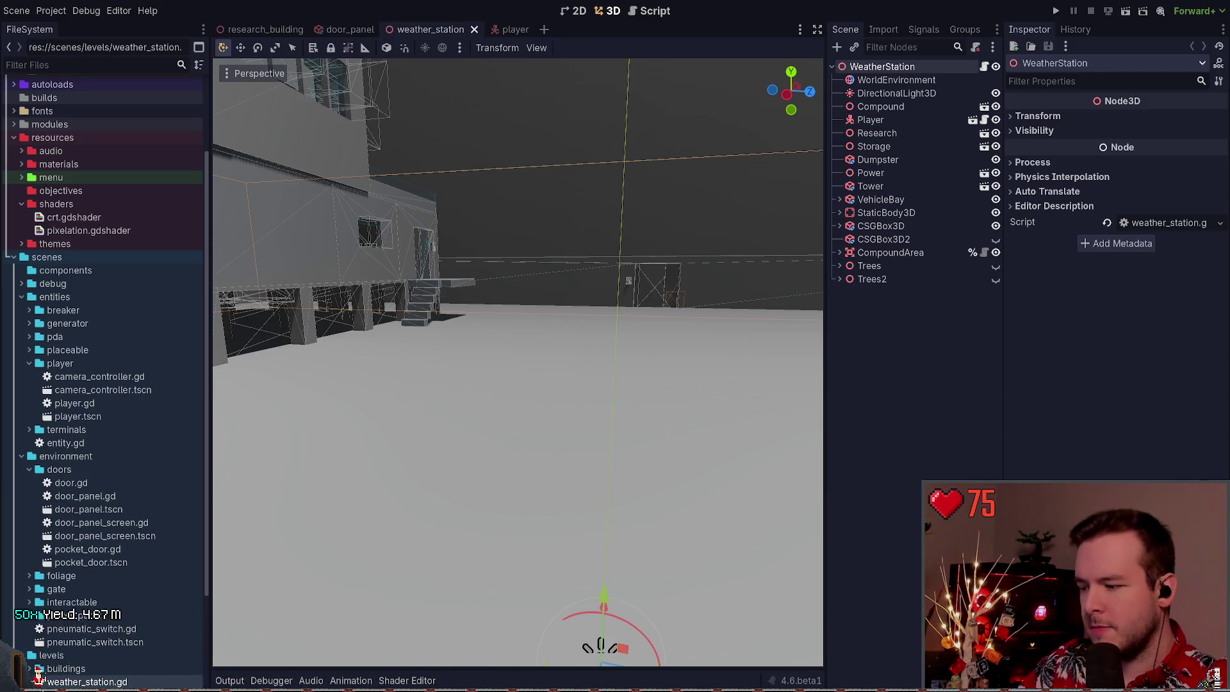
{"action": "key", "text": "F1"}
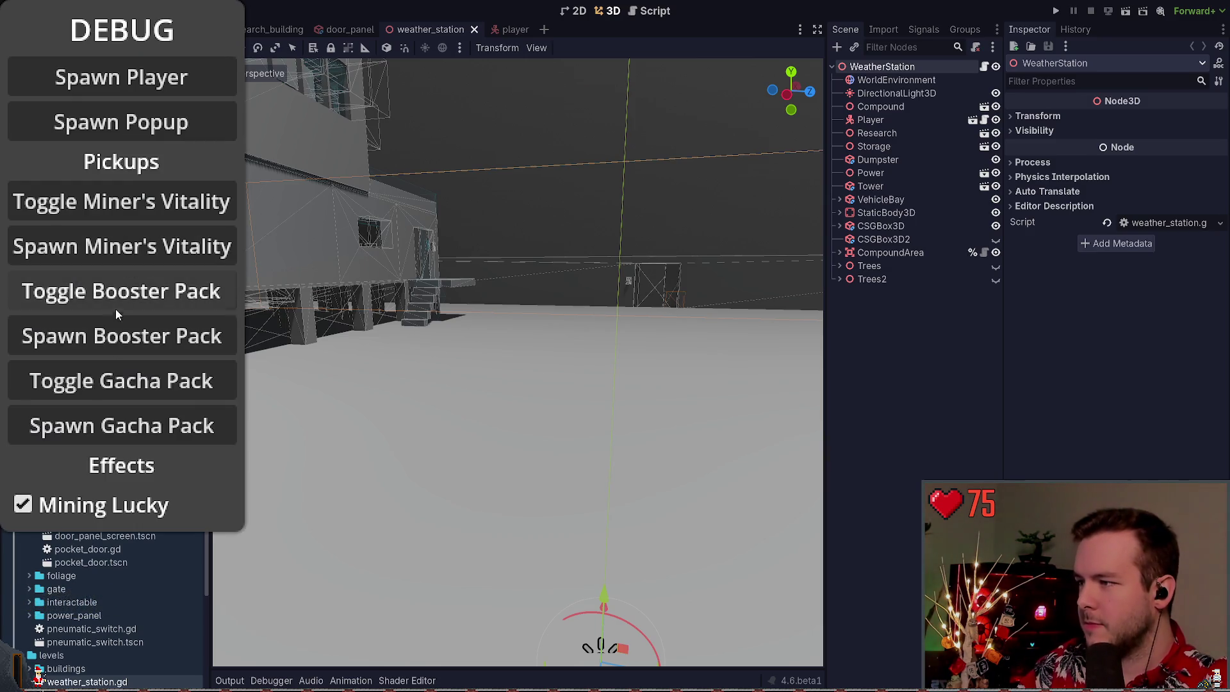
Dismiss the DEBUG overlay with F1 to reveal the weather_station 3D view
{"action": "left_click", "coordinate": [116, 336]}
{"action": "key", "text": "F1"}
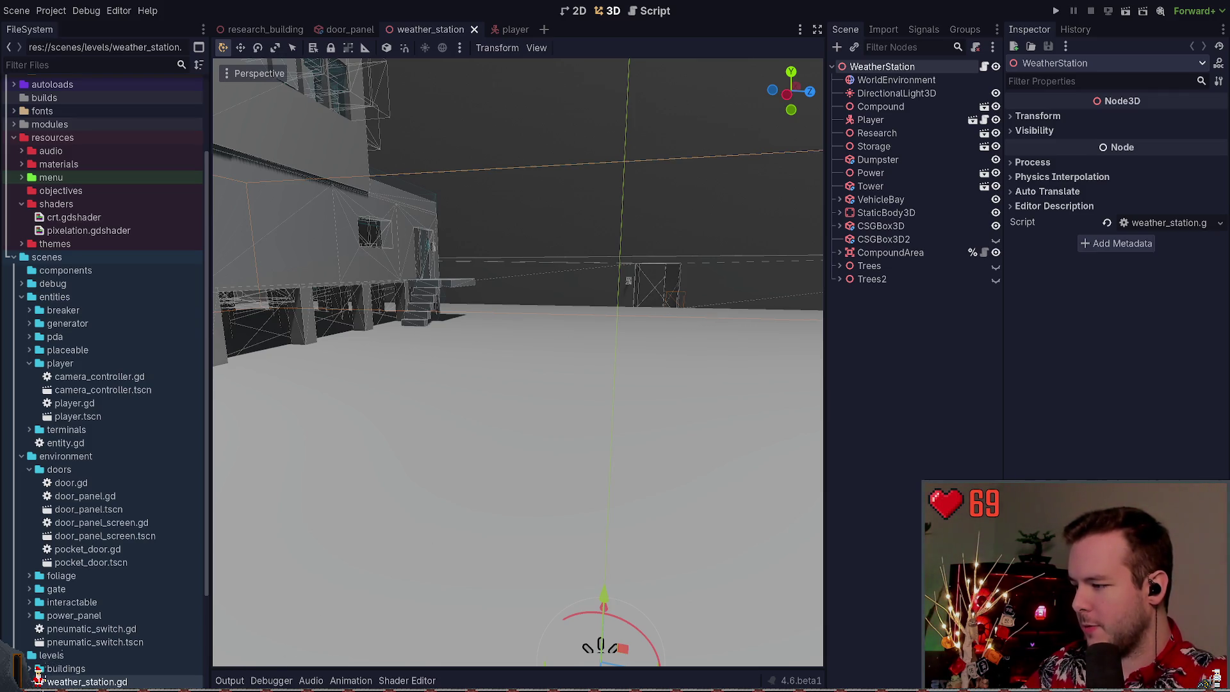
Deselect the scene, orbit around the weather station building, and run the project with F5
{"action": "left_click", "coordinate": [924, 345]}
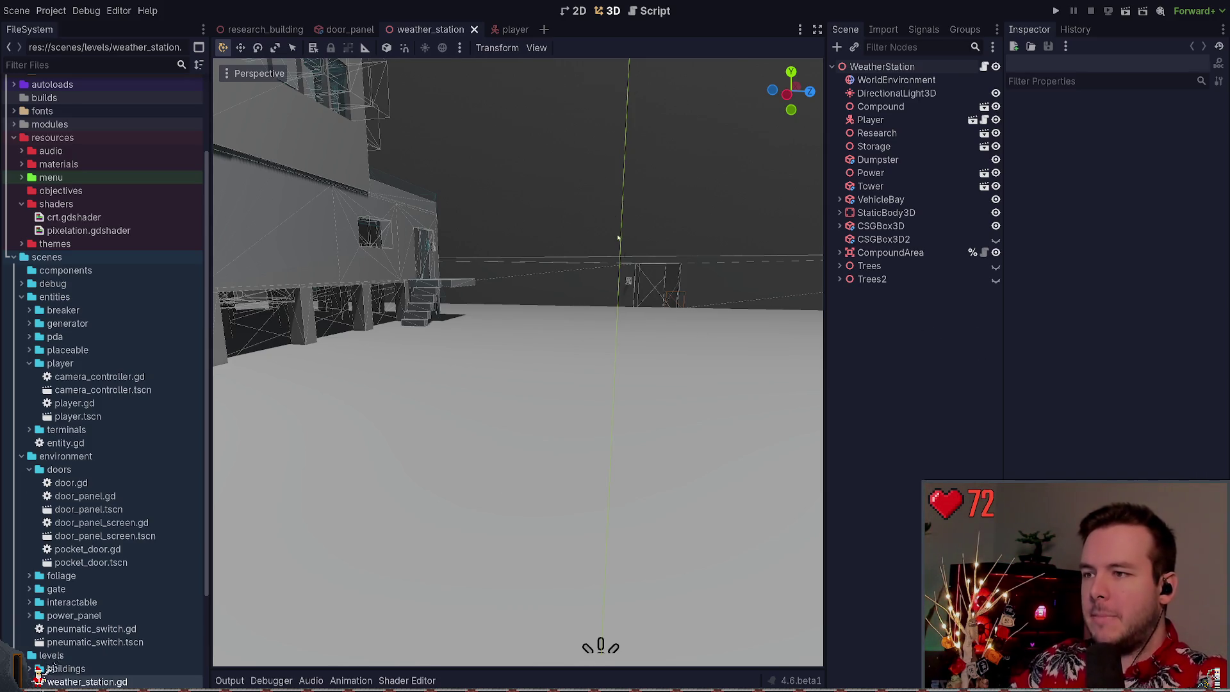
{"action": "mouse_move", "coordinate": [701, 222]}
{"action": "left_mouse_down"}
{"action": "mouse_move", "coordinate": [810, 296]}
{"action": "mouse_move", "coordinate": [704, 288]}
{"action": "left_mouse_up"}
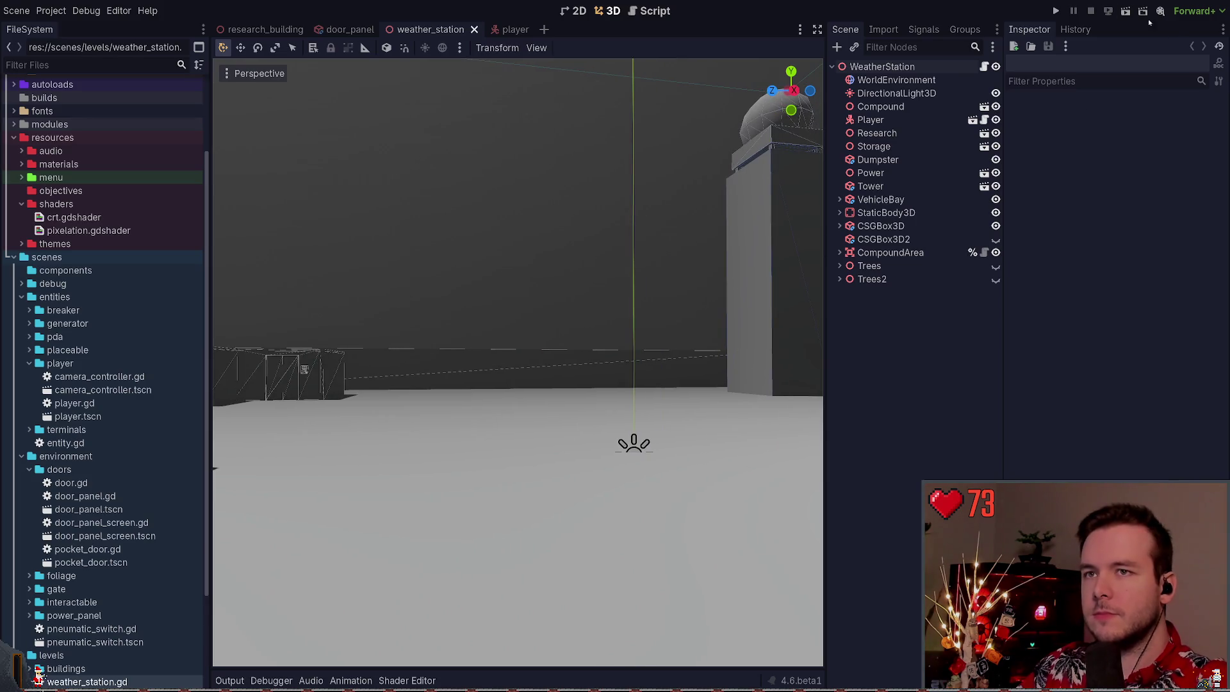
{"action": "key", "text": "F5"}
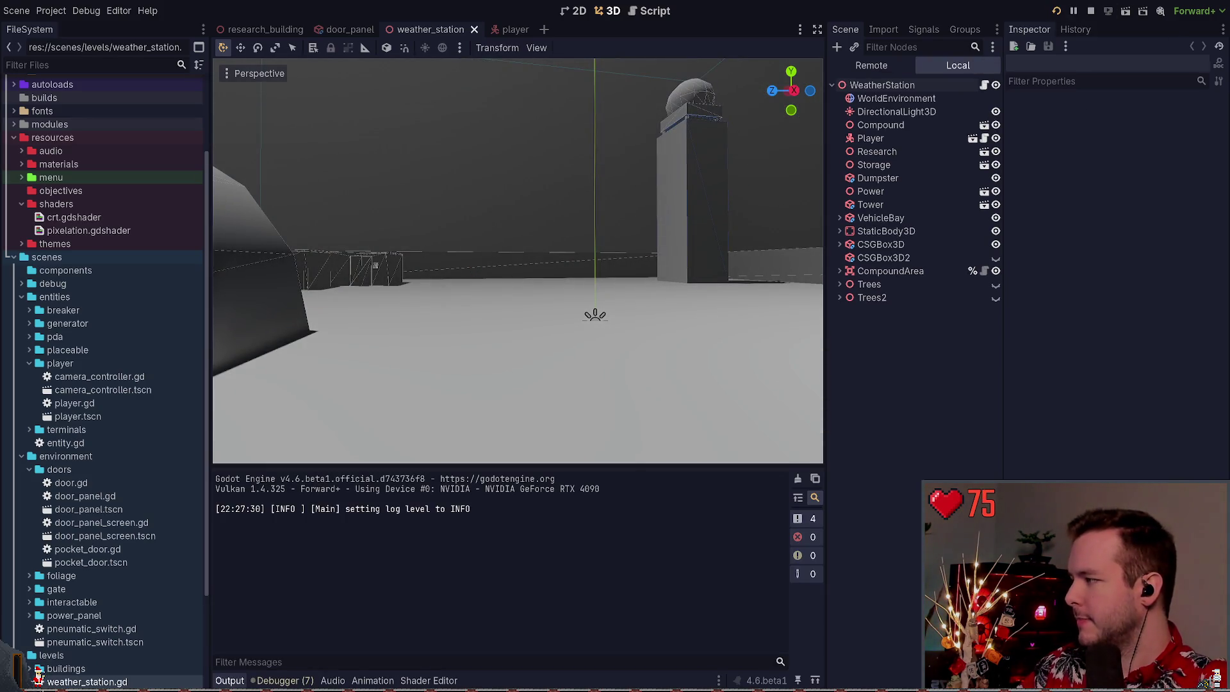
Continue the saved game and walk through the doorway into the dark room
{"action": "key", "text": "Return"}
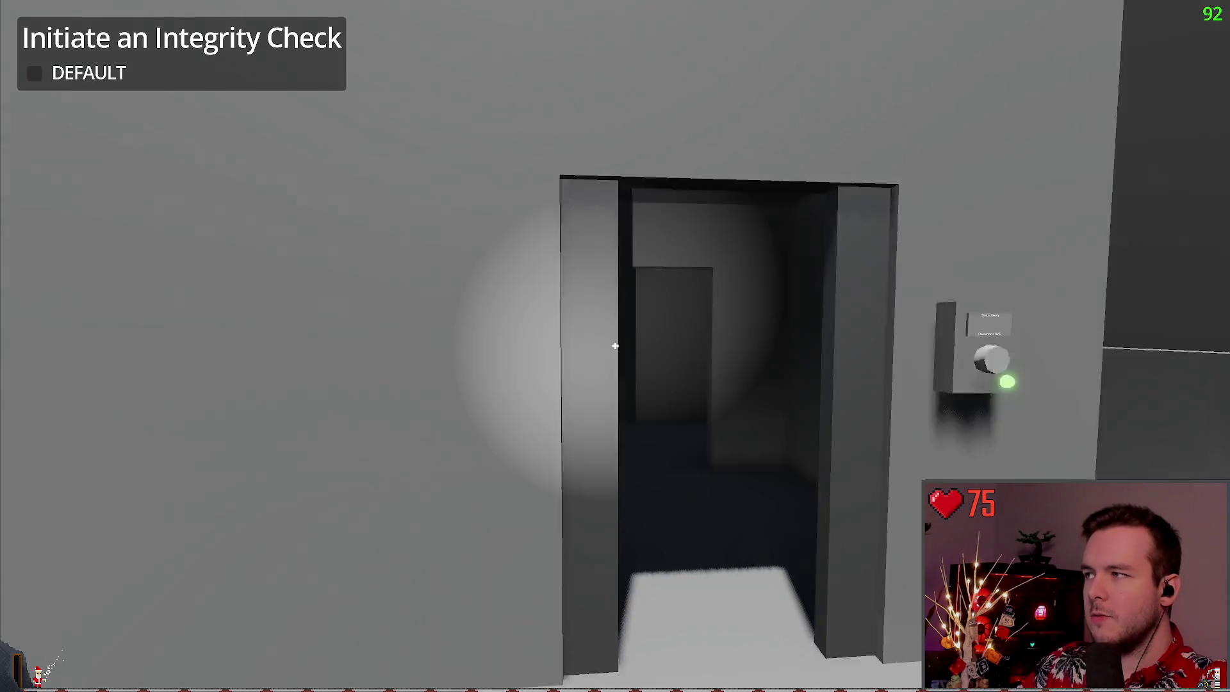
{"action": "key", "text": "w"}
{"action": "key", "text": "w"}
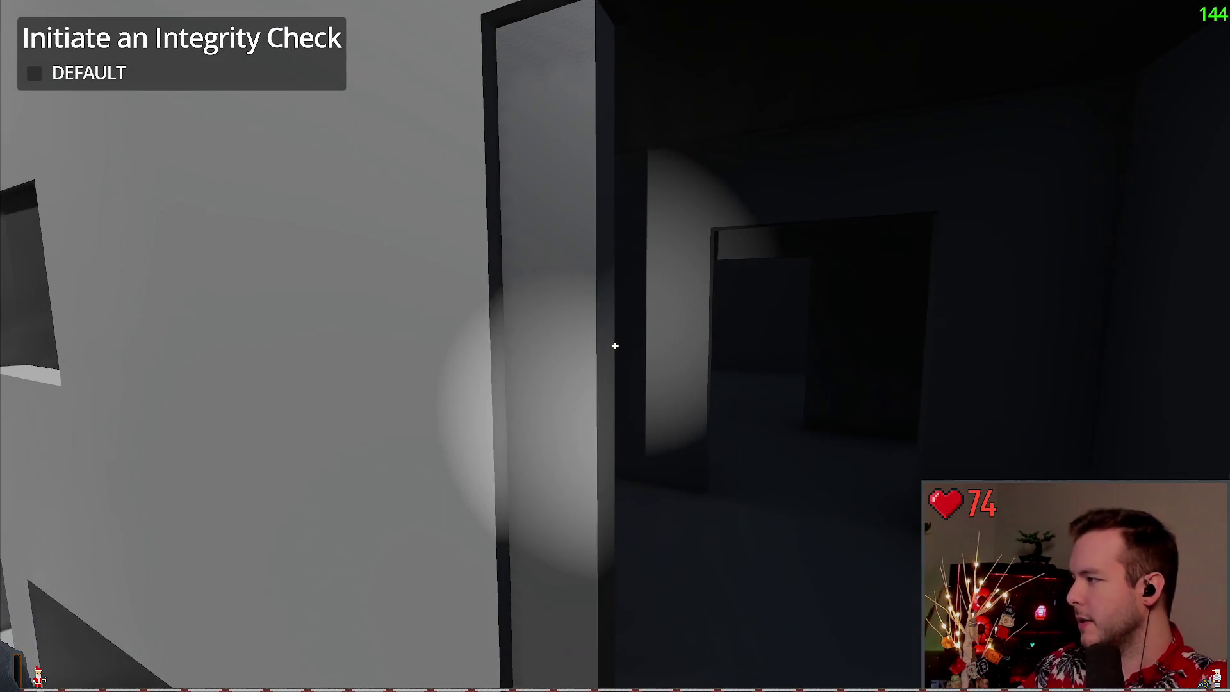
{"action": "key", "text": "w"}
{"action": "key", "text": "w"}
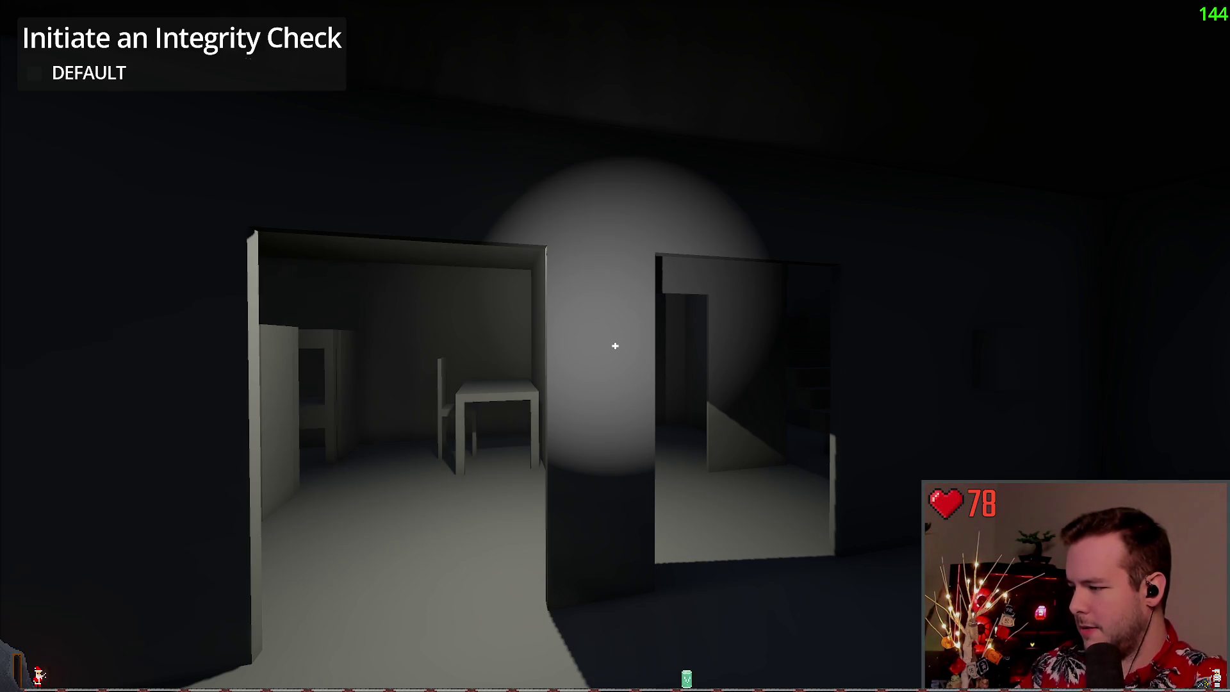
Walk through the lit doorway past the staircase to the wall breaker box, then back away
{"action": "key", "text": "w"}
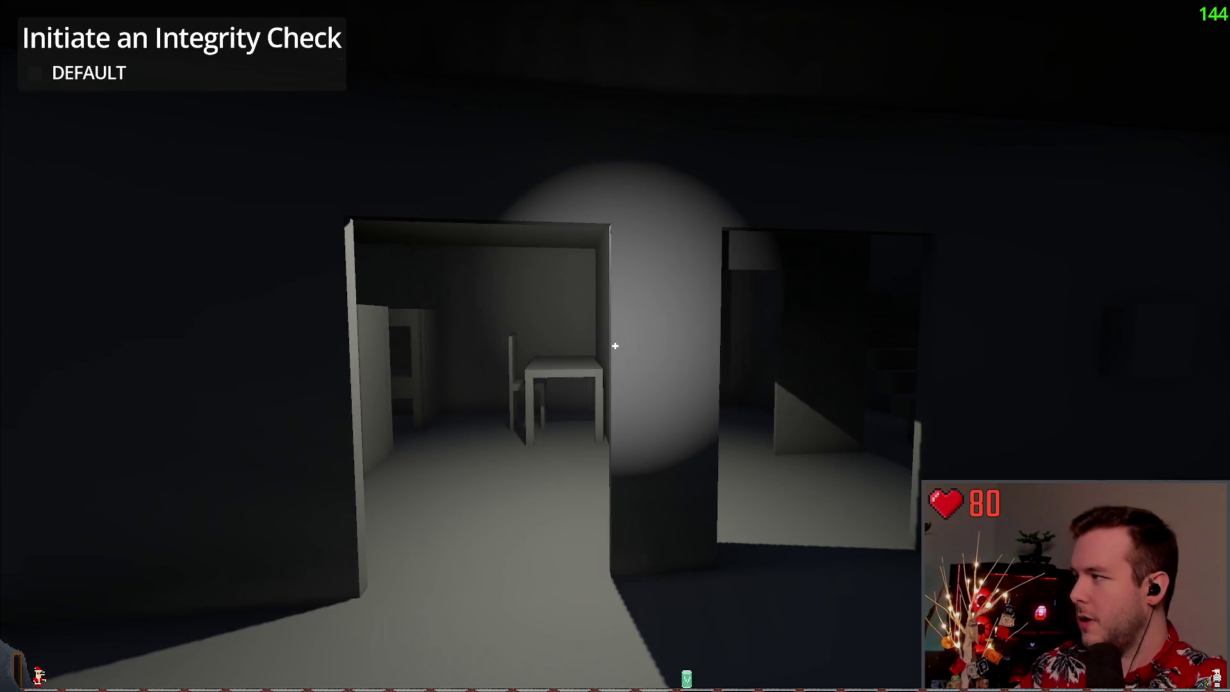
{"action": "key", "text": "w"}
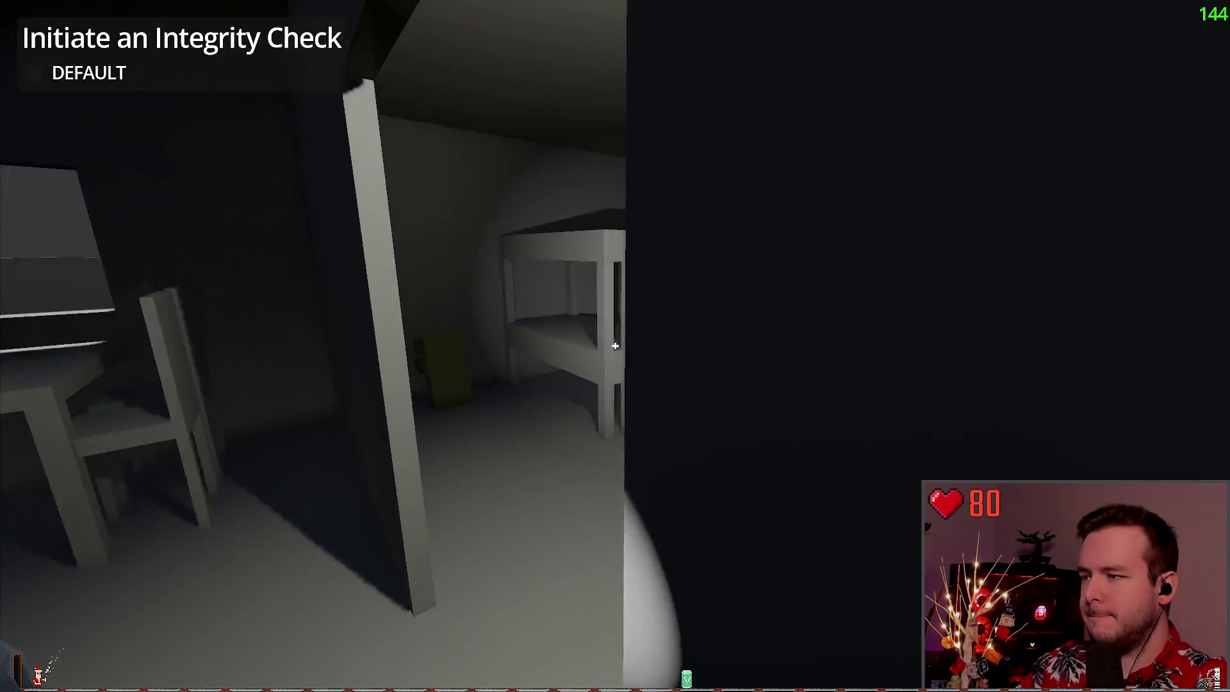
{"action": "key", "text": "w"}
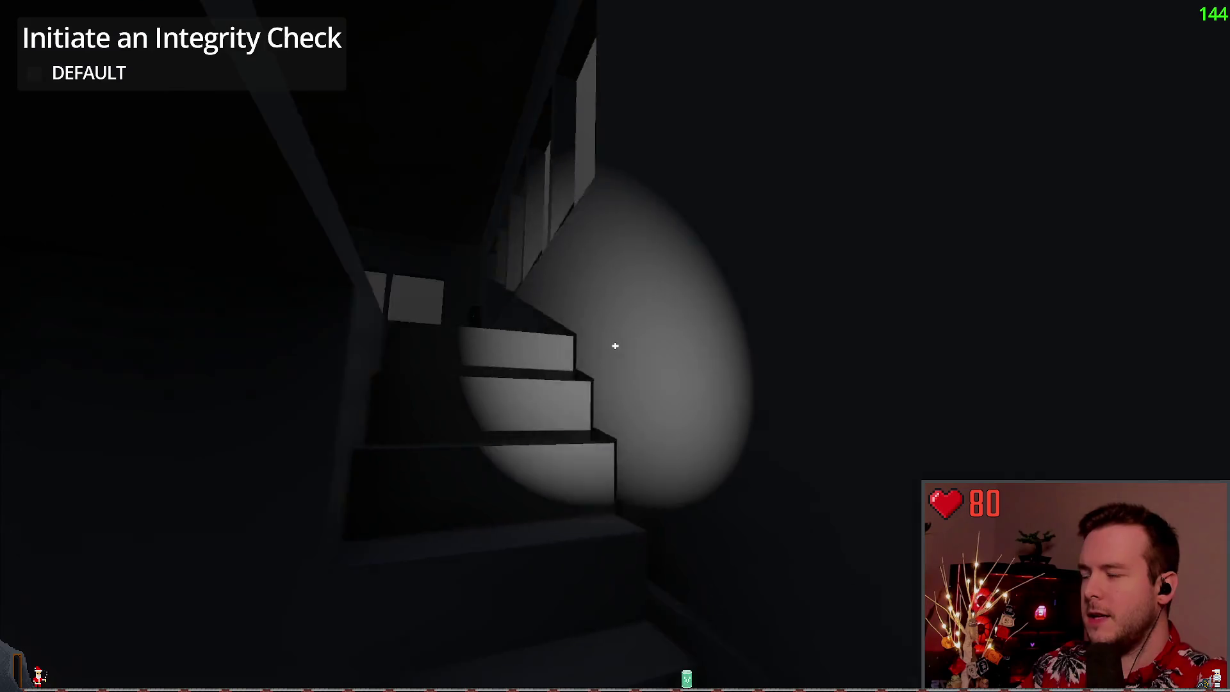
{"action": "key", "text": "w"}
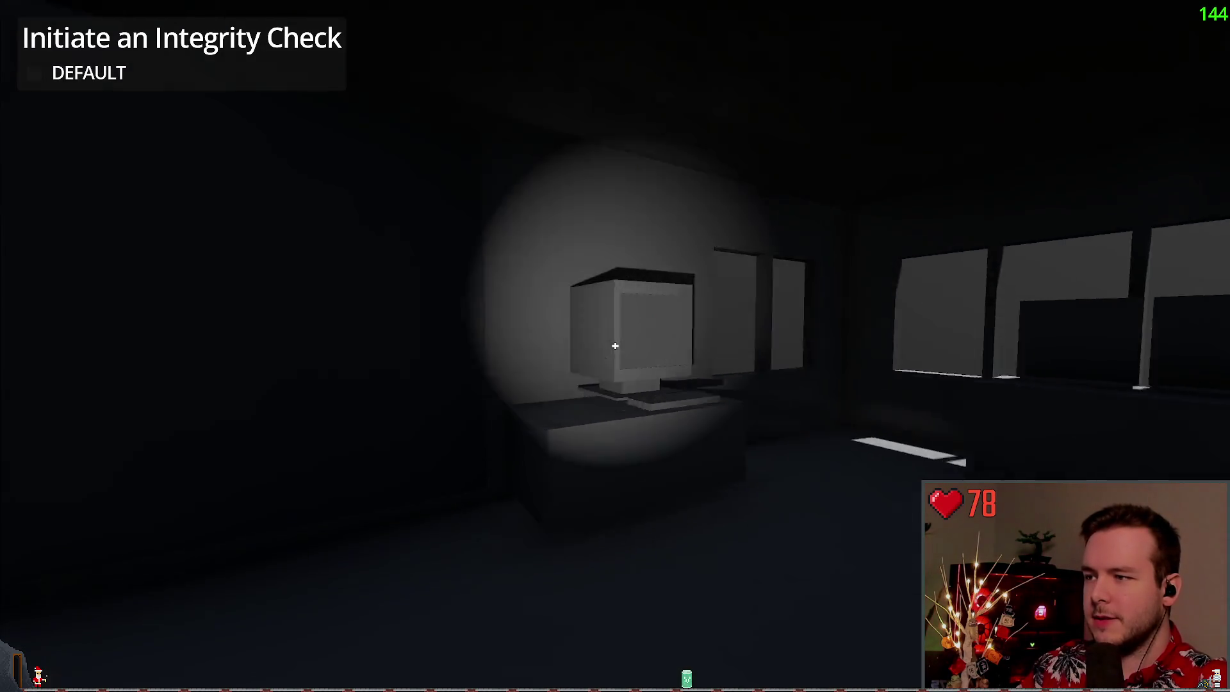
{"action": "key", "text": "w"}
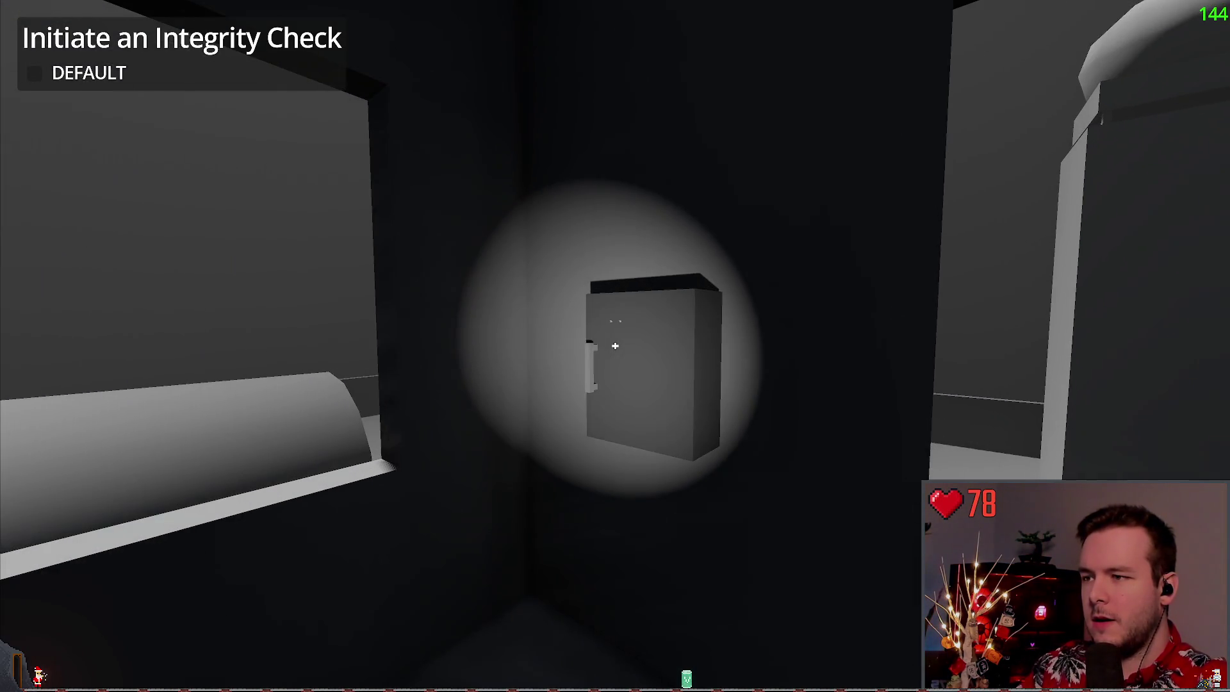
{"action": "key", "text": "w"}
{"action": "key", "text": "w"}
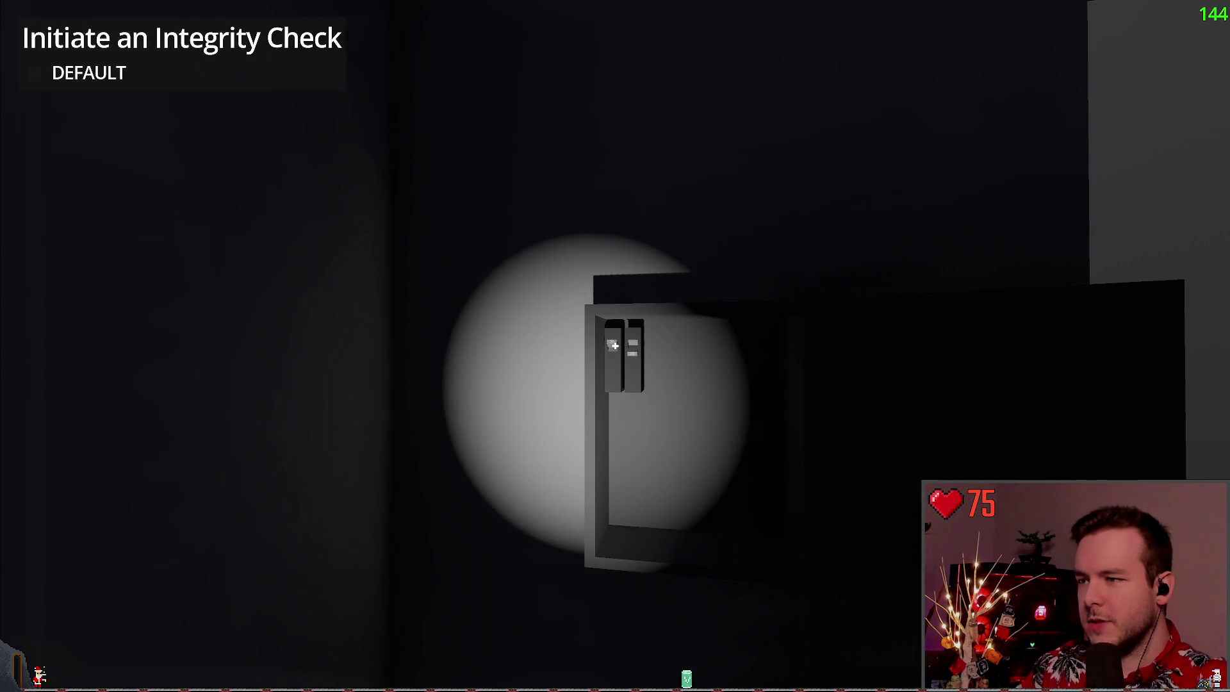
{"action": "key", "text": "s"}
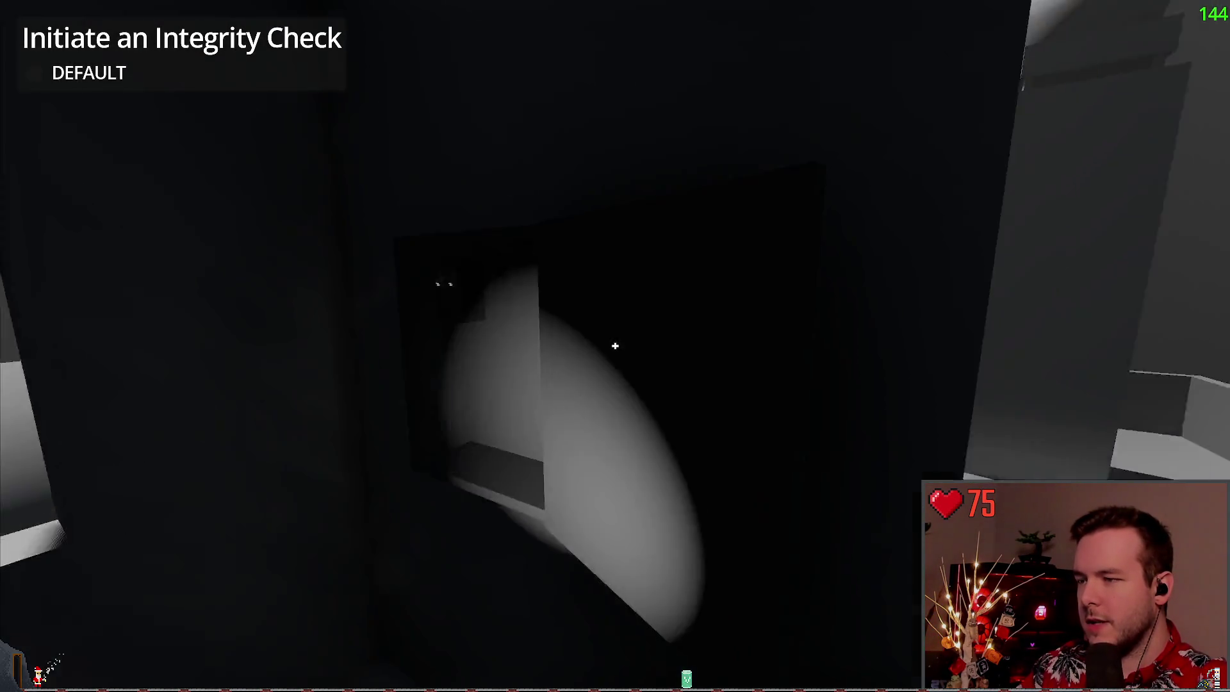
{"action": "key", "text": "s"}
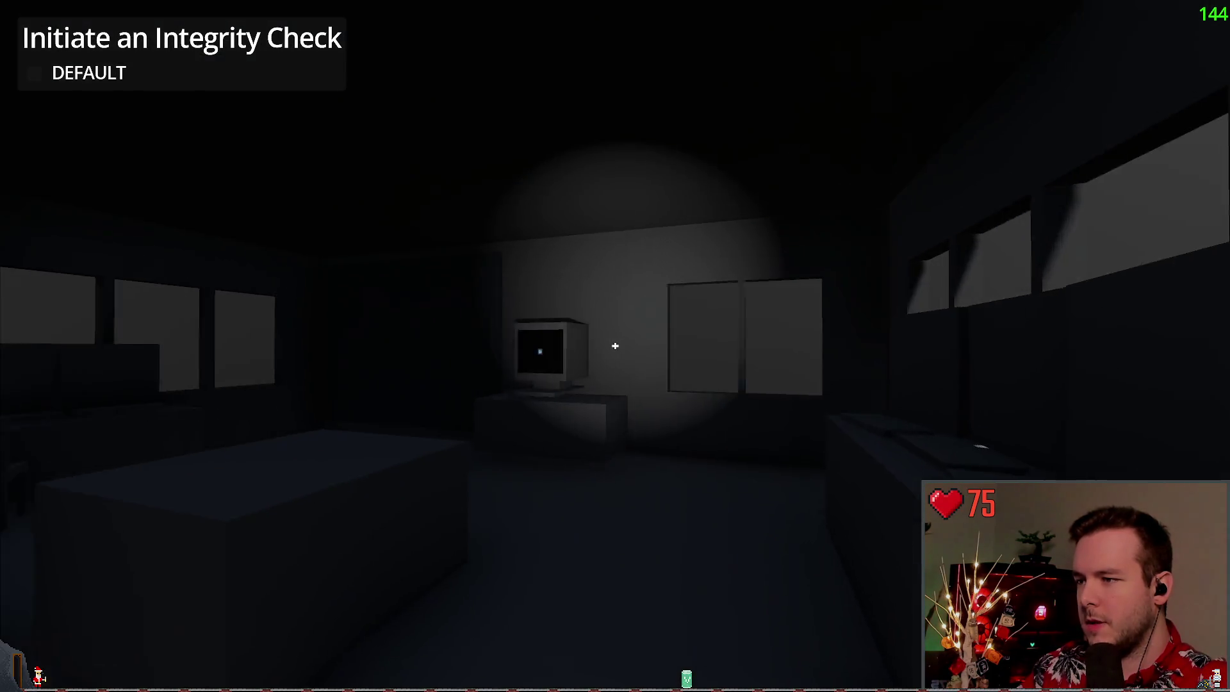
Create a new save from the pause menu, then load it and resume play
{"action": "key", "text": "Escape"}
{"action": "key", "text": "Down"}
{"action": "key", "text": "Return"}
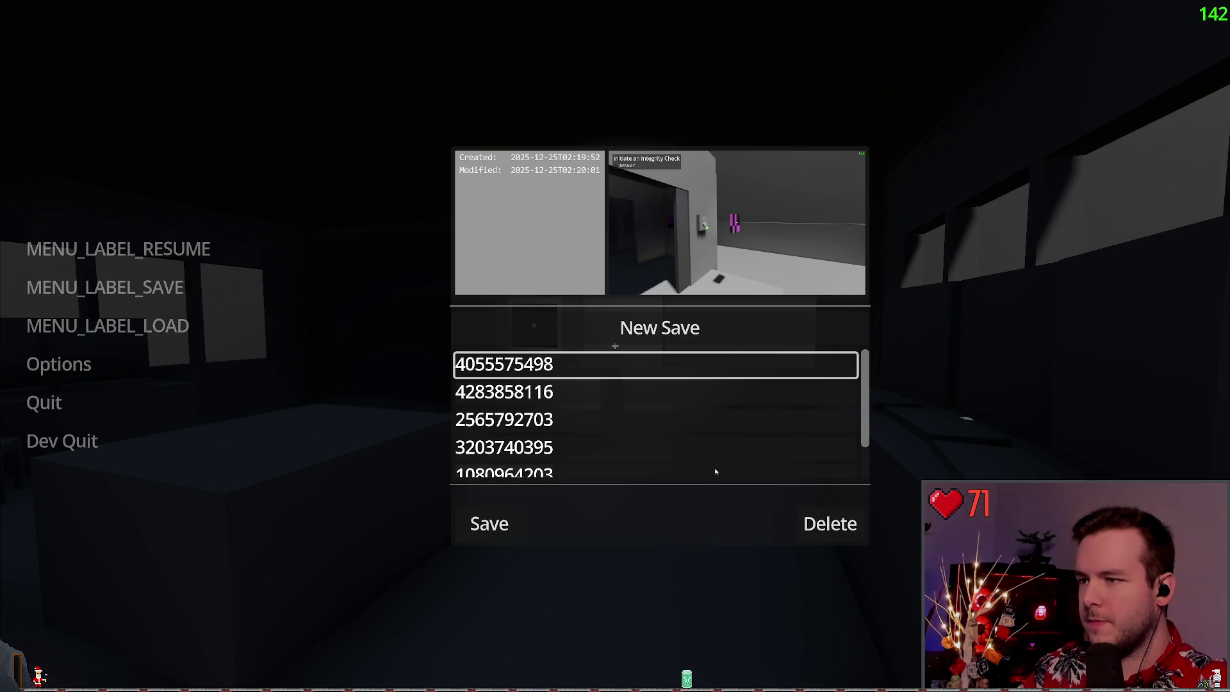
{"action": "left_click", "coordinate": [660, 328]}
{"action": "key", "text": "Escape"}
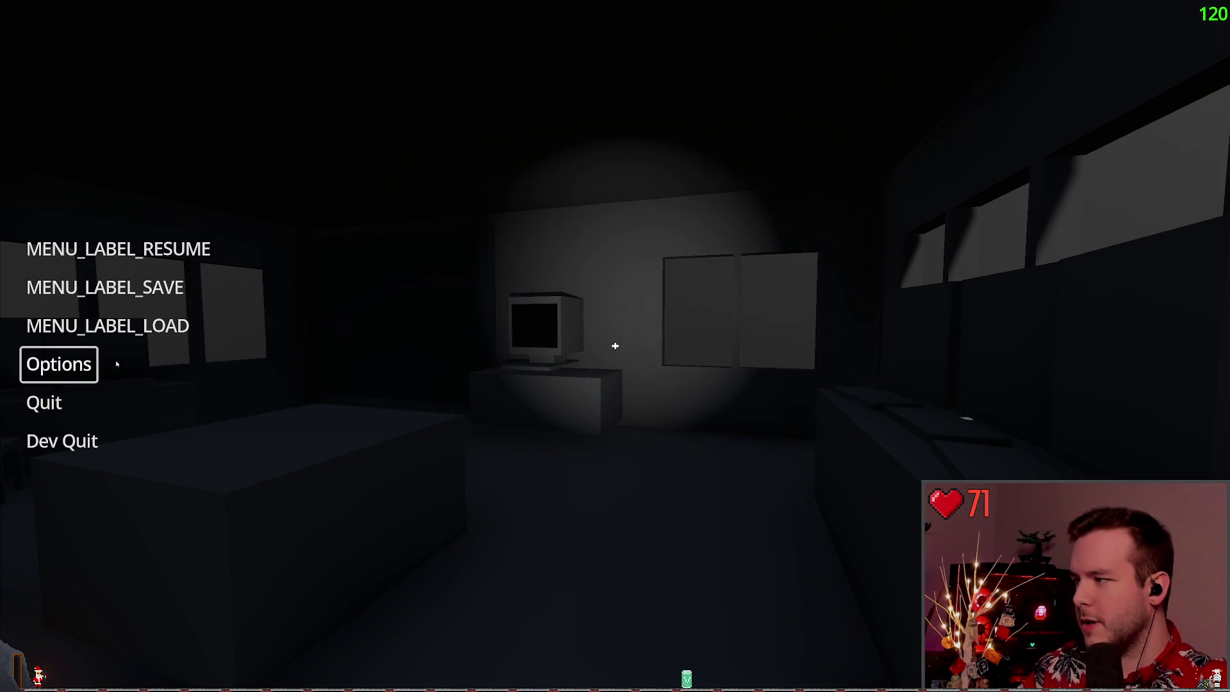
{"action": "left_click", "coordinate": [107, 325]}
{"action": "left_click", "coordinate": [491, 504]}
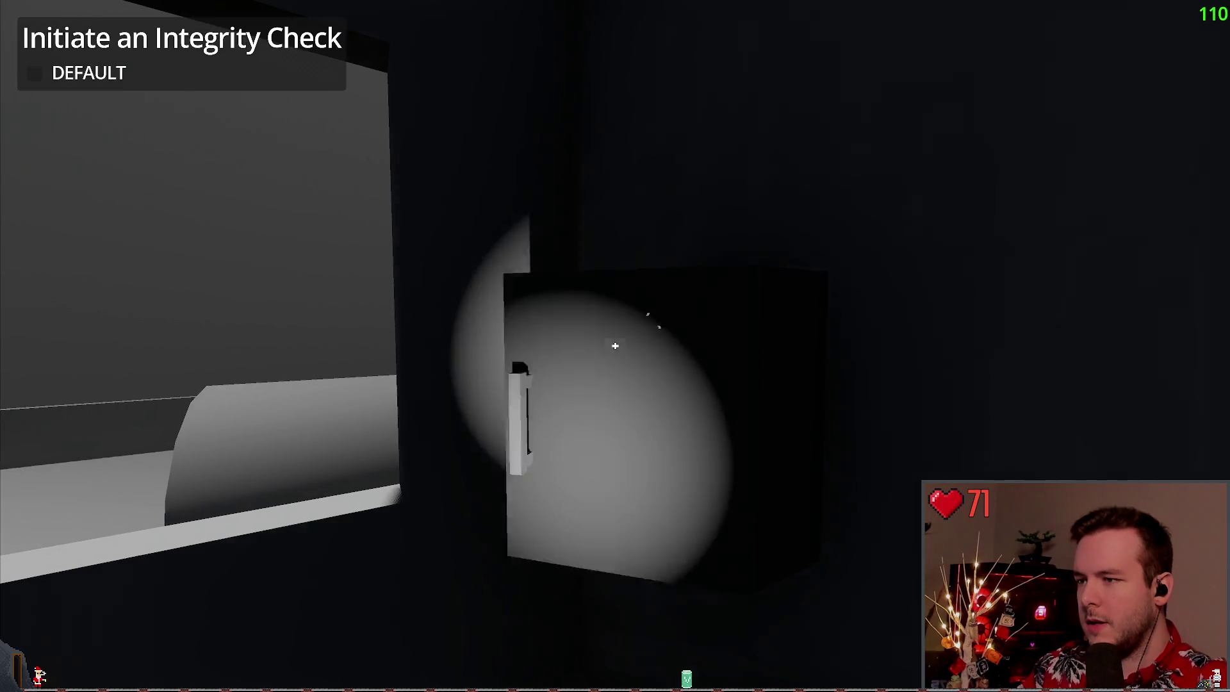
Line up with the EMERGENCY monitor and use the terminal to fill the view
{"action": "key", "text": "w"}
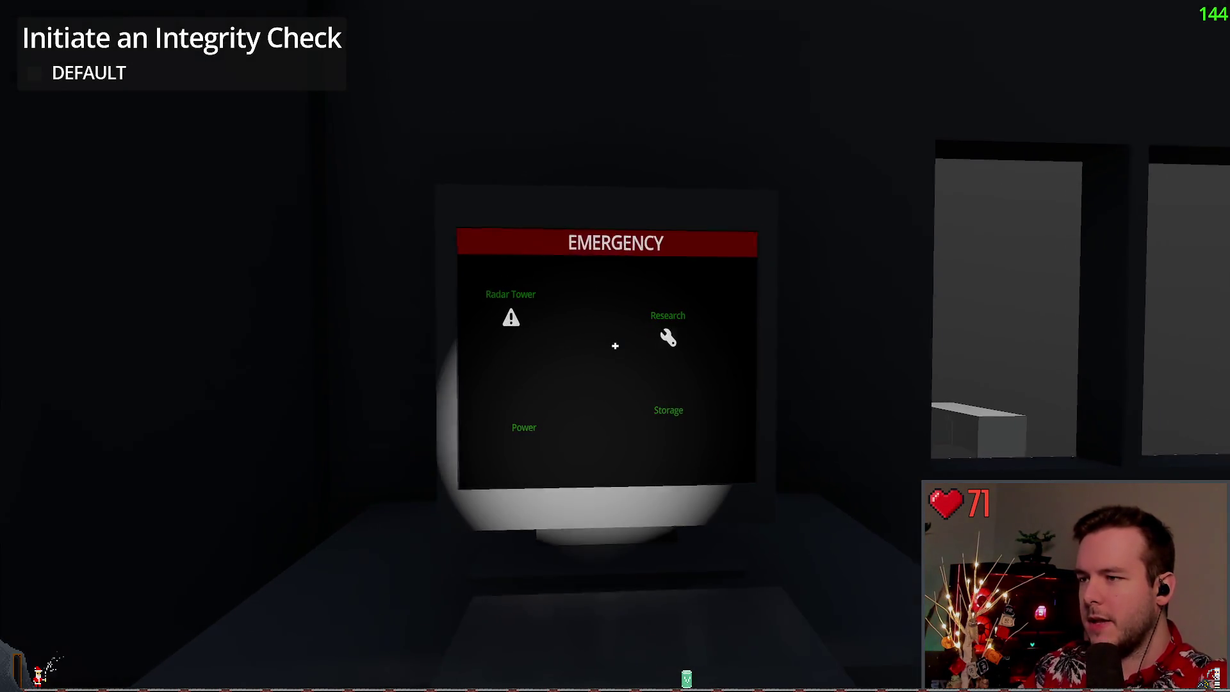
{"action": "key", "text": "s"}
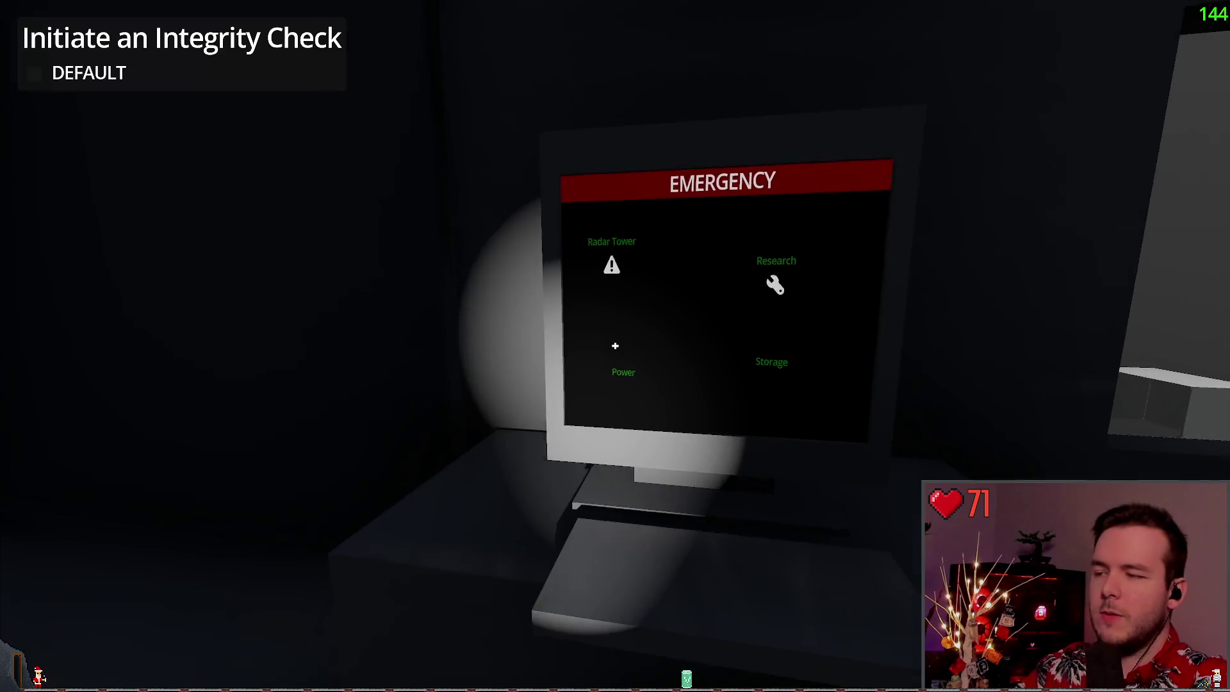
{"action": "key", "text": "w"}
{"action": "key", "text": "s"}
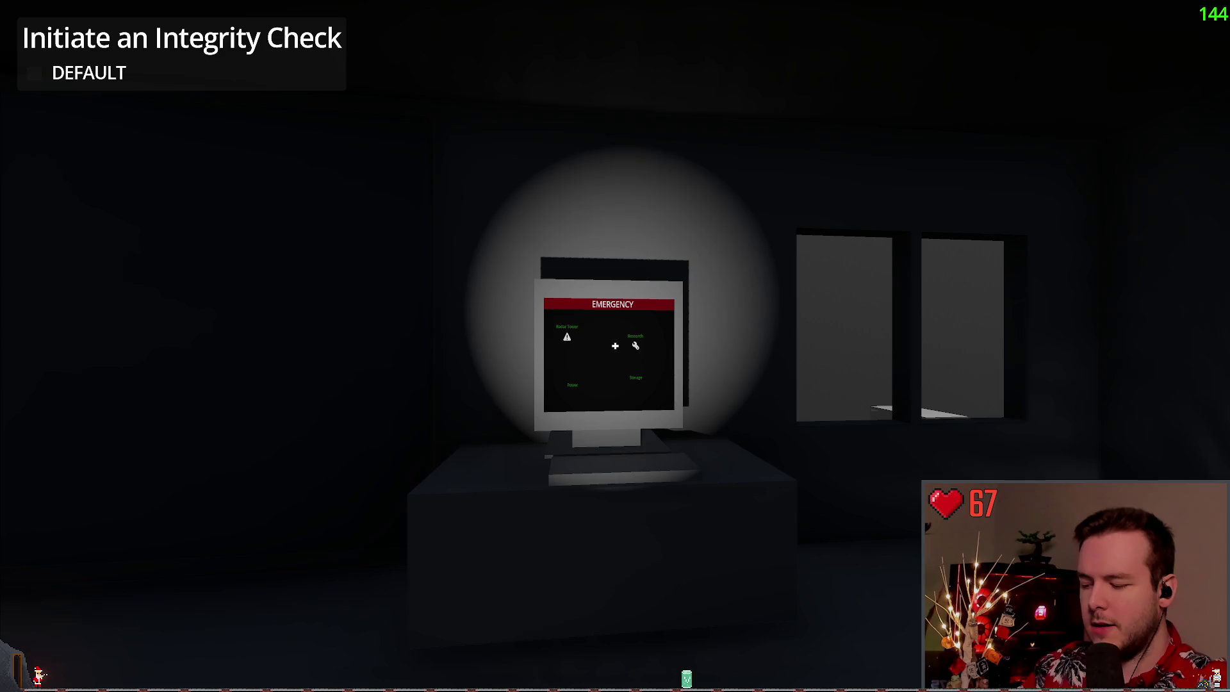
{"action": "key", "text": "s"}
{"action": "key", "text": "w"}
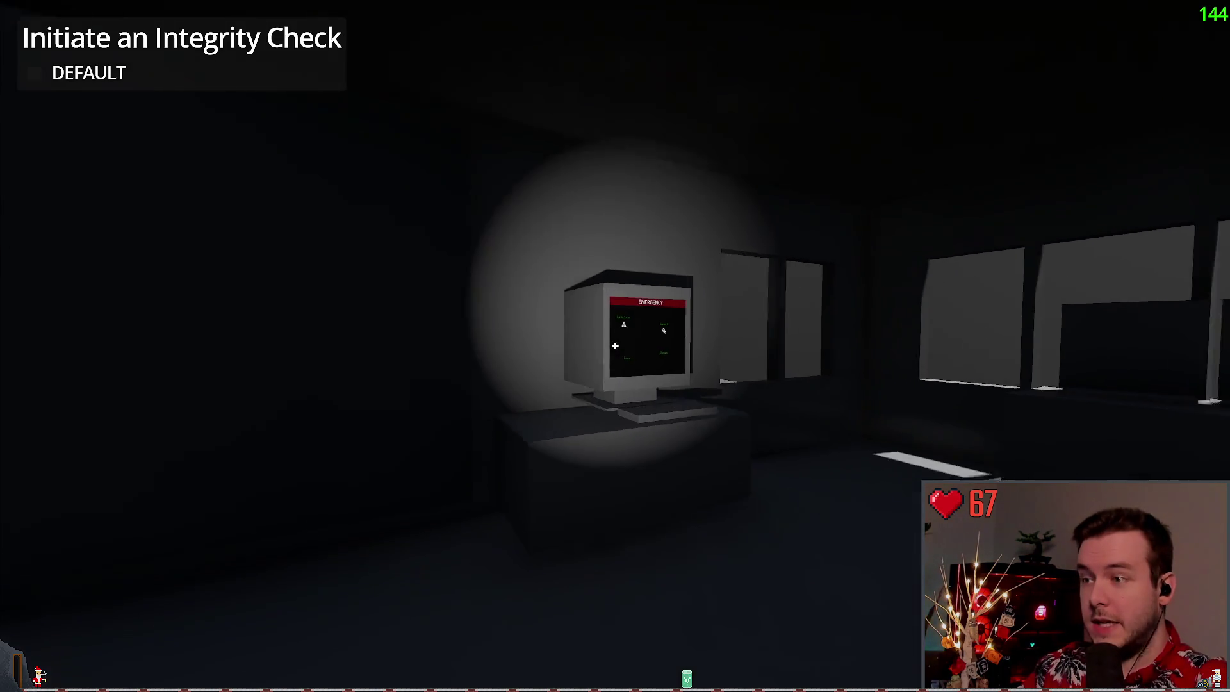
{"action": "key", "text": "w"}
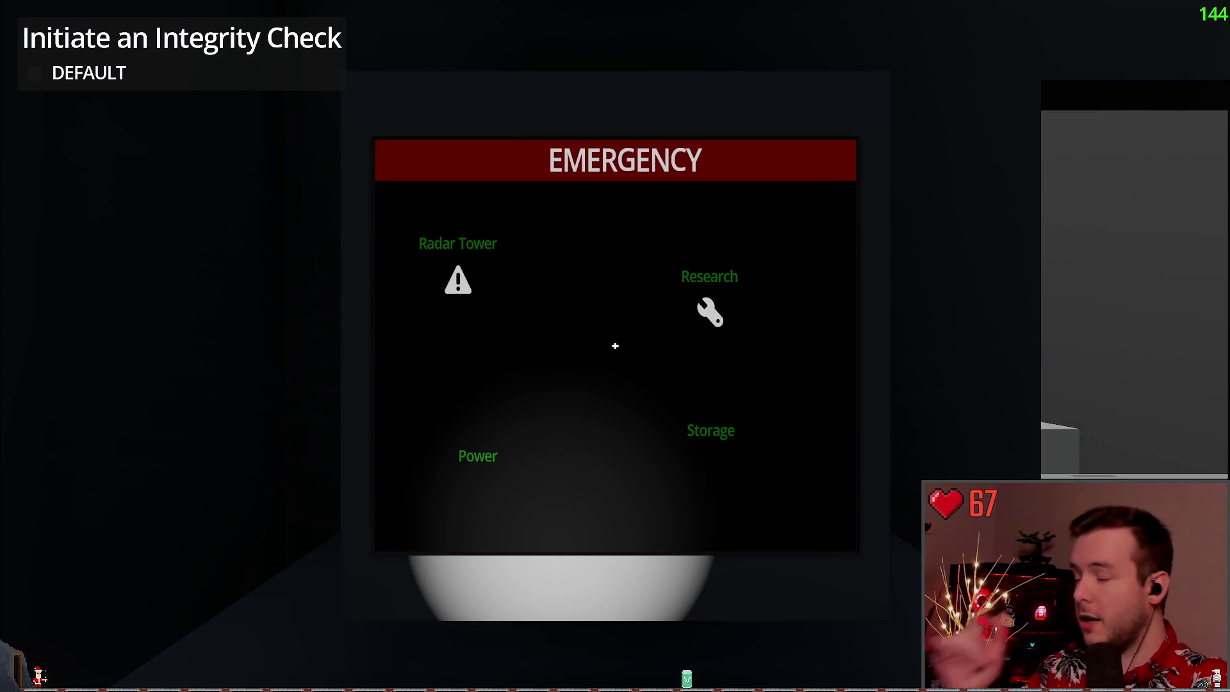
{"action": "key", "text": "s"}
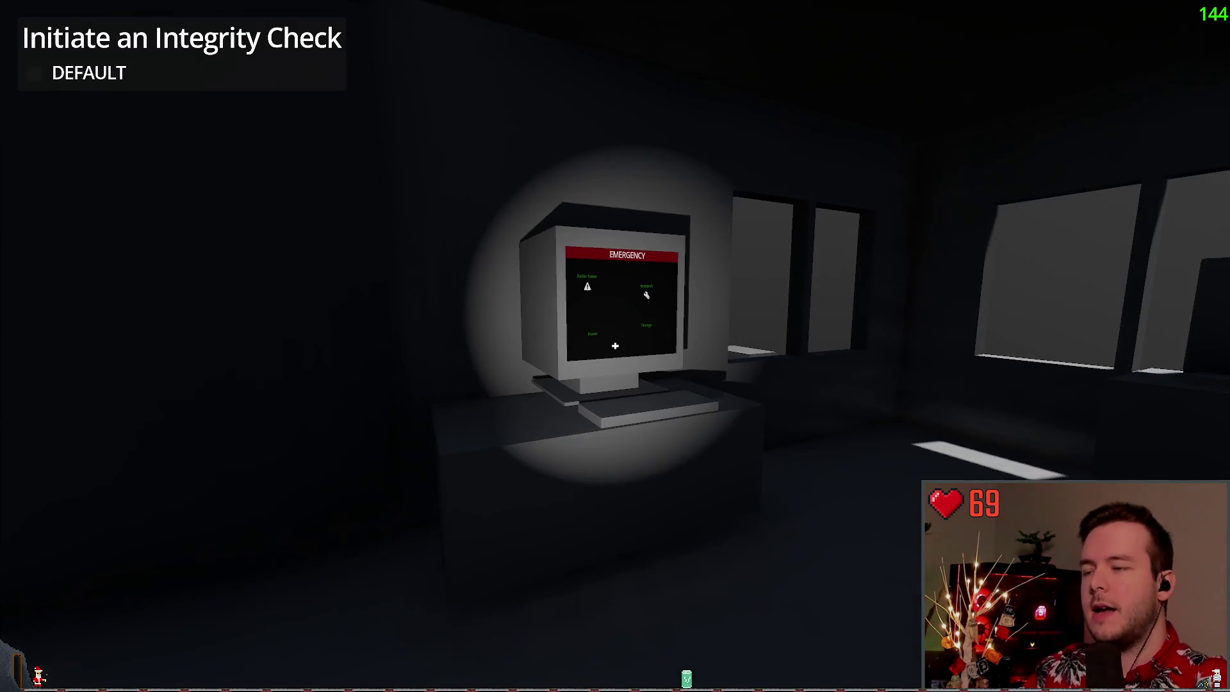
{"action": "key", "text": "w"}
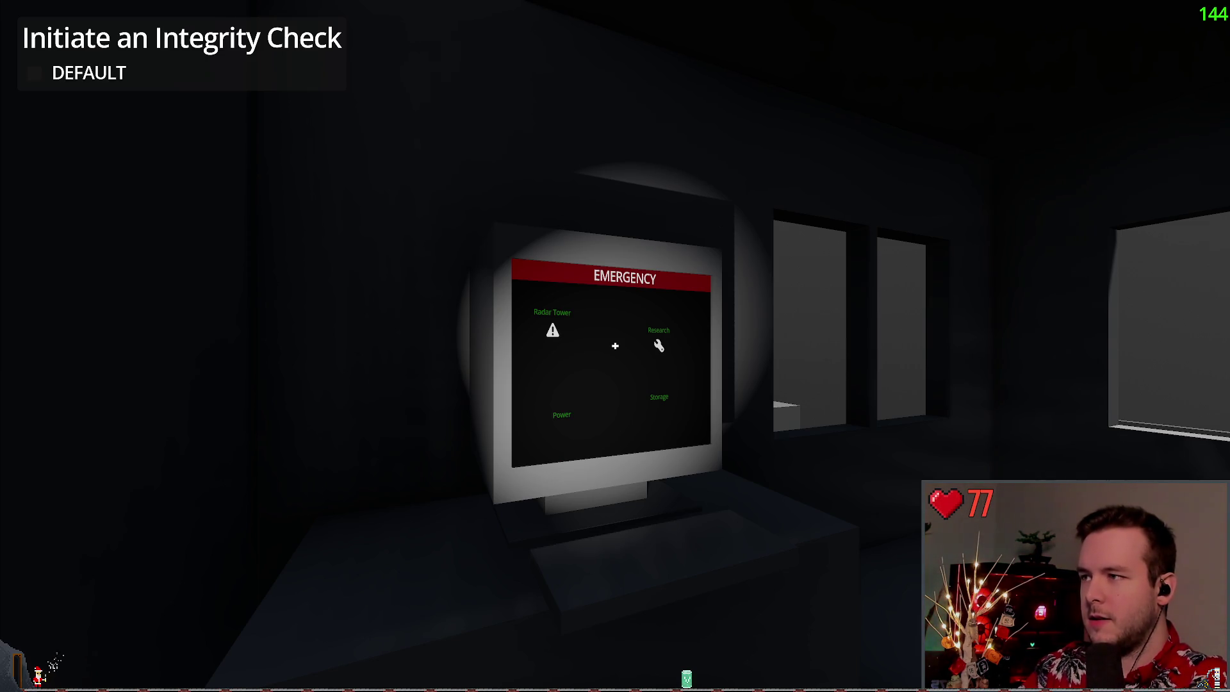
{"action": "left_click", "coordinate": [615, 346]}
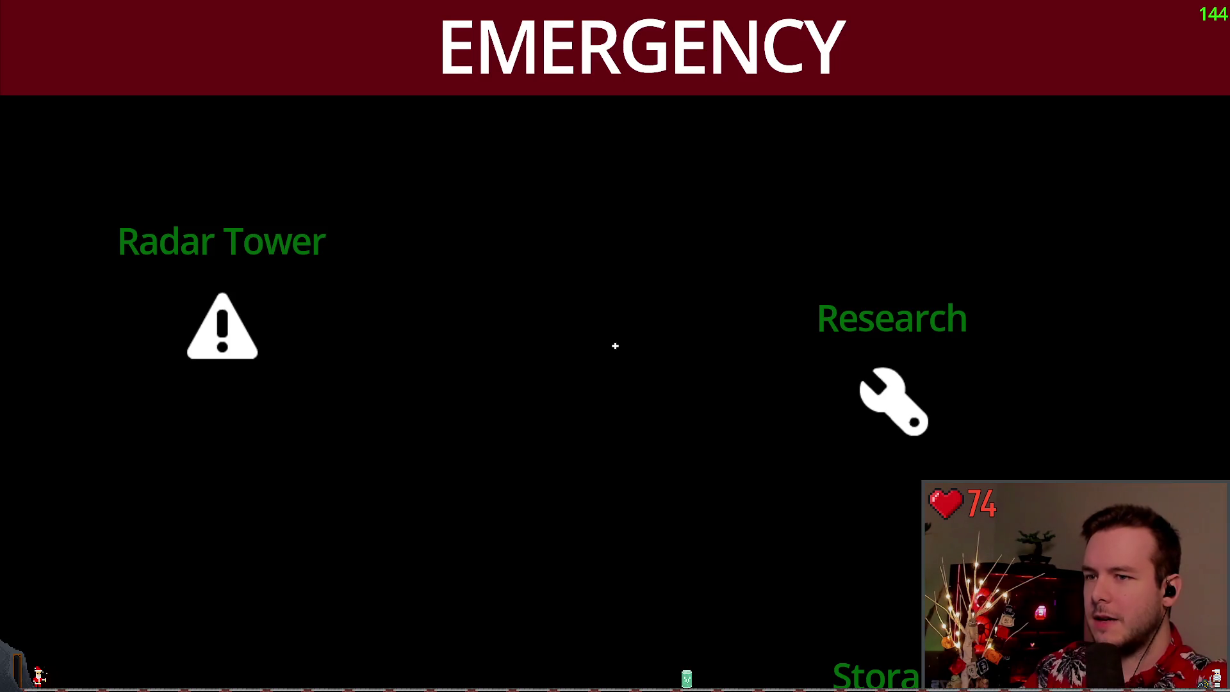
Leave the terminal view and reposition in front of the EMERGENCY monitor
{"action": "key", "text": "Escape"}
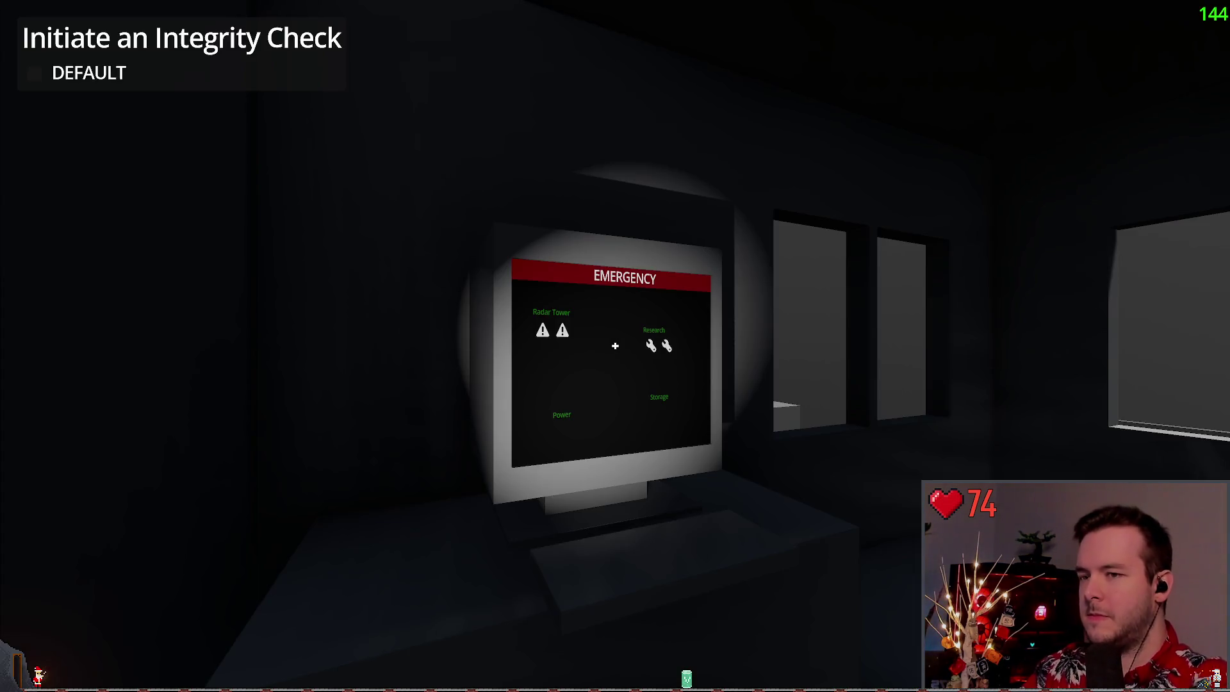
{"action": "key", "text": "d"}
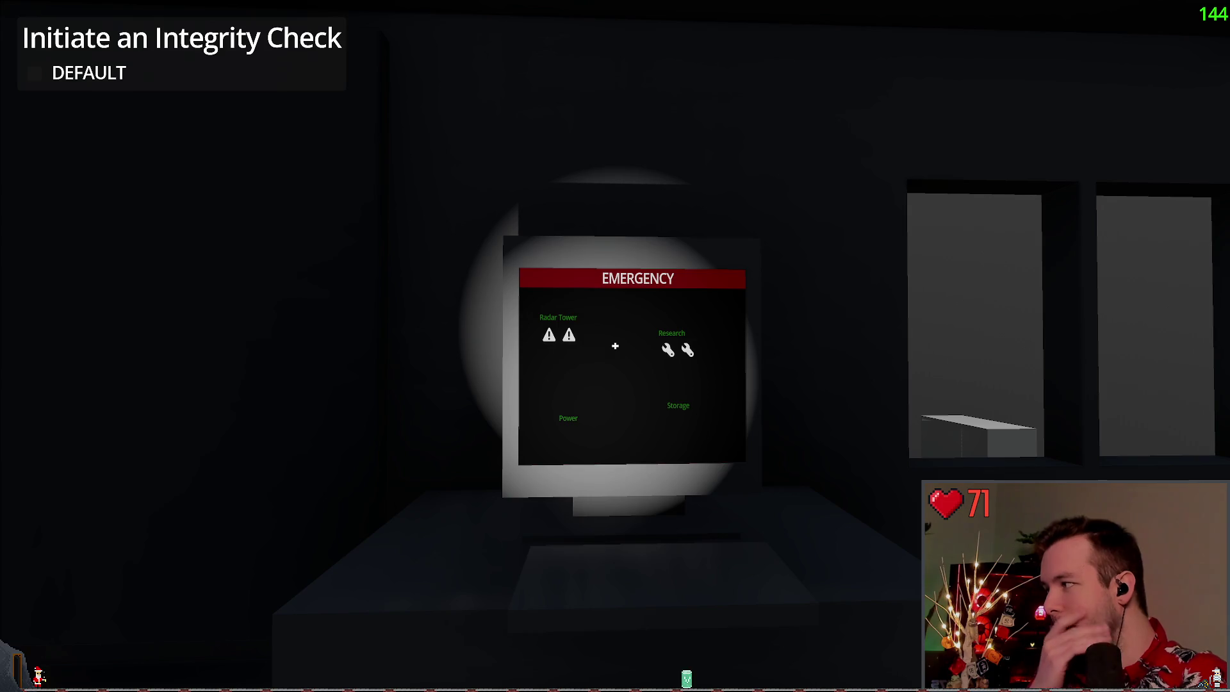
{"action": "key", "text": "d"}
{"action": "key", "text": "w"}
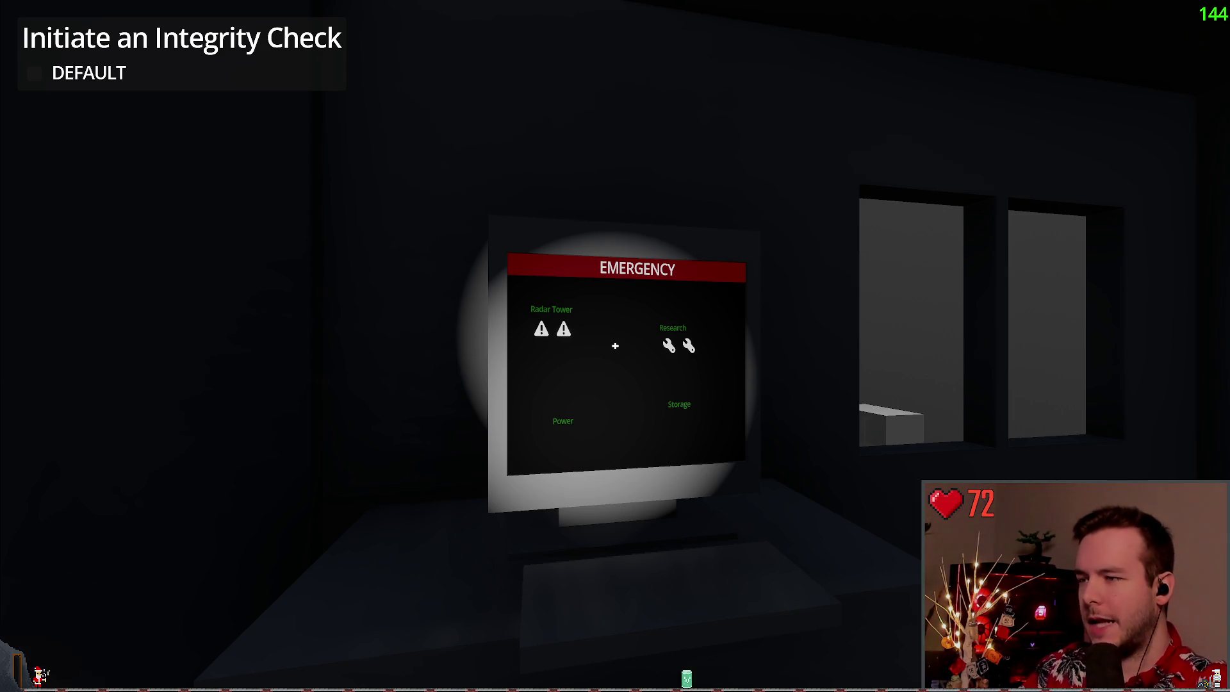
{"action": "key", "text": "w"}
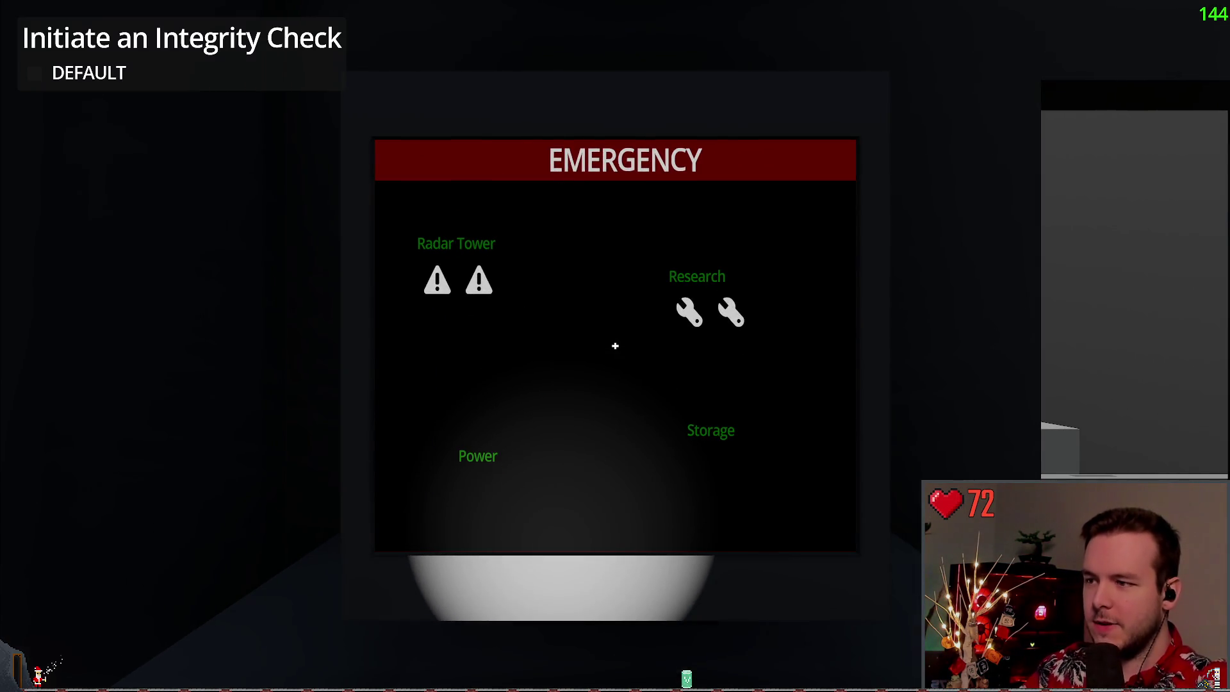
{"action": "key", "text": "s"}
{"action": "key", "text": "w"}
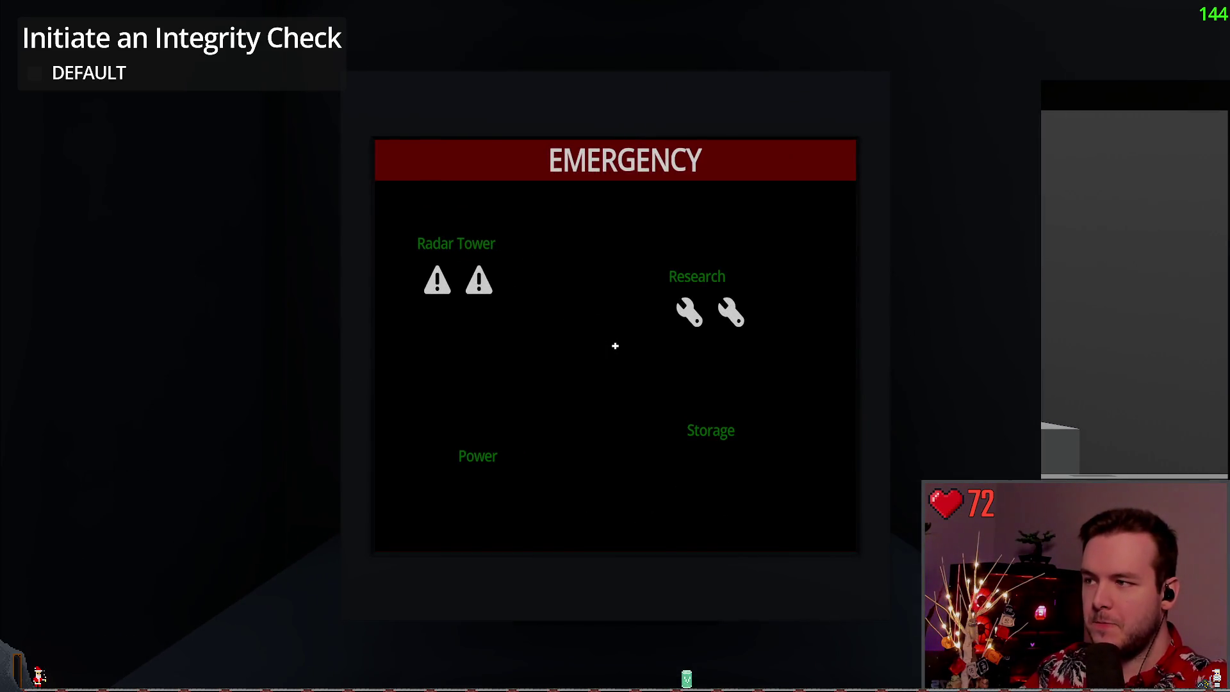
{"action": "key", "text": "s"}
{"action": "key", "text": "f"}
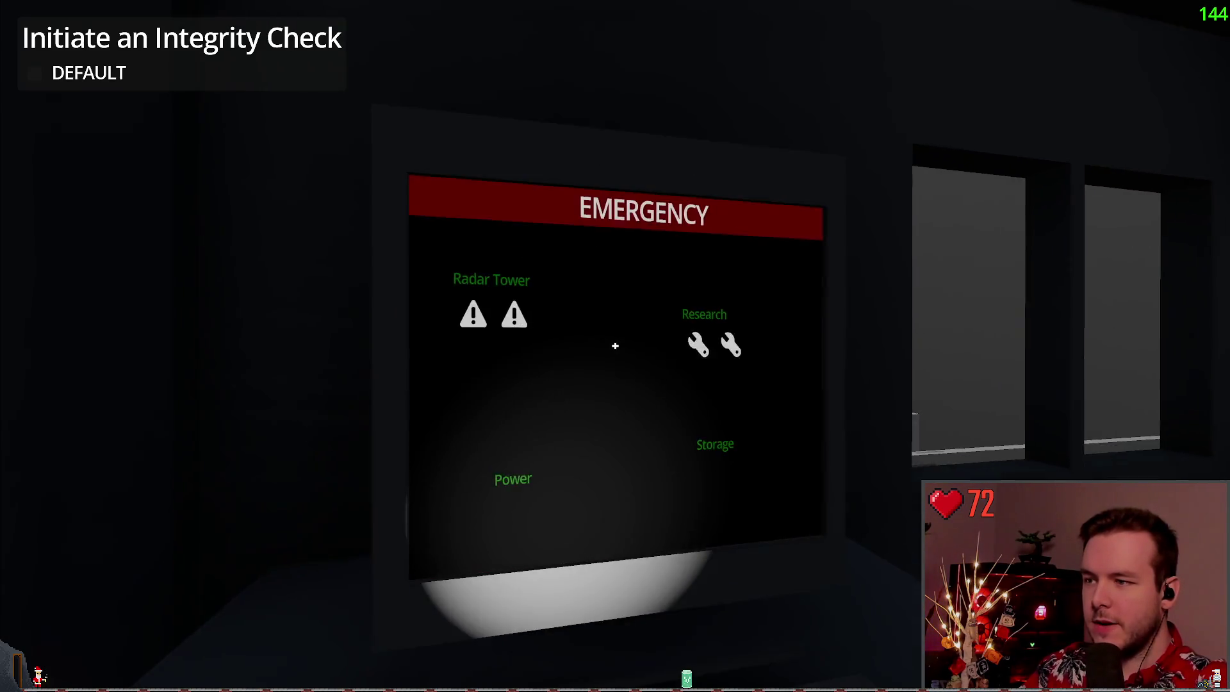
{"action": "key", "text": "s"}
{"action": "key", "text": "w"}
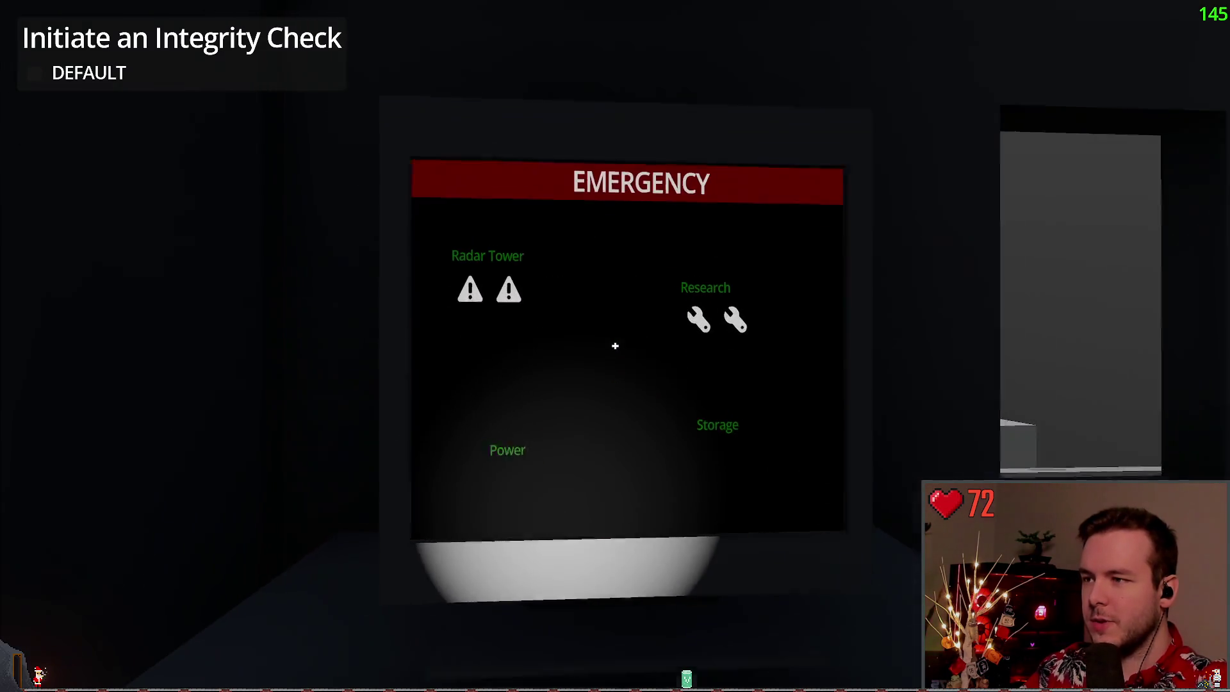
{"action": "key", "text": "w"}
Pause and resume the game, then walk to face the monitor head-on
{"action": "key", "text": "Escape"}
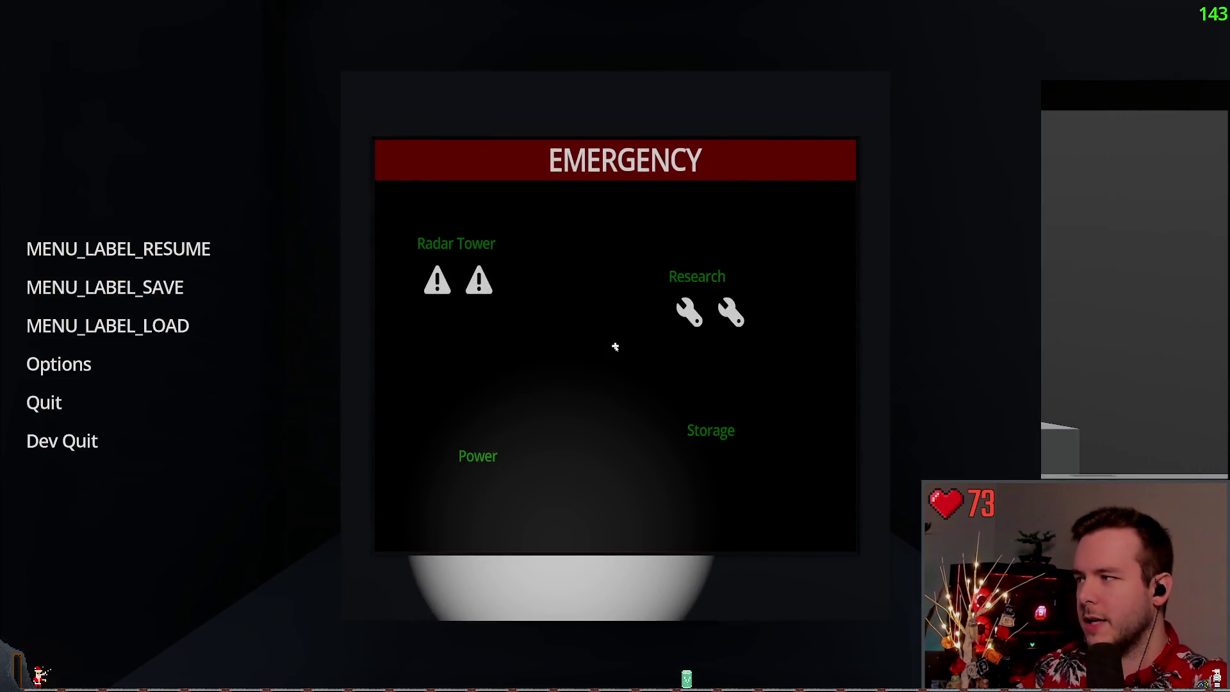
{"action": "key", "text": "Escape"}
{"action": "key", "text": "s"}
{"action": "key", "text": "s"}
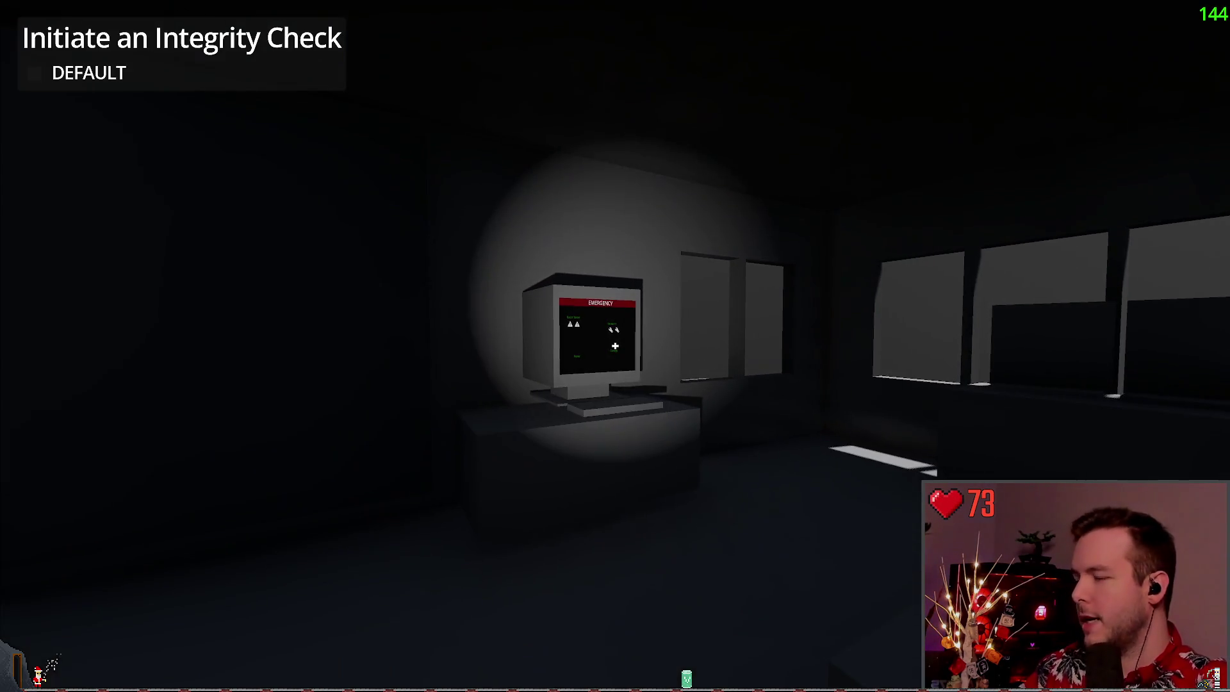
{"action": "key", "text": "w"}
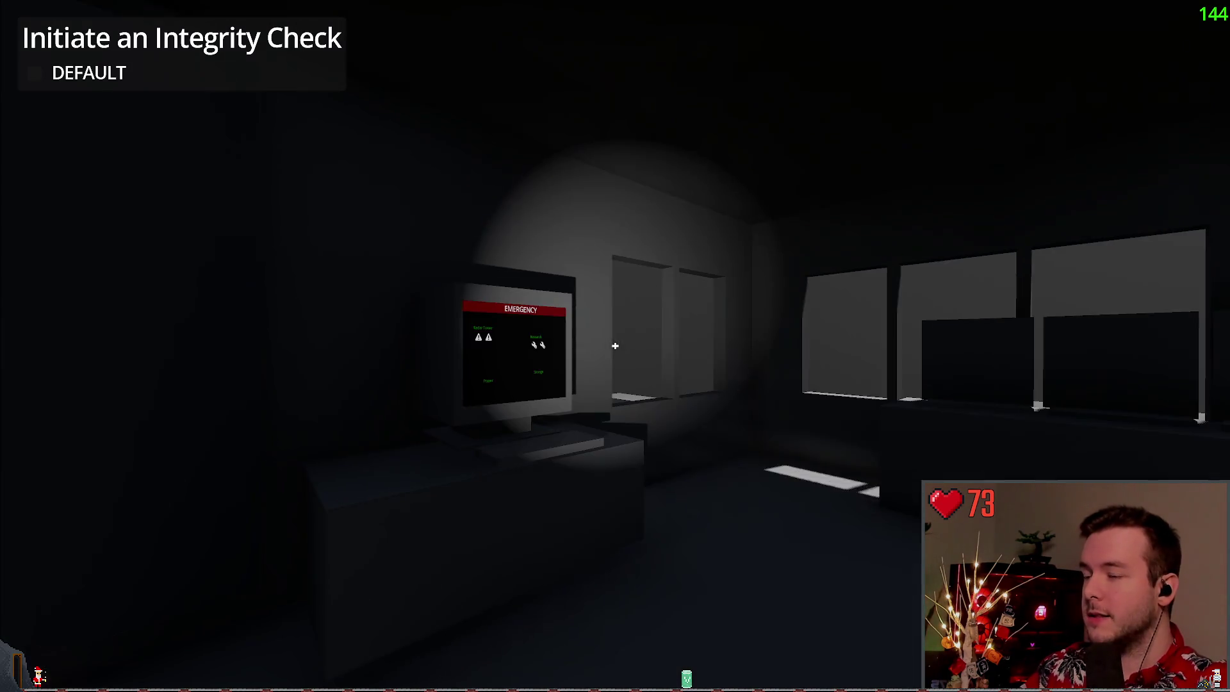
{"action": "key", "text": "d"}
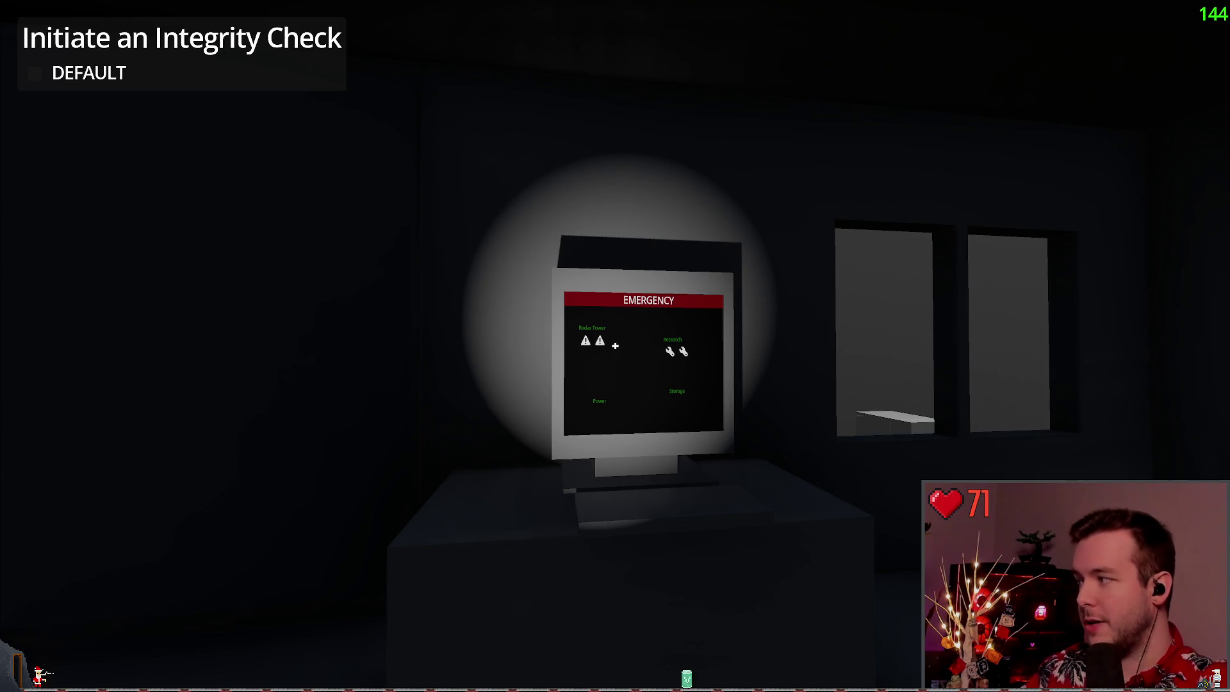
{"action": "key", "text": "d"}
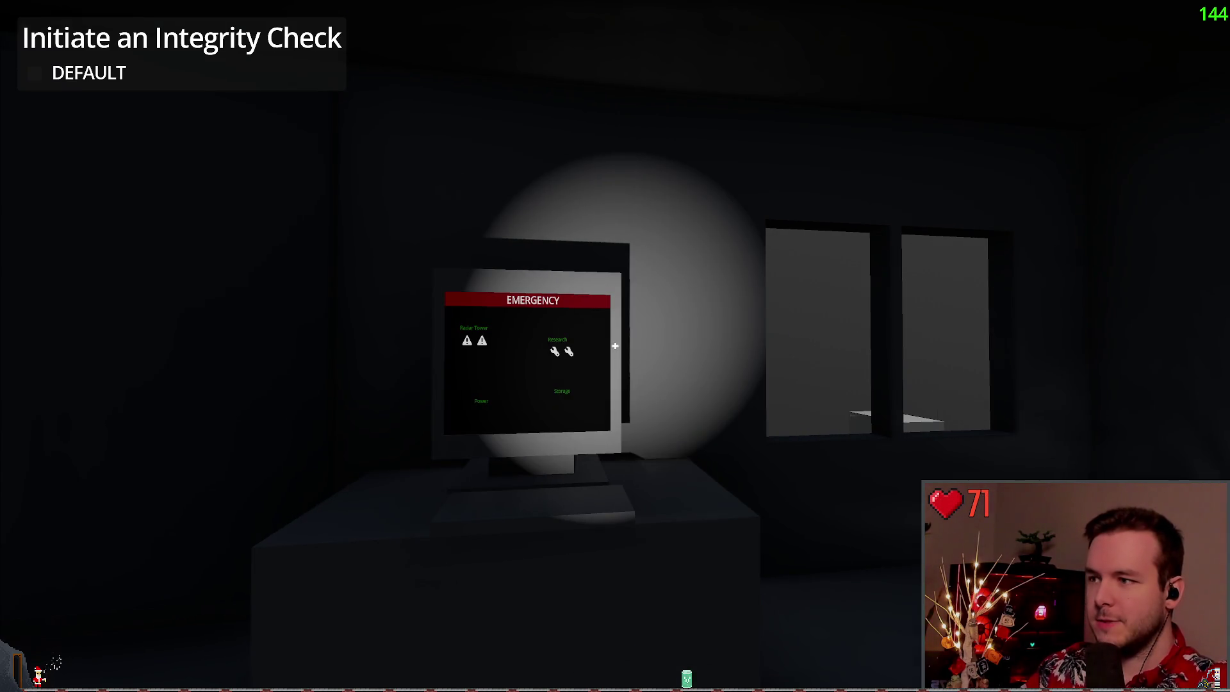
{"action": "key", "text": "a"}
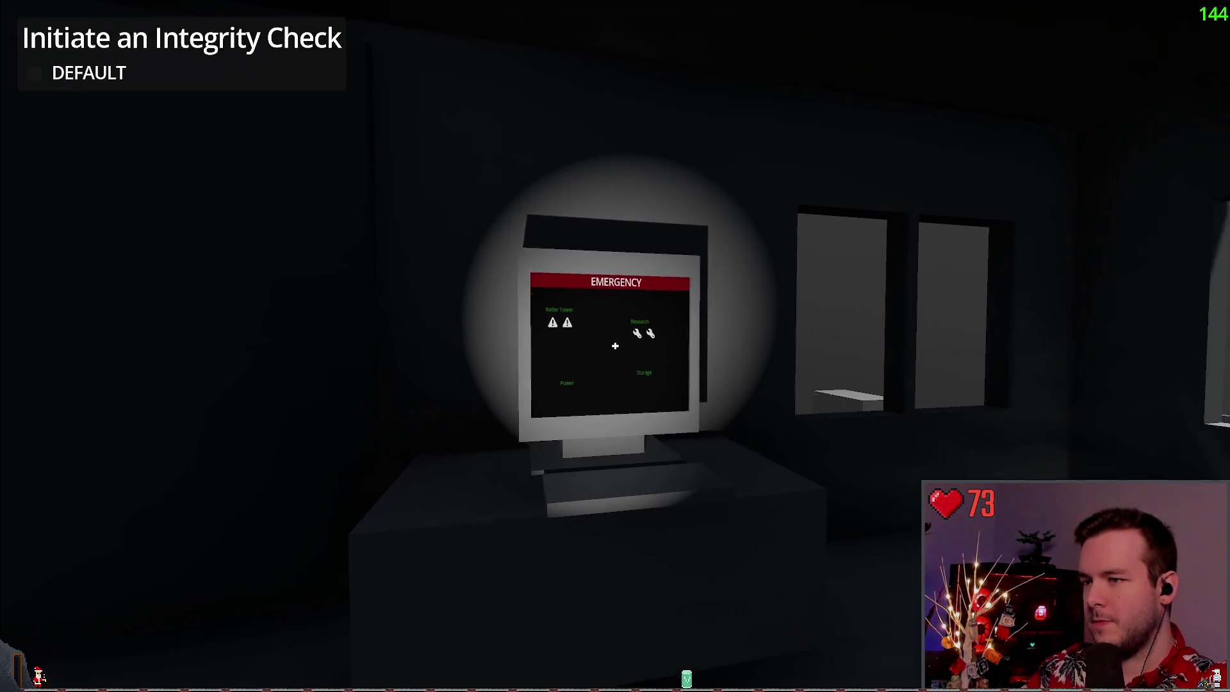
{"action": "key", "text": "w"}
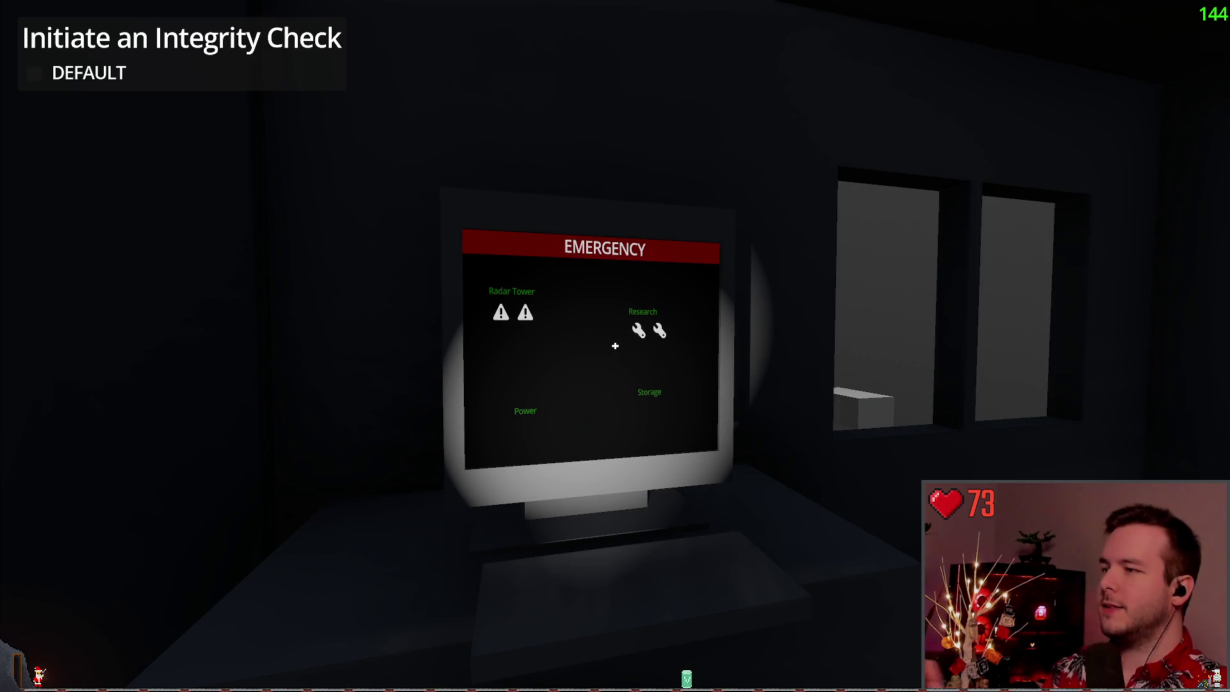
{"action": "left_click", "coordinate": [615, 346]}
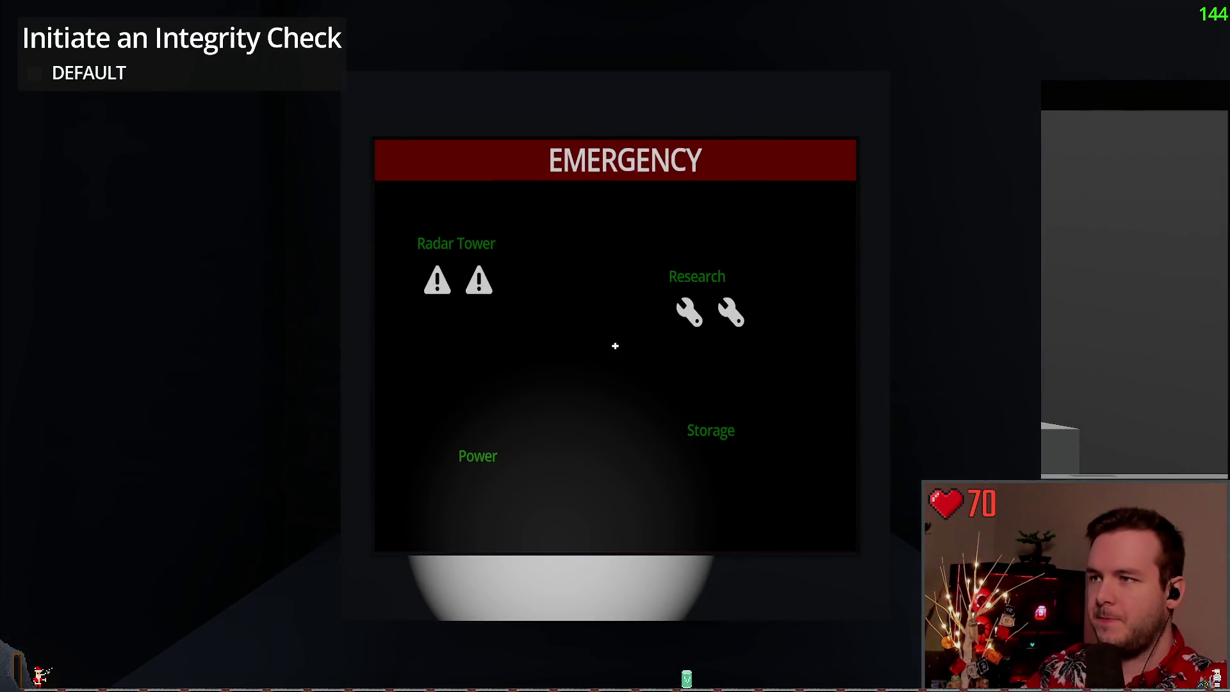
{"action": "key", "text": "Escape"}
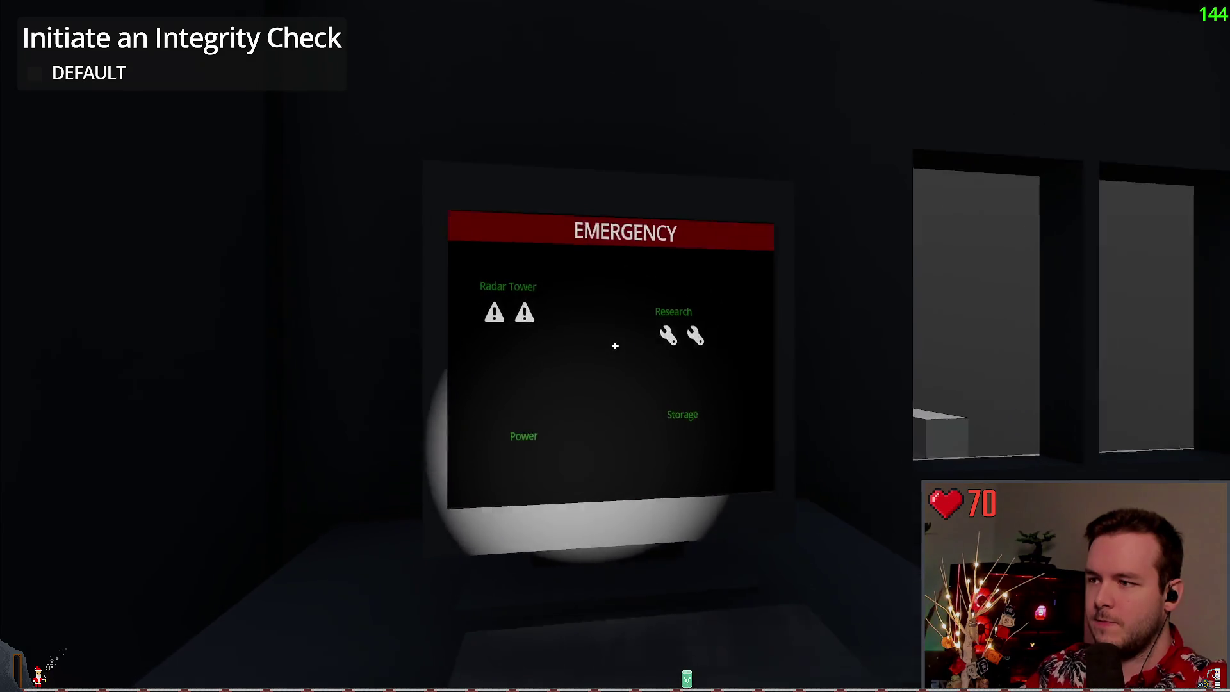
{"action": "left_click", "coordinate": [615, 346]}
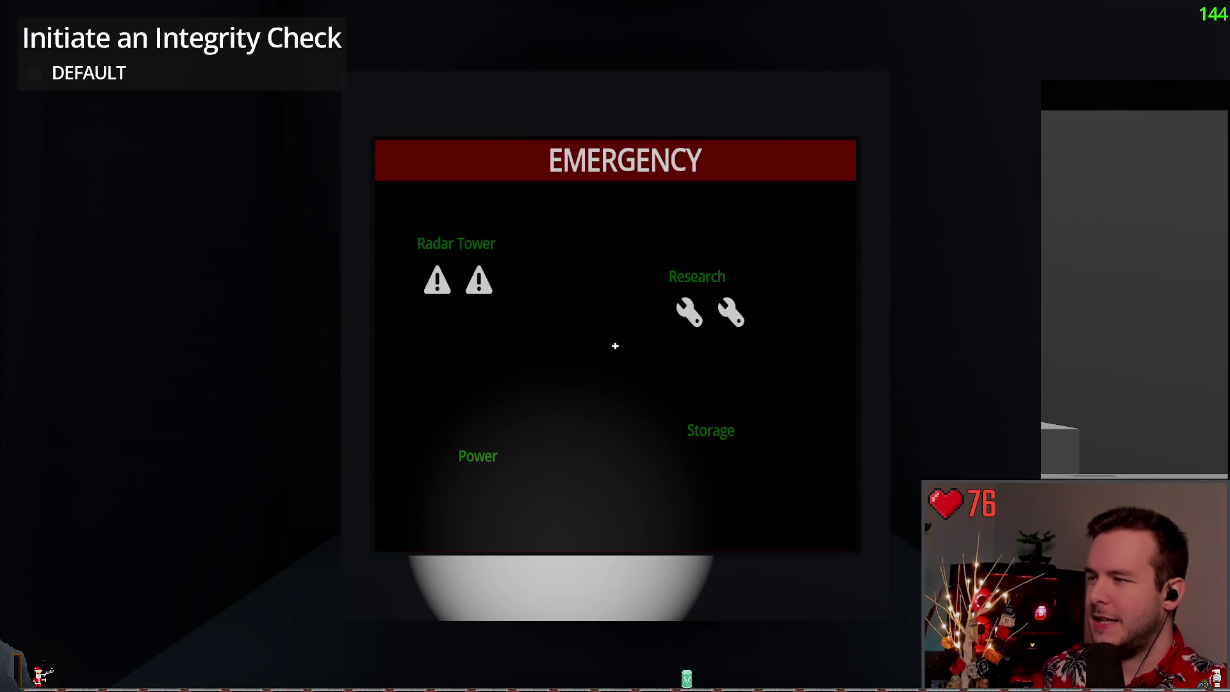
{"action": "key", "text": "Escape"}
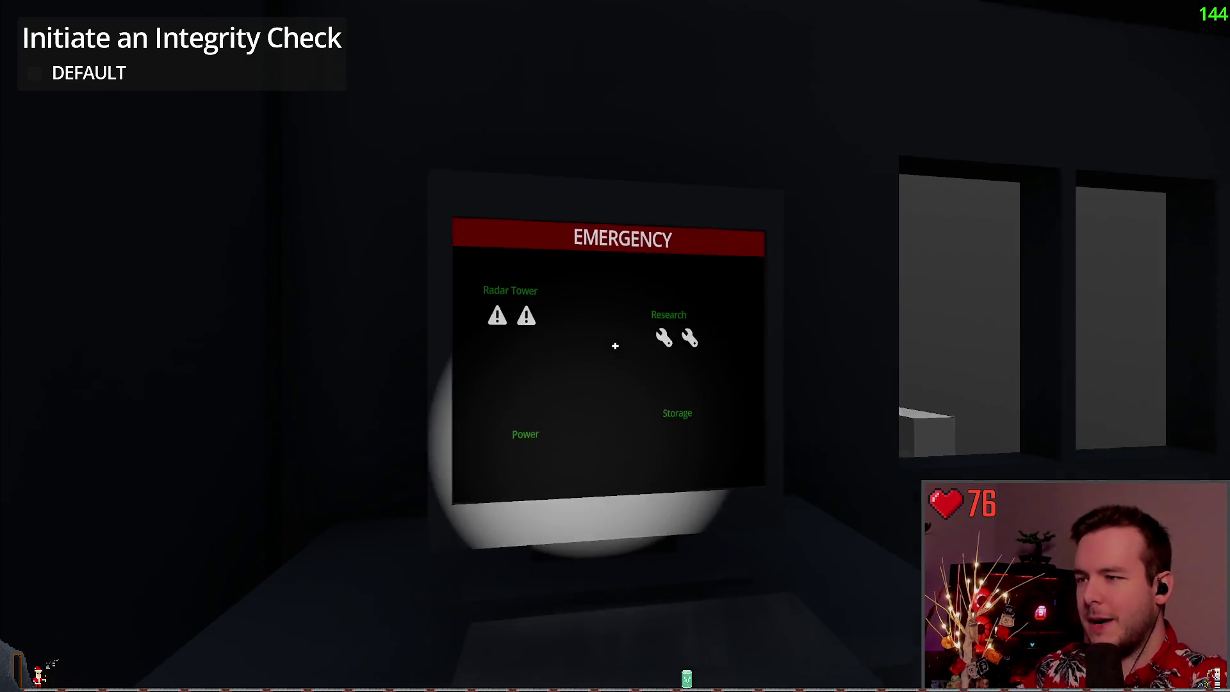
{"action": "key", "text": "s"}
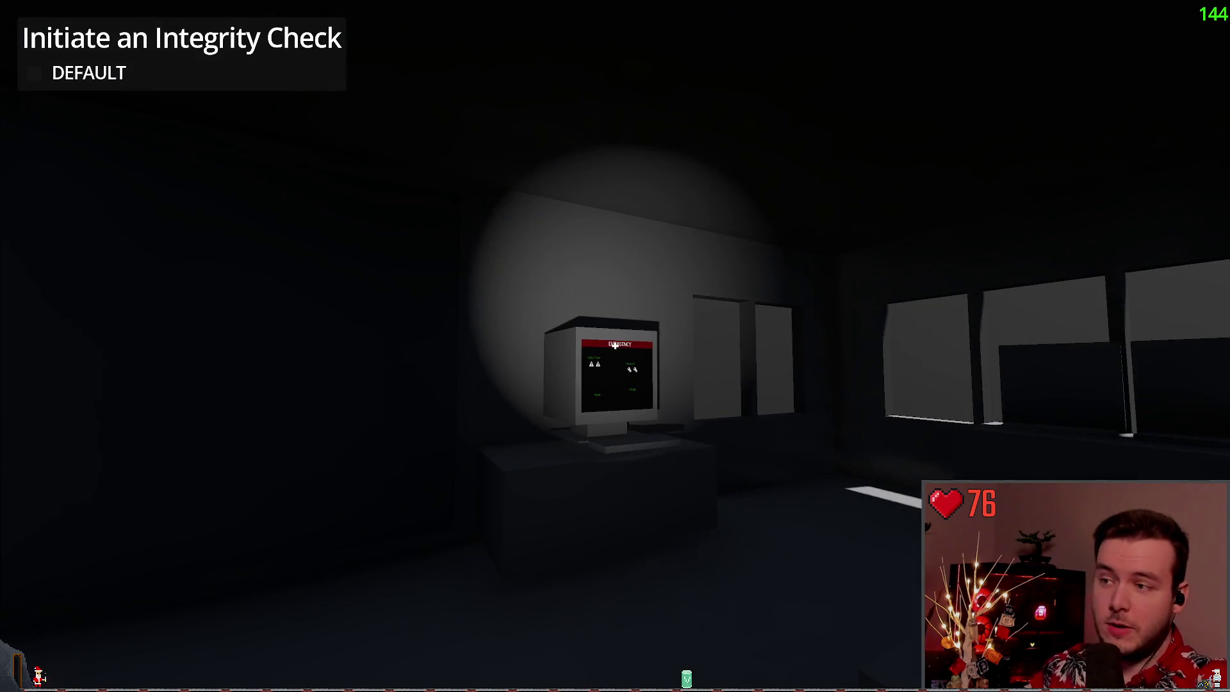
Turn back to the EMERGENCY monitor and use it to enter the terminal screen view
{"action": "key", "text": "w"}
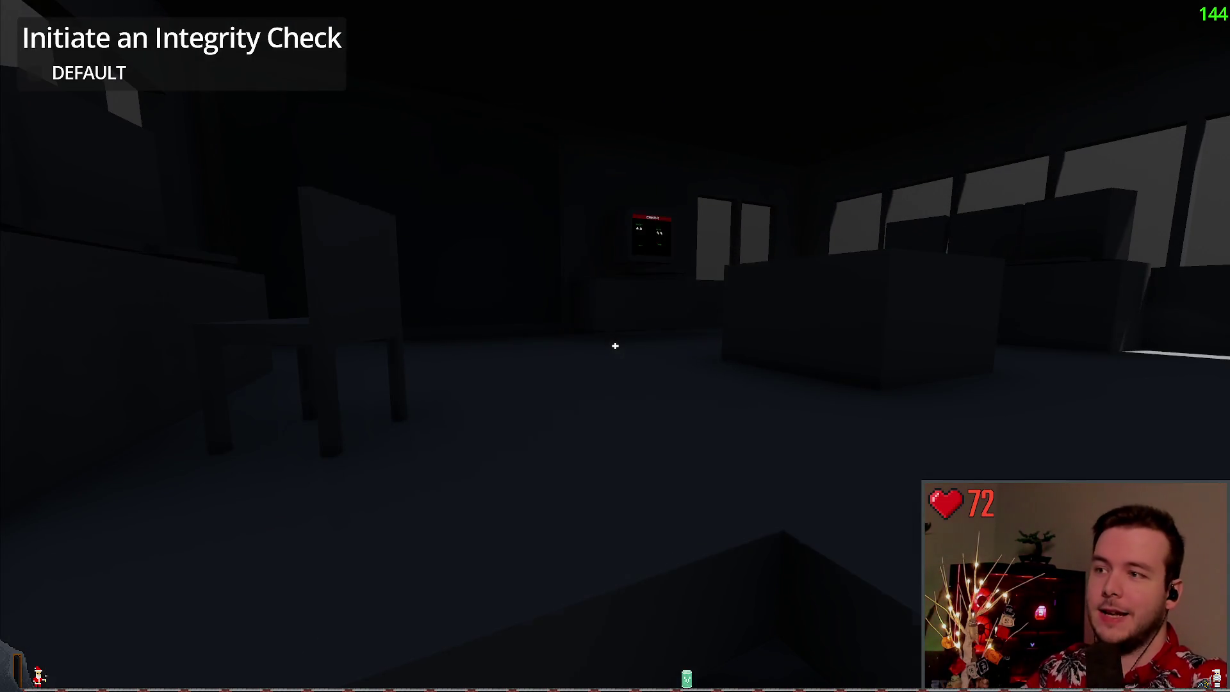
{"action": "left_click", "coordinate": [615, 346]}
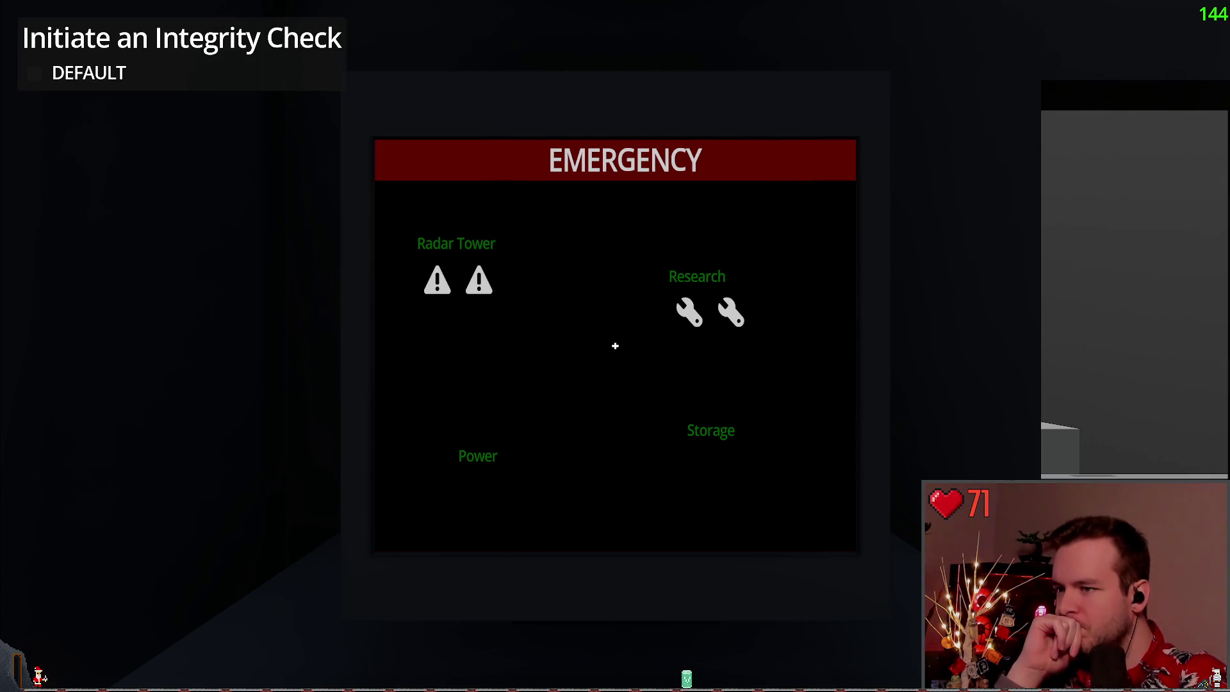
Step away from the EMERGENCY terminal and walk back up to its screen
{"action": "key", "text": "s"}
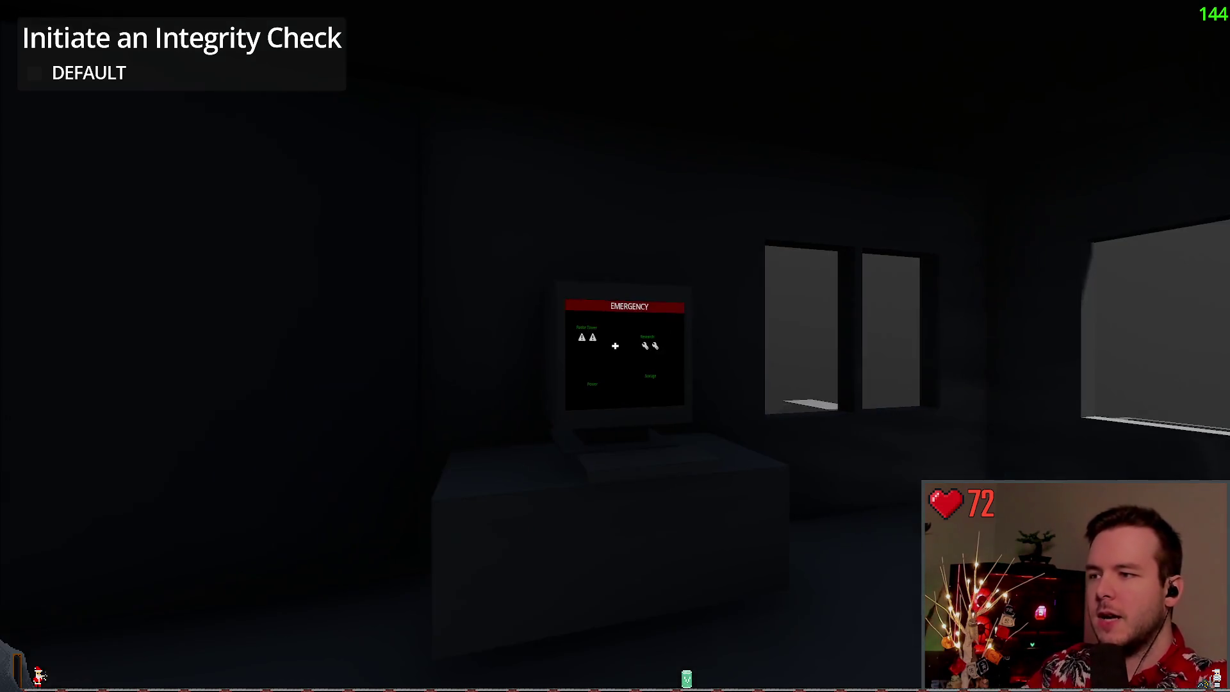
{"action": "key", "text": "f"}
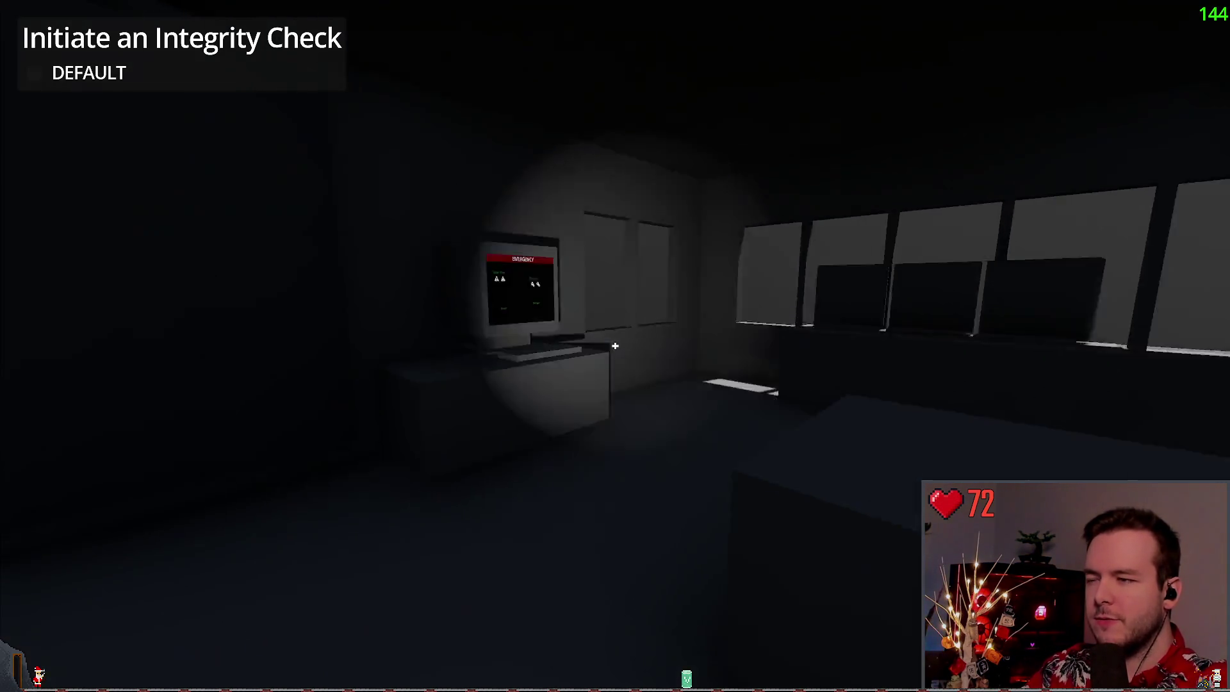
{"action": "key", "text": "w"}
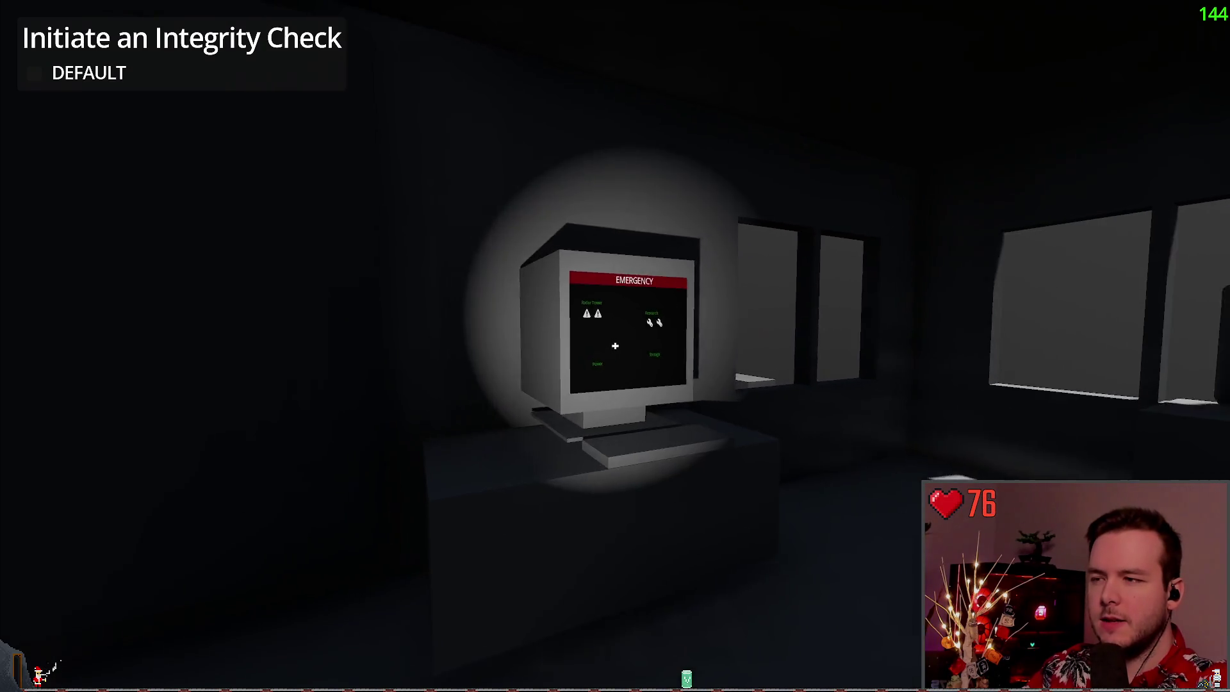
{"action": "key", "text": "e"}
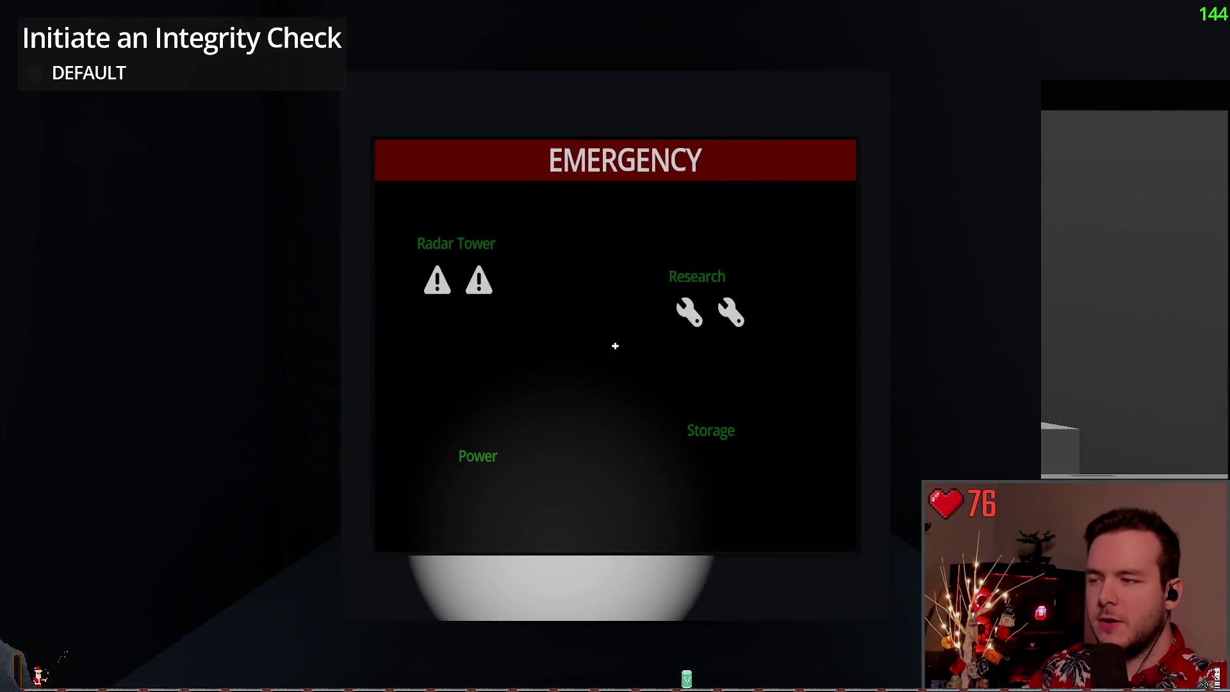
Create a new save slot from the pause menu, then load it to resume
{"action": "key", "text": "Escape"}
{"action": "left_click", "coordinate": [104, 287]}
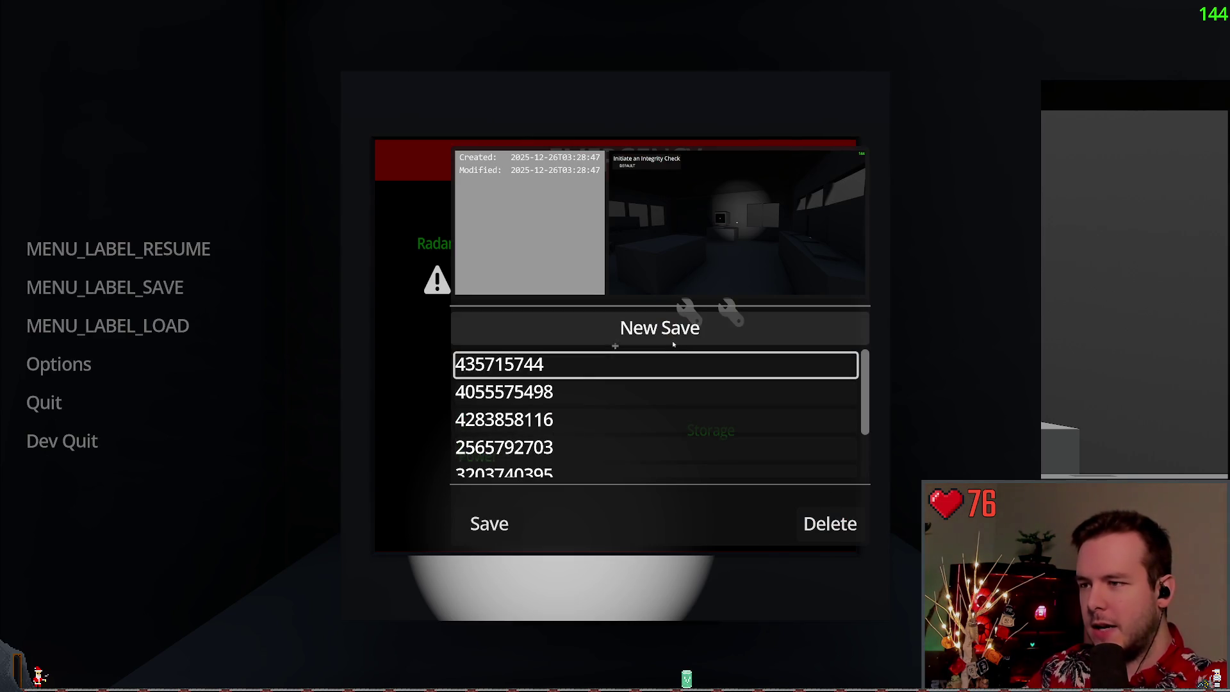
{"action": "left_click", "coordinate": [673, 345]}
{"action": "left_click", "coordinate": [107, 325]}
{"action": "left_click", "coordinate": [490, 506]}
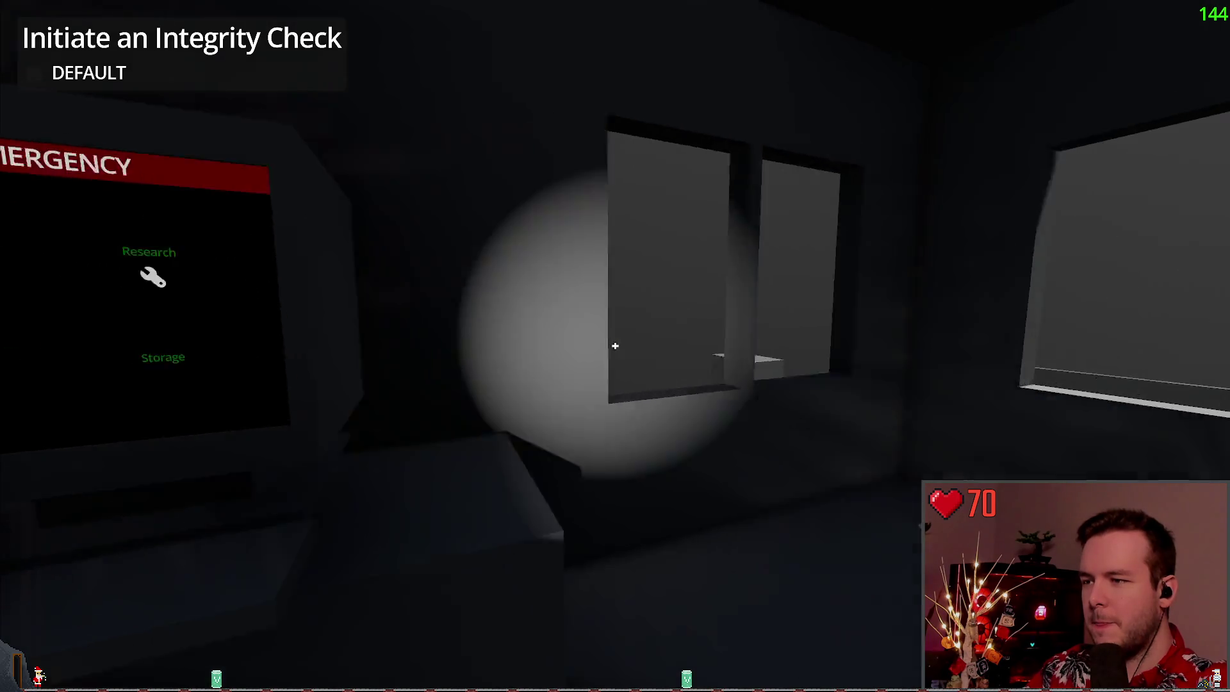
Pause and resume, then circle the EMERGENCY terminal, step up close, and back away
{"action": "key", "text": "Escape"}
{"action": "key", "text": "Escape"}
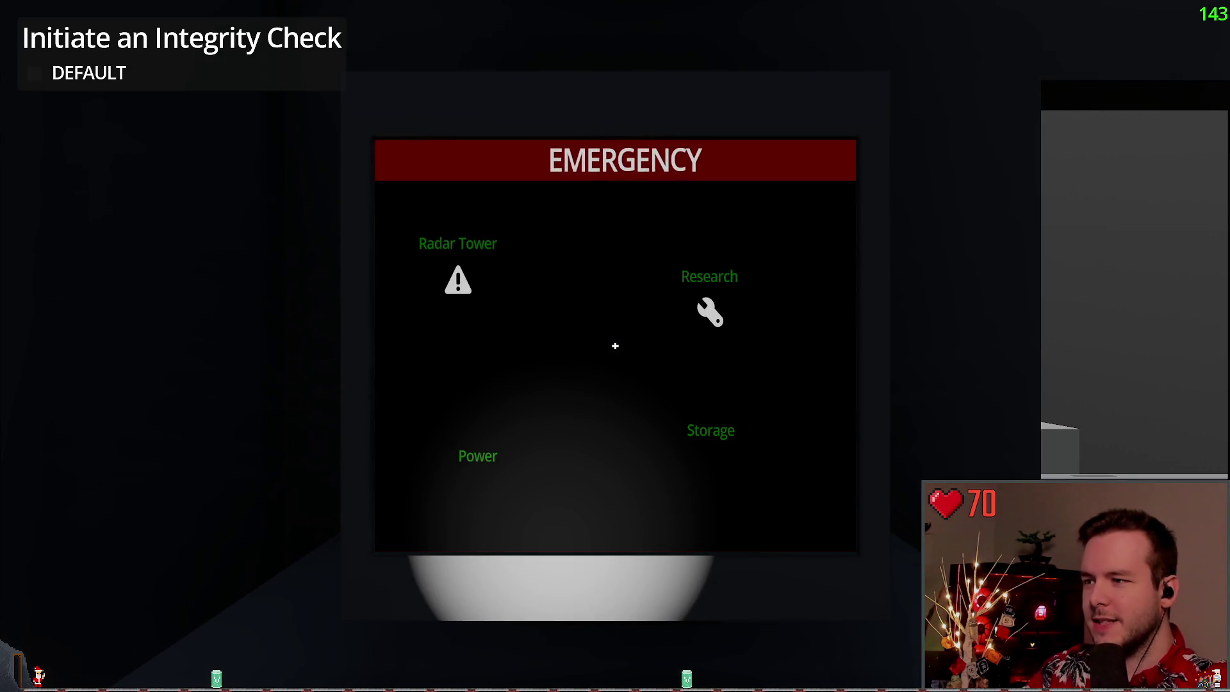
{"action": "key", "text": "Escape"}
{"action": "key", "text": "Escape"}
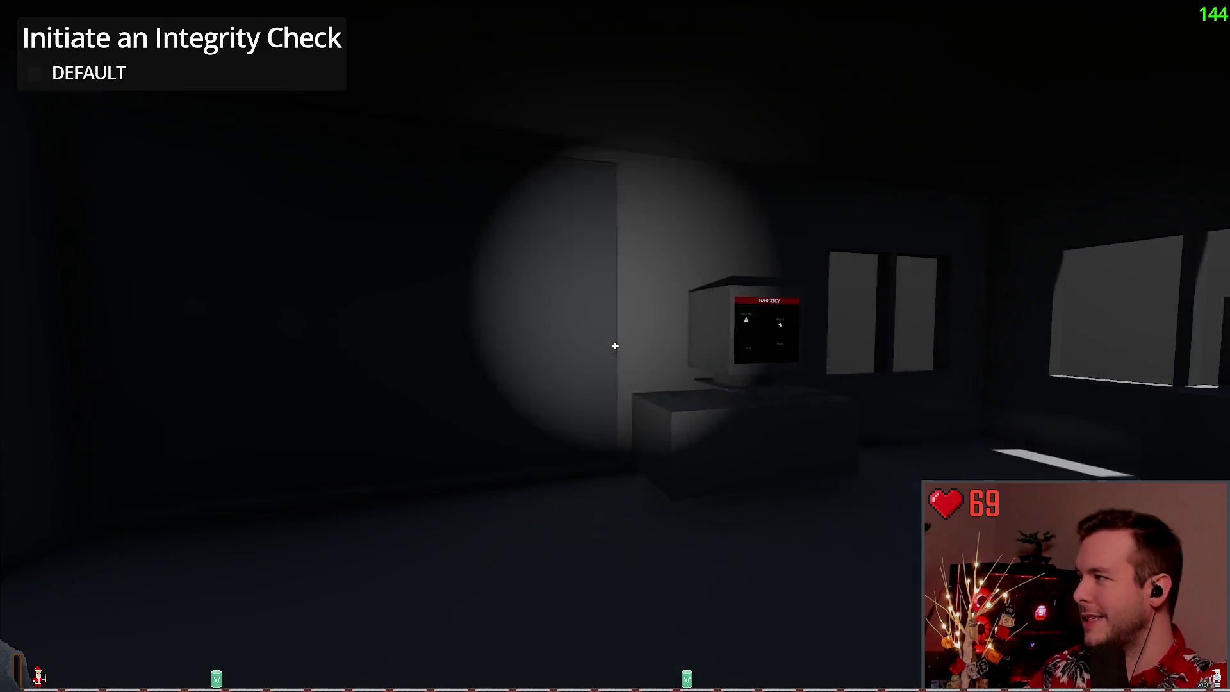
{"action": "key", "text": "w"}
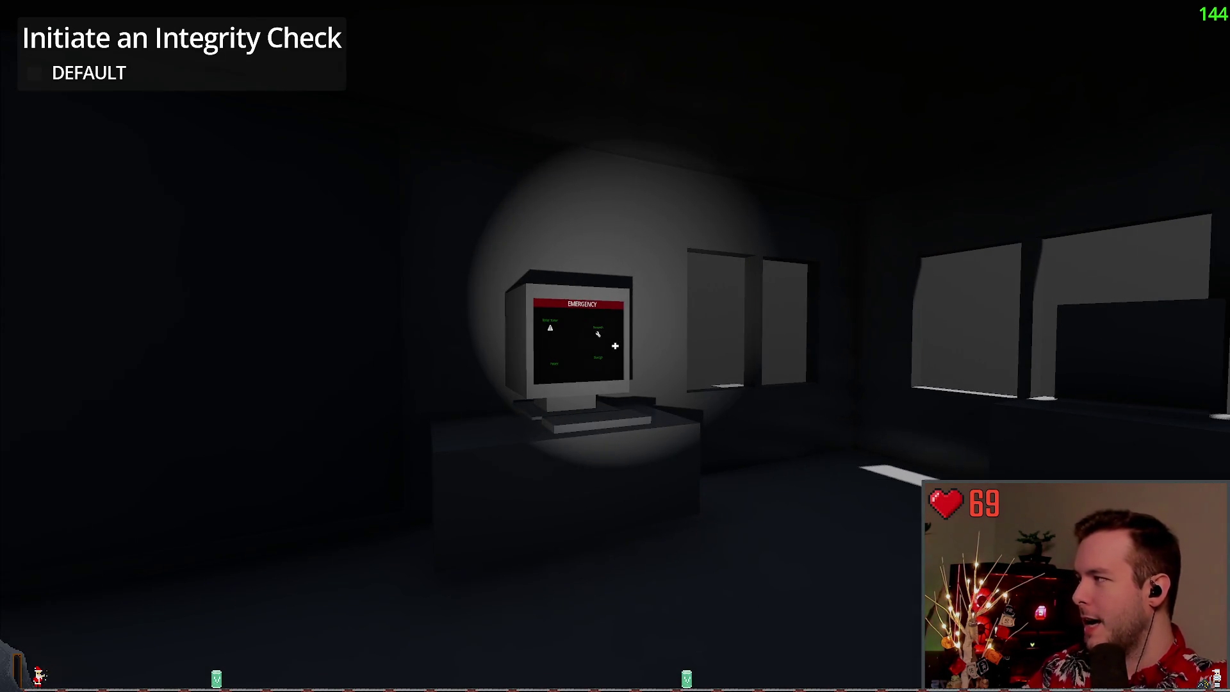
{"action": "key", "text": "a"}
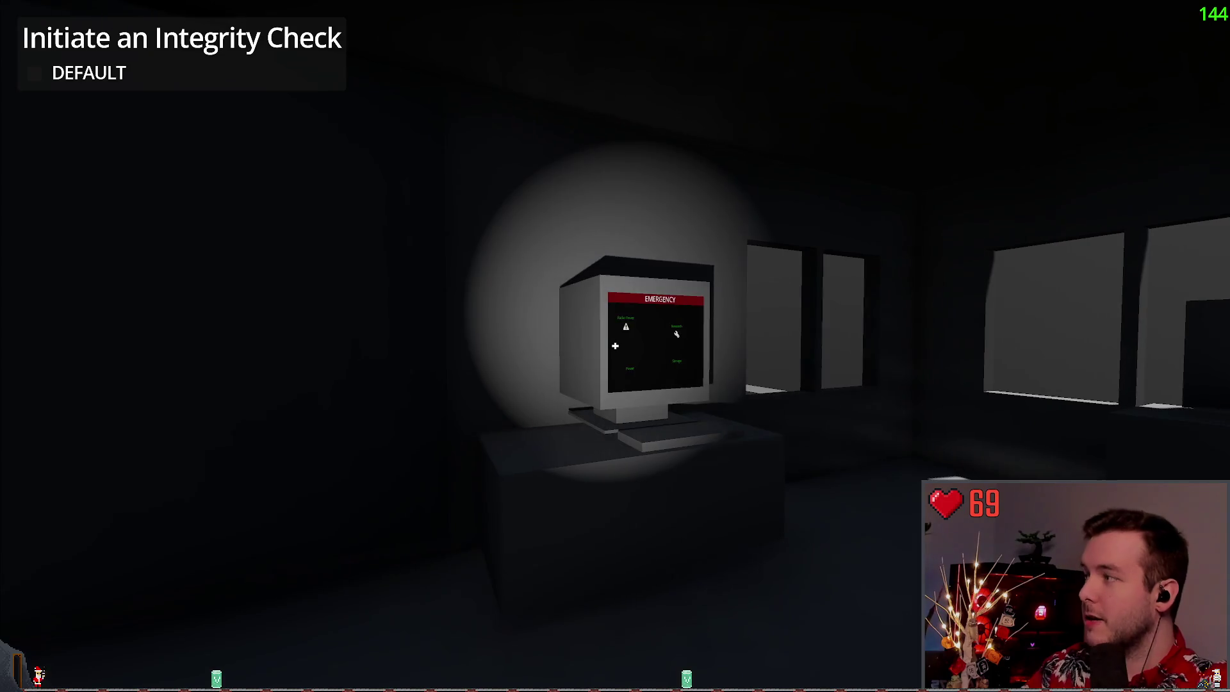
{"action": "key", "text": "s"}
{"action": "key", "text": "w"}
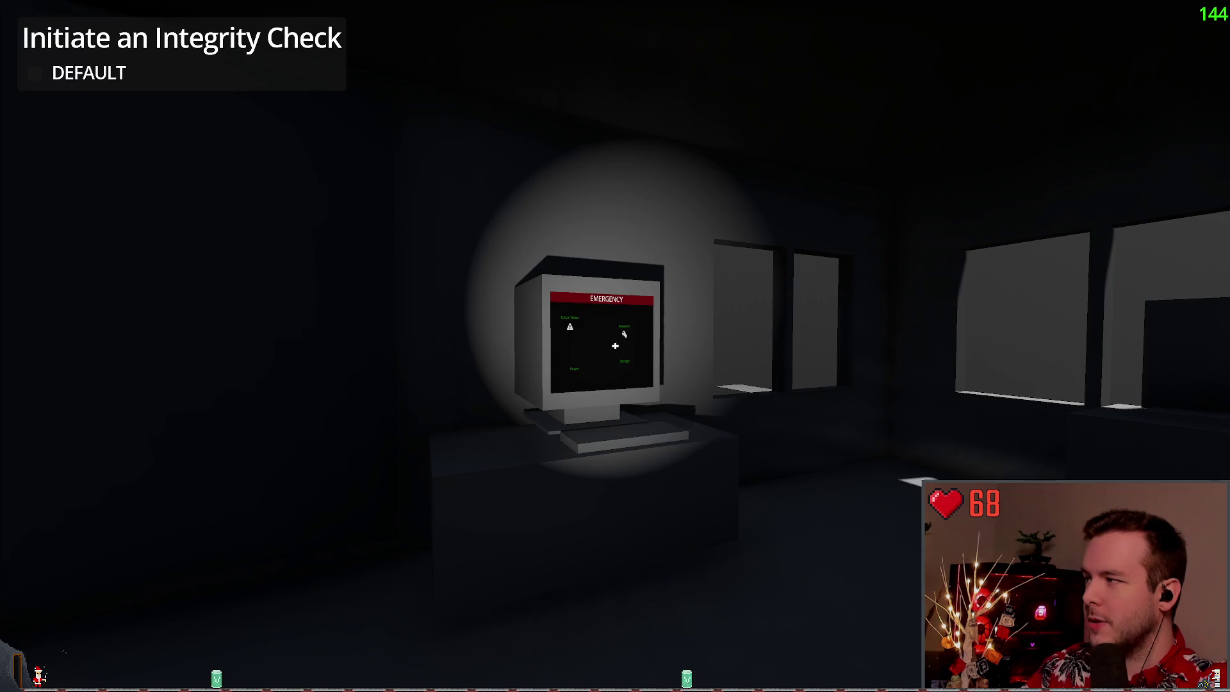
{"action": "key", "text": "s"}
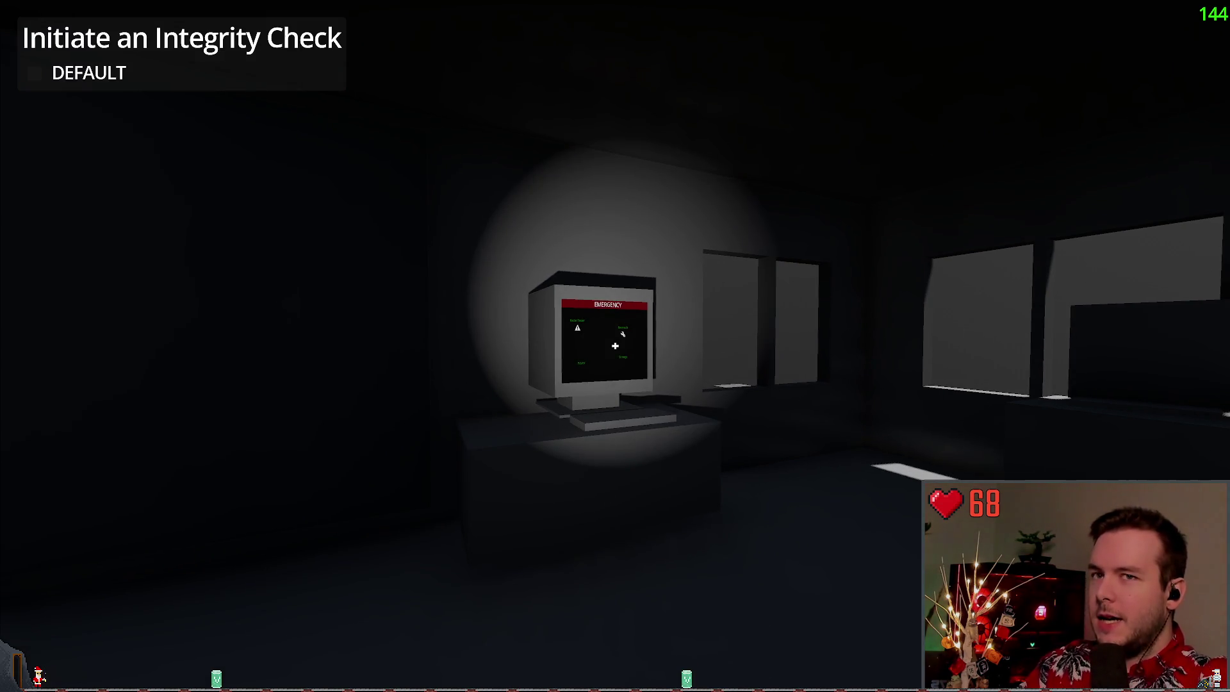
{"action": "key", "text": "w"}
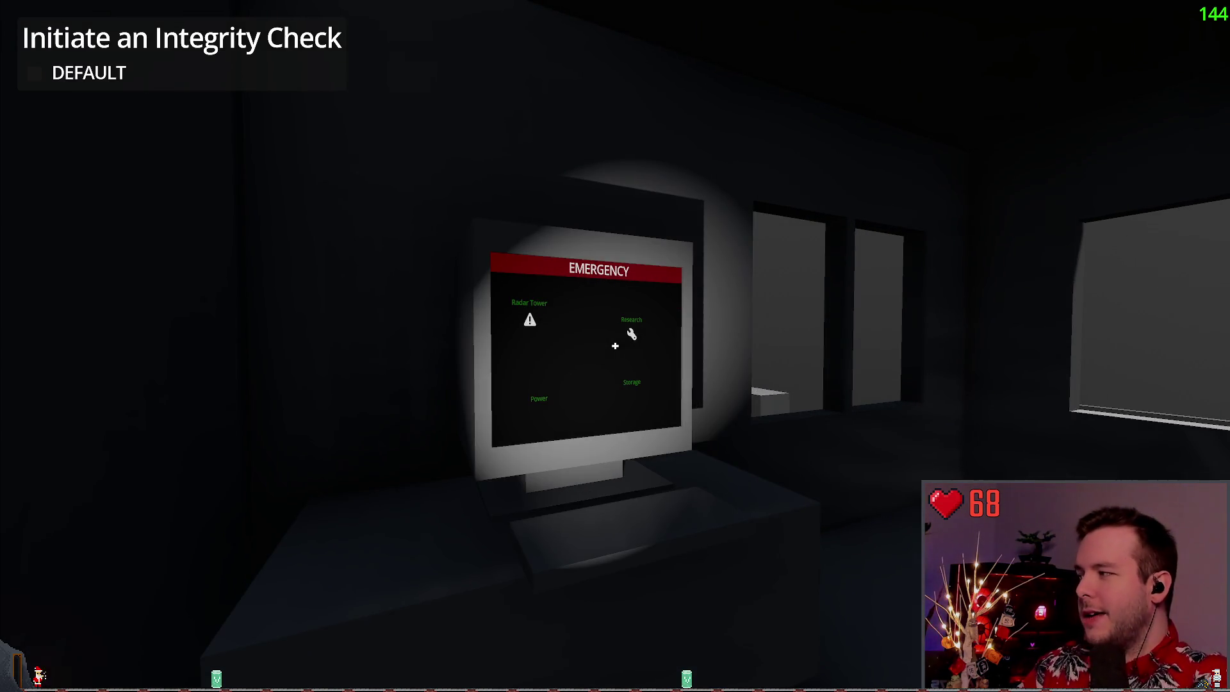
{"action": "key", "text": "s"}
{"action": "key", "text": "s"}
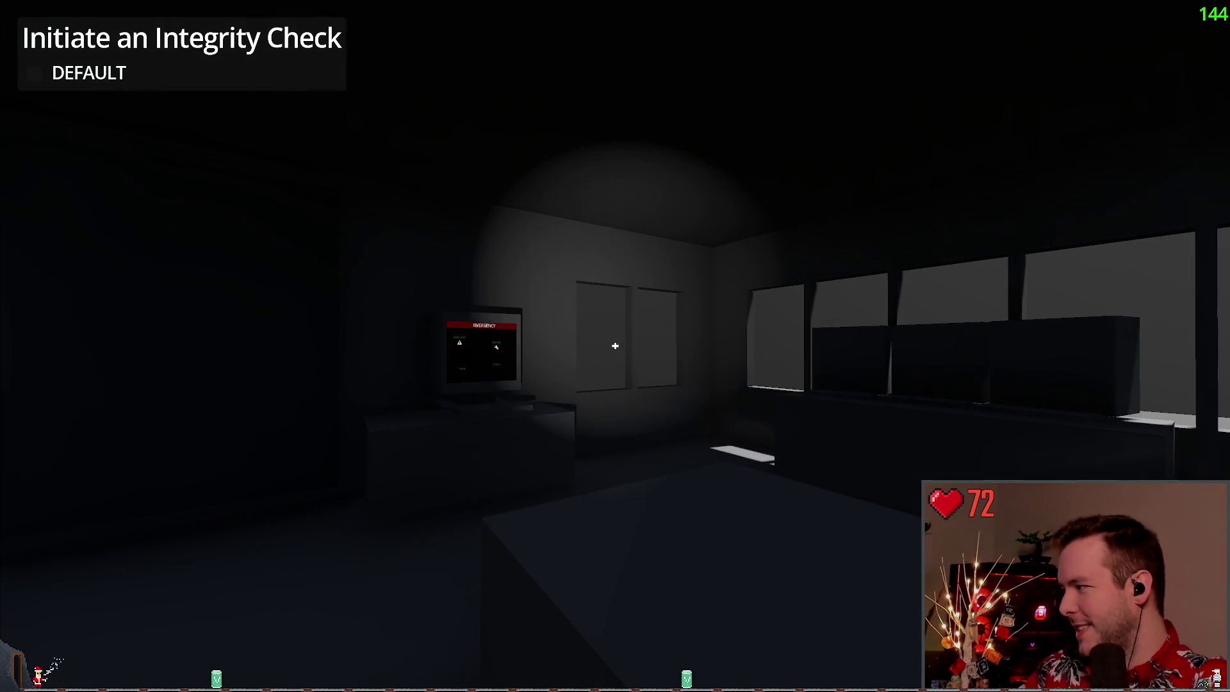
Walk to the wall box, through the windowed room, outside along the wall, and back
{"action": "key", "text": "w"}
{"action": "key", "text": "w"}
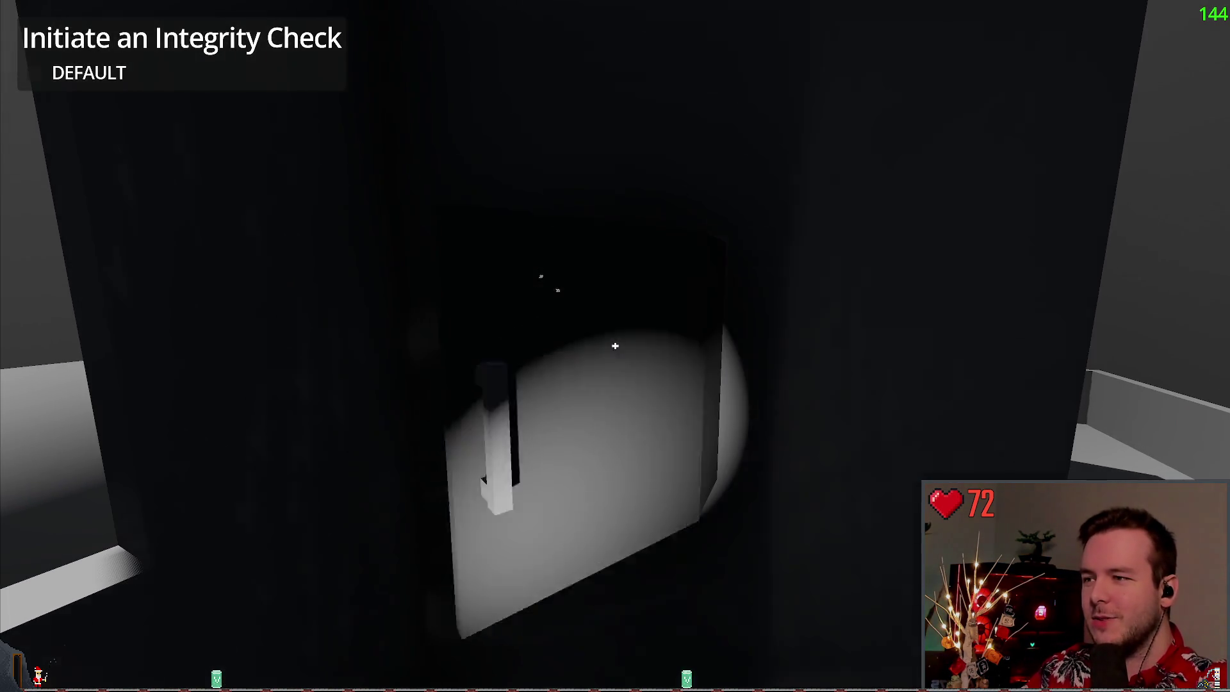
{"action": "key", "text": "w"}
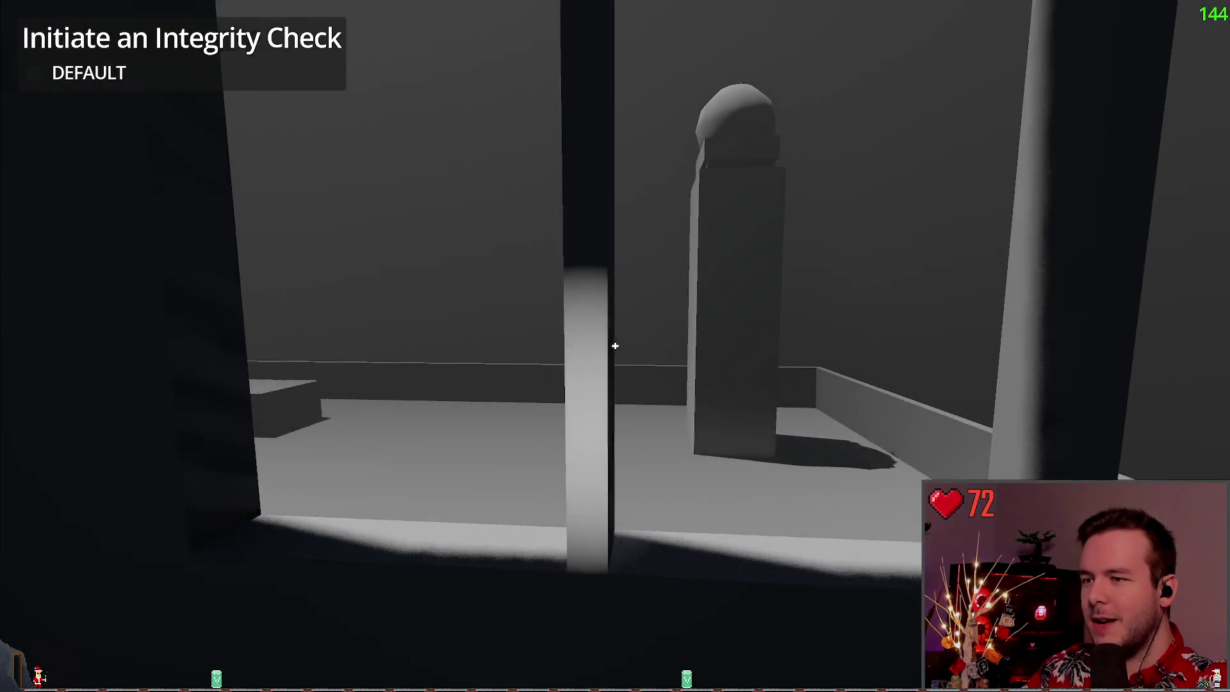
{"action": "key", "text": "w"}
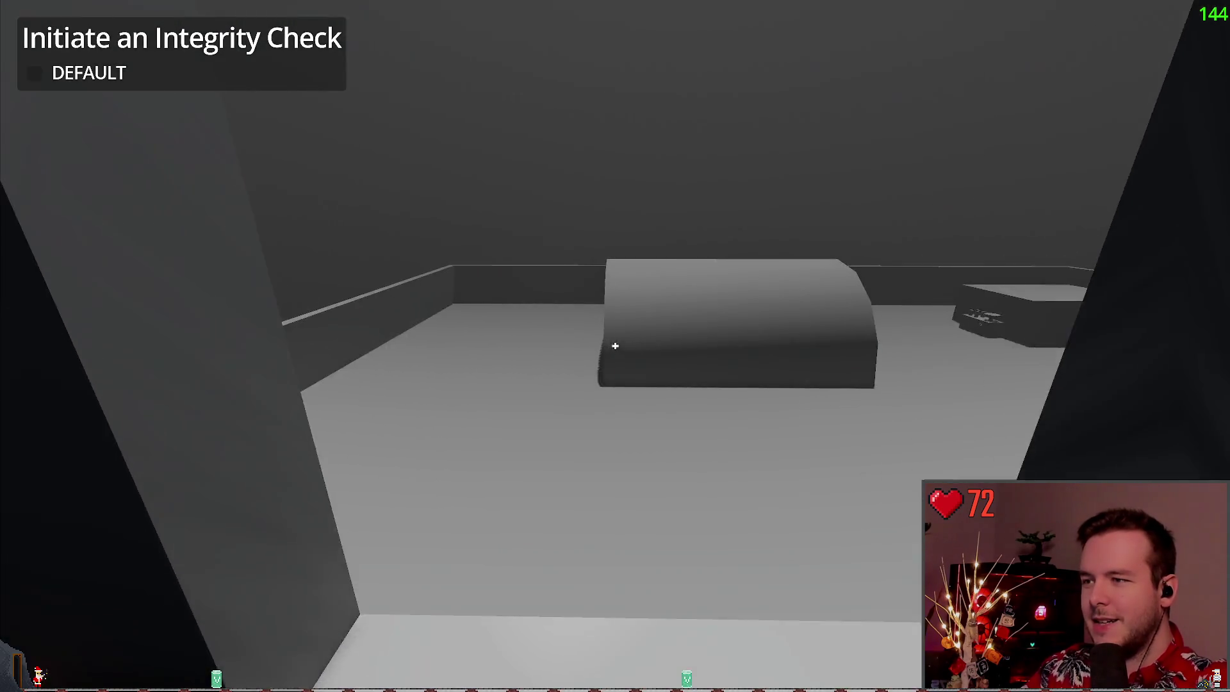
{"action": "key", "text": "w"}
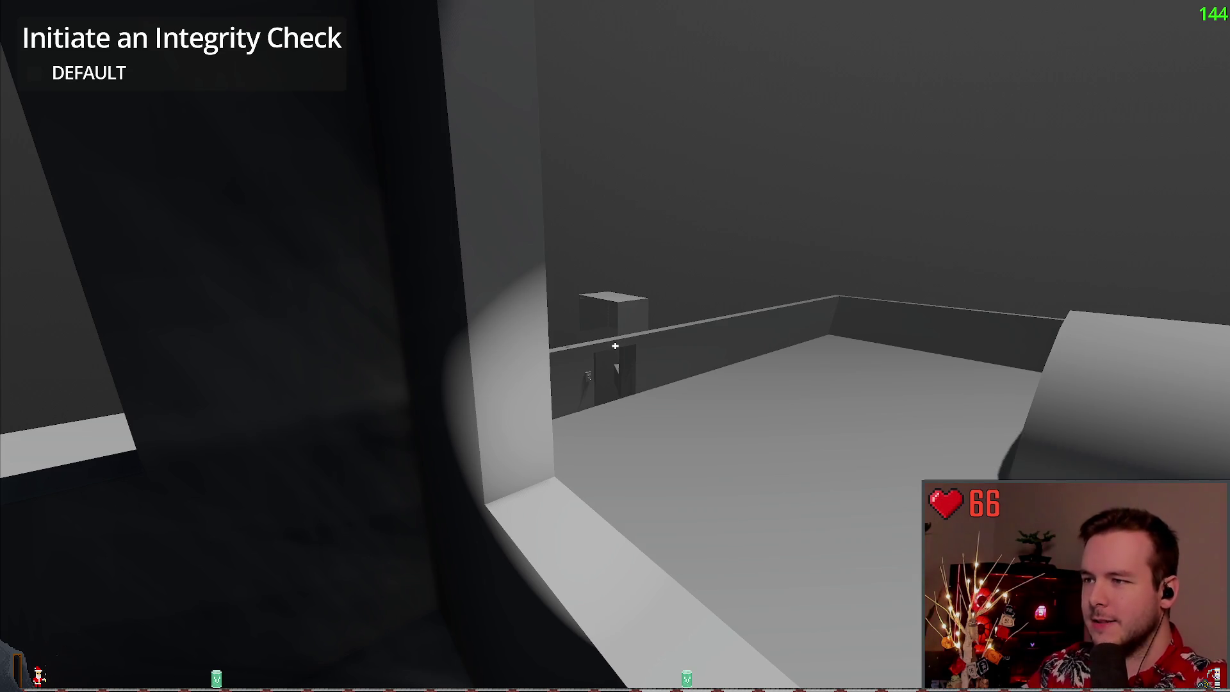
{"action": "key", "text": "w"}
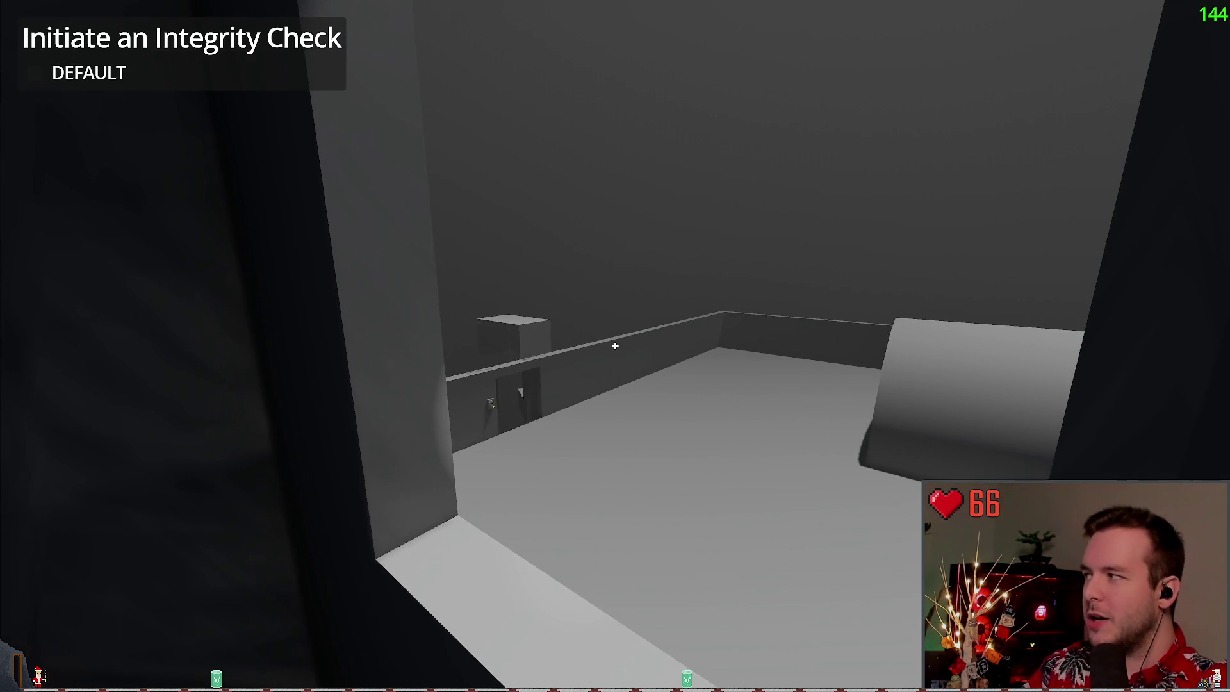
{"action": "mouse_move", "coordinate": [615, 346]}
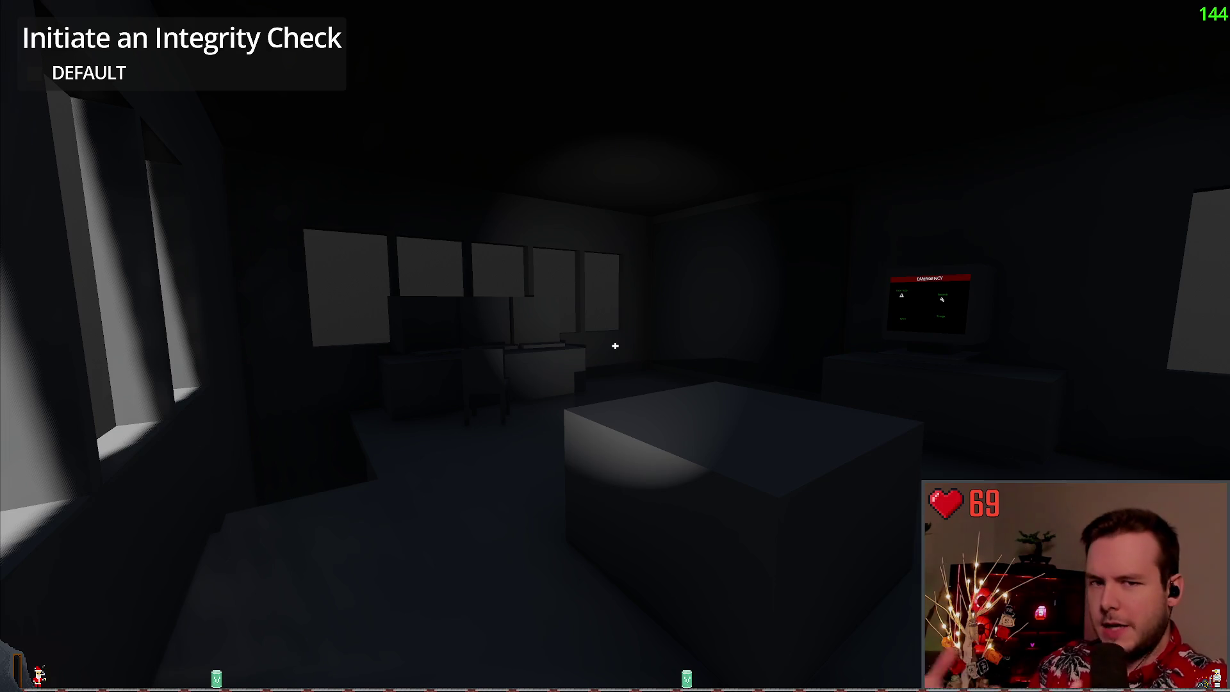
Walk past the monitors and bunks into the bright room and press the door panel
{"action": "key", "text": "w"}
{"action": "key", "text": "w"}
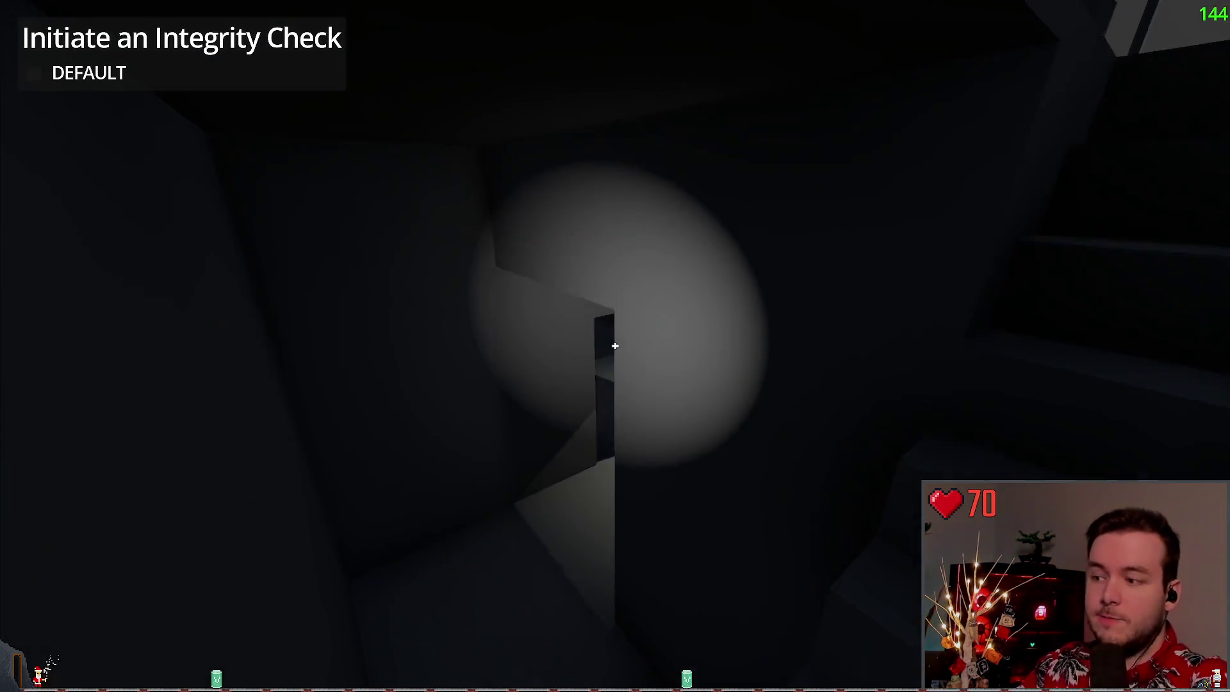
{"action": "key", "text": "w"}
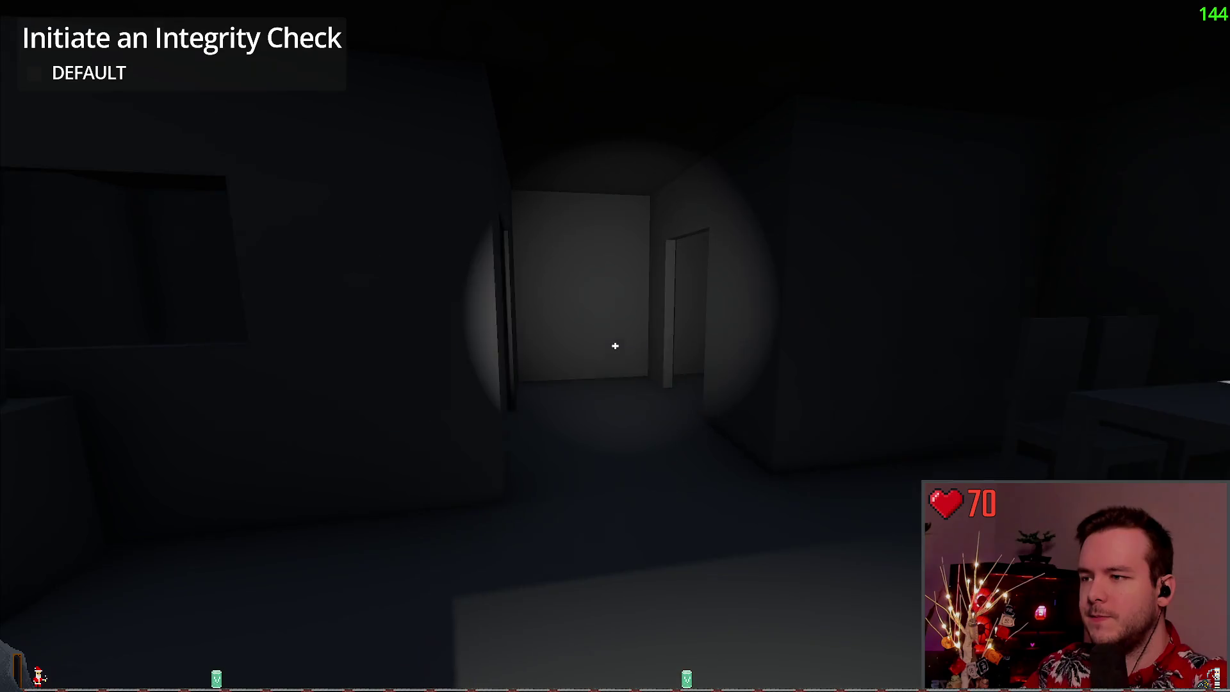
{"action": "key", "text": "w"}
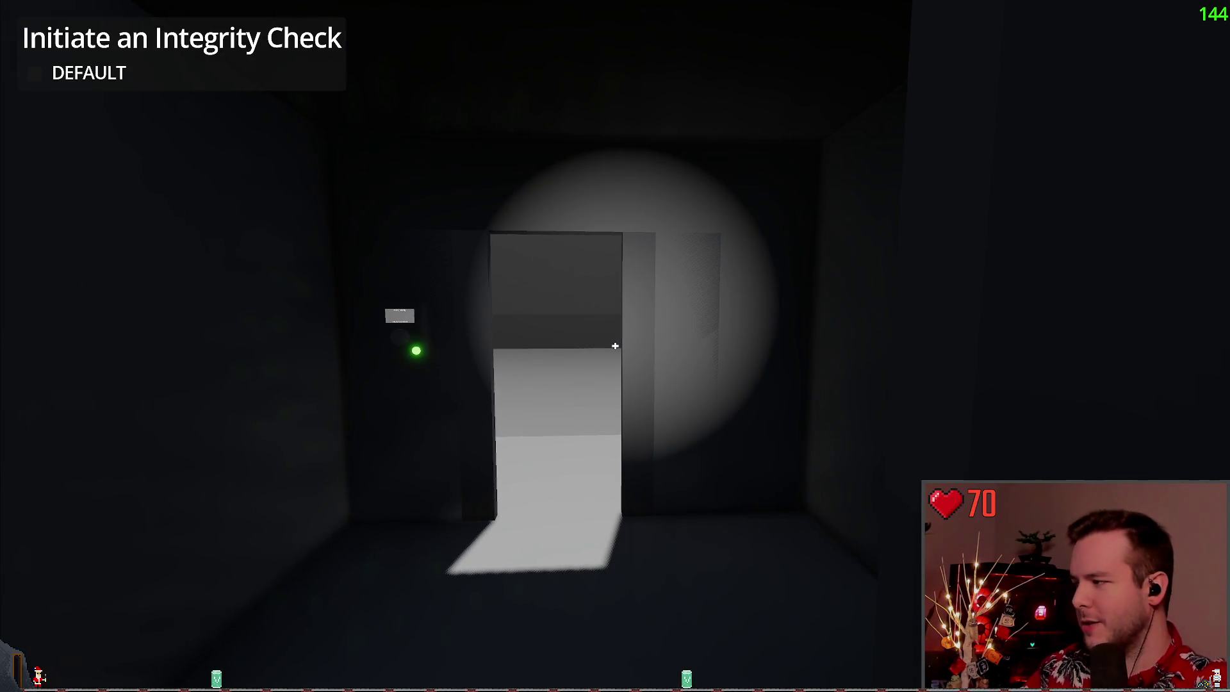
{"action": "key", "text": "w"}
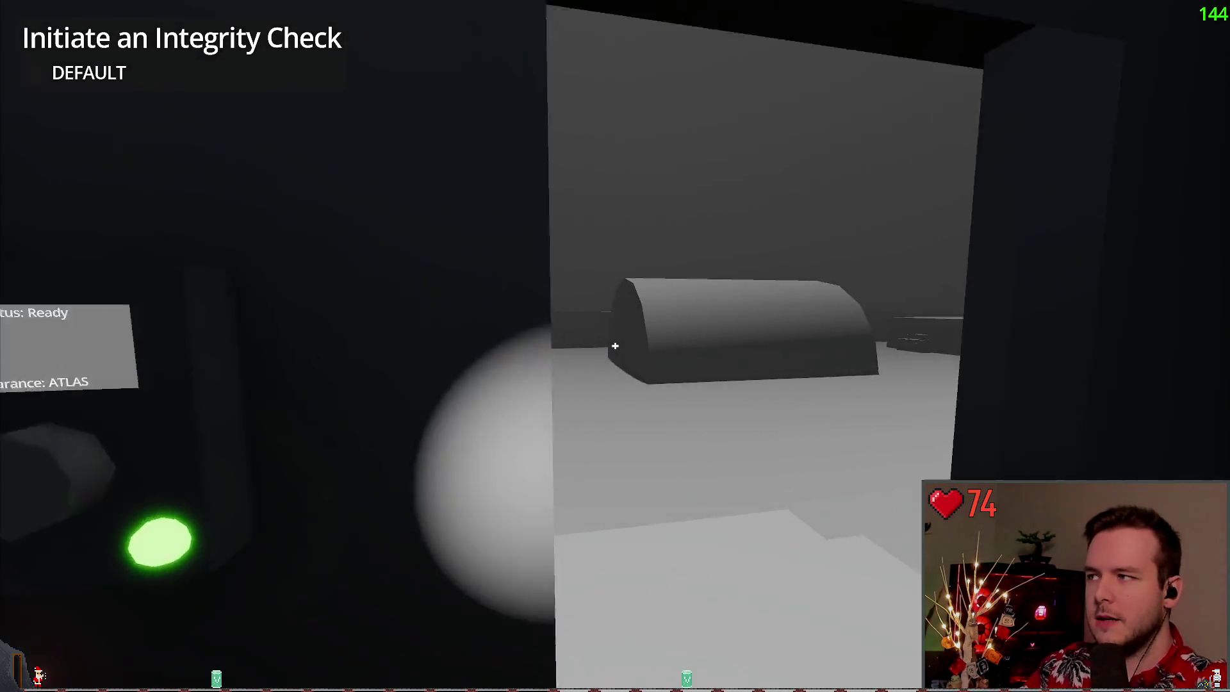
{"action": "key", "text": "w"}
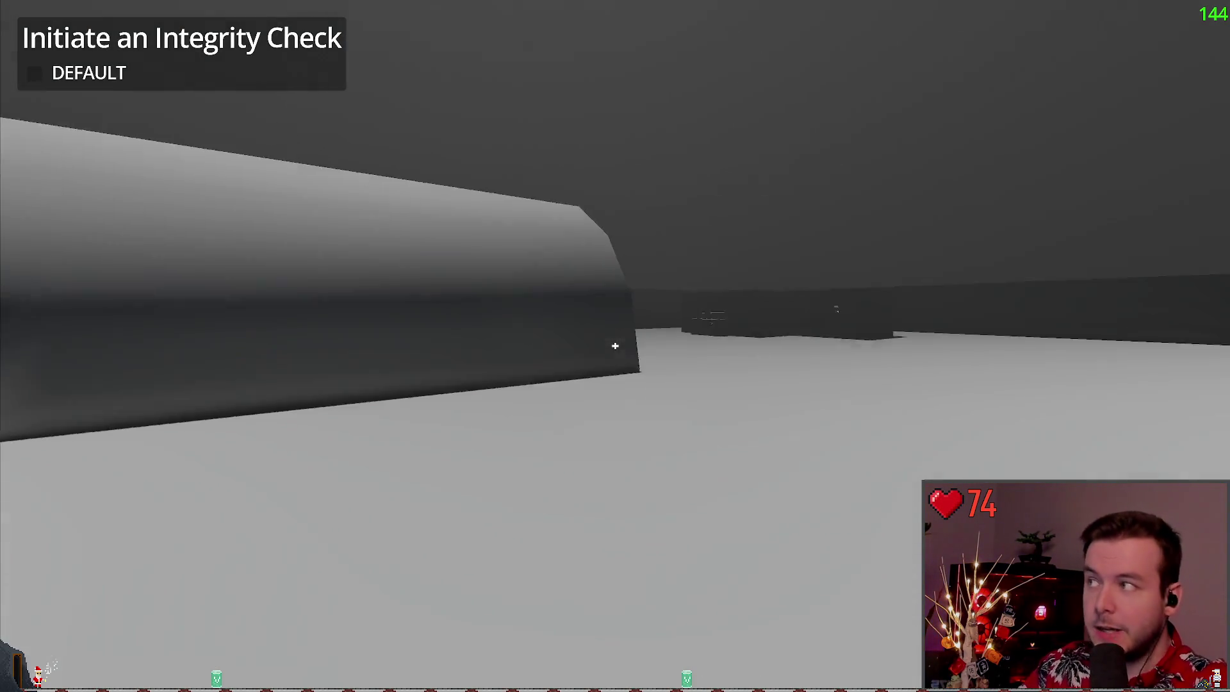
{"action": "key", "text": "w"}
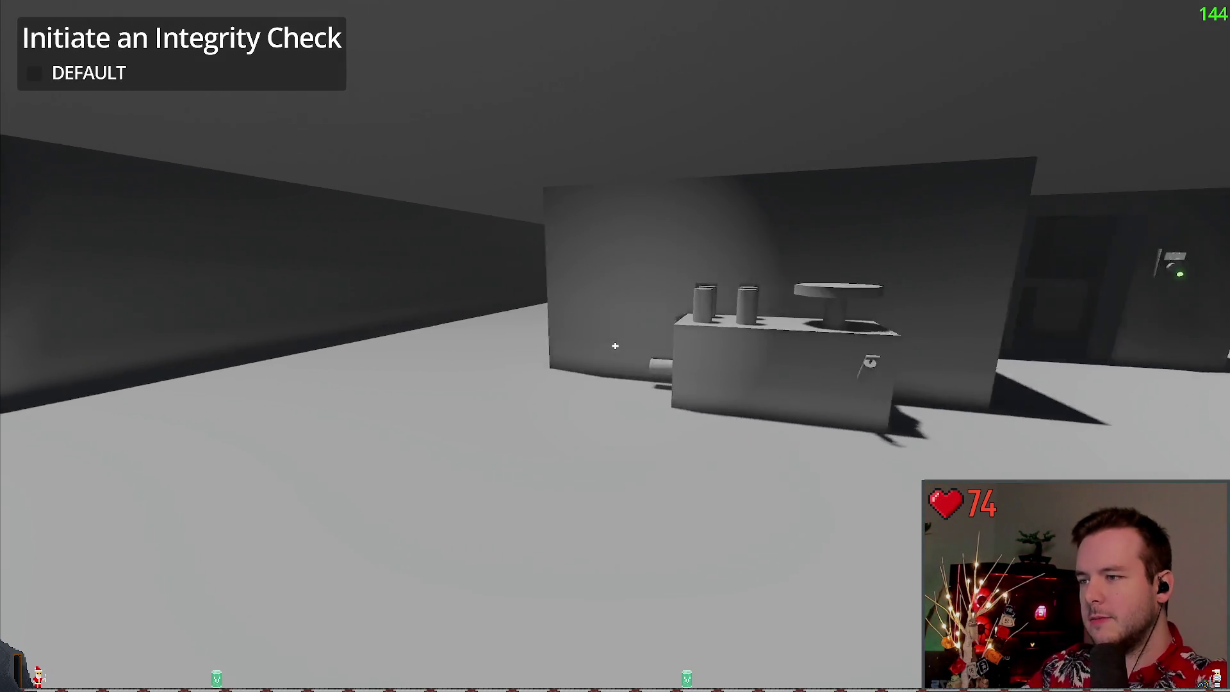
{"action": "key", "text": "w"}
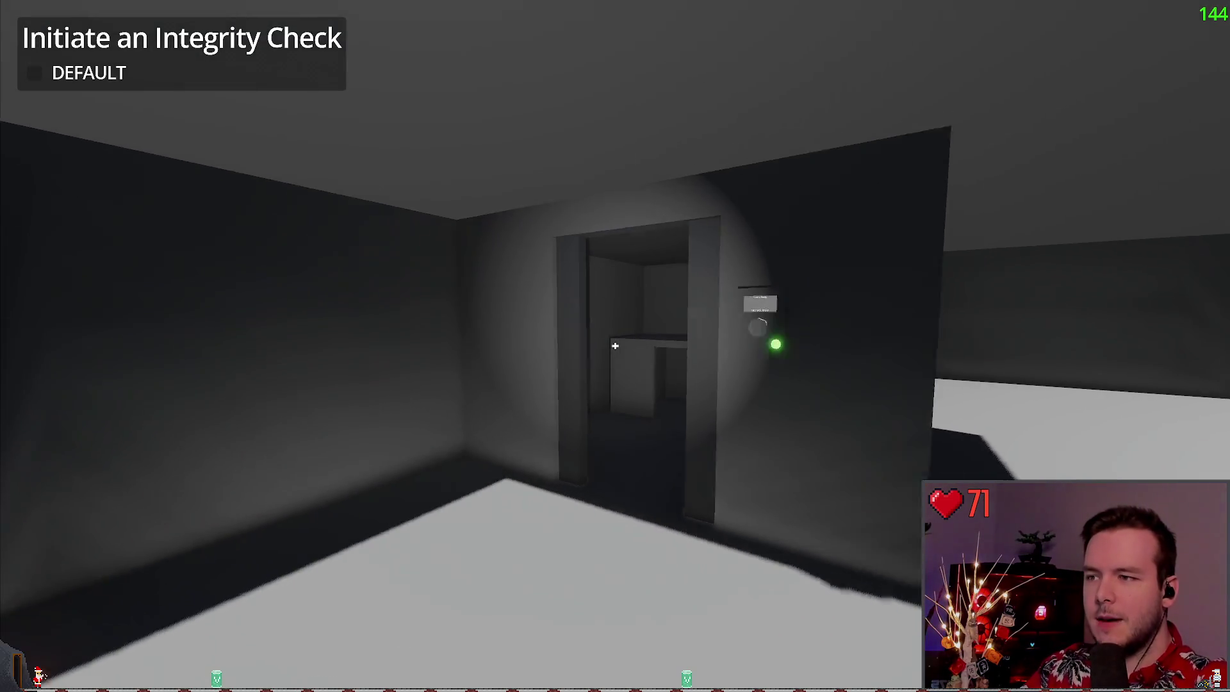
{"action": "left_click", "coordinate": [615, 346]}
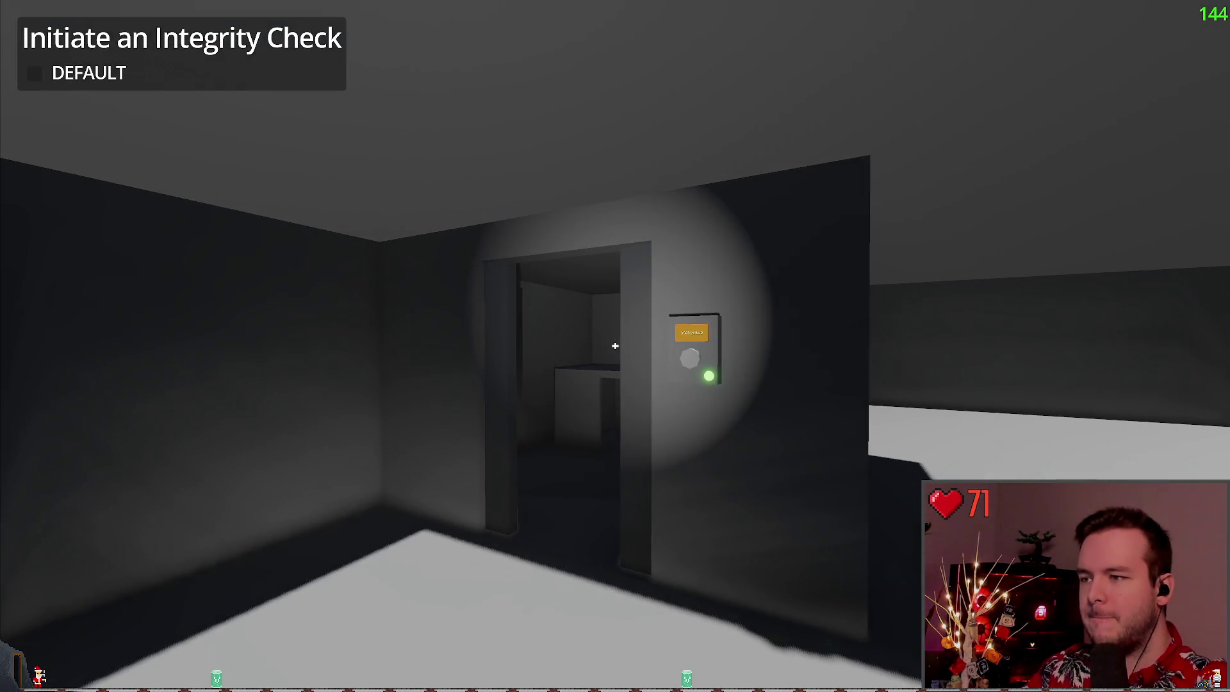
Quit the game from its pause menu and switch to the Obsidian notes
{"action": "key", "text": "Escape"}
{"action": "left_click", "coordinate": [48, 440]}
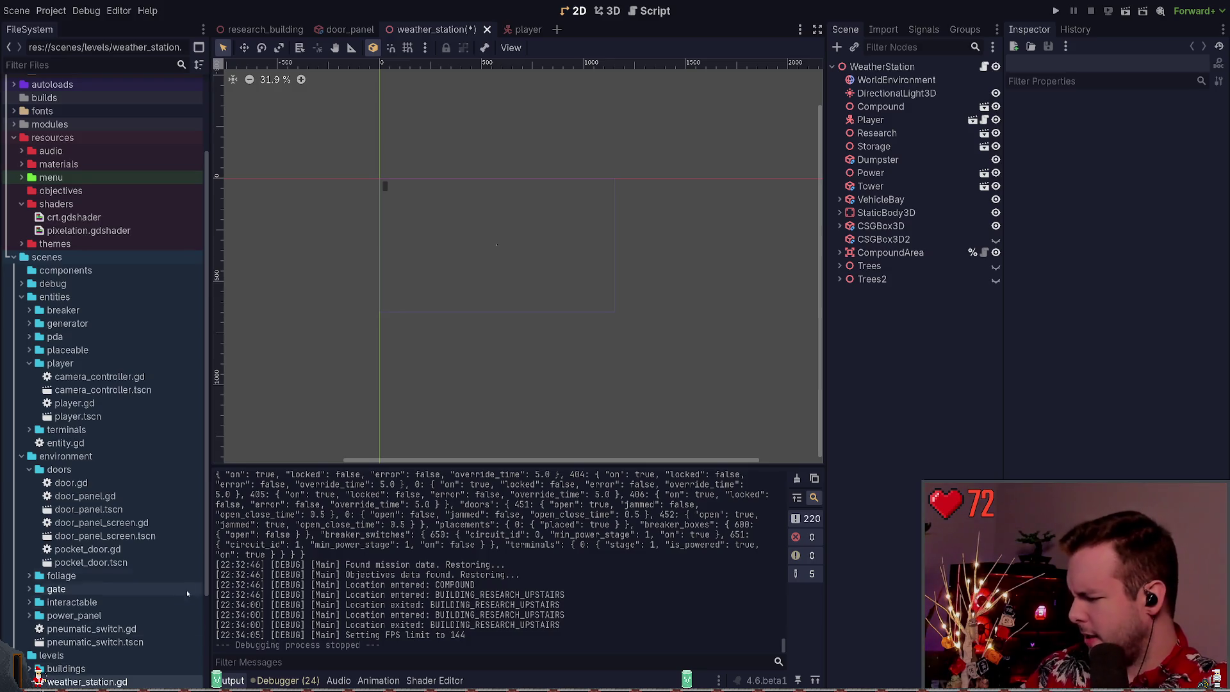
{"action": "key", "text": "alt+Tab"}
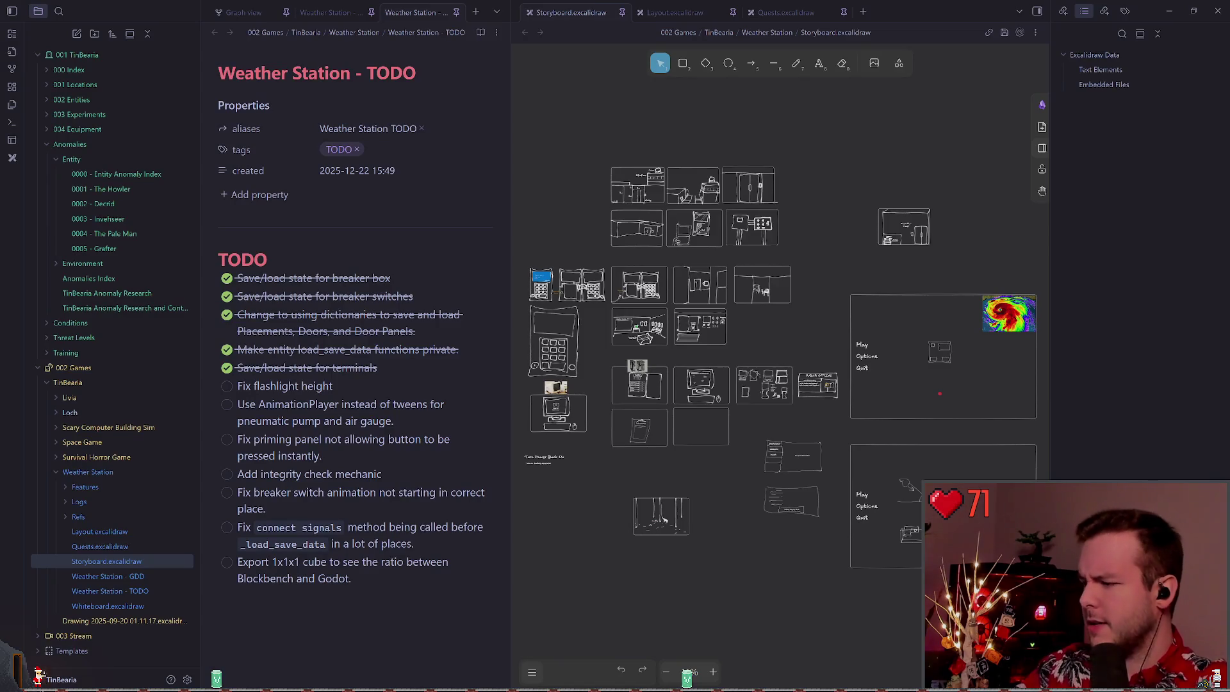
Select the 'Fix flashlight height' task in the TODO note and return to Godot
{"action": "scroll", "coordinate": [353, 358], "scroll_direction": "down", "scroll_amount": 1}
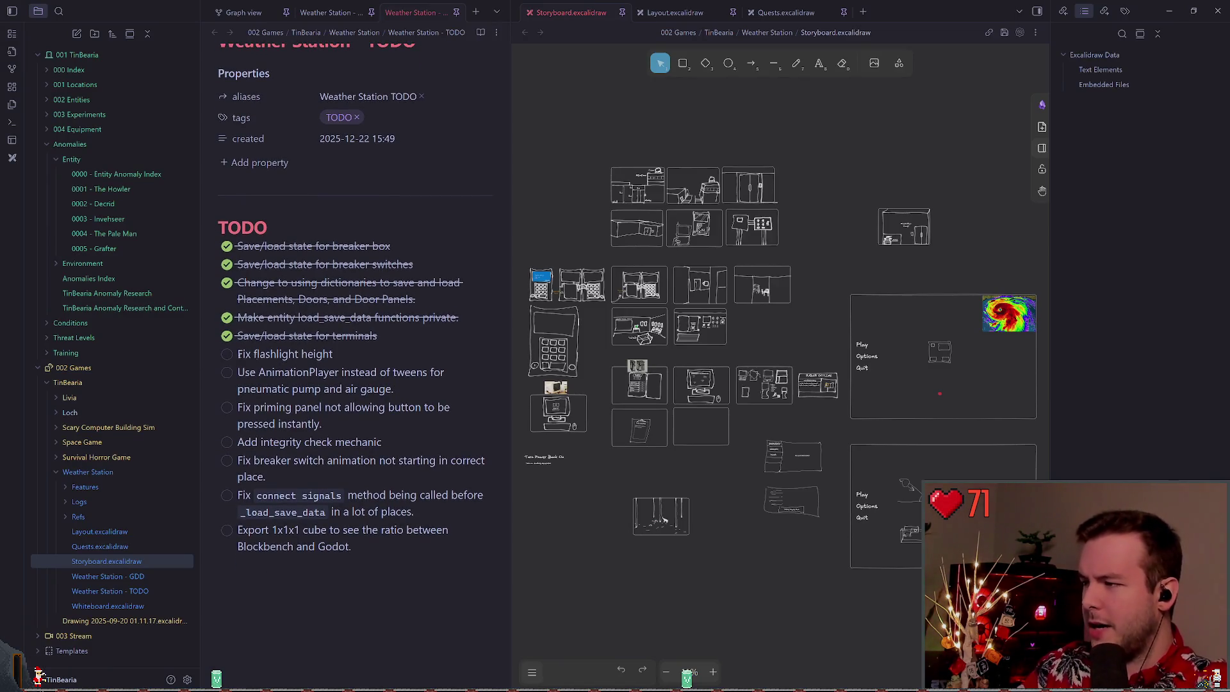
{"action": "triple_click", "coordinate": [336, 354]}
{"action": "left_click", "coordinate": [341, 351]}
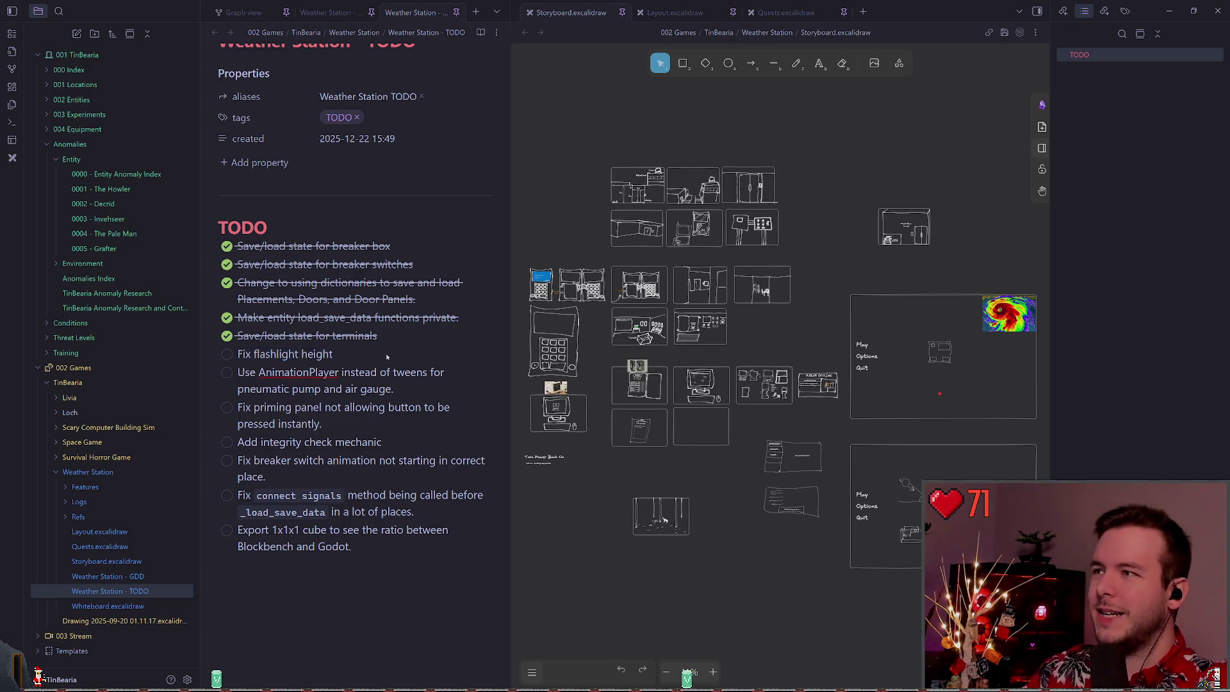
{"action": "key", "text": "alt+Tab"}
Open the player scene, orbit around the player, and briefly select TextureRect
{"action": "left_click", "coordinate": [512, 30]}
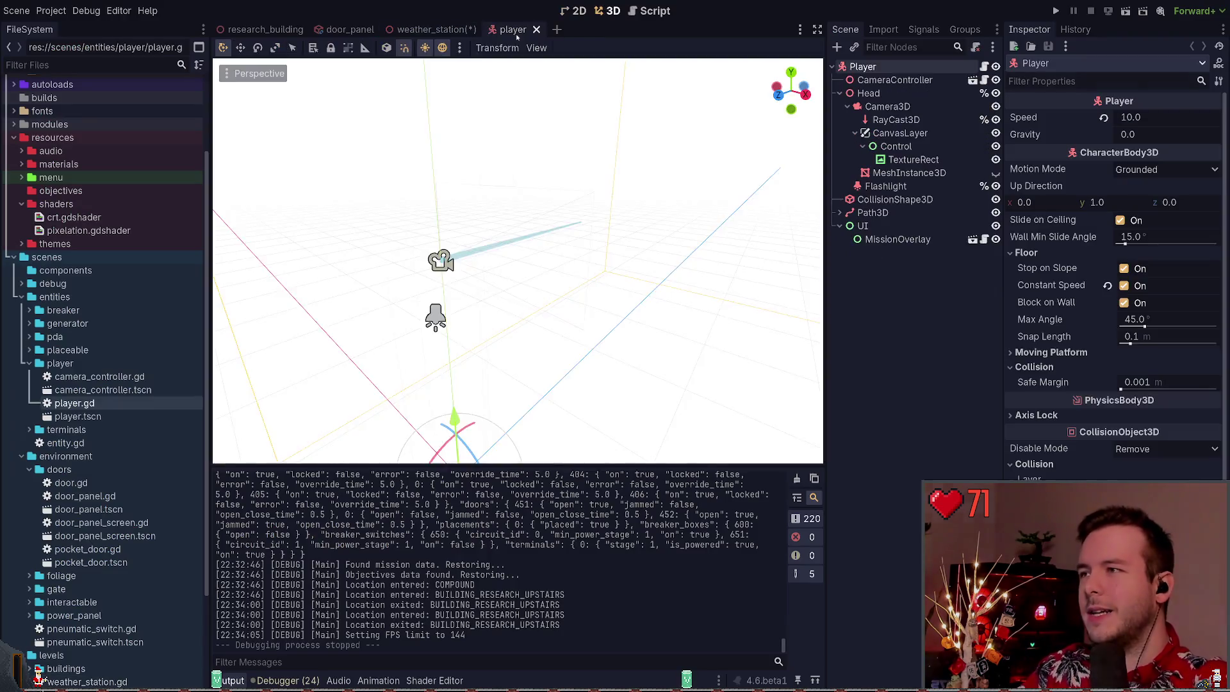
{"action": "mouse_move", "coordinate": [582, 277]}
{"action": "left_mouse_down"}
{"action": "mouse_move", "coordinate": [618, 274]}
{"action": "mouse_move", "coordinate": [503, 235]}
{"action": "mouse_move", "coordinate": [448, 237]}
{"action": "mouse_move", "coordinate": [551, 244]}
{"action": "mouse_move", "coordinate": [526, 250]}
{"action": "left_mouse_up"}
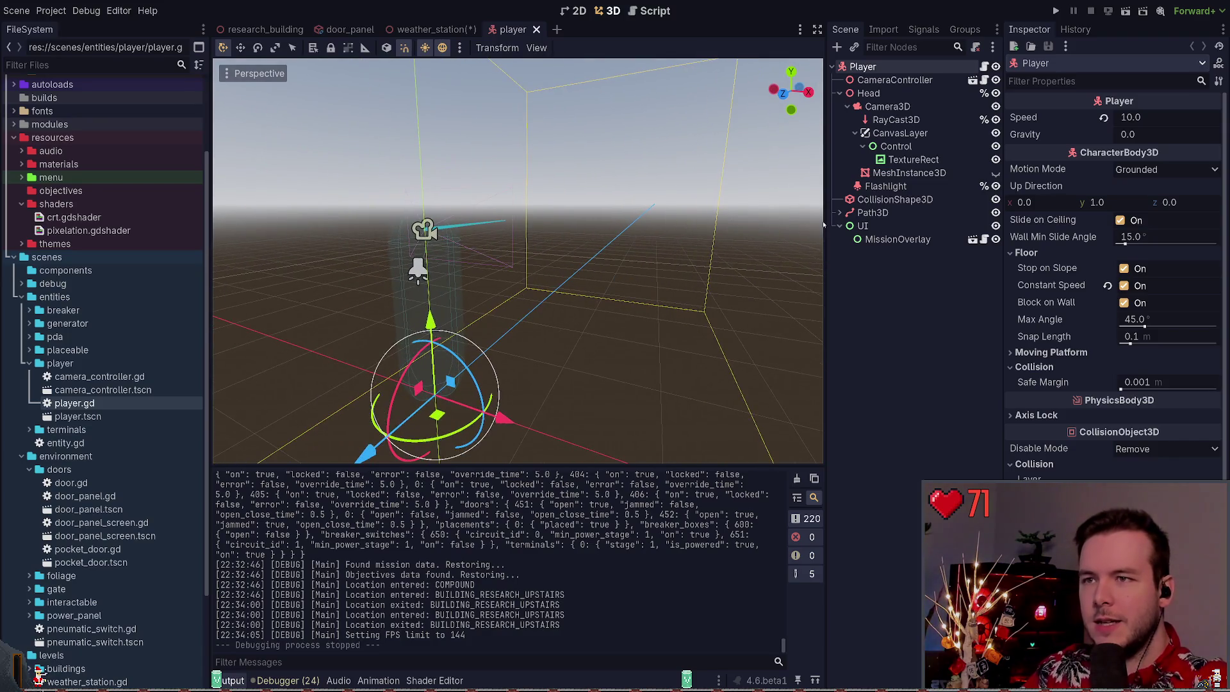
{"action": "left_click", "coordinate": [853, 128]}
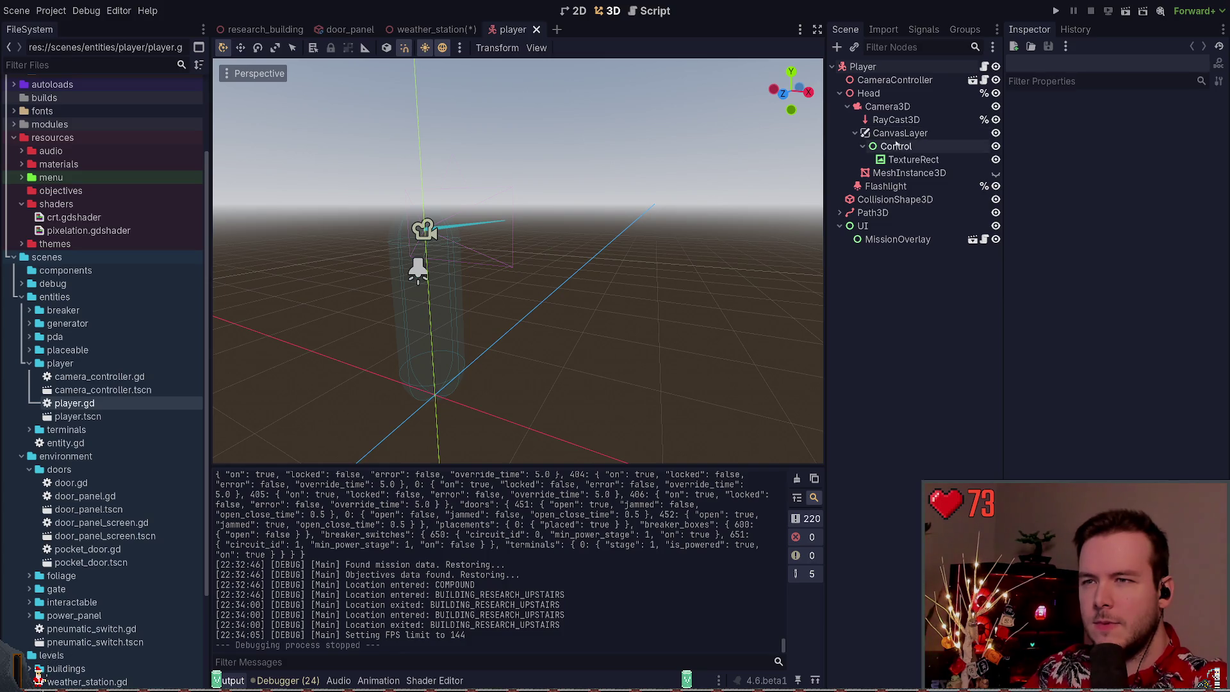
{"action": "left_click", "coordinate": [906, 160]}
{"action": "left_click", "coordinate": [910, 259]}
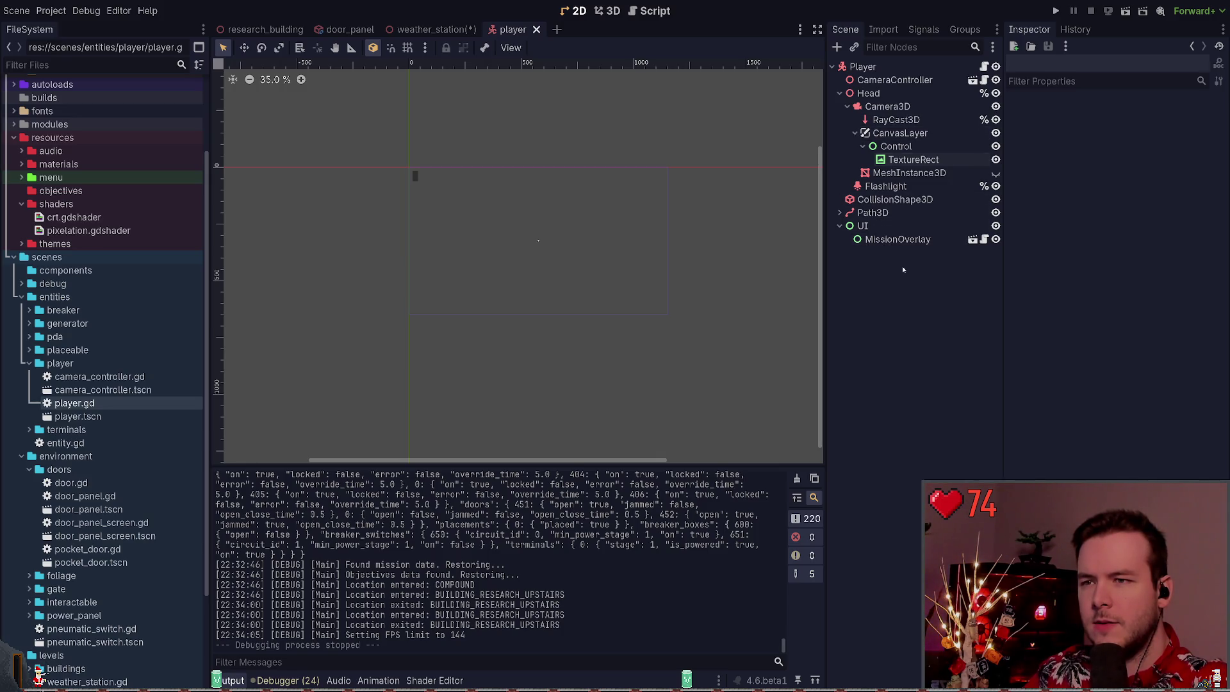
Collapse the UI, Control and CanvasLayer branches in the Scene tree and select MeshInstance3D
{"action": "left_click", "coordinate": [837, 226]}
{"action": "left_click", "coordinate": [836, 228]}
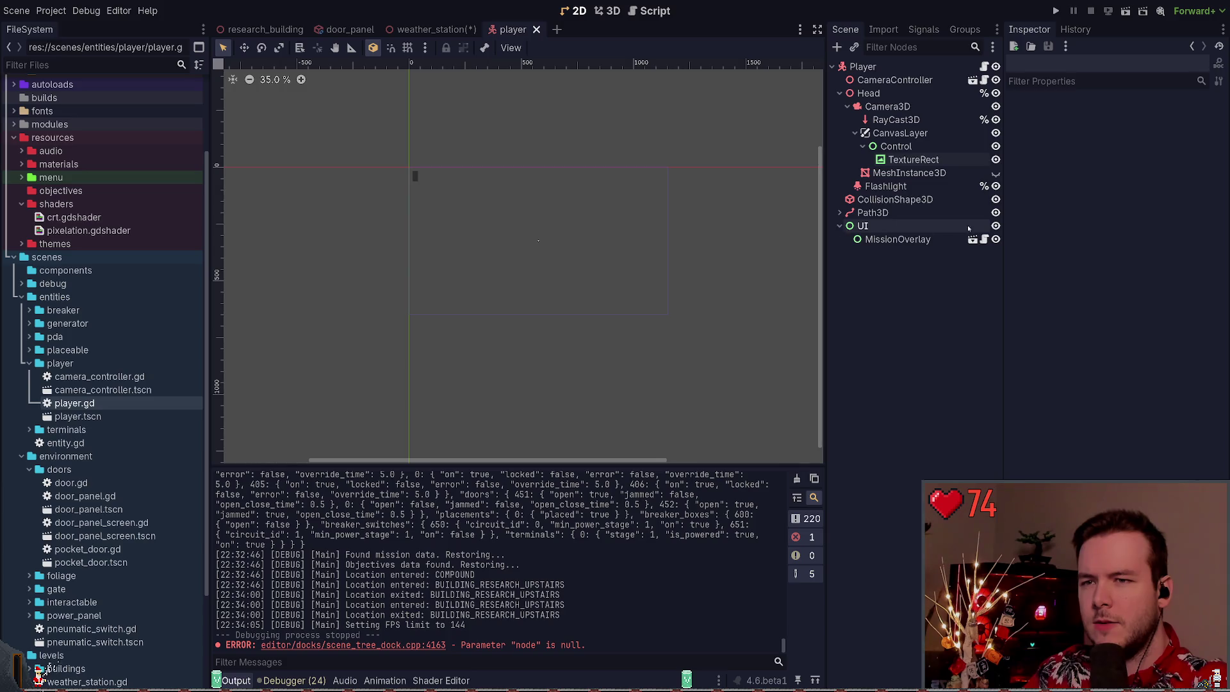
{"action": "left_click", "coordinate": [839, 226]}
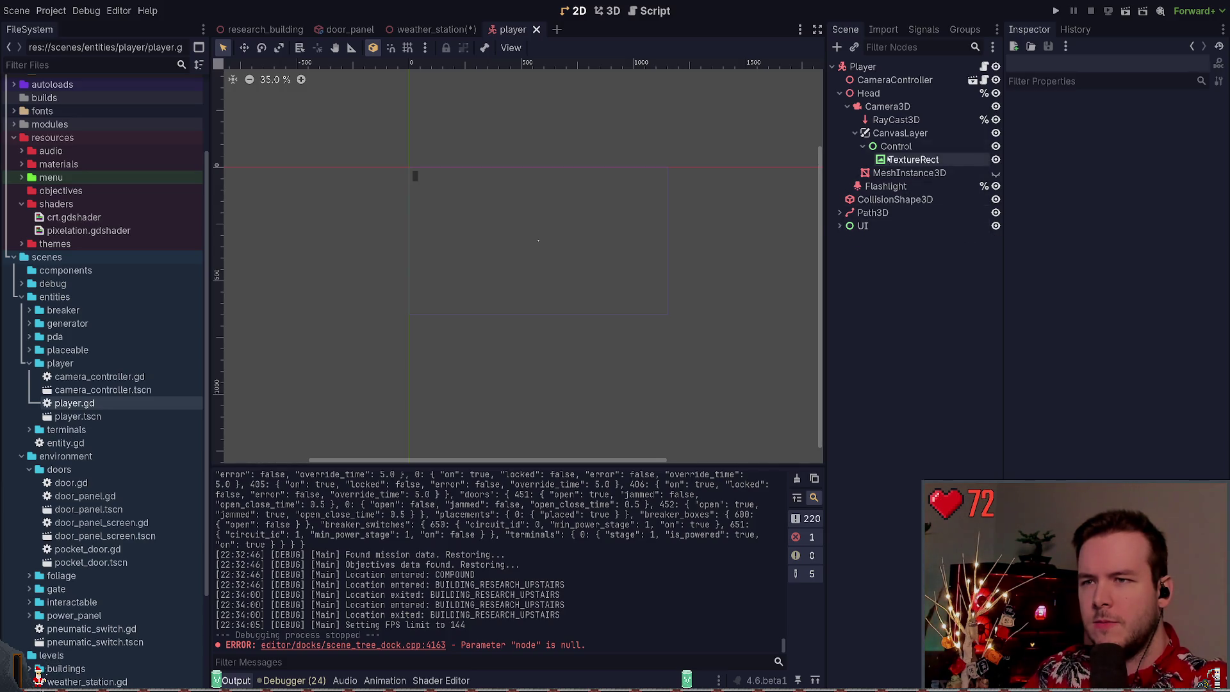
{"action": "left_click", "coordinate": [862, 147]}
{"action": "left_click", "coordinate": [855, 133]}
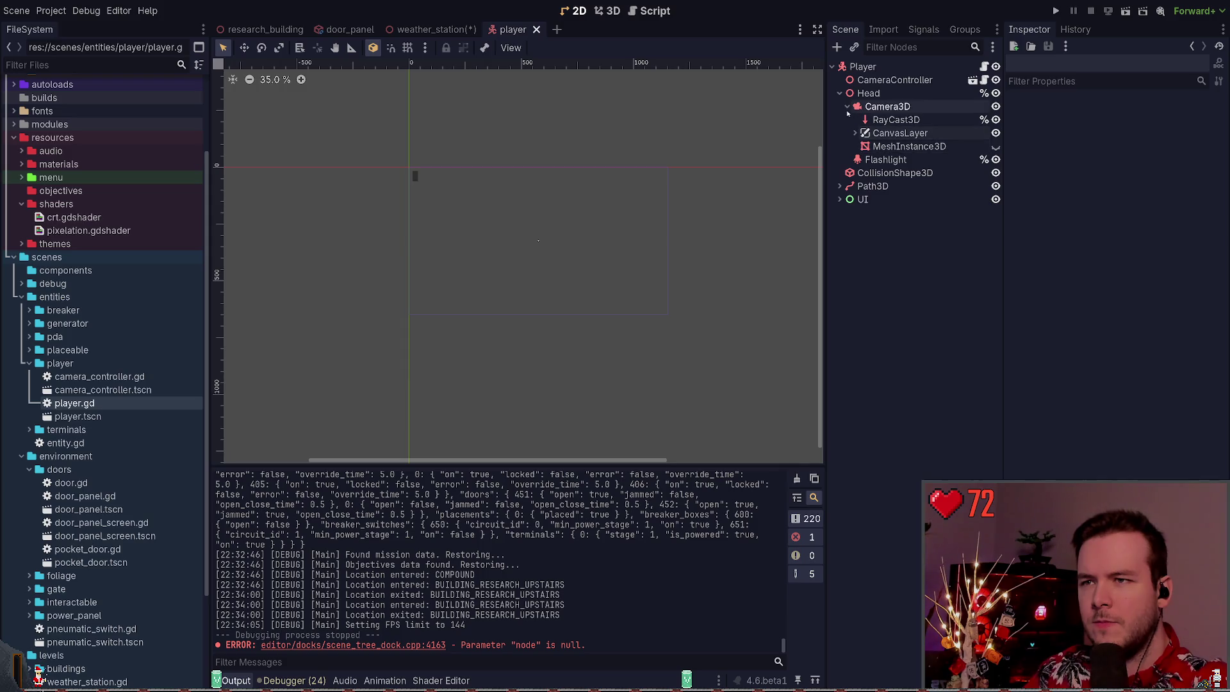
{"action": "left_click", "coordinate": [897, 146]}
{"action": "left_click", "coordinate": [885, 159]}
{"action": "left_click", "coordinate": [848, 107]}
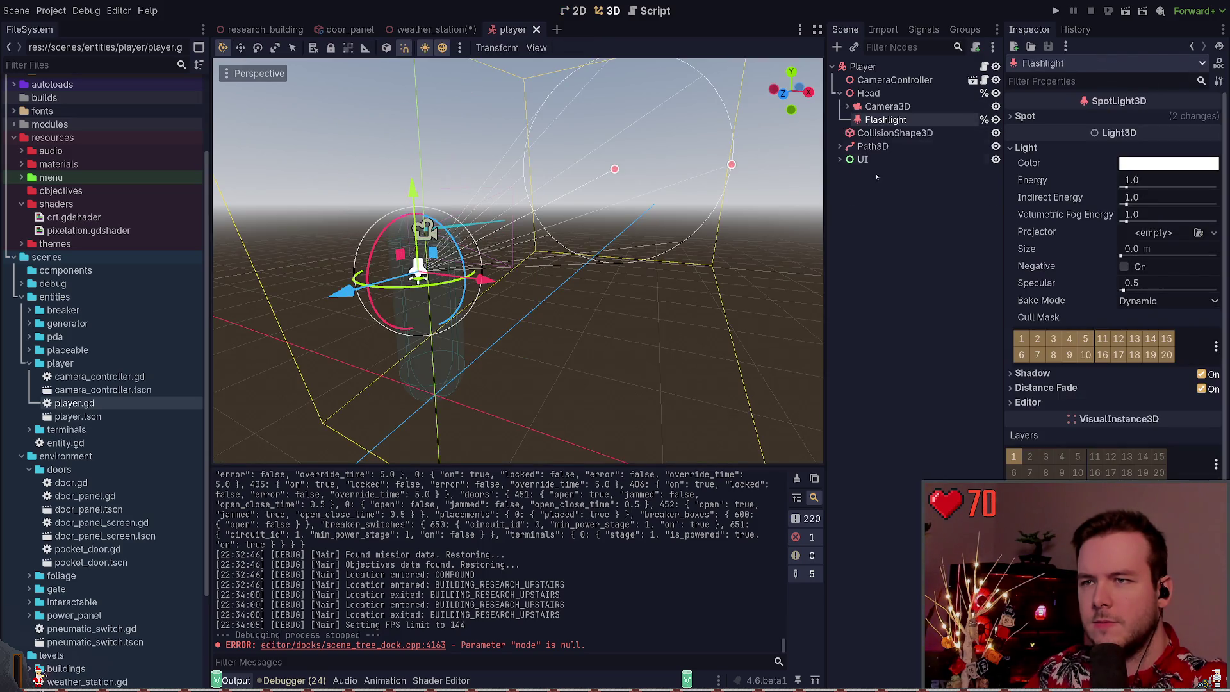
{"action": "left_click", "coordinate": [868, 220]}
{"action": "double_click", "coordinate": [885, 120]}
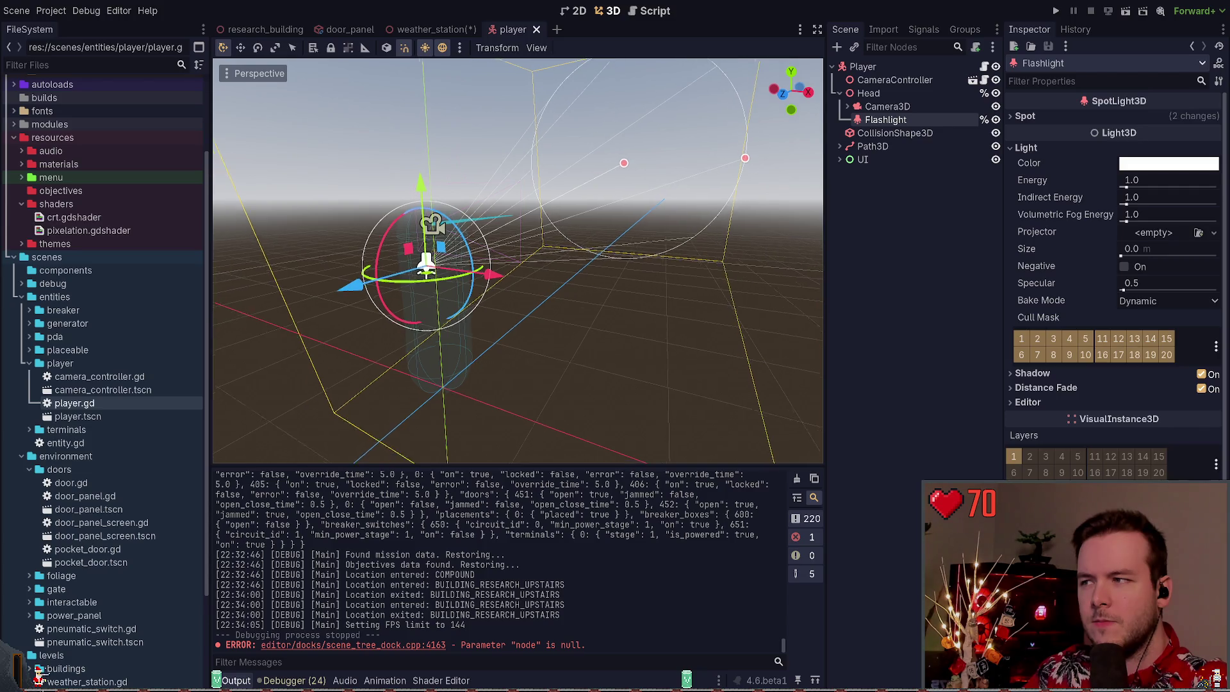
{"action": "key", "text": "KP_4"}
{"action": "key", "text": "KP_4"}
{"action": "key", "text": "KP_4"}
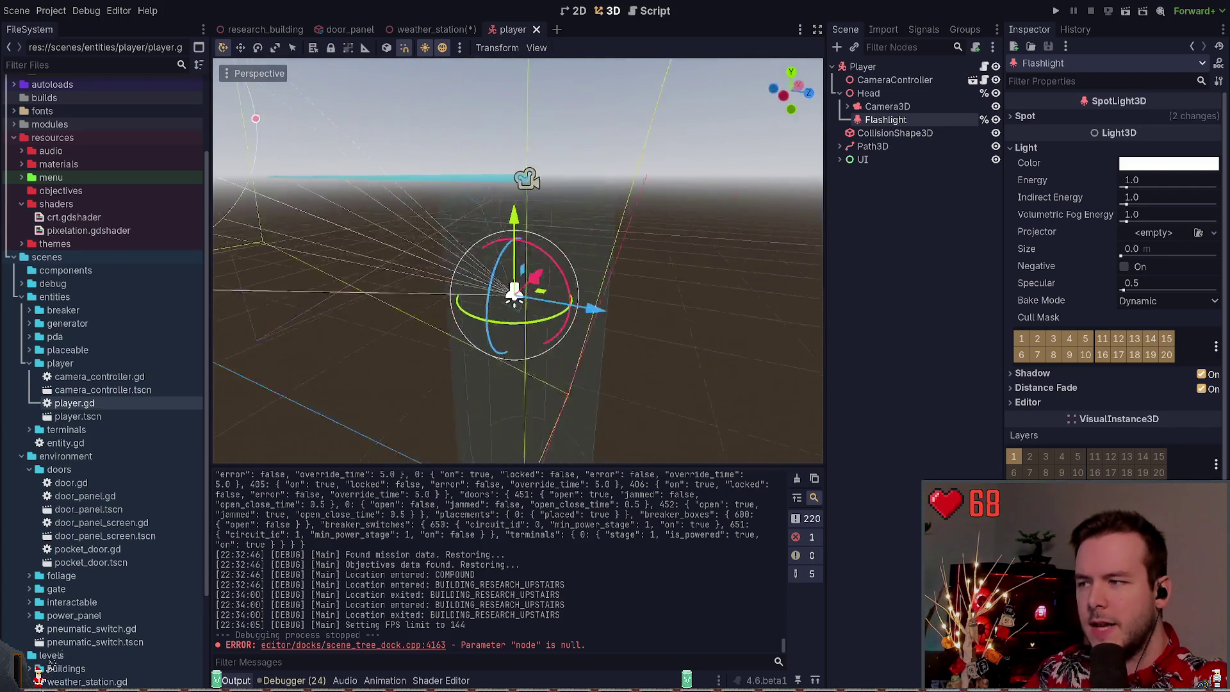
{"action": "key", "text": "KP_4"}
{"action": "key", "text": "KP_4"}
{"action": "key", "text": "KP_4"}
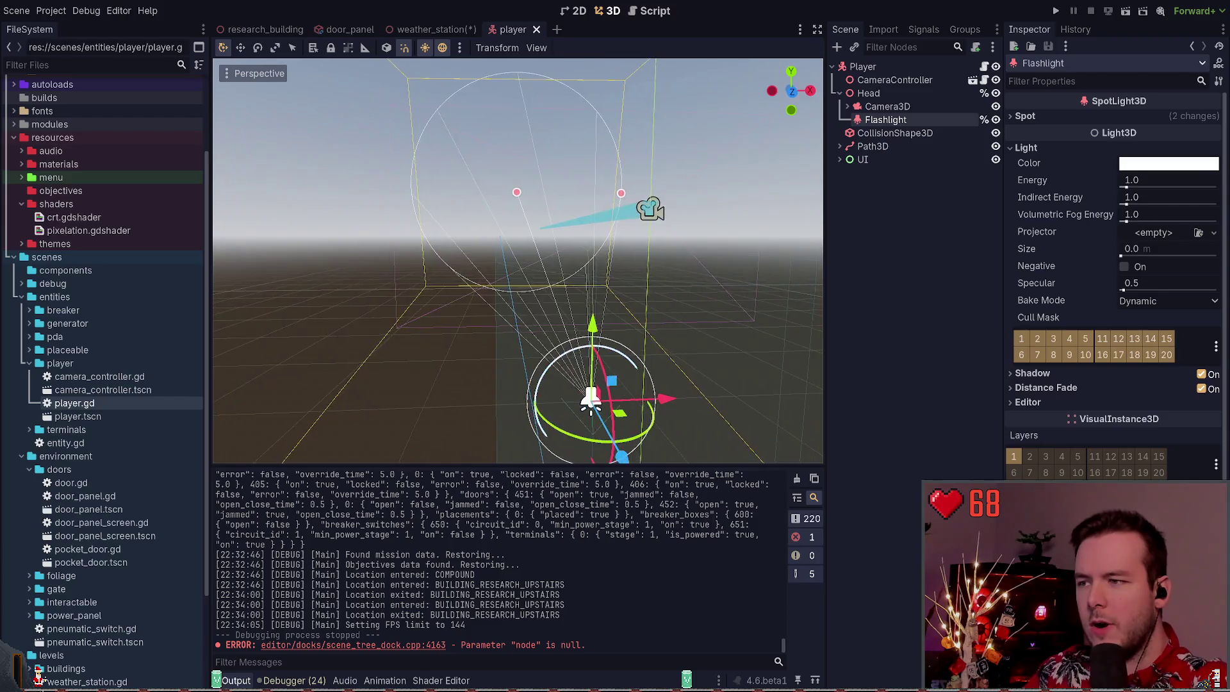
{"action": "key", "text": "KP_2"}
{"action": "key", "text": "KP_2"}
{"action": "key", "text": "KP_2"}
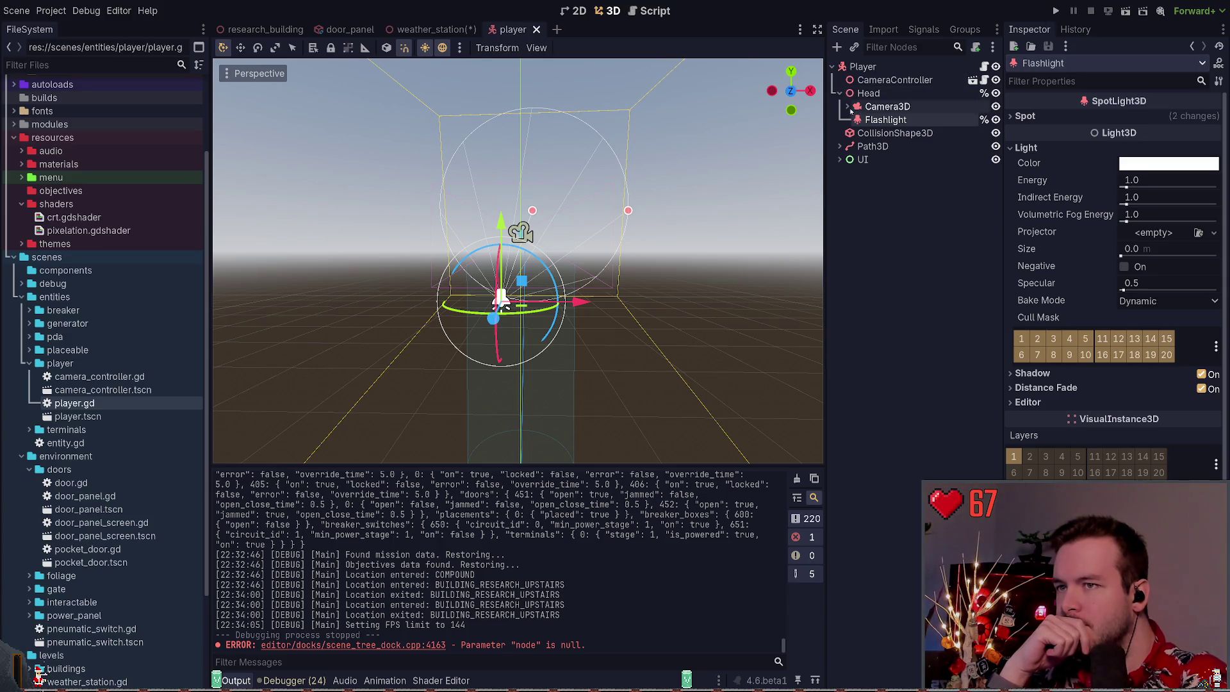
{"action": "left_click", "coordinate": [848, 107]}
{"action": "left_click", "coordinate": [847, 107]}
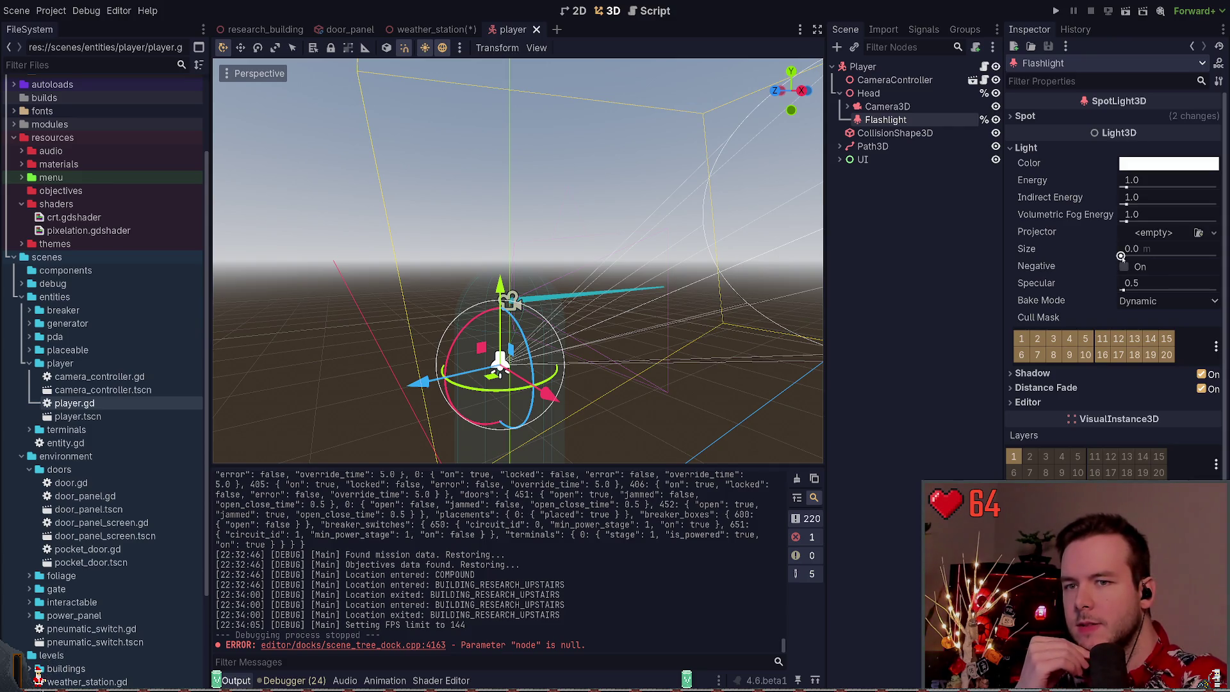
{"action": "left_click_drag", "start_coordinate": [1123, 257], "coordinate": [1128, 256]}
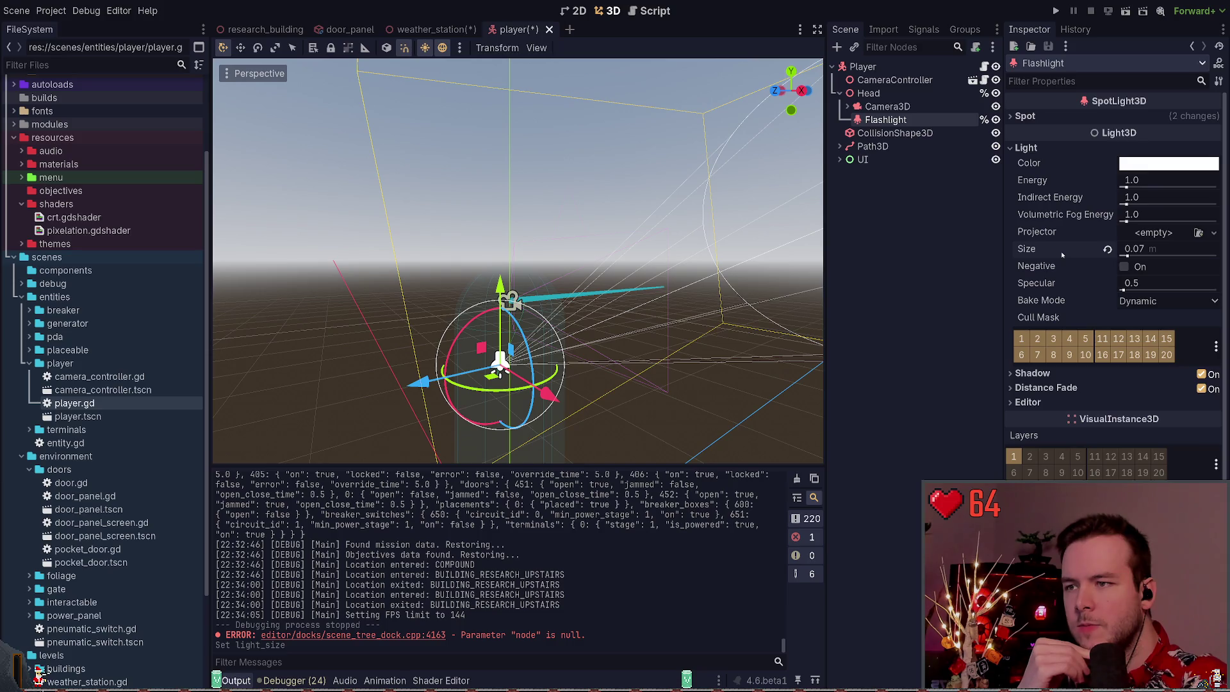
{"action": "left_click", "coordinate": [1107, 249]}
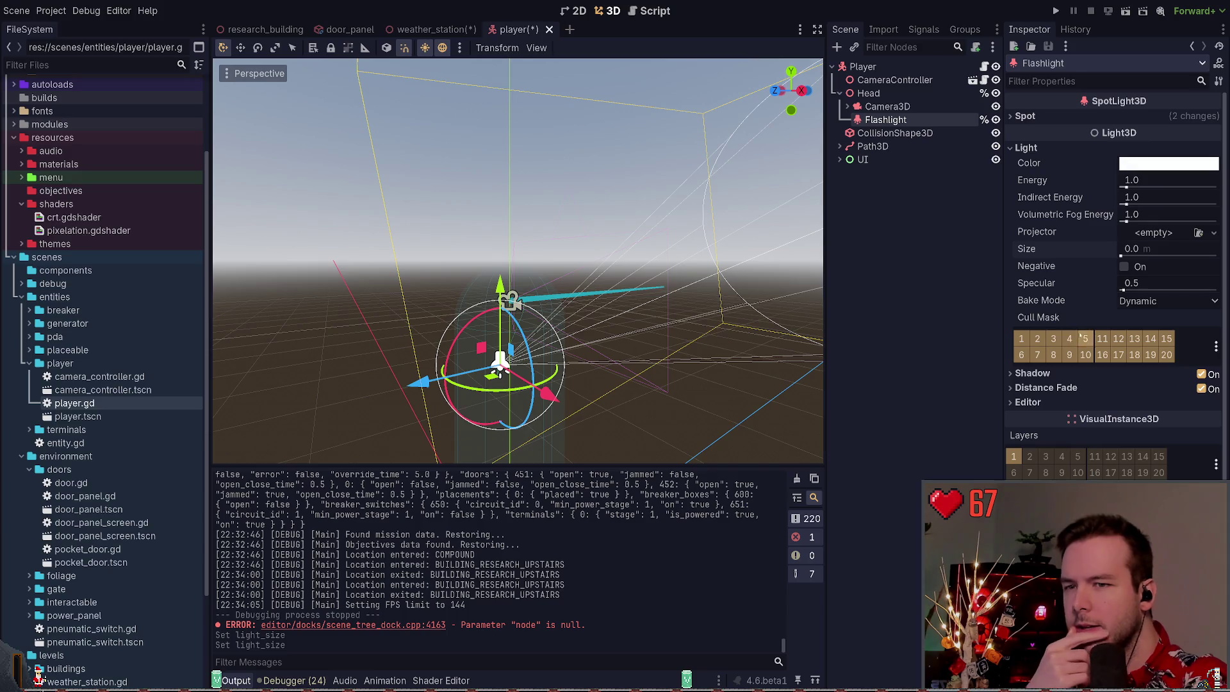
{"action": "left_click", "coordinate": [1049, 389]}
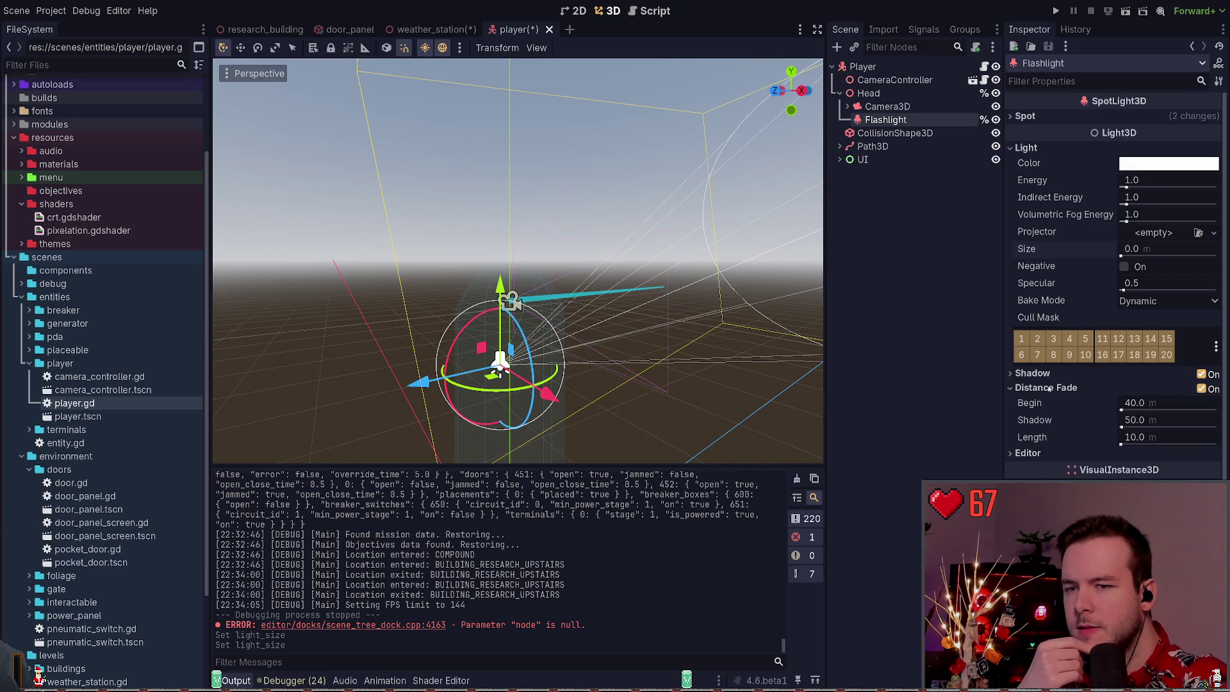
{"action": "left_click", "coordinate": [1049, 389]}
{"action": "left_click", "coordinate": [1049, 387]}
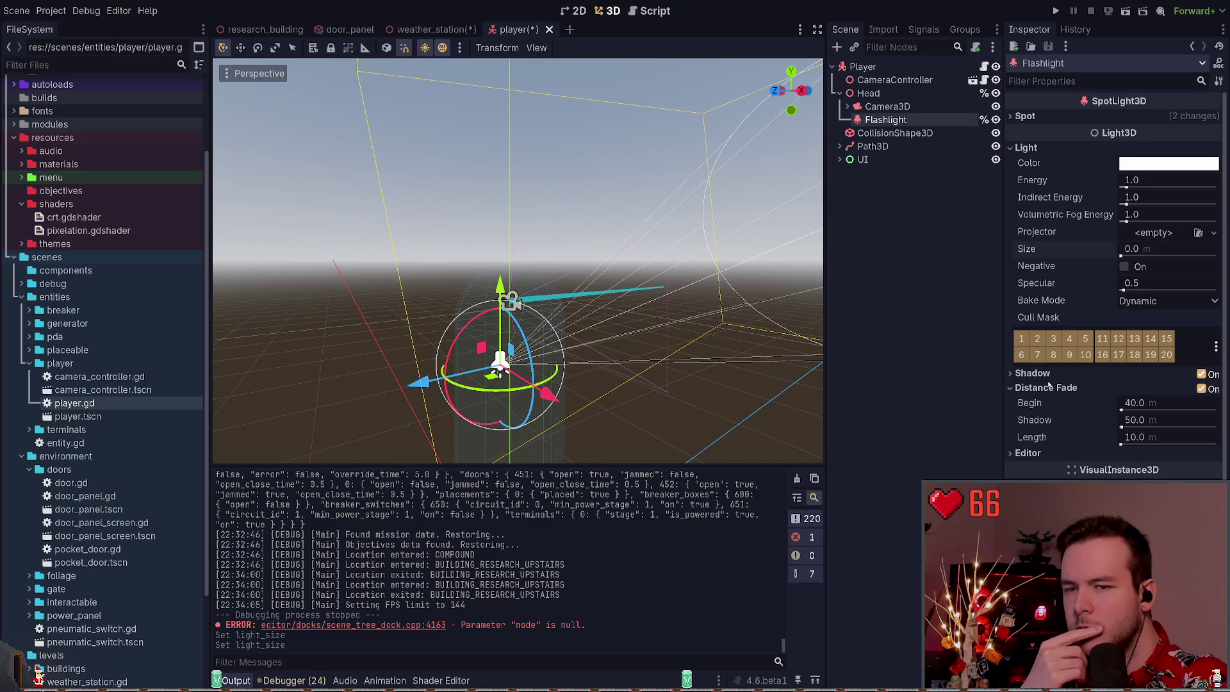
{"action": "left_click", "coordinate": [1049, 387]}
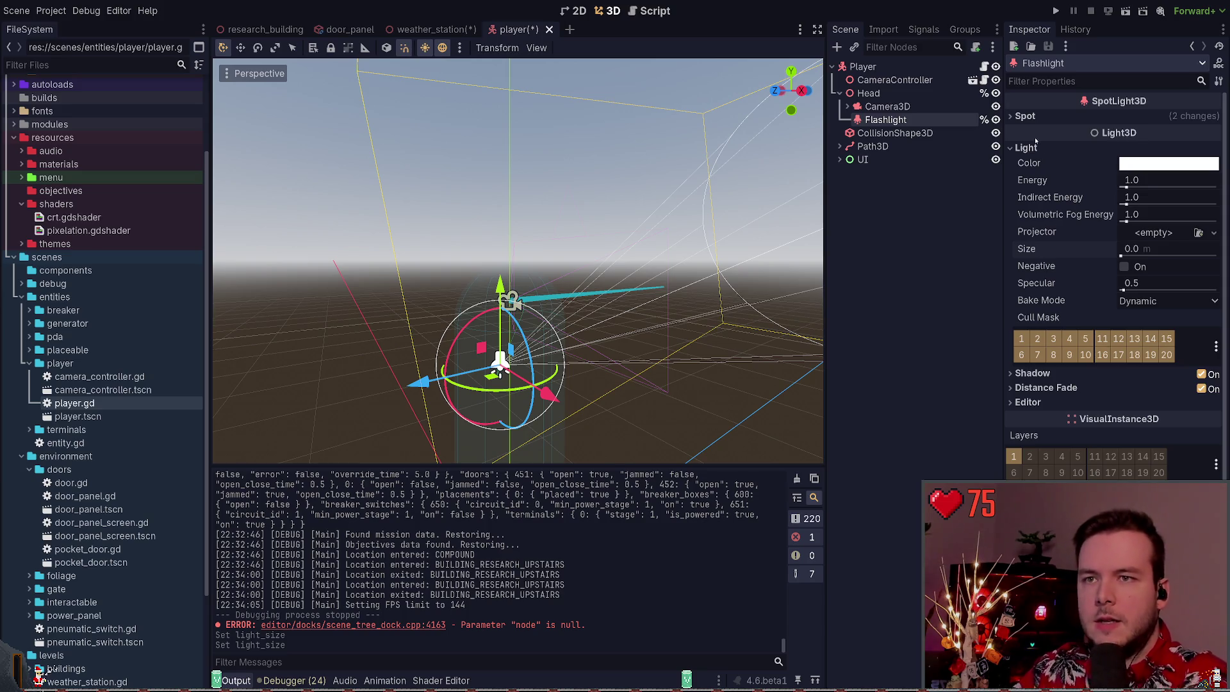
Try a 28.32 Flashlight spot angle, revert it, and save the player scene
{"action": "left_click", "coordinate": [1024, 117]}
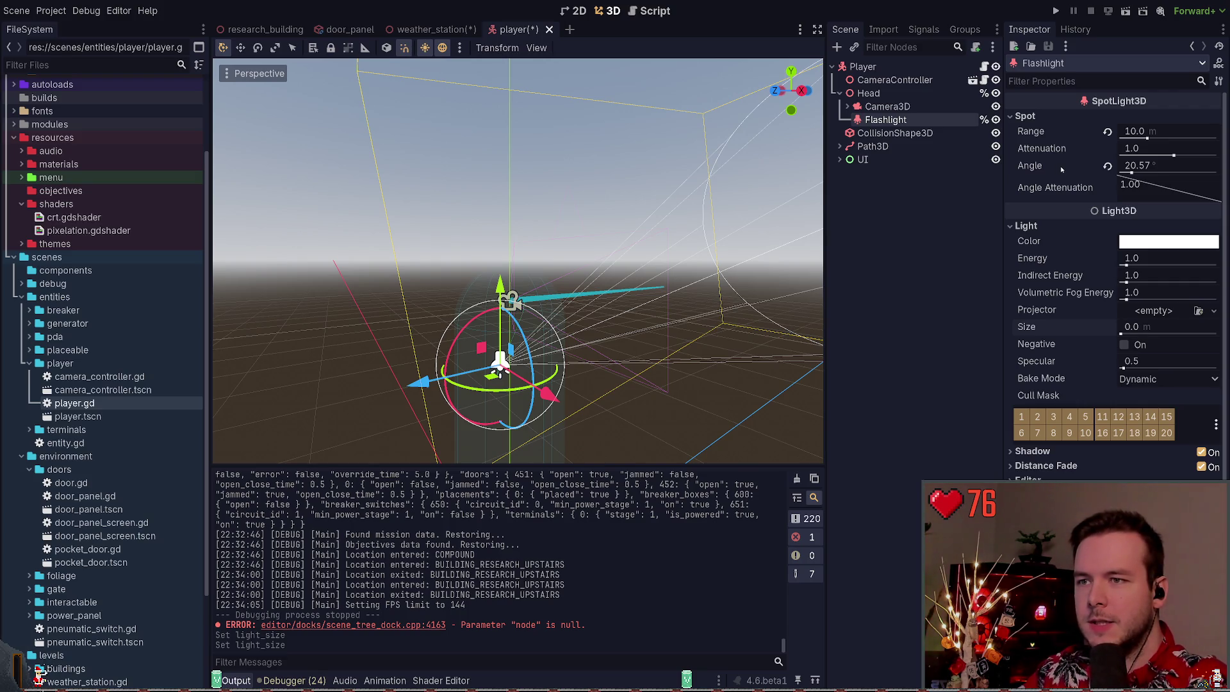
{"action": "left_click_drag", "start_coordinate": [1126, 170], "coordinate": [1136, 173]}
{"action": "key", "text": "ctrl+z"}
{"action": "key", "text": "ctrl+s"}
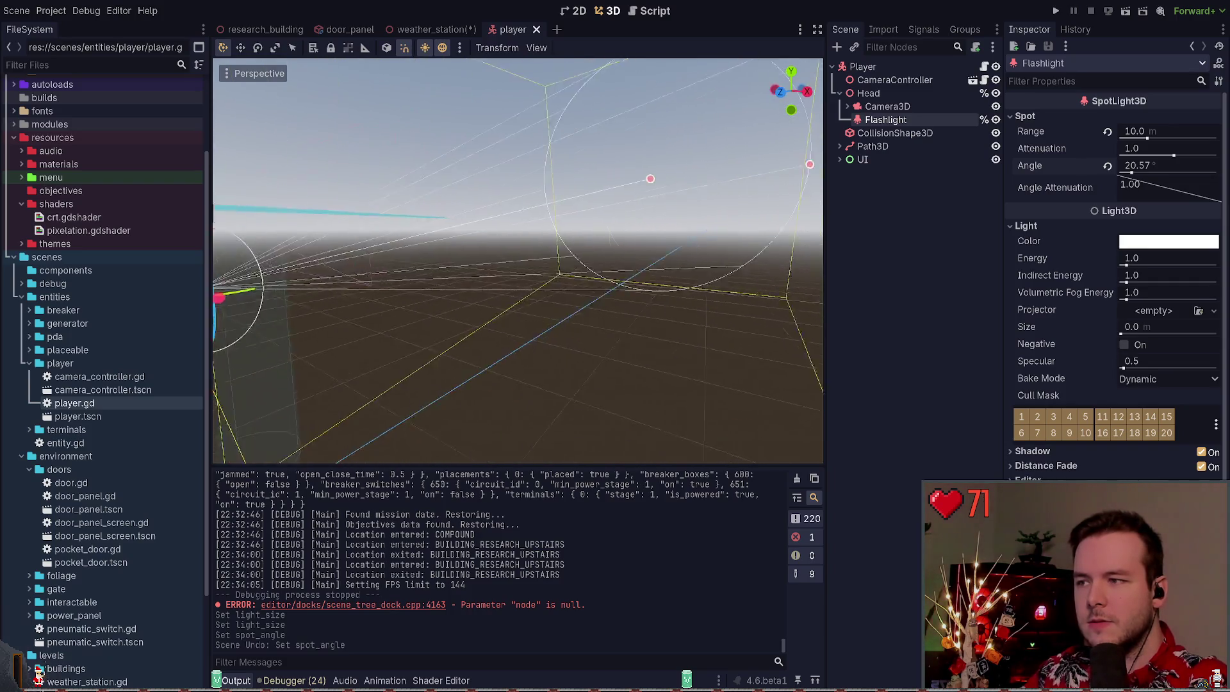
Test and undo a higher angle attenuation, then move the Flashlight about 0.175 along Z
{"action": "mouse_move", "coordinate": [1124, 186]}
{"action": "left_mouse_down"}
{"action": "mouse_move", "coordinate": [1124, 196]}
{"action": "mouse_move", "coordinate": [1156, 194]}
{"action": "left_mouse_up"}
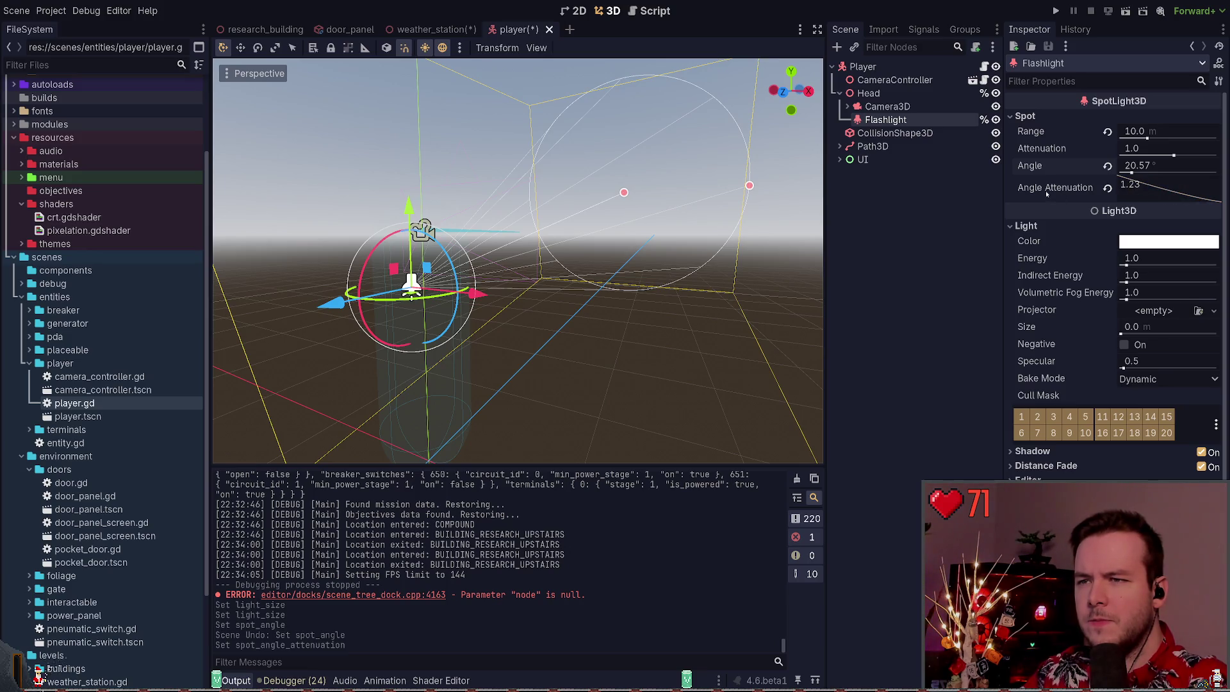
{"action": "key", "text": "ctrl+z"}
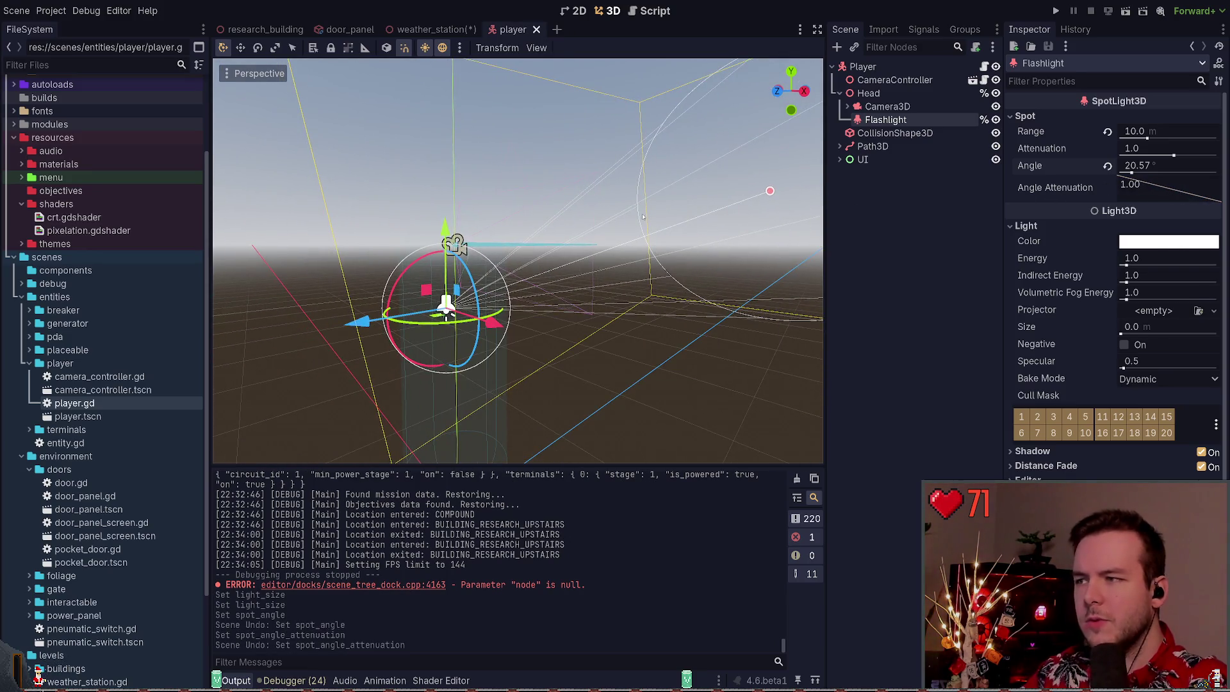
{"action": "mouse_move", "coordinate": [643, 217]}
{"action": "left_mouse_down"}
{"action": "mouse_move", "coordinate": [382, 291]}
{"action": "mouse_move", "coordinate": [473, 370]}
{"action": "left_mouse_up"}
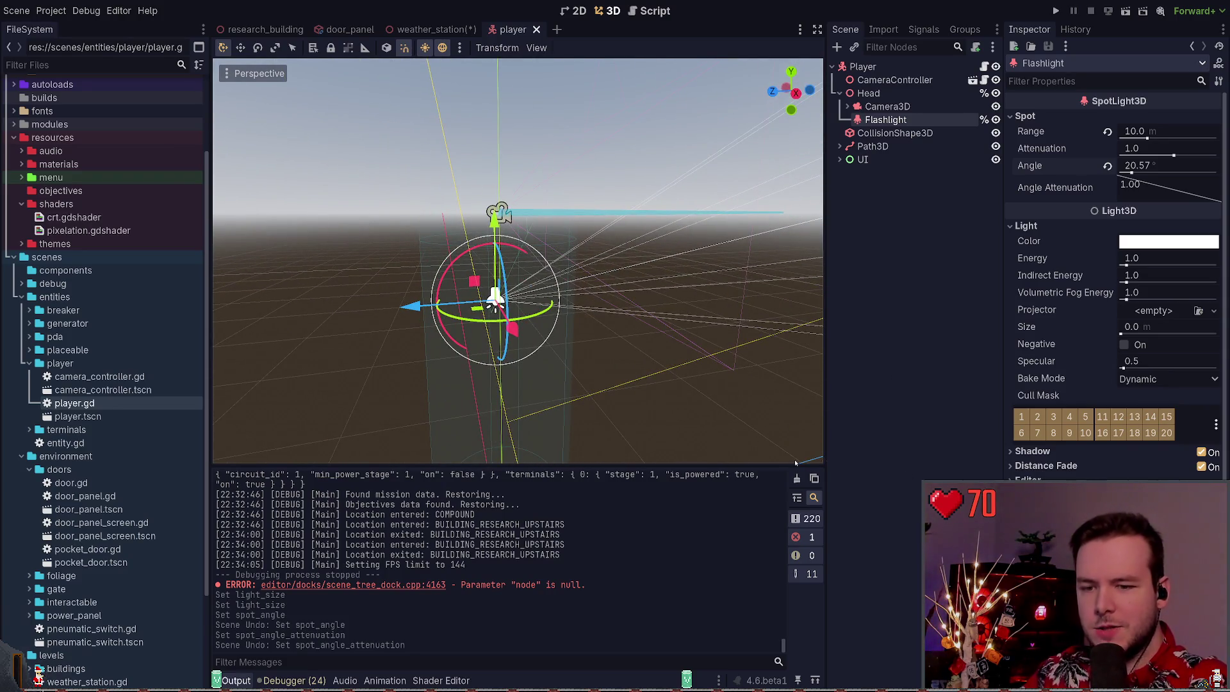
{"action": "left_click_drag", "start_coordinate": [408, 305], "coordinate": [366, 303]}
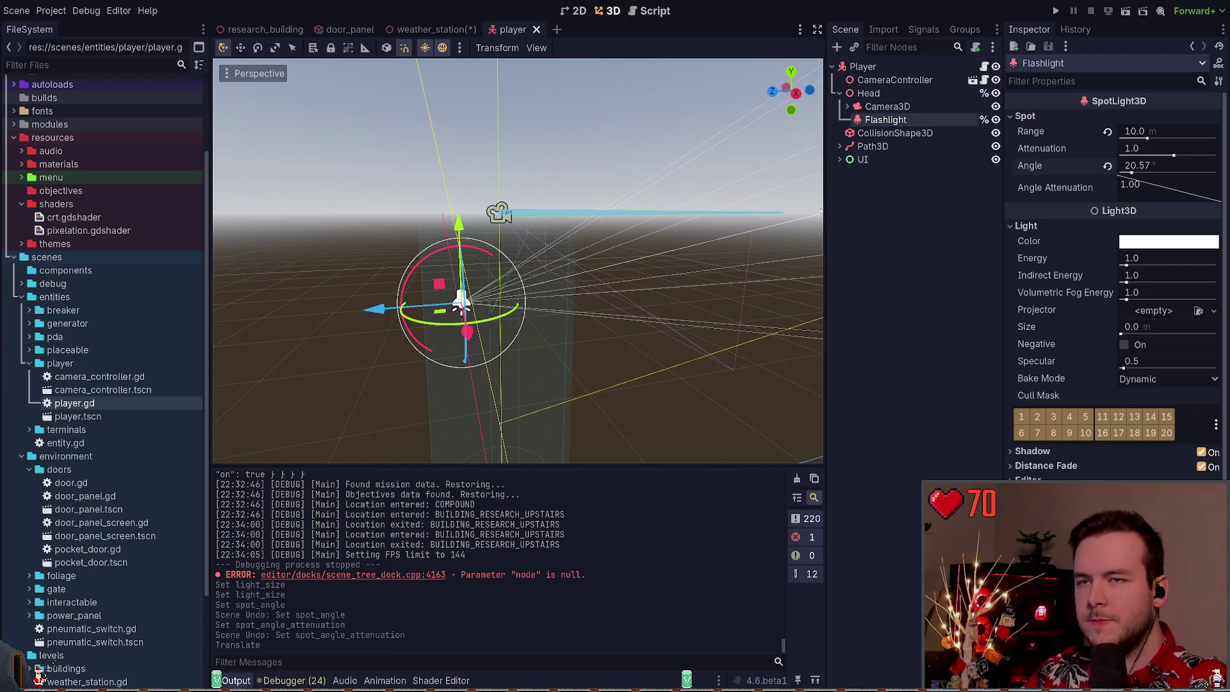
Run the game, delete the first saved game from the Load menu, and resume
{"action": "left_click", "coordinate": [1055, 11]}
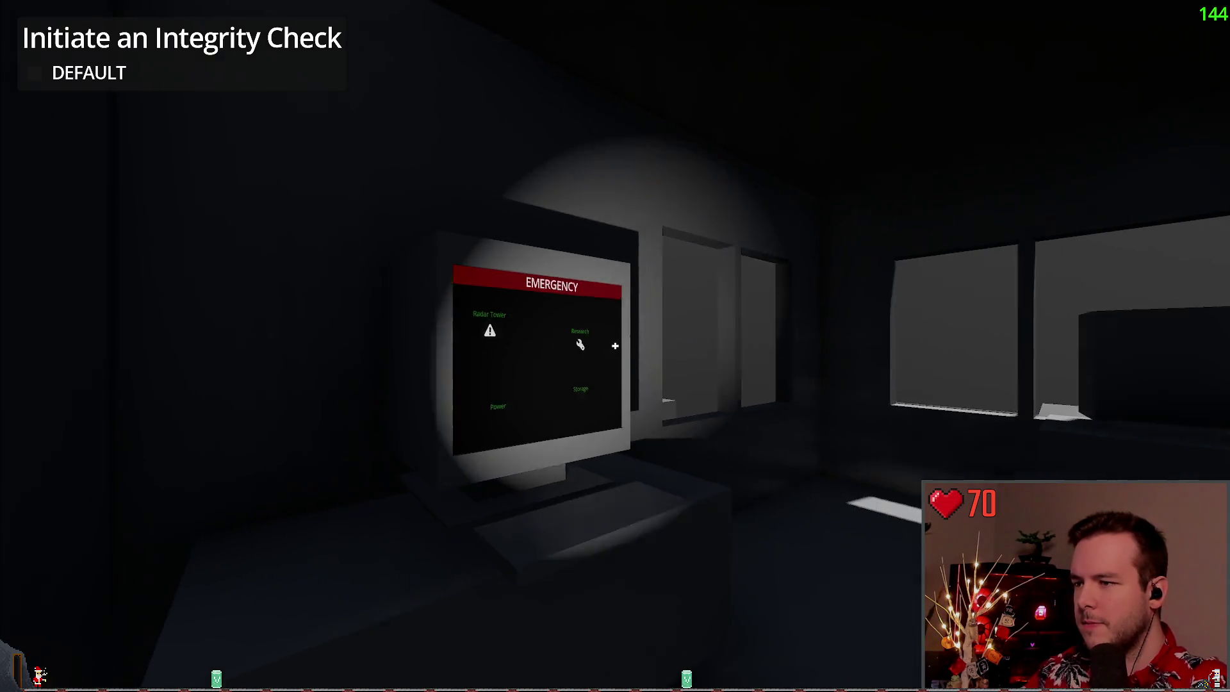
{"action": "key", "text": "Escape"}
{"action": "left_click", "coordinate": [148, 330]}
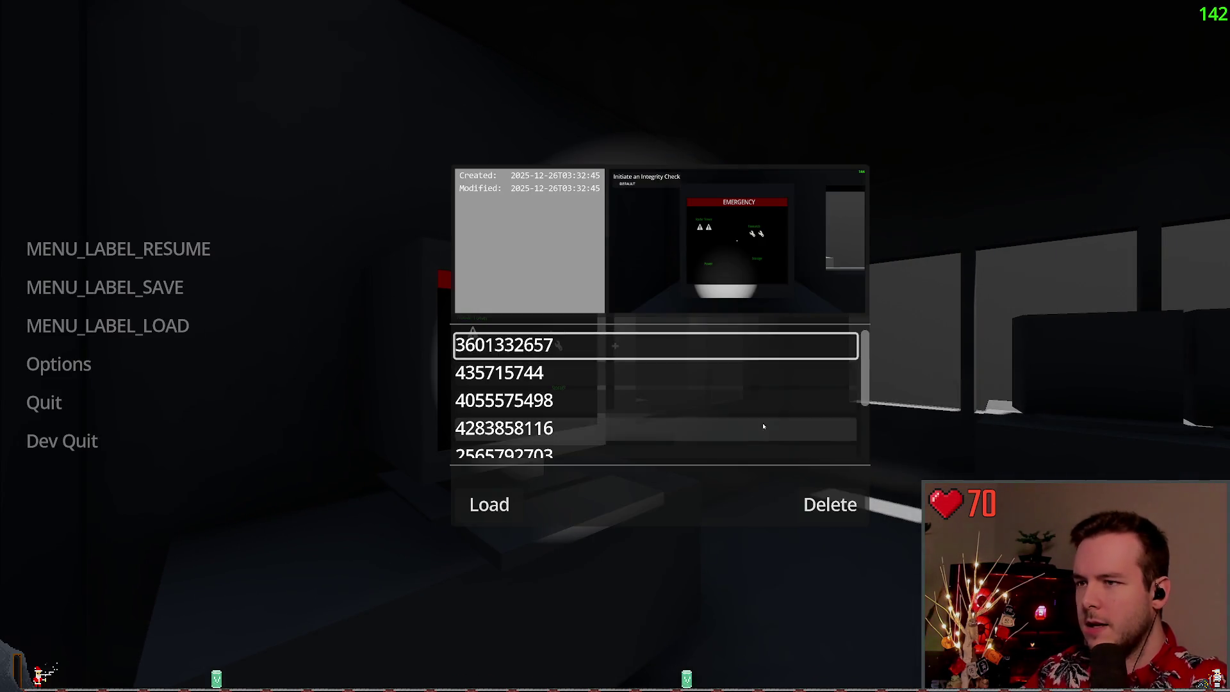
{"action": "left_click", "coordinate": [831, 504]}
{"action": "key", "text": "Escape"}
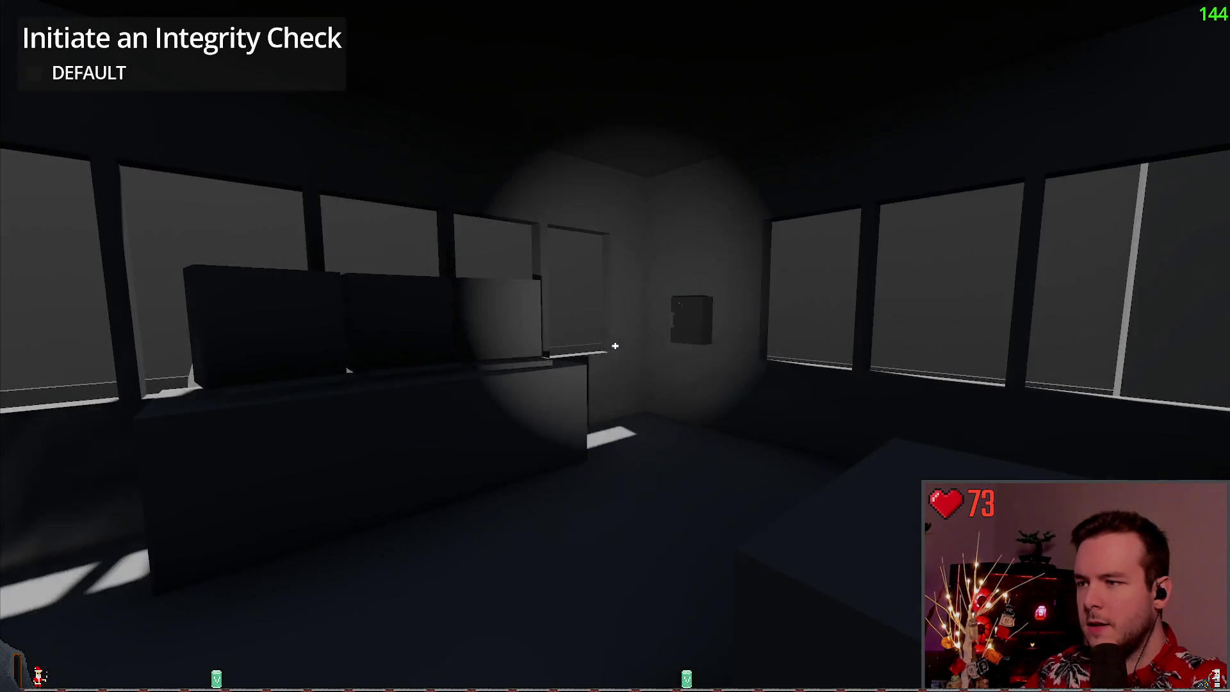
Open the wall breaker cabinet and inspect its breaker switches up close
{"action": "key", "text": "w"}
{"action": "key", "text": "e"}
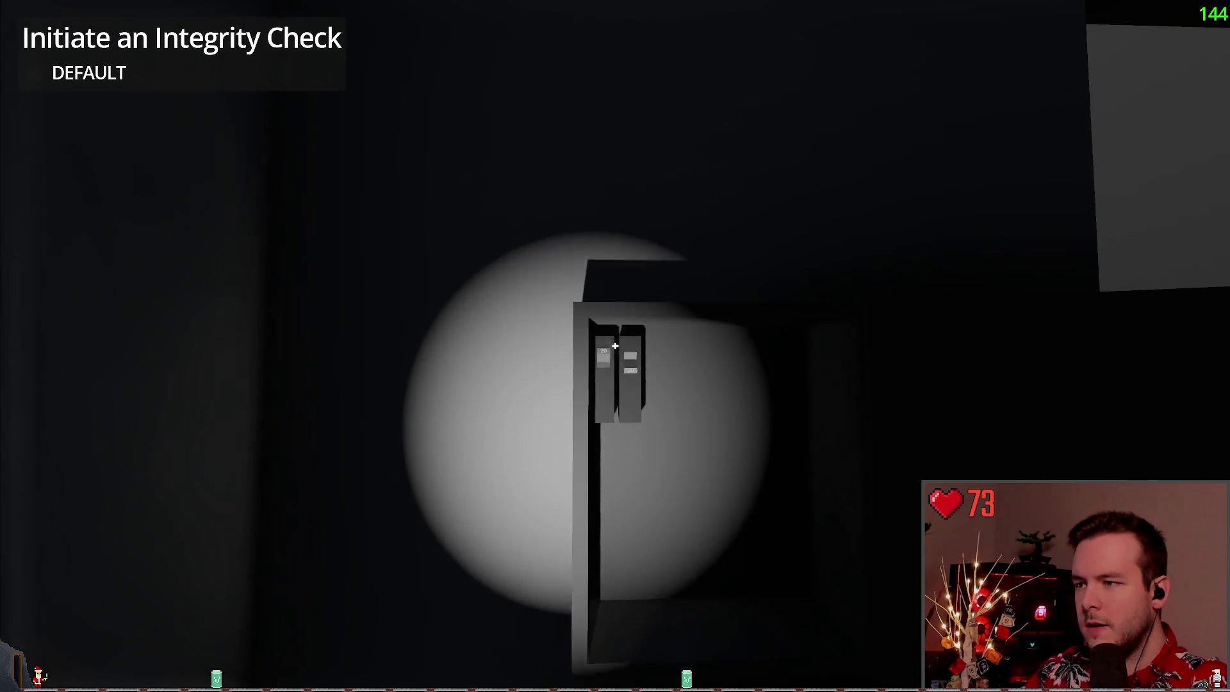
{"action": "key", "text": "w"}
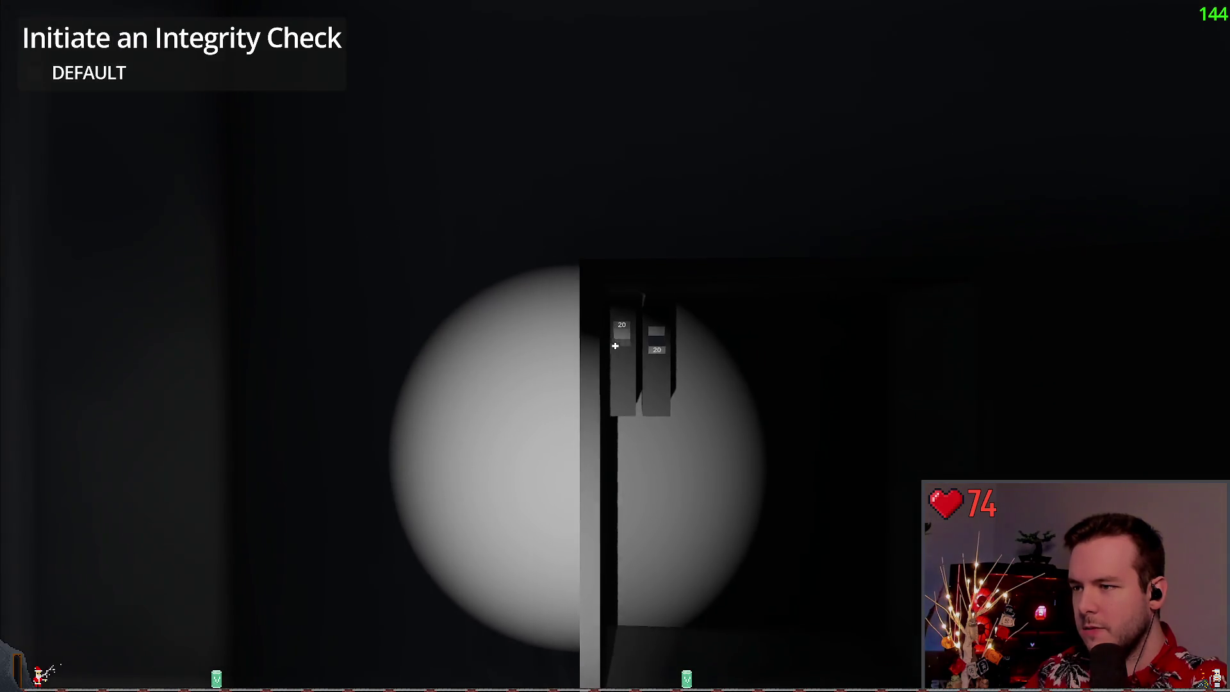
{"action": "key", "text": "w"}
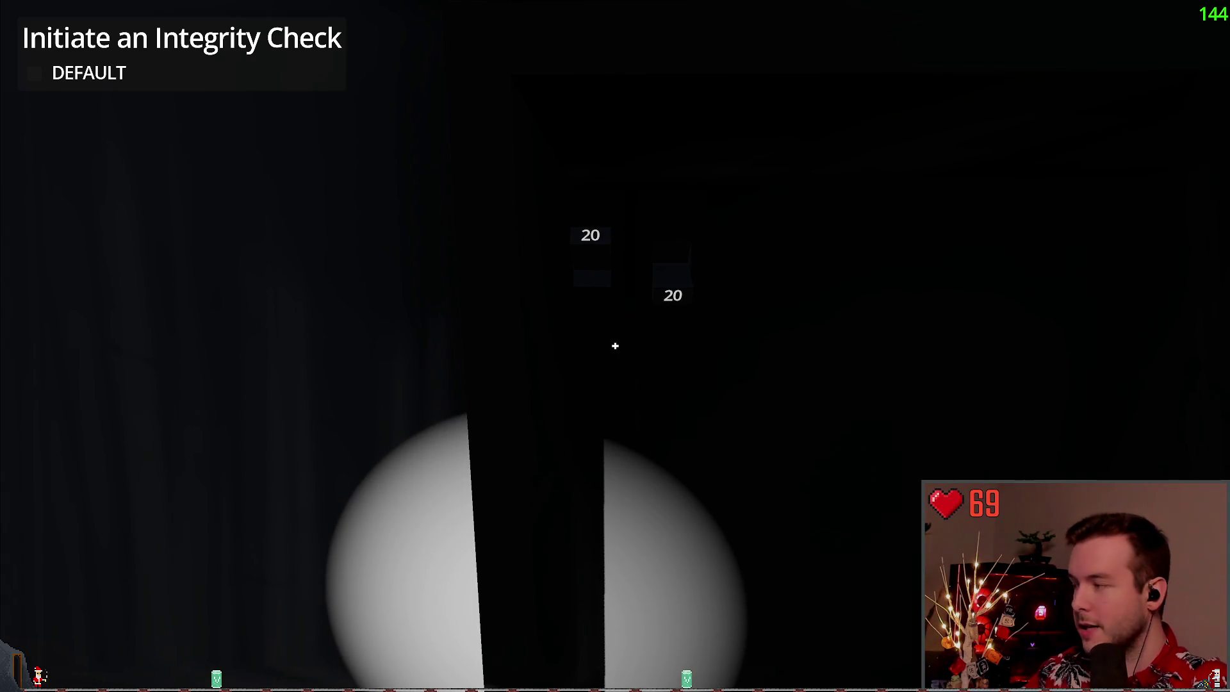
{"action": "key", "text": "s"}
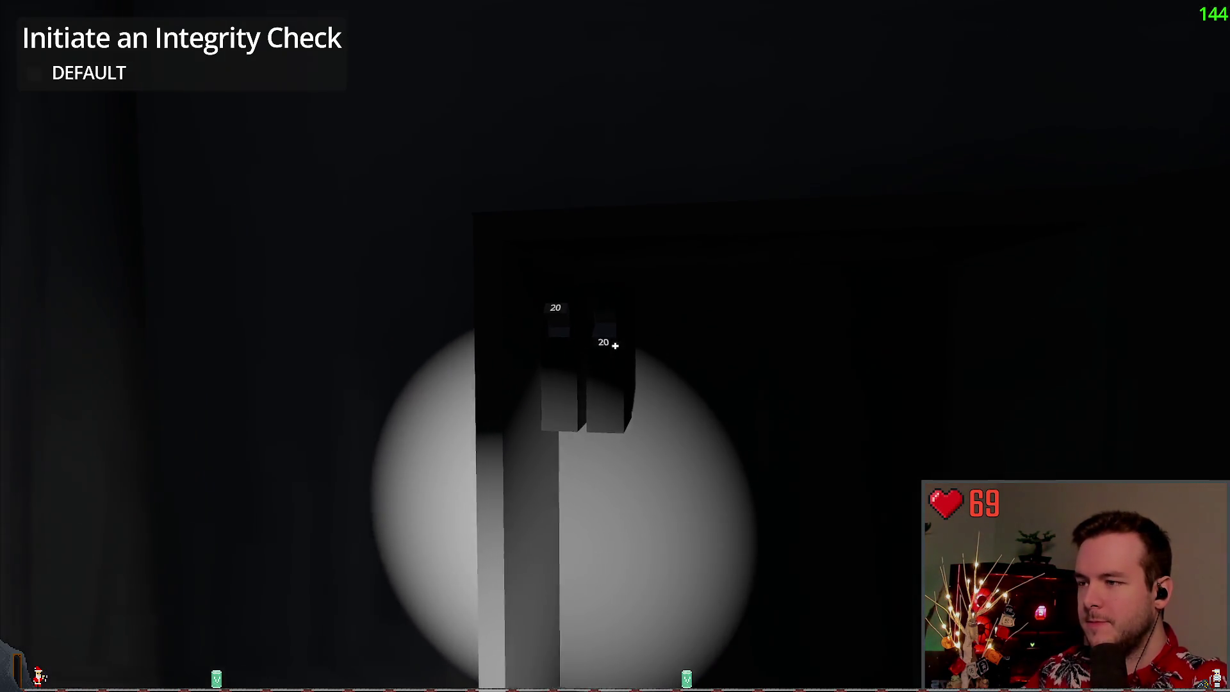
{"action": "key", "text": "w"}
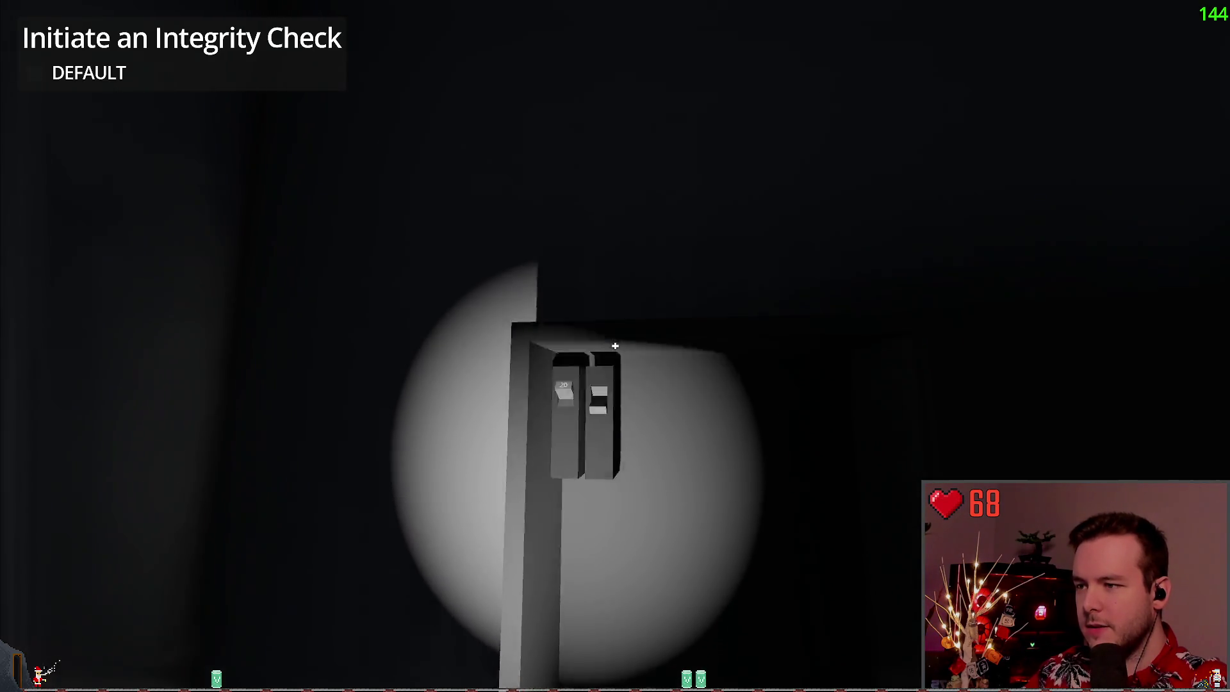
{"action": "key", "text": "s"}
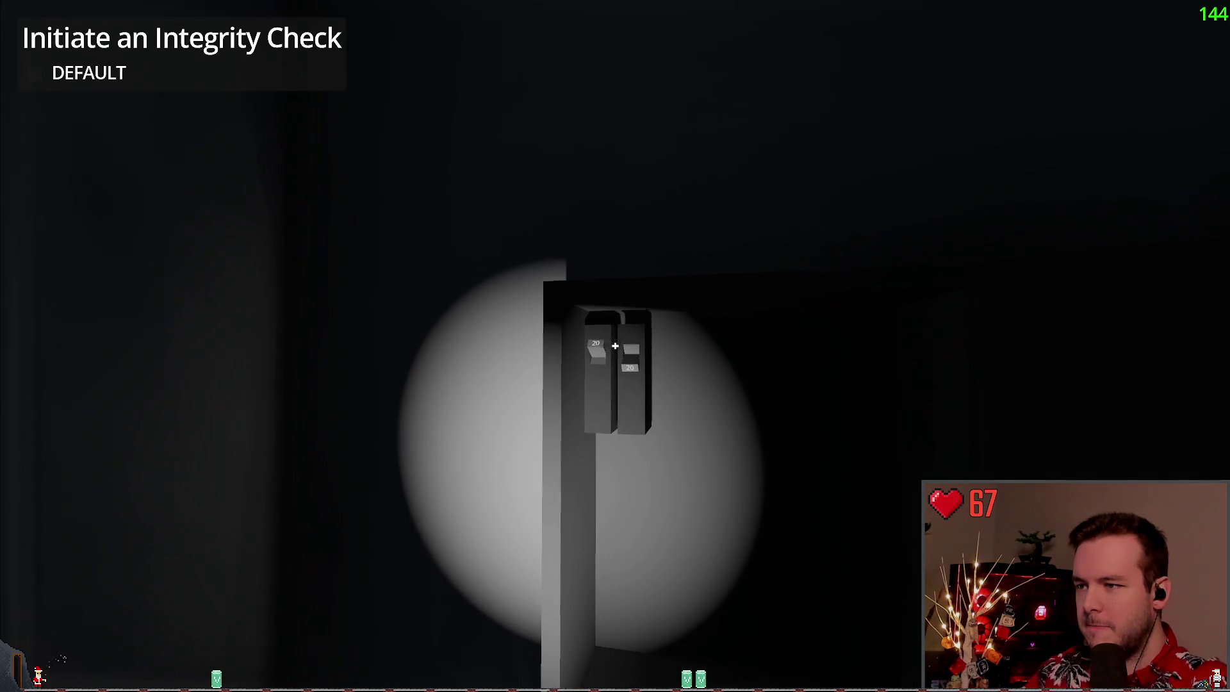
Use the EMERGENCY monitor, leaving and re-entering its close-up view and toggling the pause menu
{"action": "key", "text": "w"}
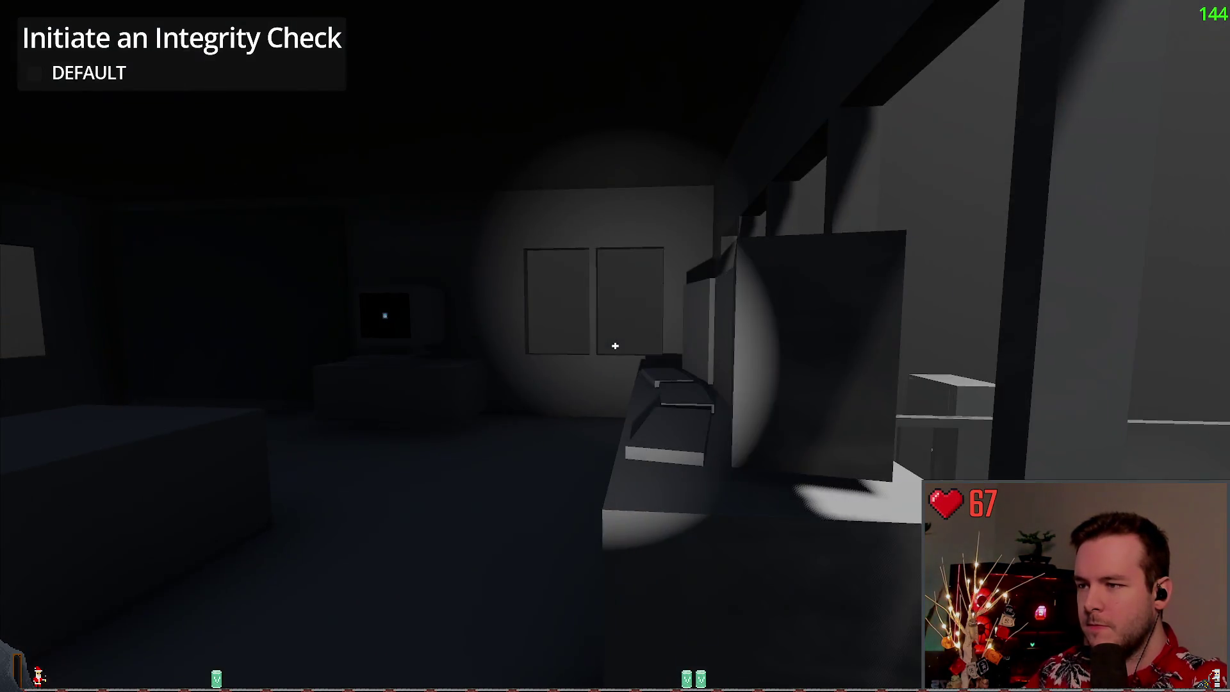
{"action": "key", "text": "e"}
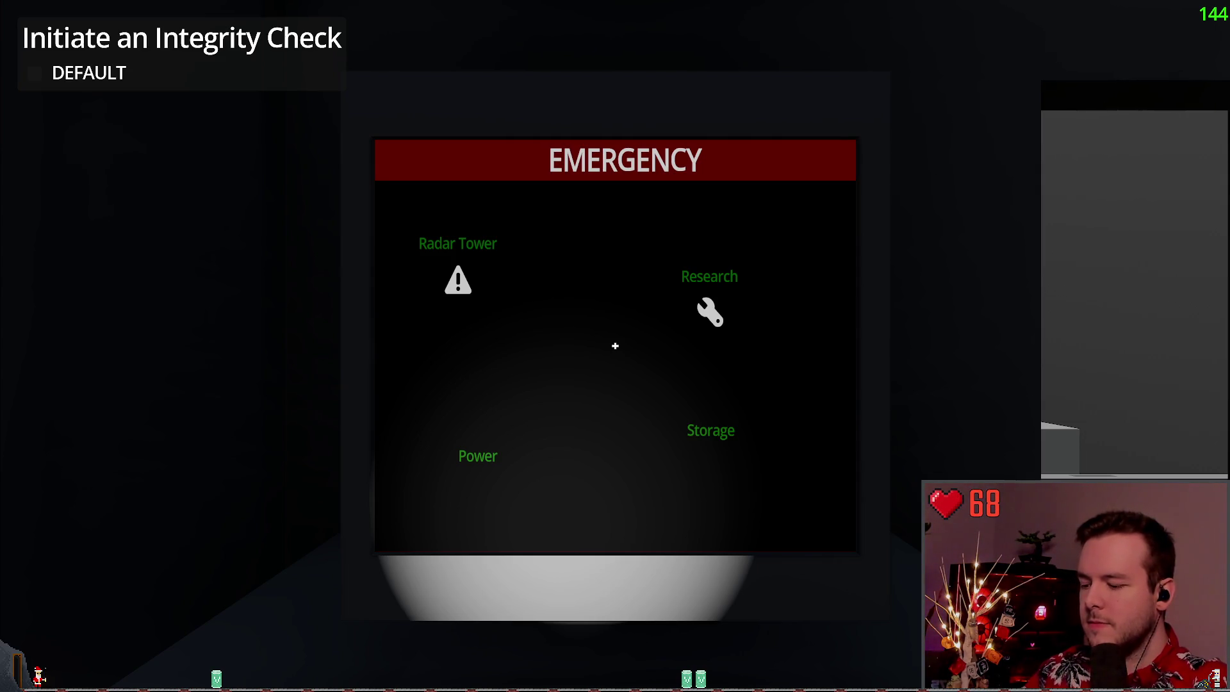
{"action": "key", "text": "Escape"}
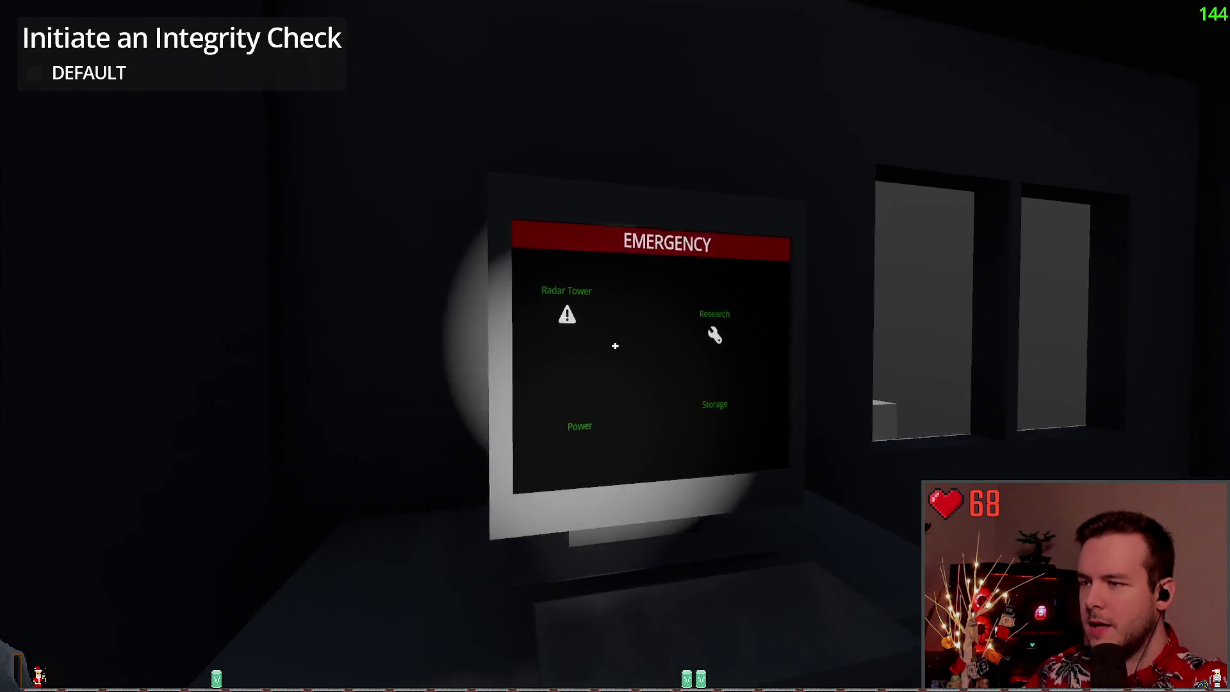
{"action": "left_click", "coordinate": [615, 346]}
{"action": "key", "text": "Escape"}
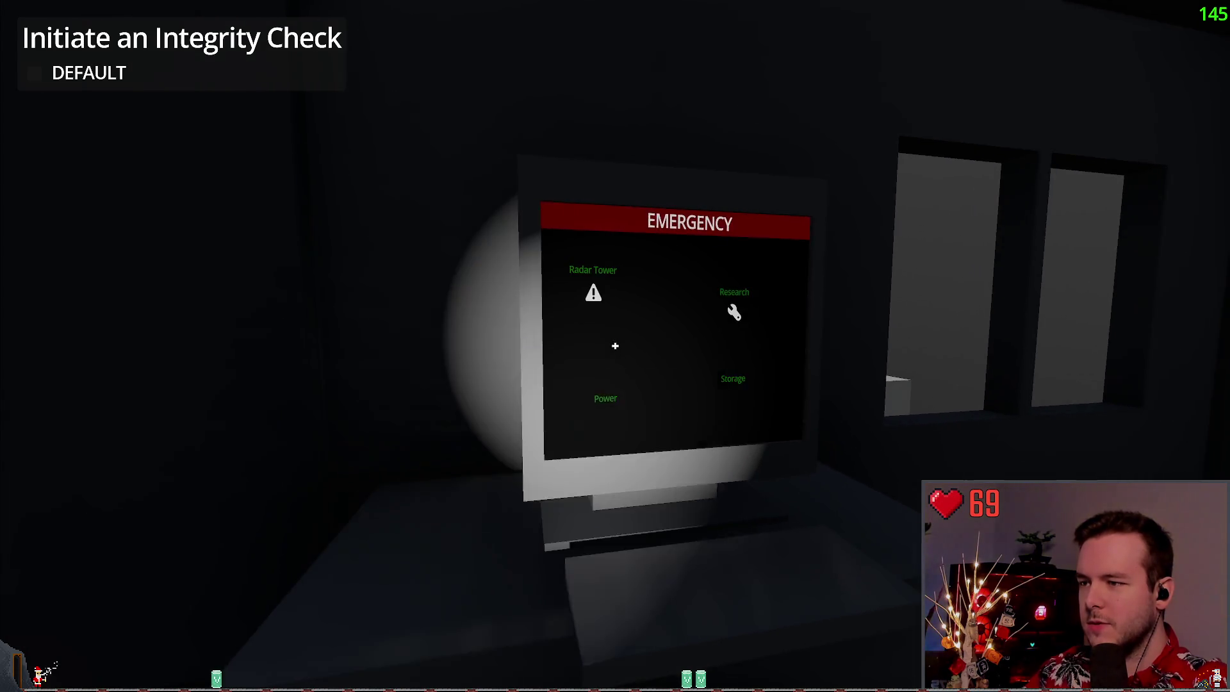
{"action": "left_click", "coordinate": [615, 346]}
{"action": "key", "text": "Escape"}
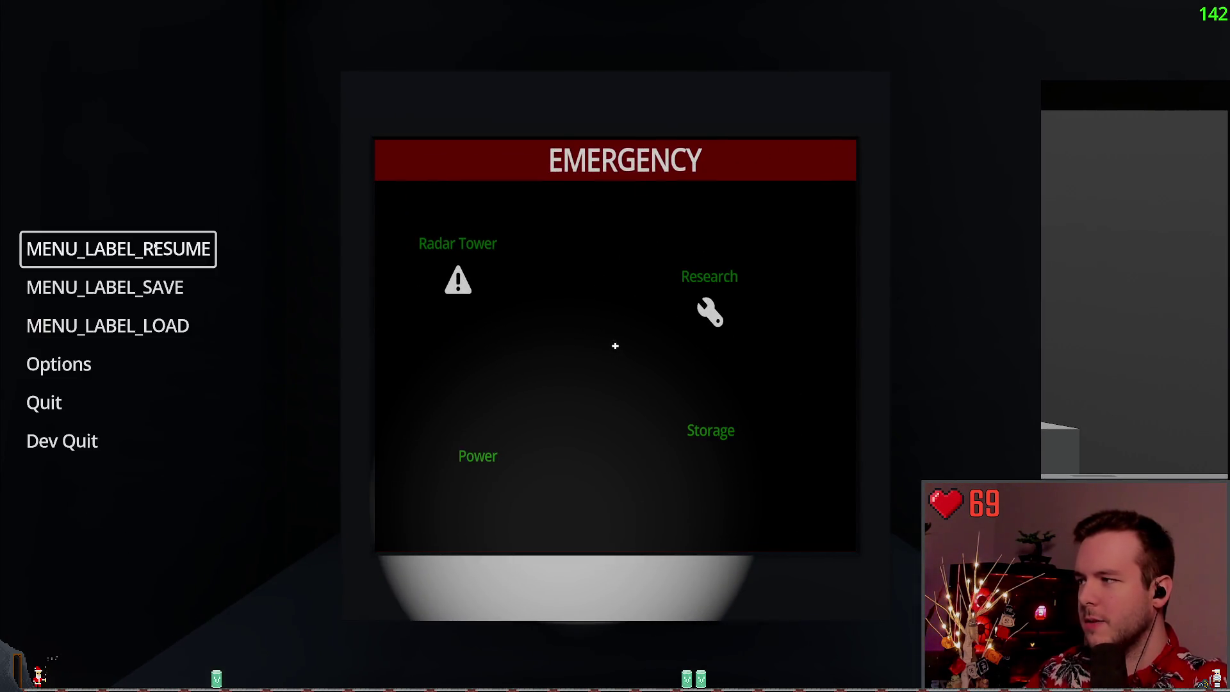
{"action": "key", "text": "Escape"}
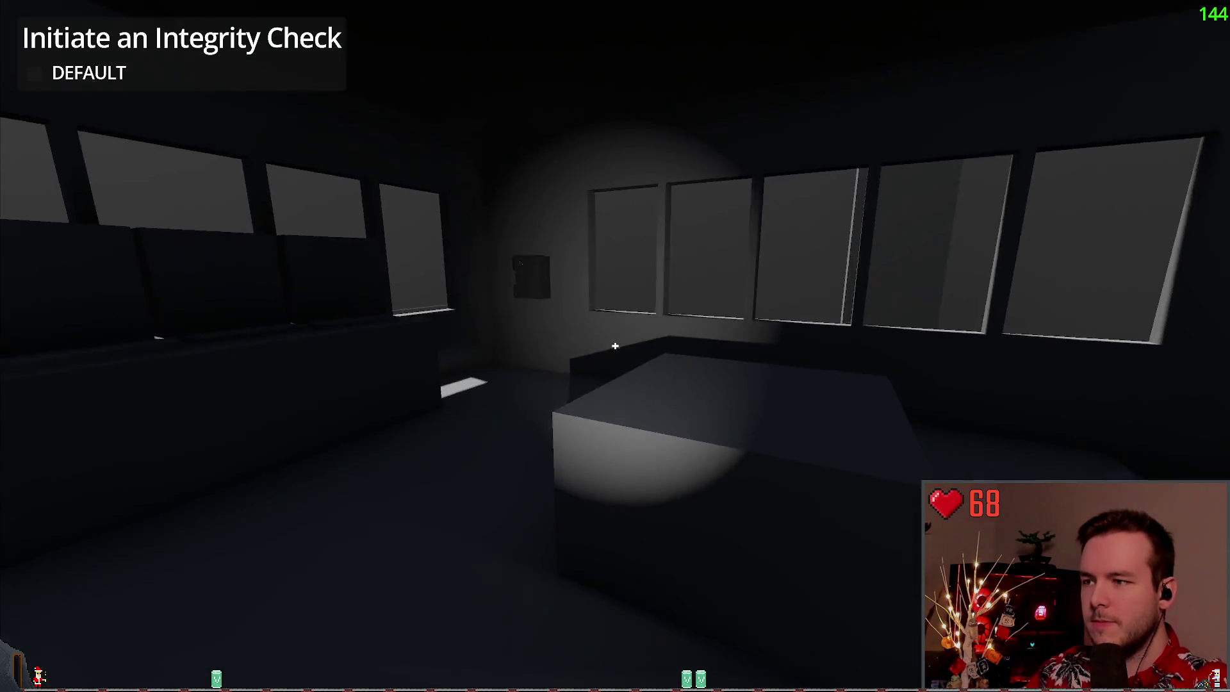
Walk toward the wall box, turn back, and line up on the EMERGENCY desk terminal
{"action": "key", "text": "w"}
{"action": "key", "text": "s"}
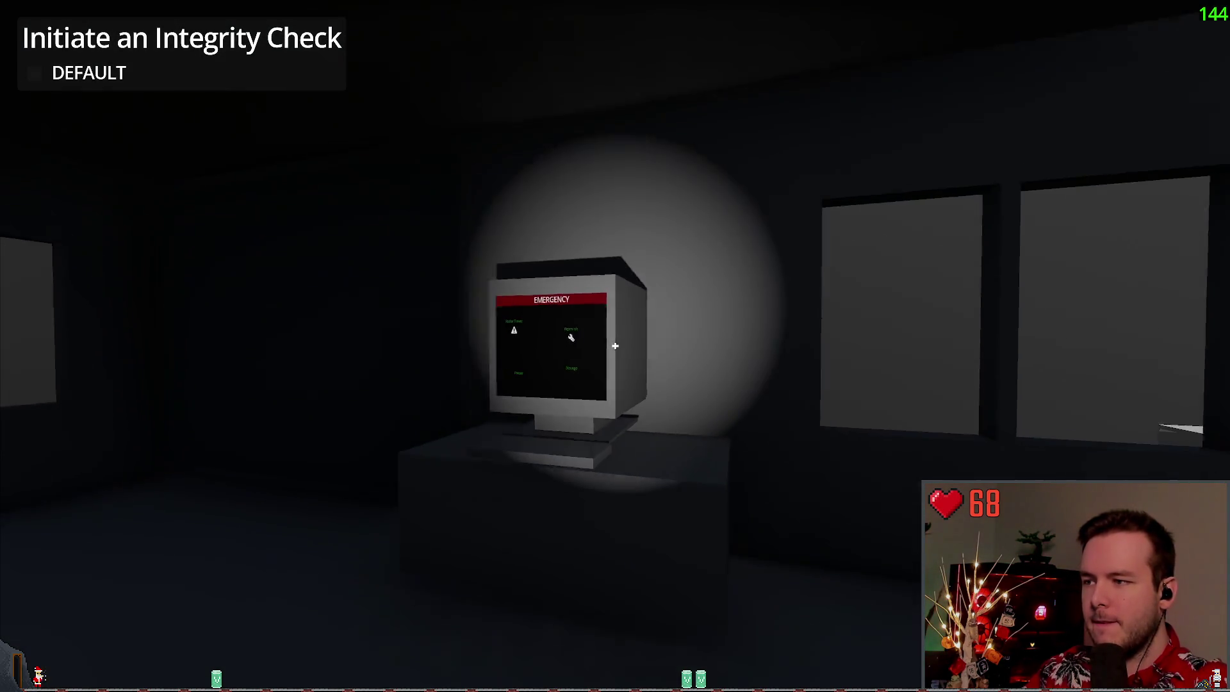
{"action": "key", "text": "w"}
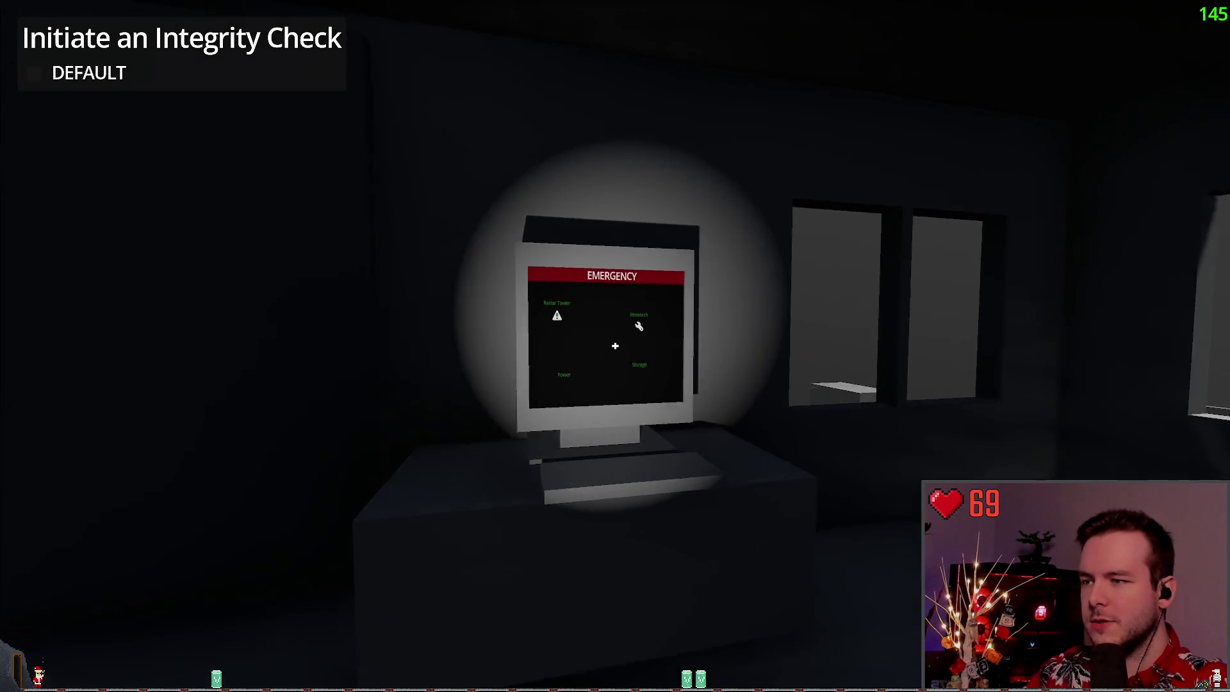
{"action": "key", "text": "w"}
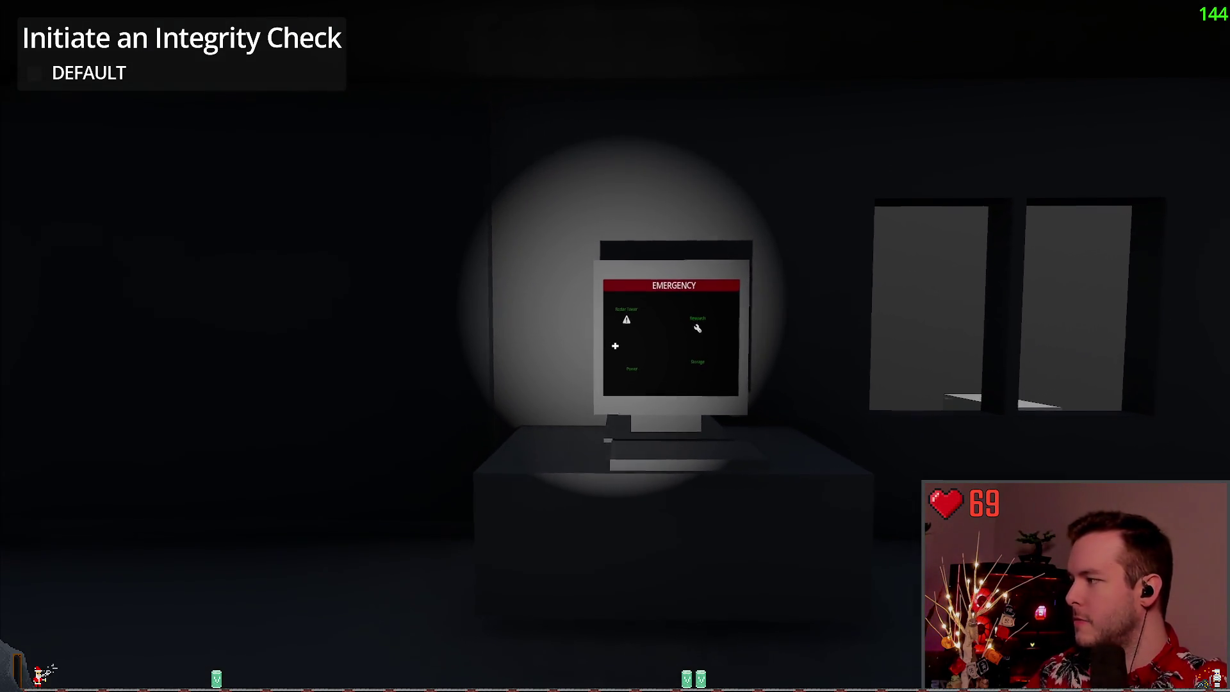
{"action": "key", "text": "w"}
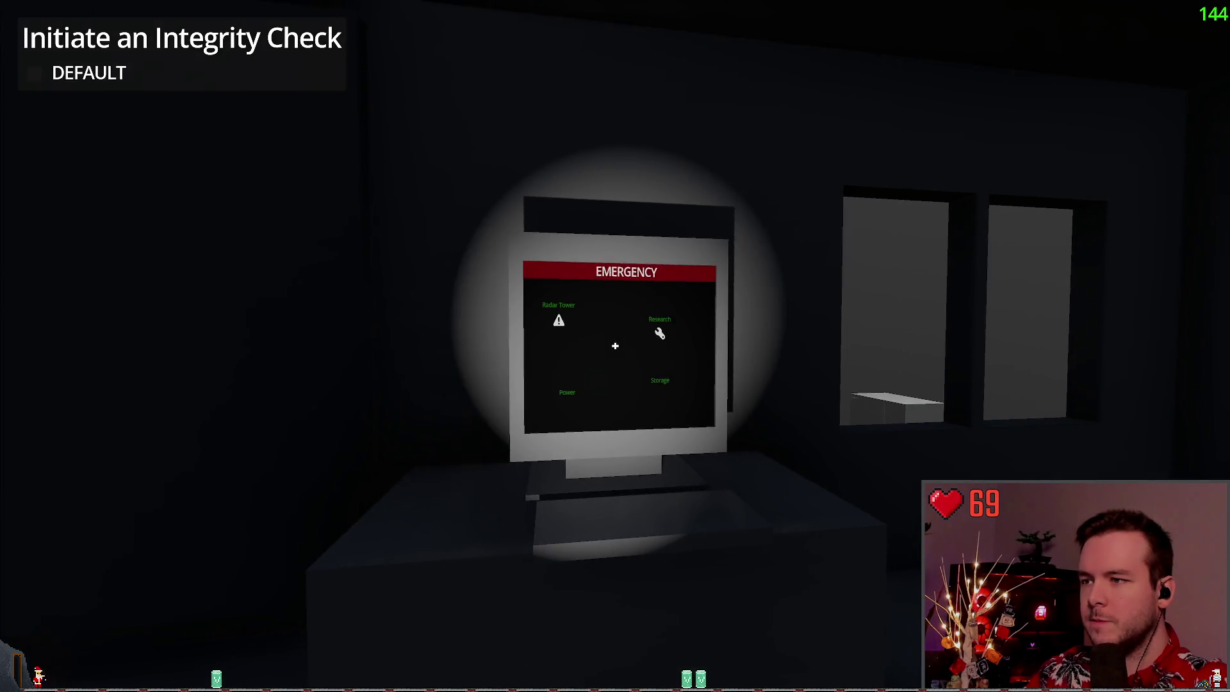
Quit the running game from its pause menu and undo the player's last move
{"action": "key", "text": "Escape"}
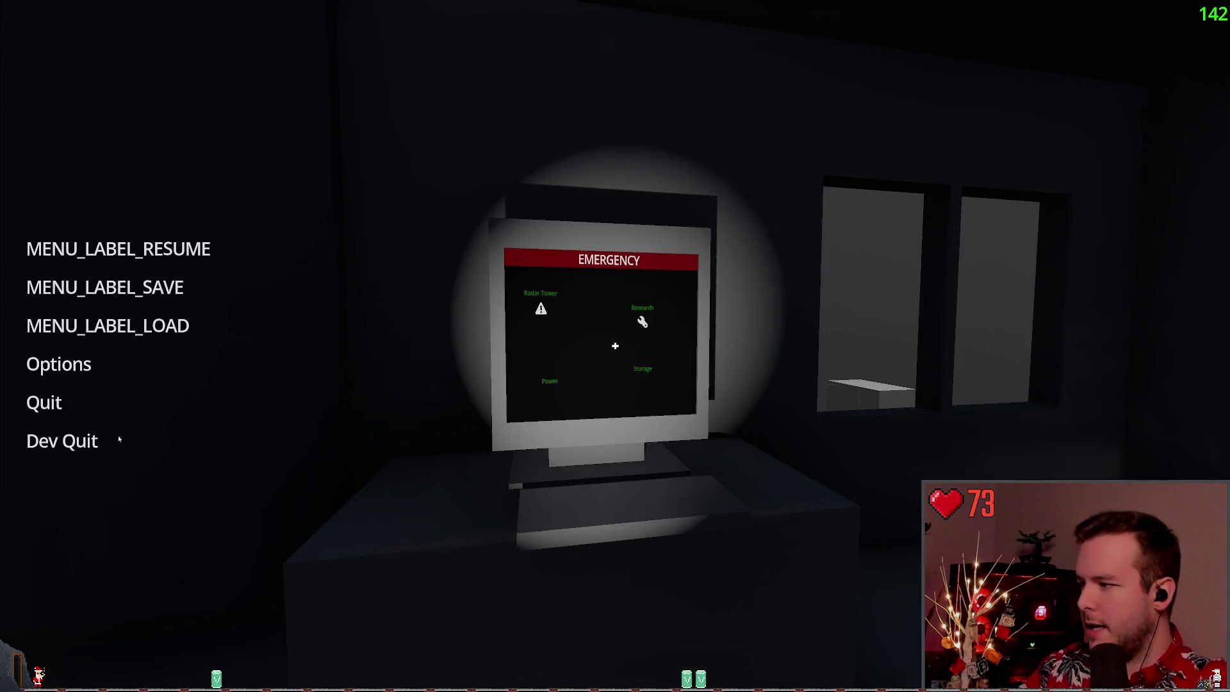
{"action": "left_click", "coordinate": [120, 440]}
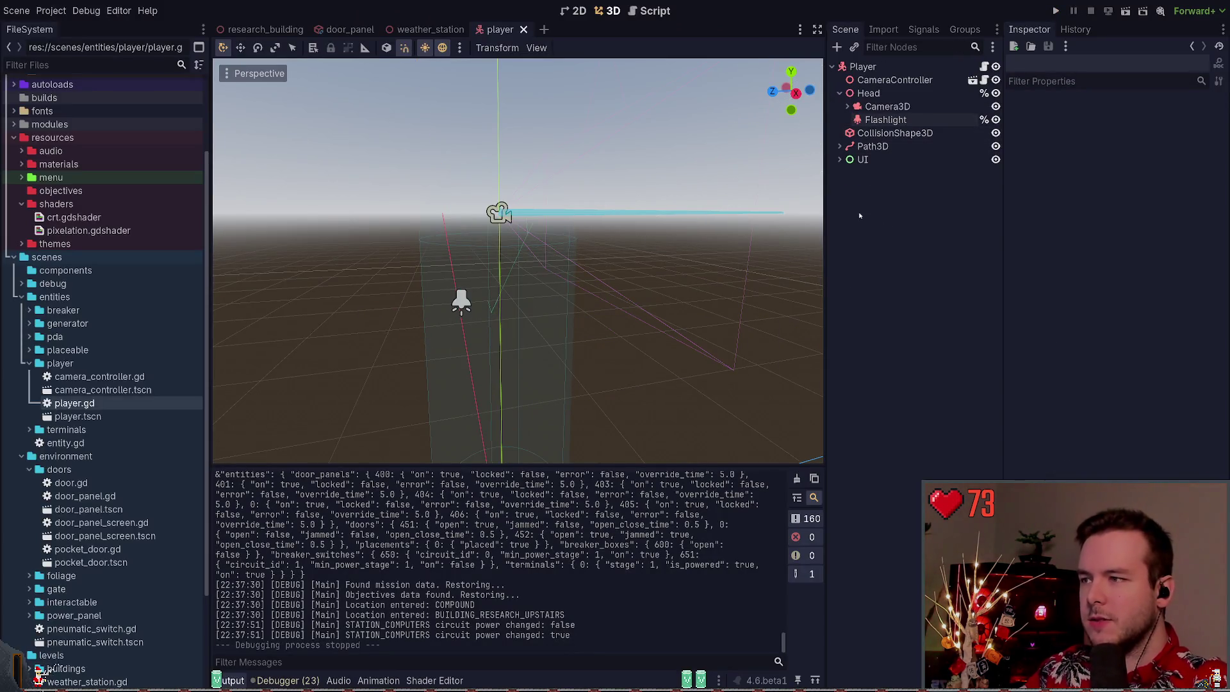
{"action": "key", "text": "ctrl+z"}
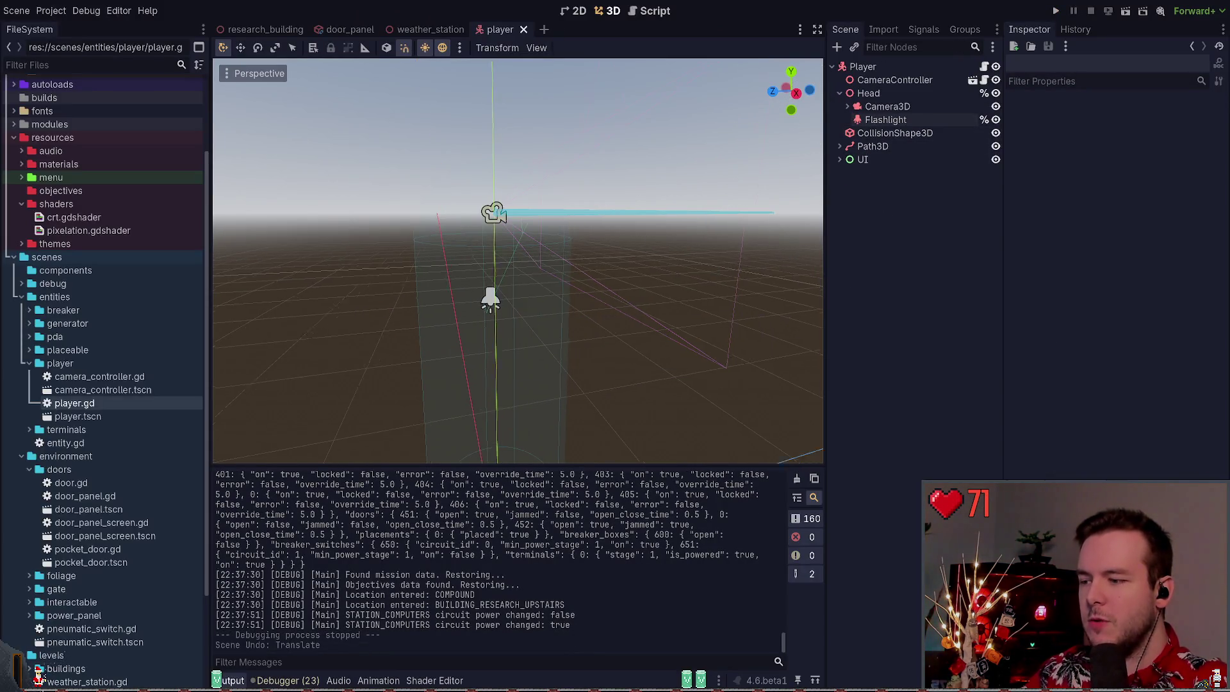
Undo and redo the light size change, then close the player scene
{"action": "left_click_drag", "start_coordinate": [782, 263], "coordinate": [807, 263]}
{"action": "key", "text": "ctrl+z"}
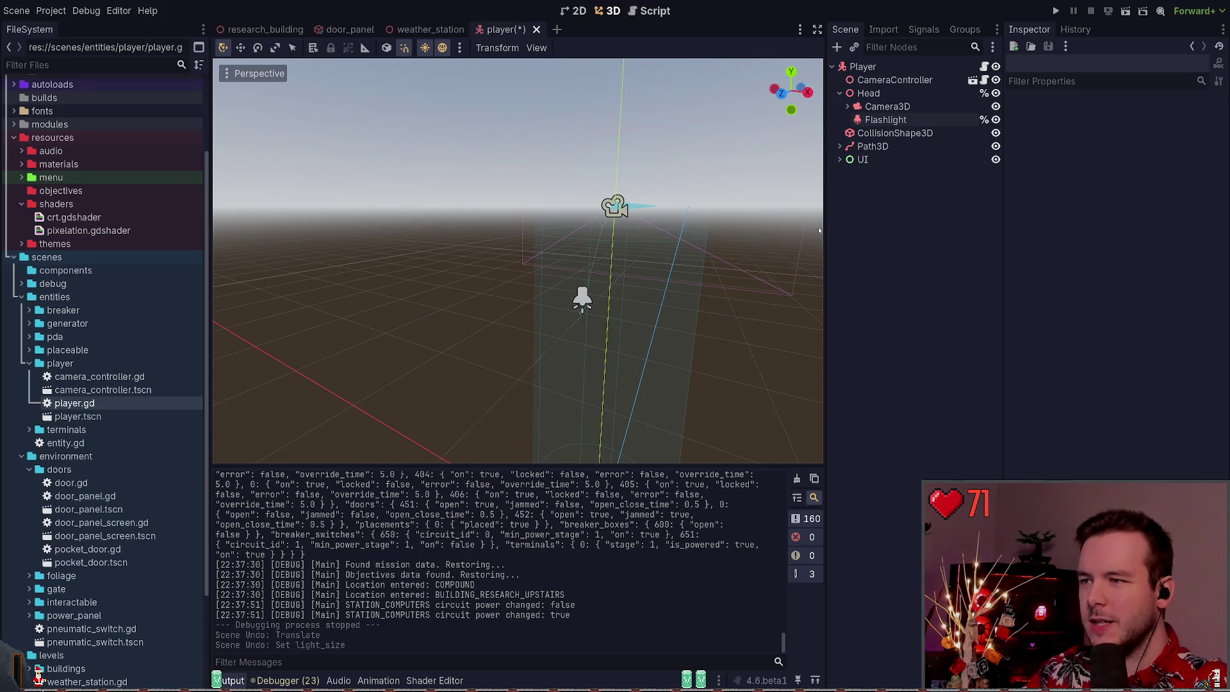
{"action": "key", "text": "ctrl+shift+z"}
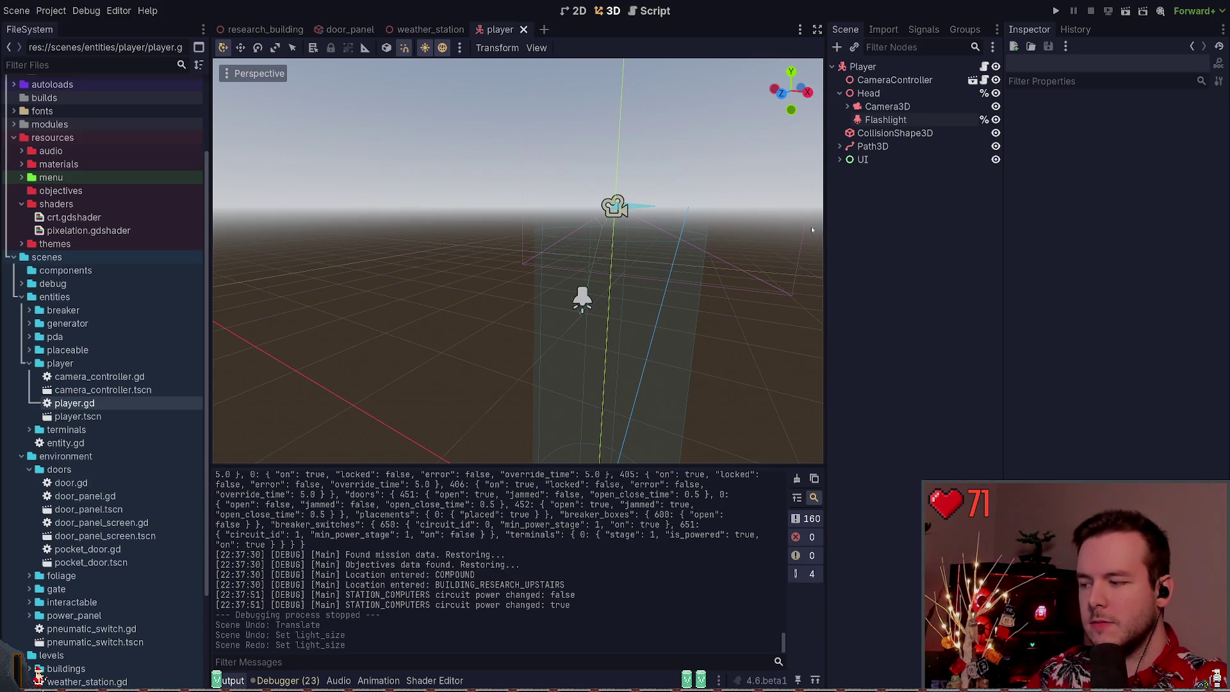
{"action": "left_click", "coordinate": [524, 30]}
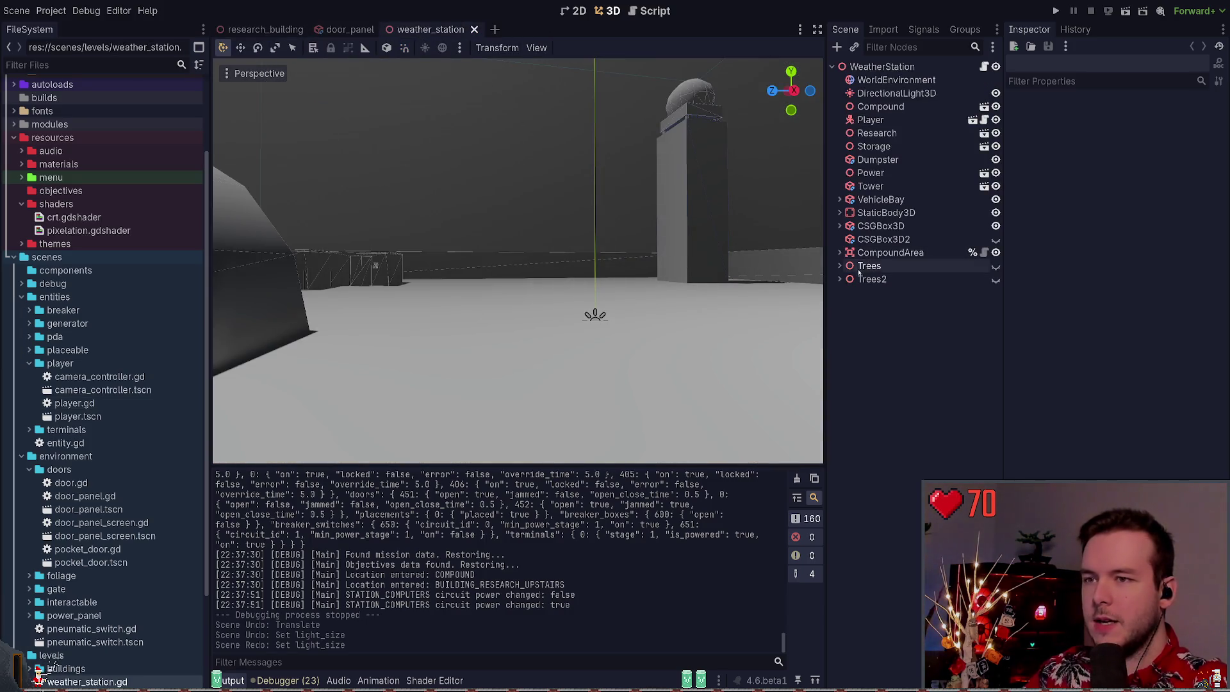
Expand terminals/main/screens/emergency in FileSystem and select emergency_screen.tscn
{"action": "left_click", "coordinate": [28, 363]}
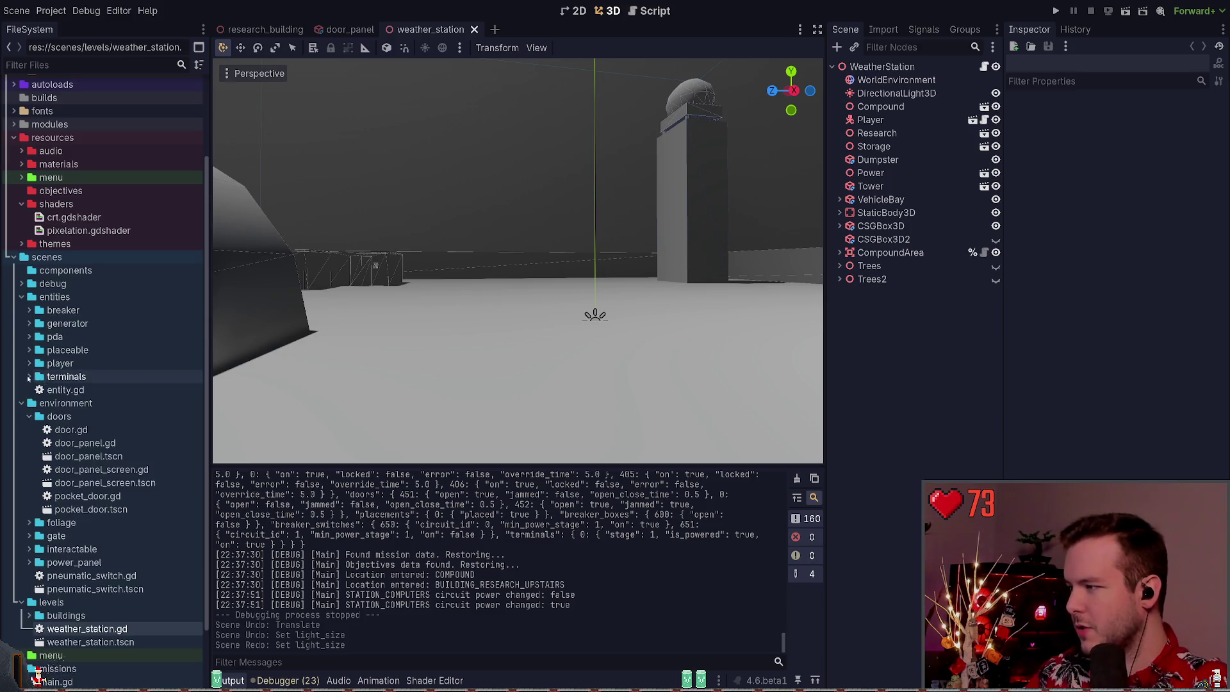
{"action": "left_click", "coordinate": [30, 376]}
{"action": "left_click", "coordinate": [37, 390]}
{"action": "left_click", "coordinate": [45, 403]}
{"action": "scroll", "coordinate": [48, 385], "scroll_direction": "down", "scroll_amount": 3}
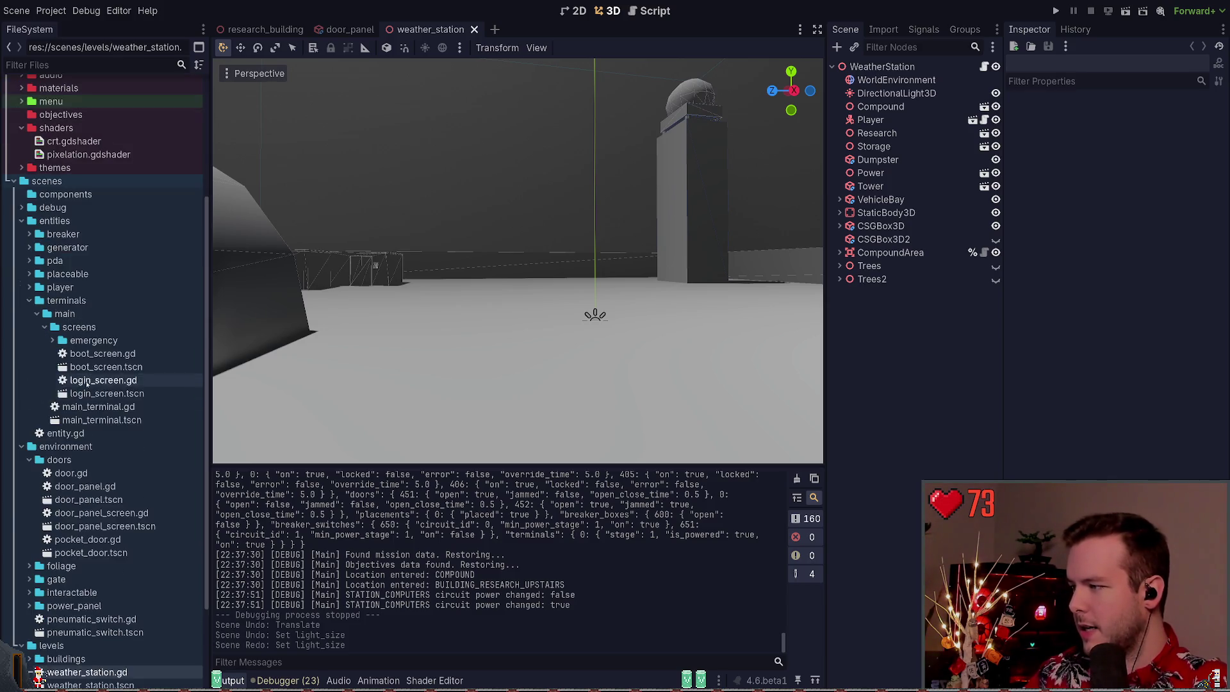
{"action": "left_click", "coordinate": [50, 340]}
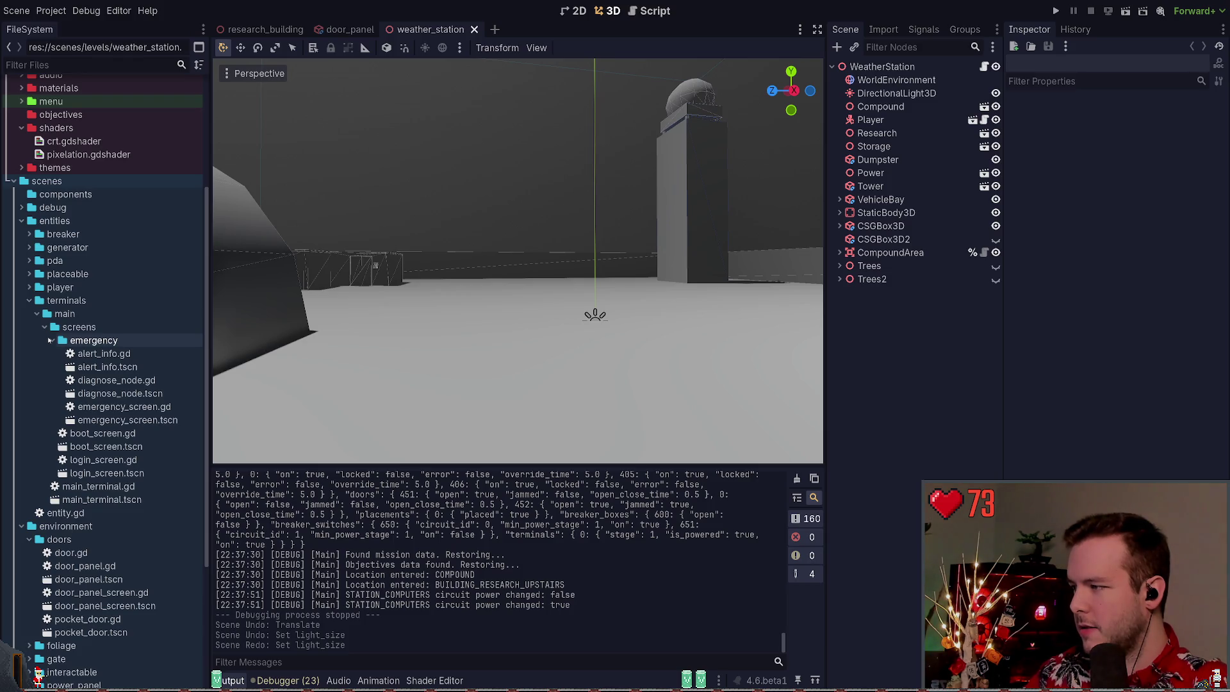
{"action": "left_click", "coordinate": [50, 341]}
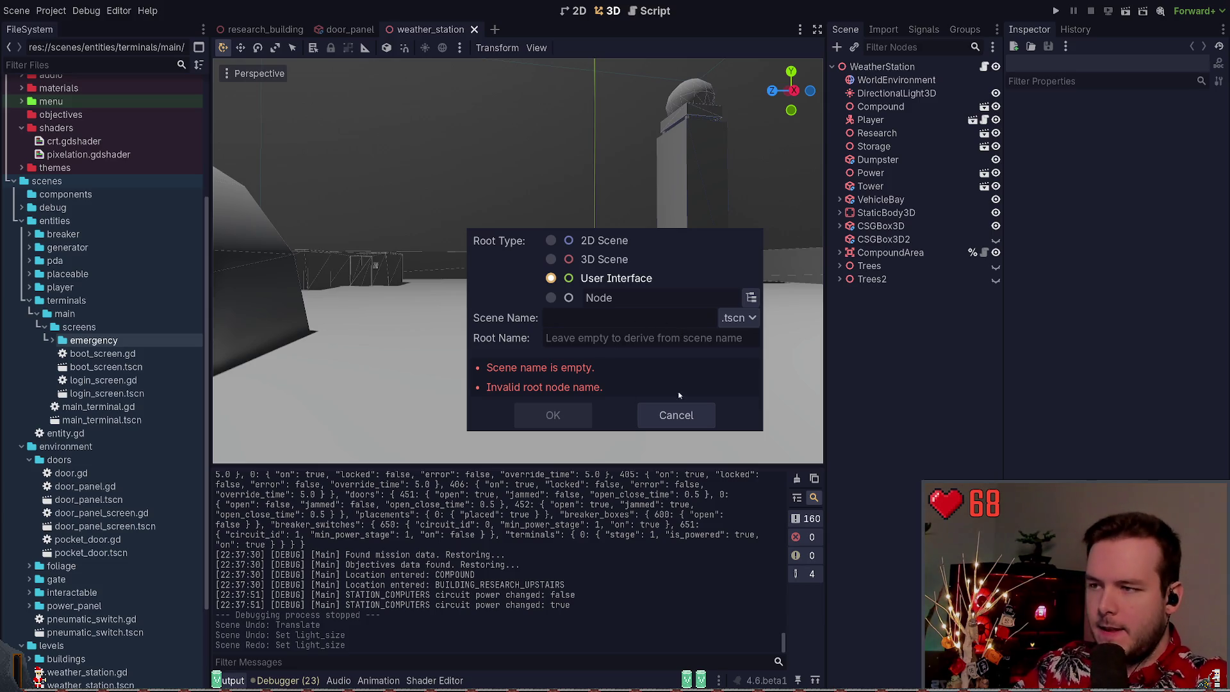
{"action": "left_click", "coordinate": [676, 416]}
{"action": "left_click", "coordinate": [53, 340]}
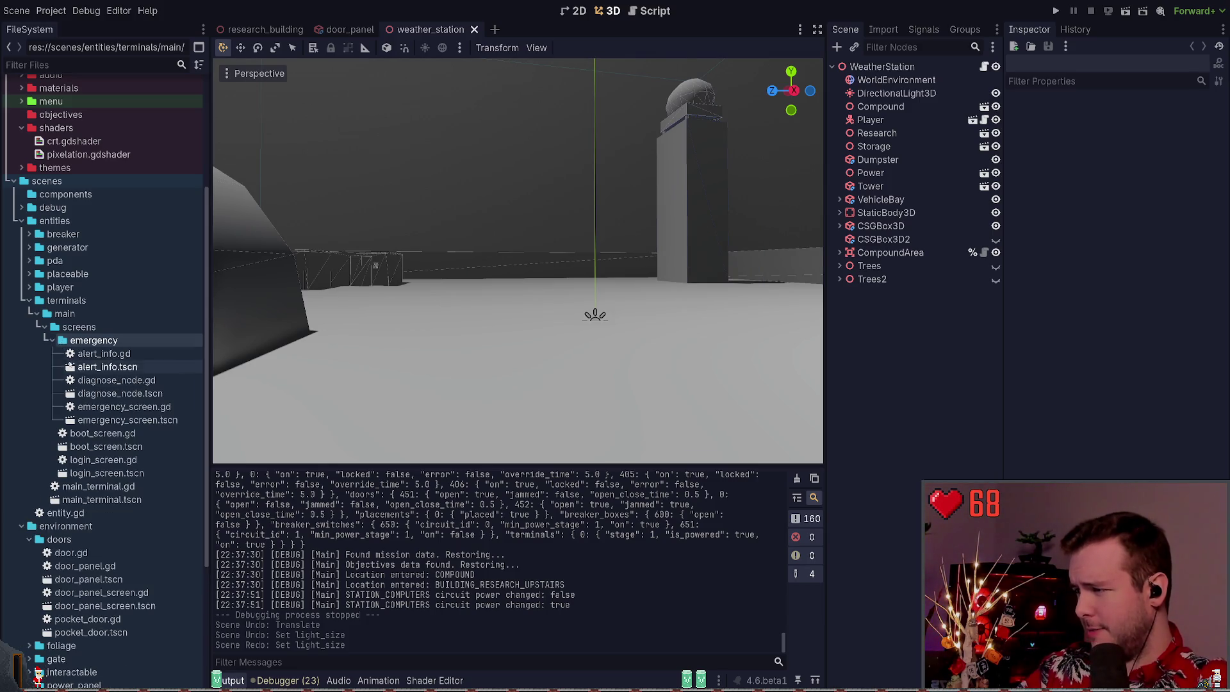
{"action": "left_click", "coordinate": [119, 420]}
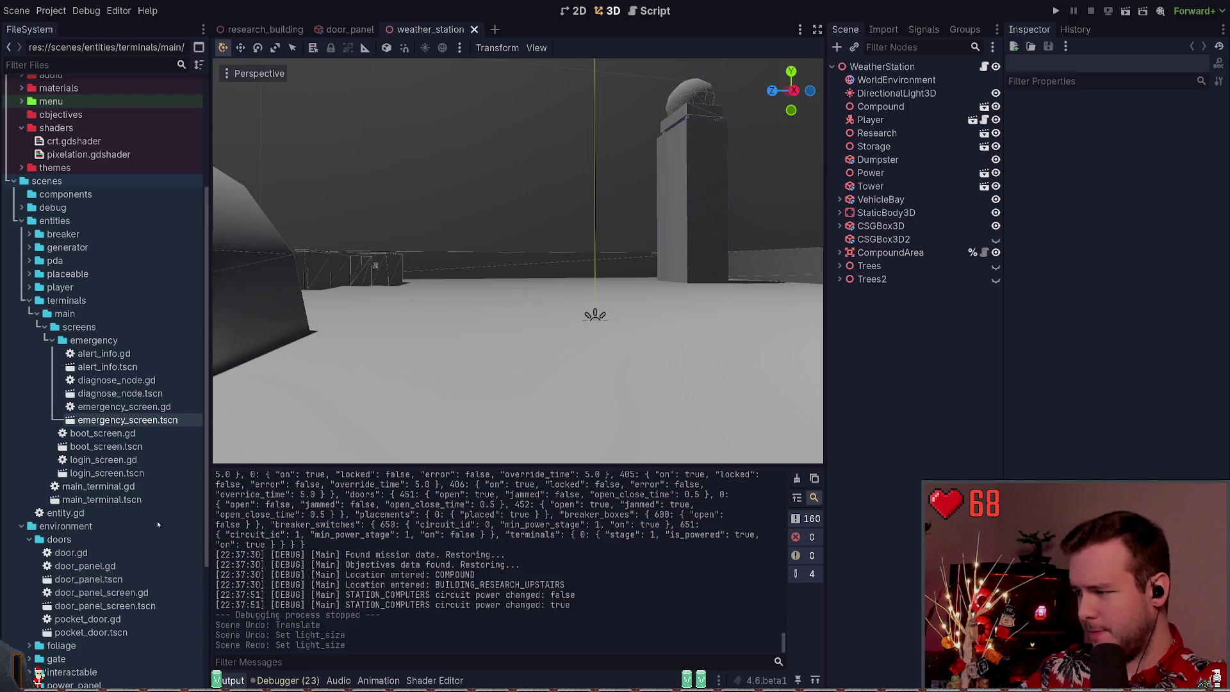
{"action": "left_click", "coordinate": [90, 341]}
{"action": "left_click", "coordinate": [127, 421]}
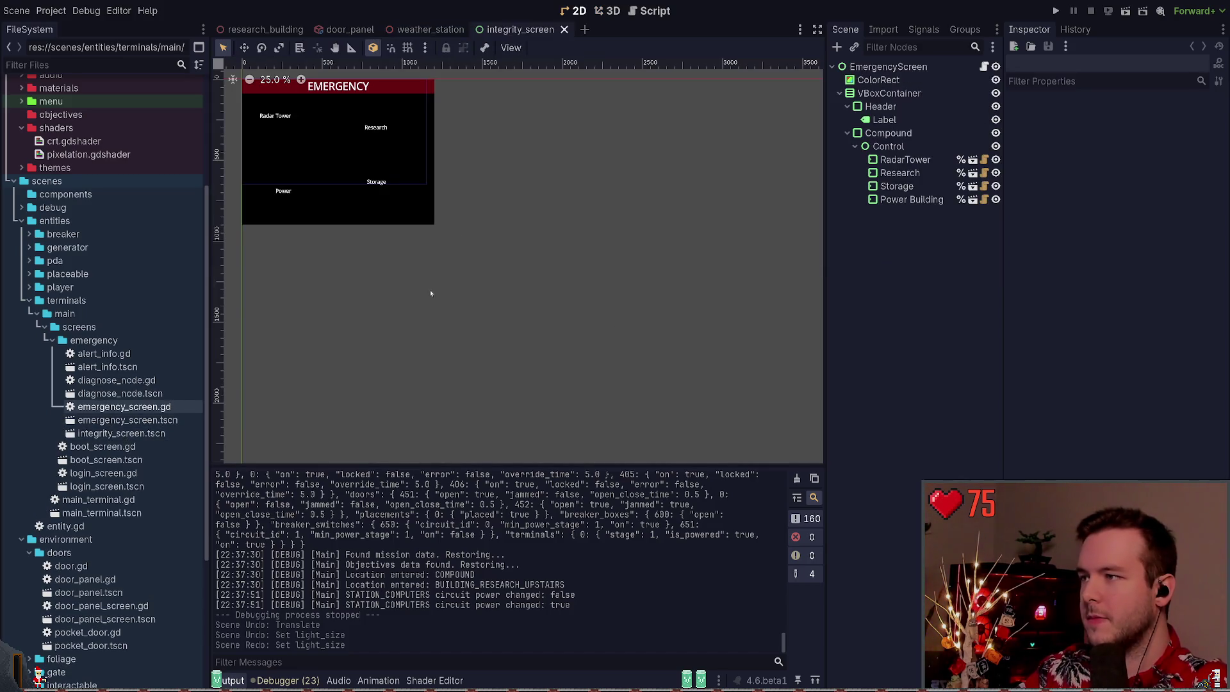
Check the EmergencyScreen root's Transform values, recentre the canvas, and open main_terminal.tscn
{"action": "scroll", "coordinate": [430, 293], "scroll_direction": "up", "scroll_amount": 3}
{"action": "scroll", "coordinate": [454, 311], "scroll_direction": "right", "scroll_amount": 3}
{"action": "scroll", "coordinate": [671, 233], "scroll_direction": "left", "scroll_amount": 3}
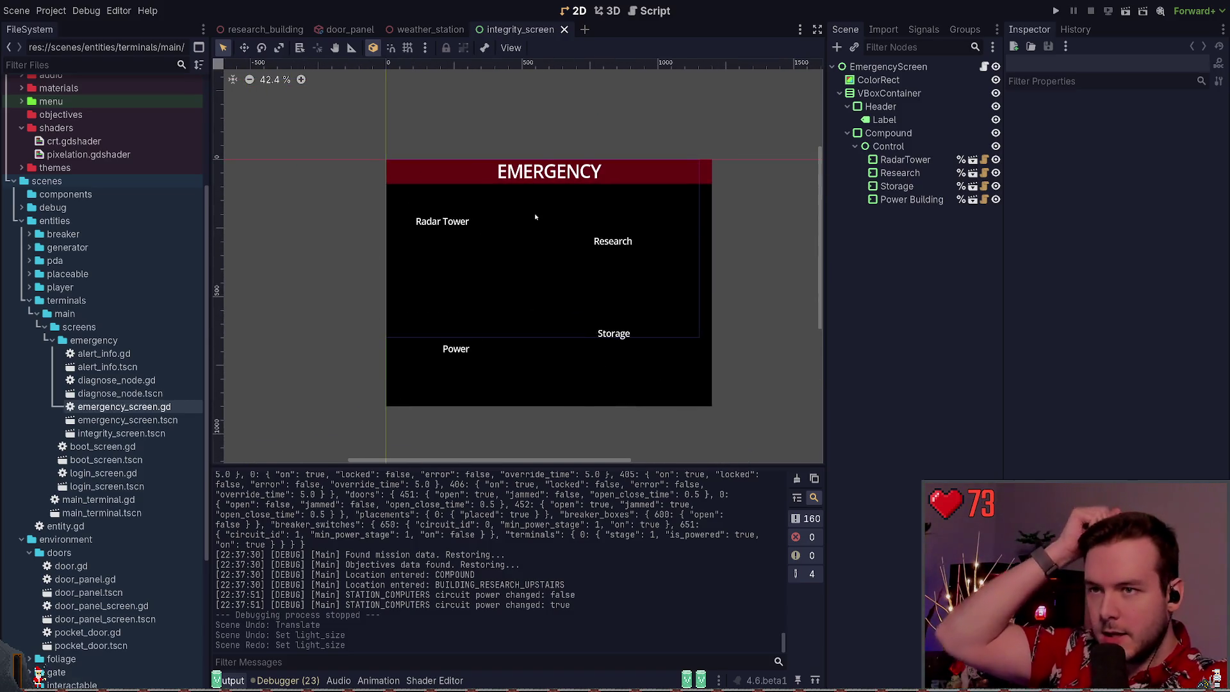
{"action": "left_click", "coordinate": [888, 66]}
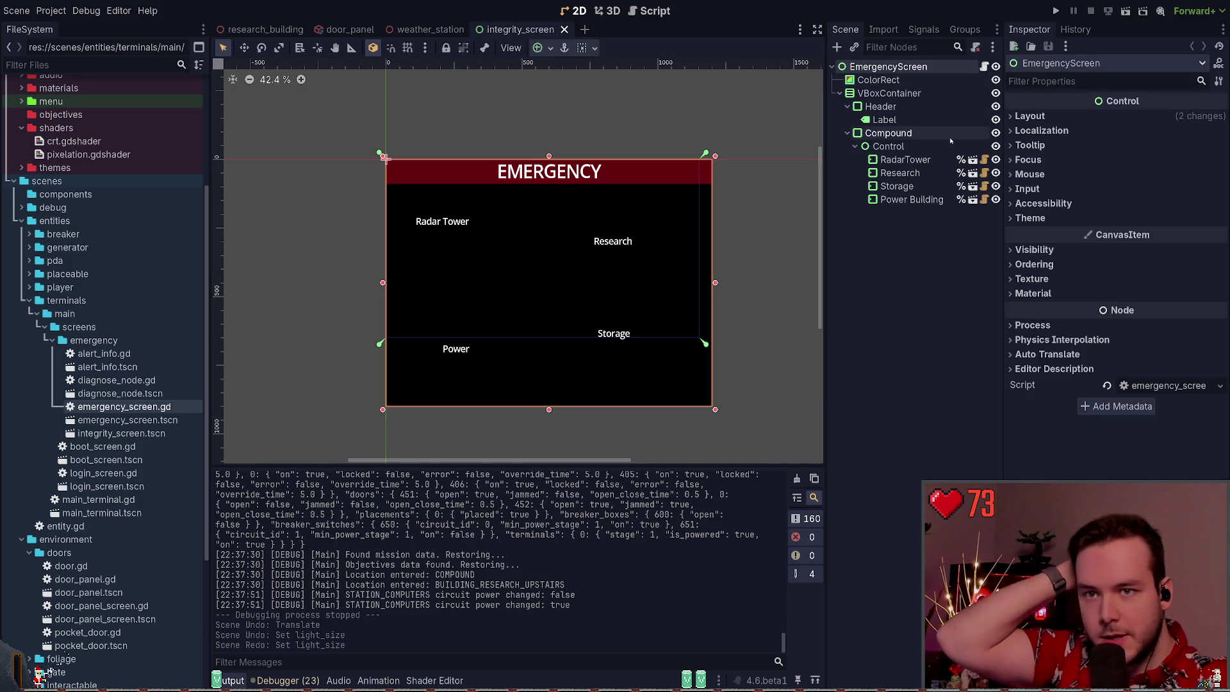
{"action": "left_click", "coordinate": [1131, 254]}
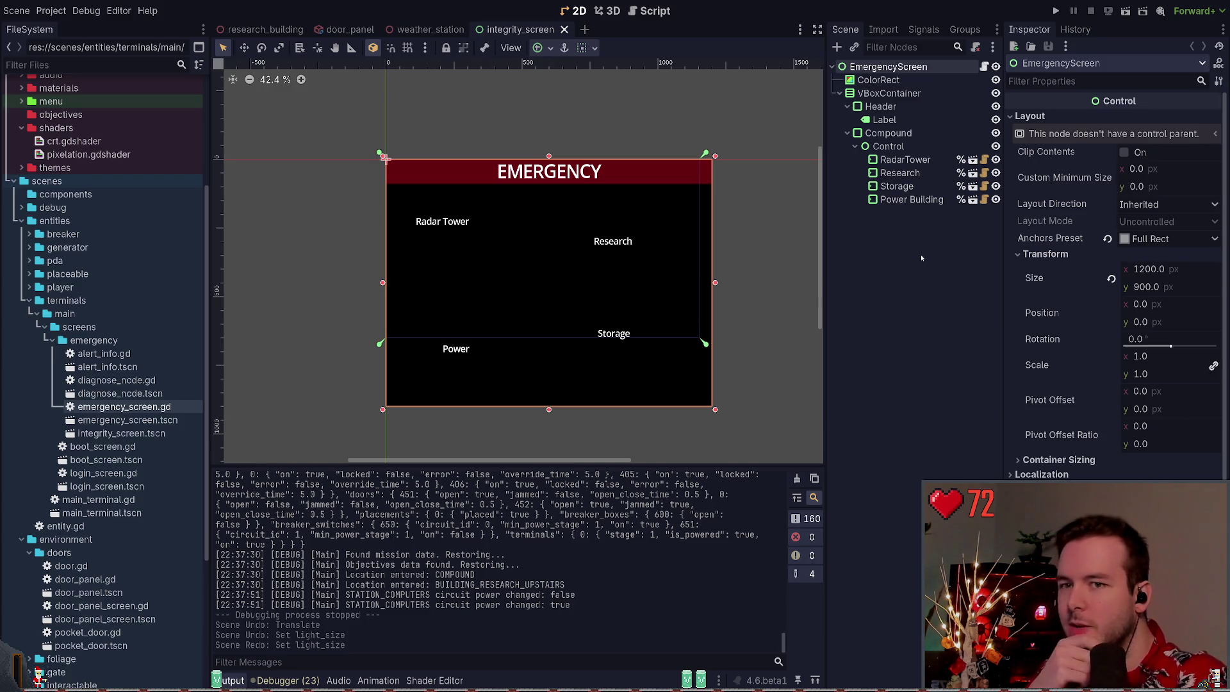
{"action": "left_click_drag", "start_coordinate": [758, 251], "coordinate": [716, 245]}
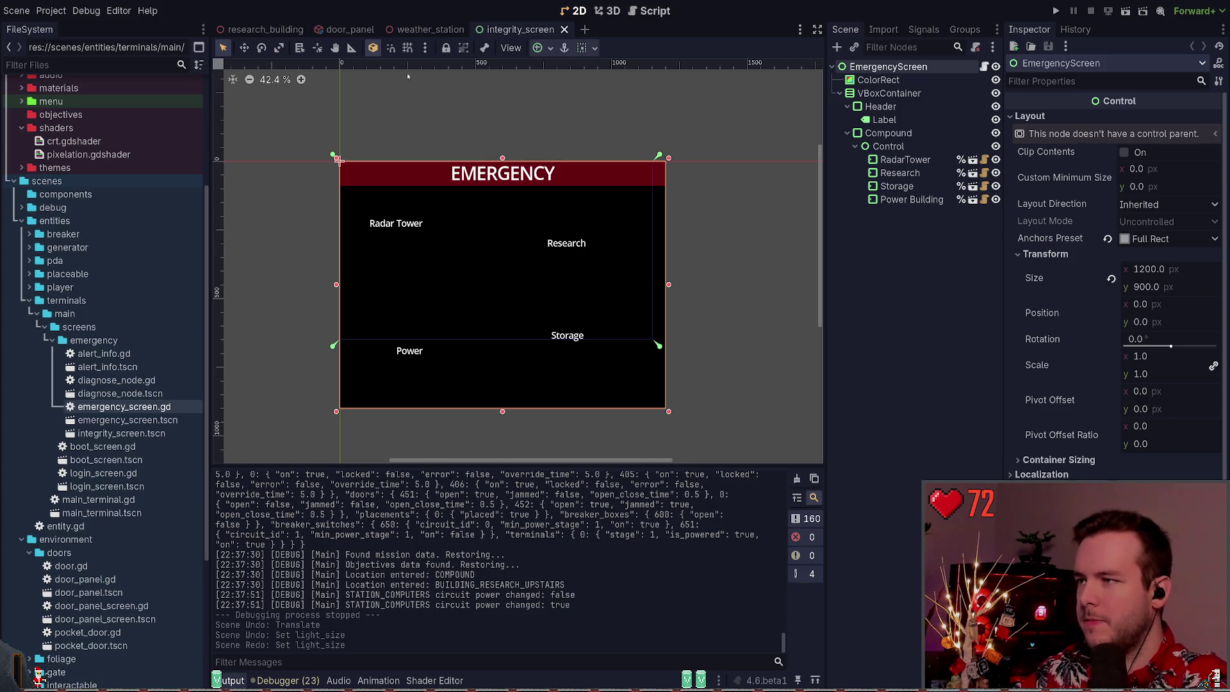
{"action": "key", "text": "ctrl+shift+t"}
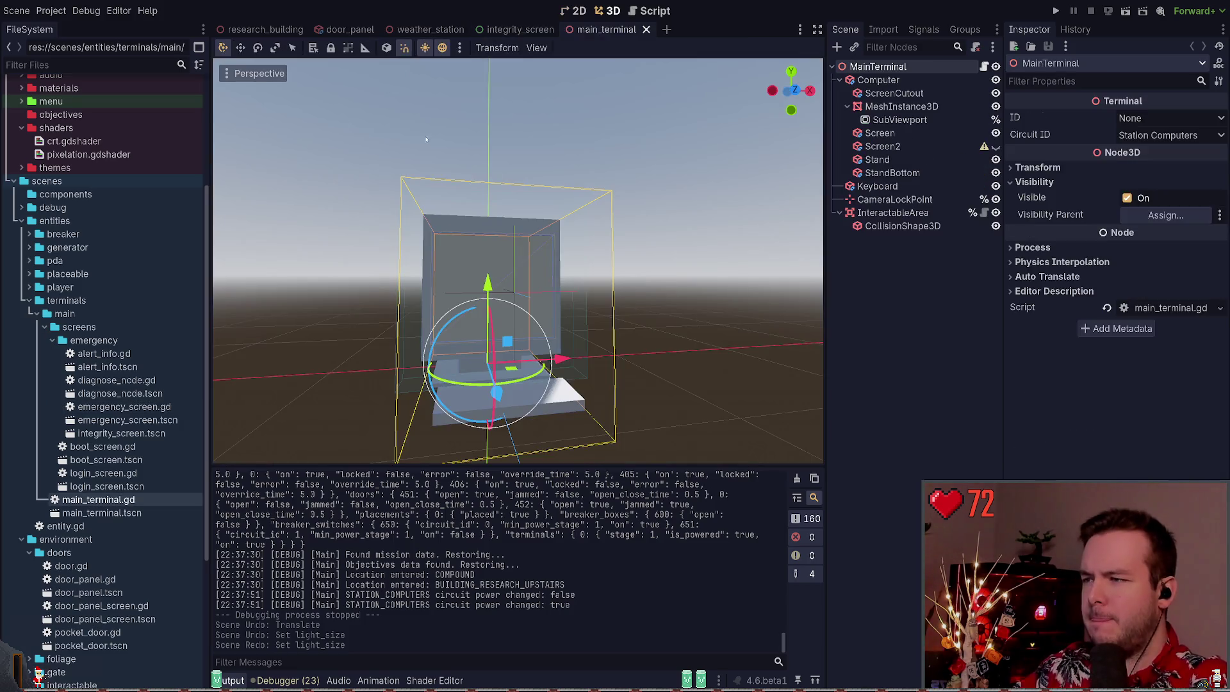
Toggle Screen2's visibility on and back off, then close the main_terminal scene
{"action": "scroll", "coordinate": [590, 233], "scroll_direction": "up", "scroll_amount": 5}
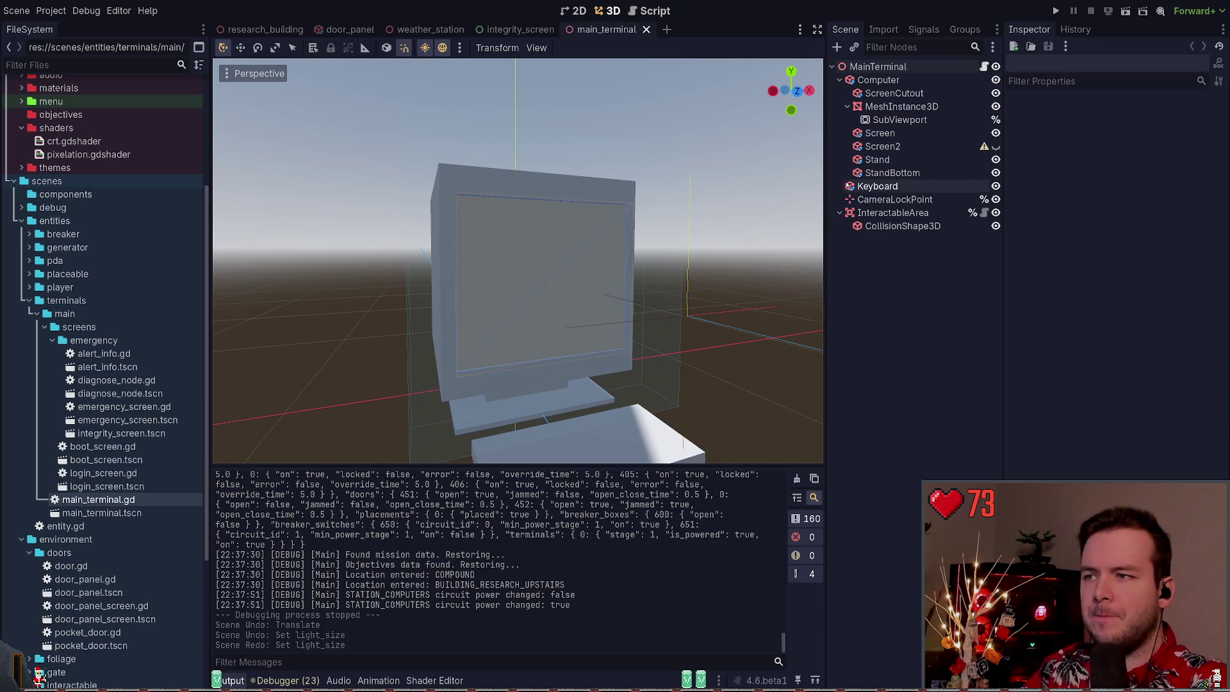
{"action": "left_click", "coordinate": [996, 146]}
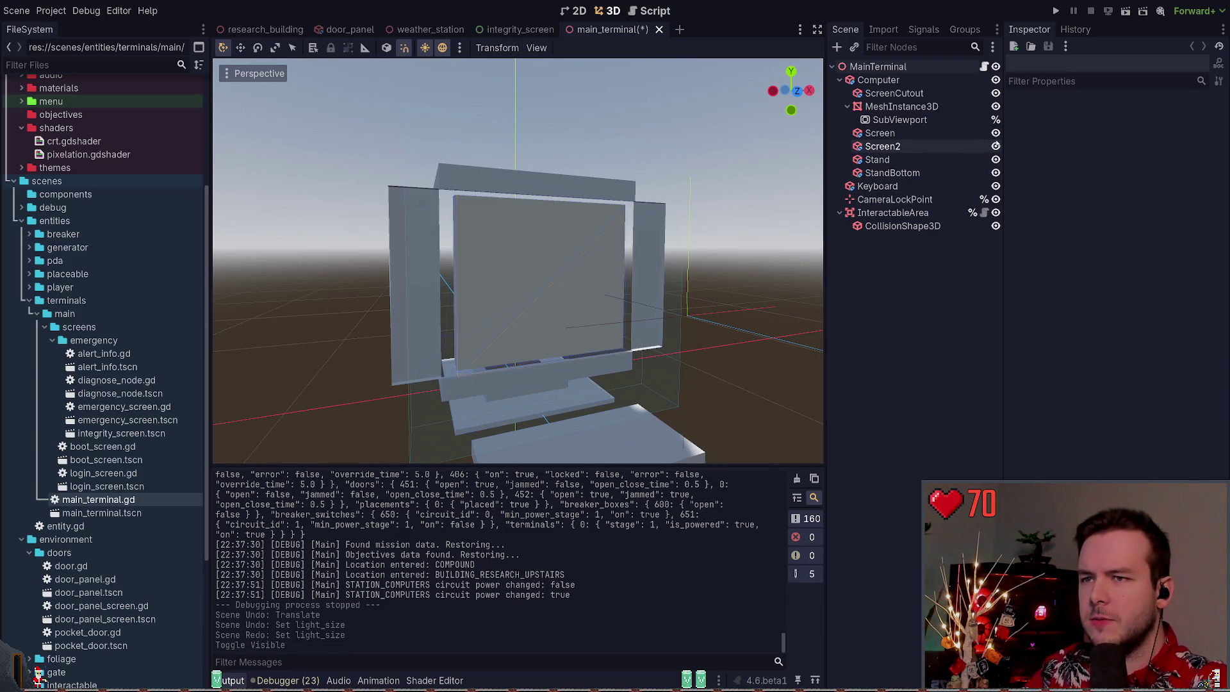
{"action": "left_click", "coordinate": [995, 146]}
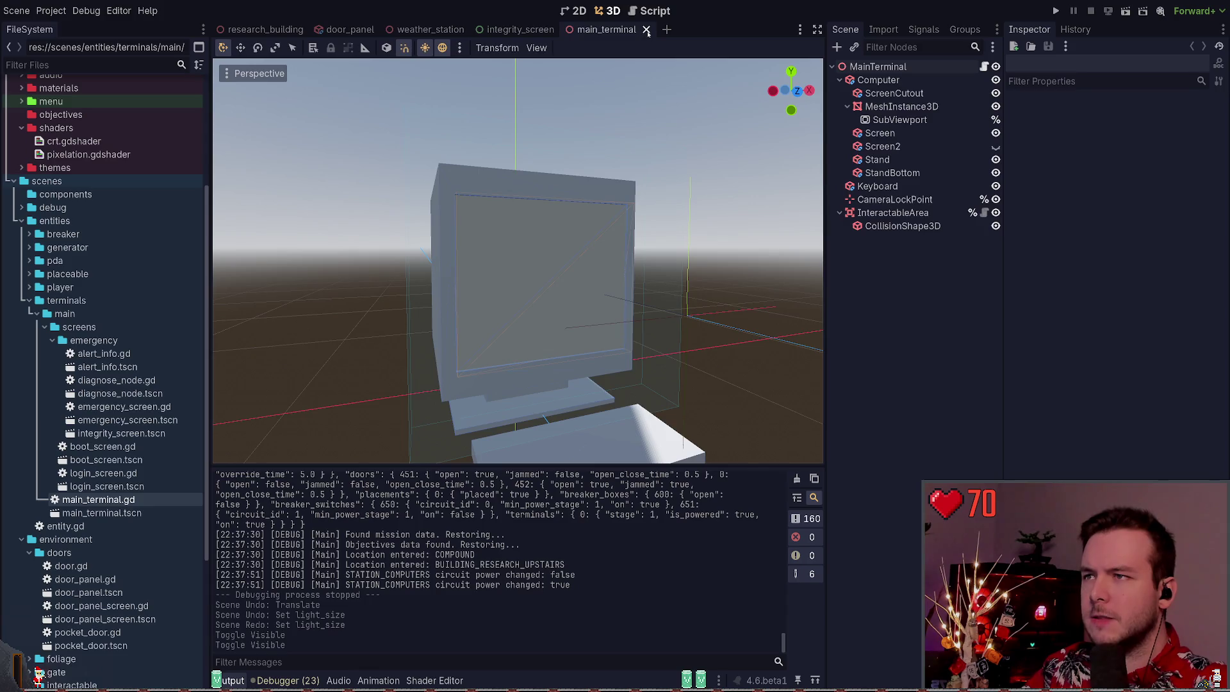
{"action": "left_click", "coordinate": [647, 30]}
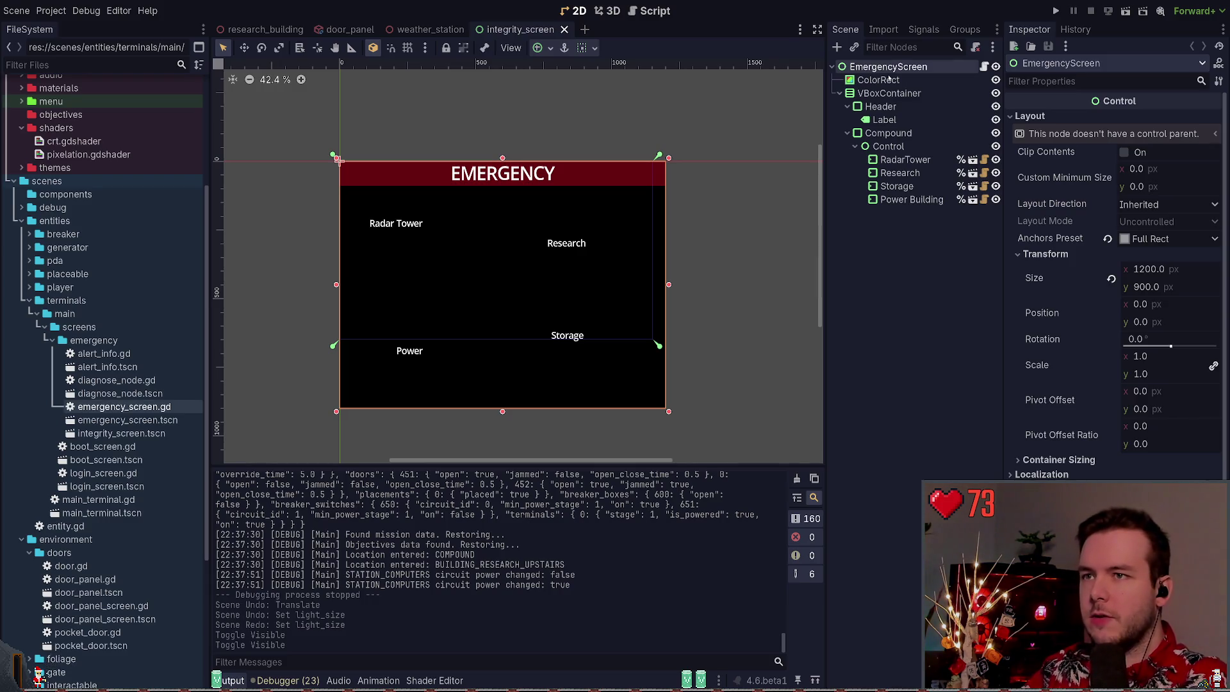
Save, then delete the Compound node and its children from the integrity screen scene
{"action": "key", "text": "ctrl+s"}
{"action": "type", "text": "Integrit"}
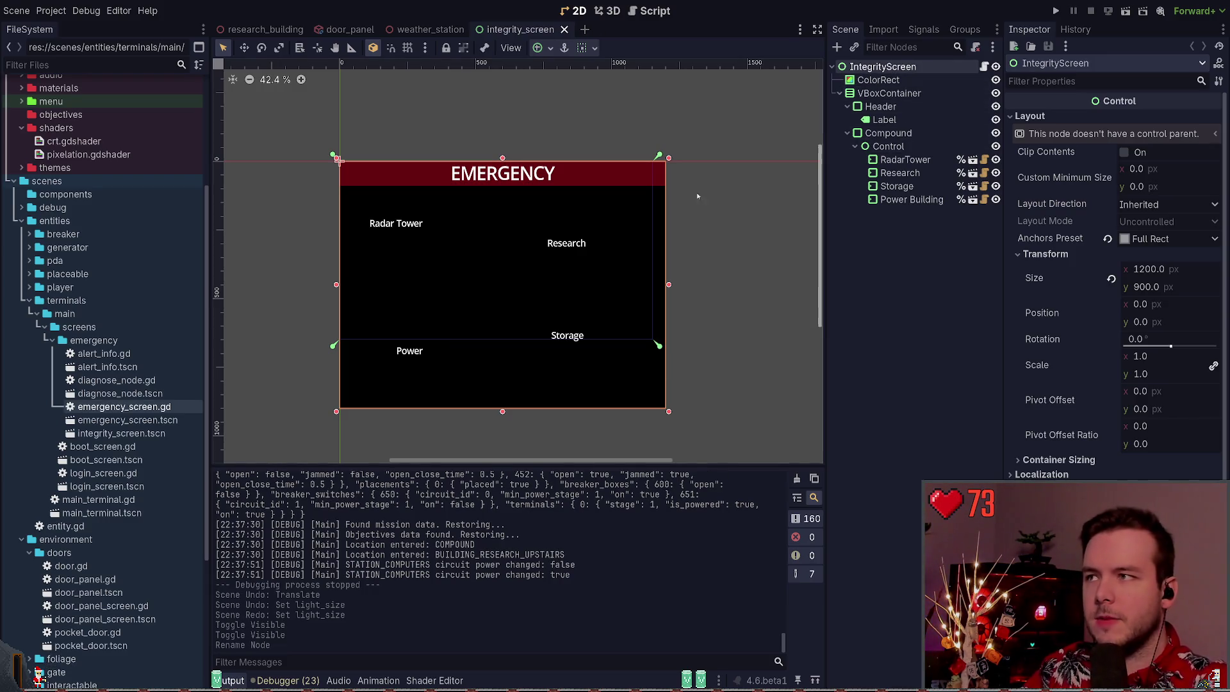
{"action": "left_click", "coordinate": [889, 133]}
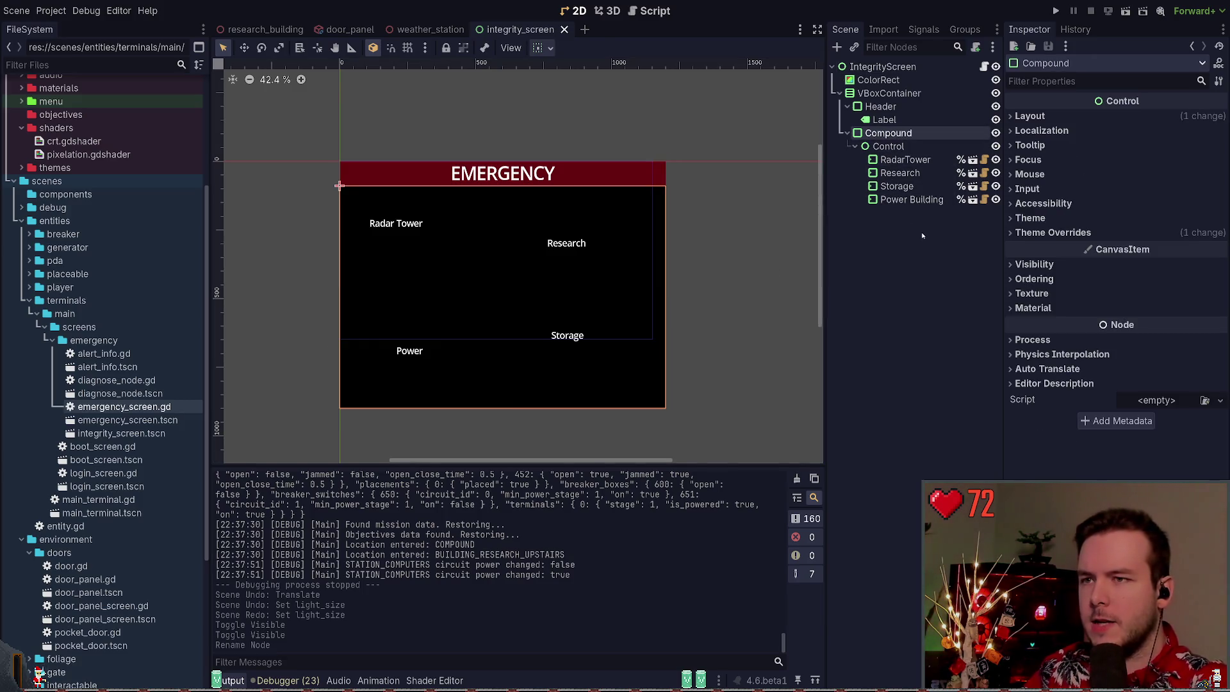
{"action": "key", "text": "Delete"}
Set the ColorRect background colour to black and save the scene
{"action": "left_click", "coordinate": [888, 120]}
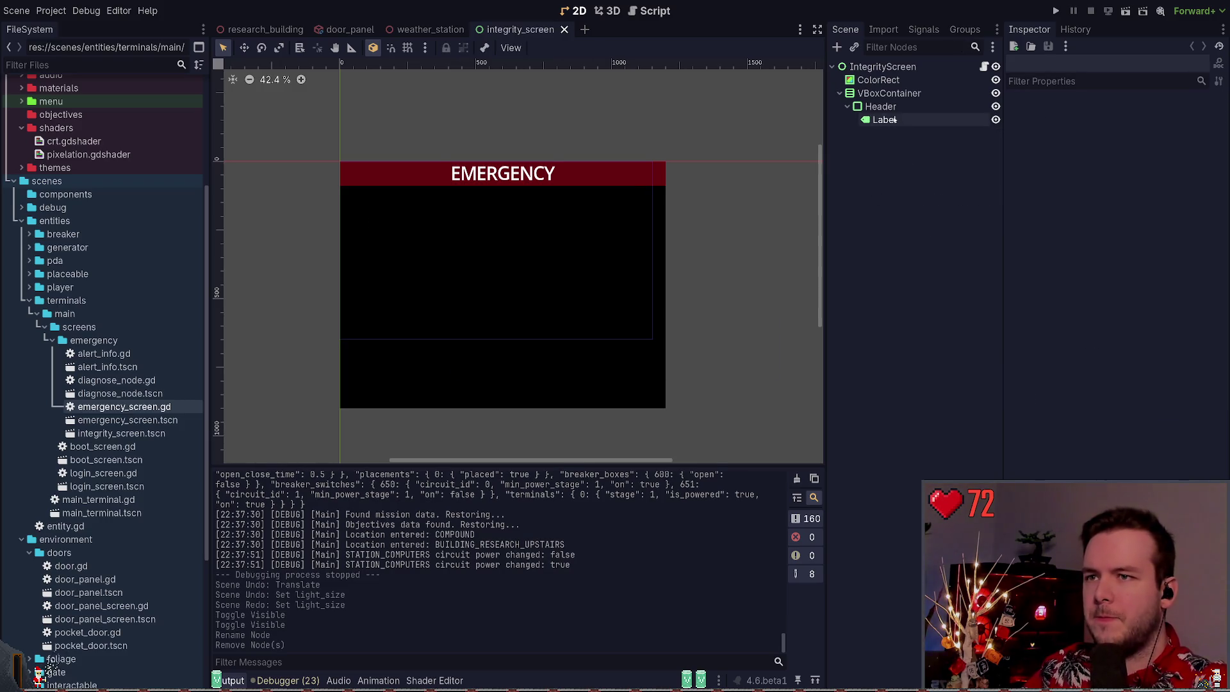
{"action": "left_click", "coordinate": [883, 107]}
{"action": "left_click", "coordinate": [892, 94]}
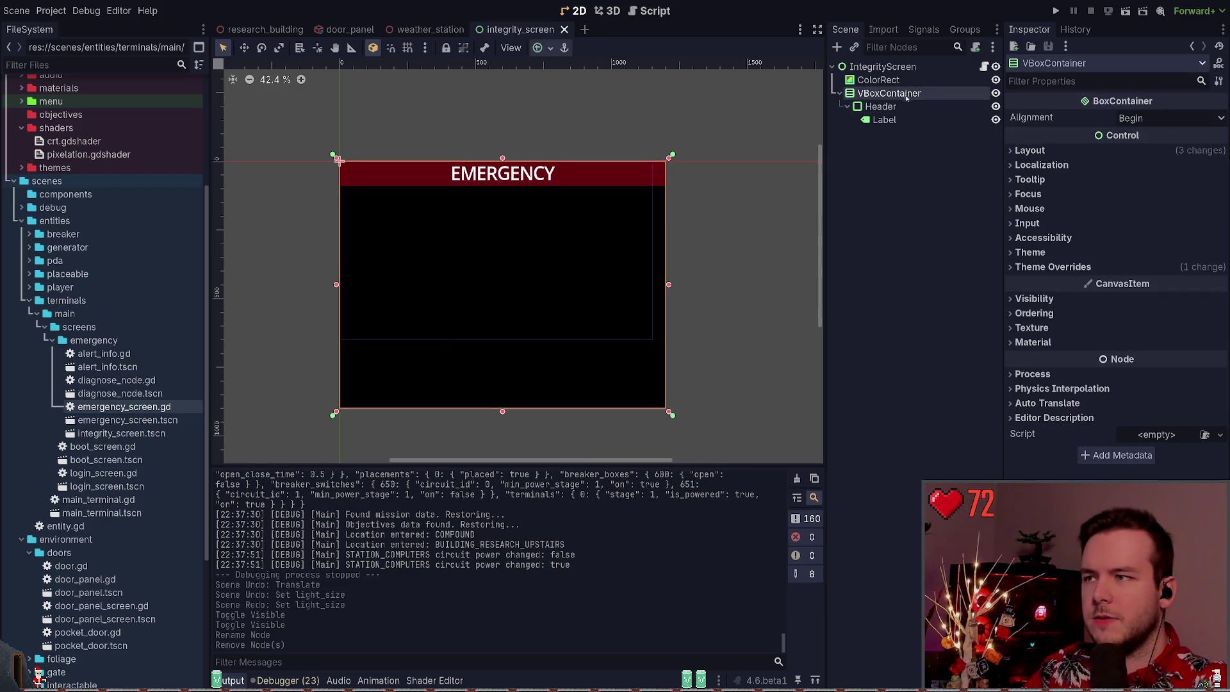
{"action": "left_click", "coordinate": [883, 81]}
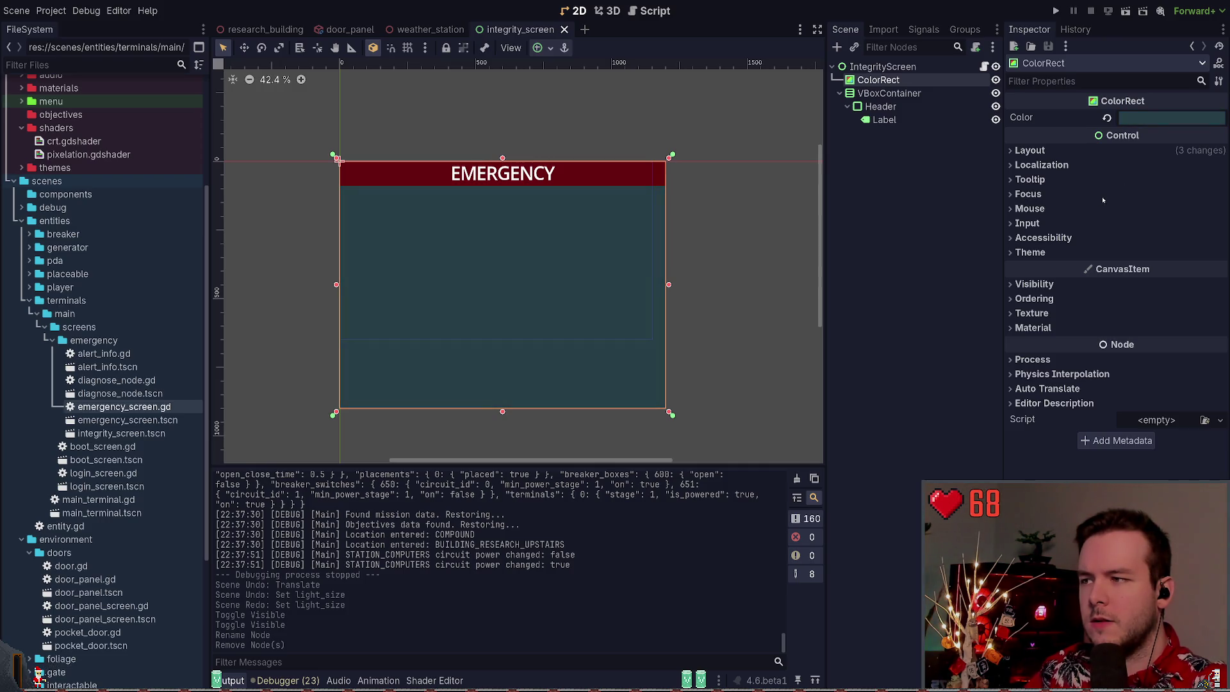
{"action": "key", "text": "ctrl+z"}
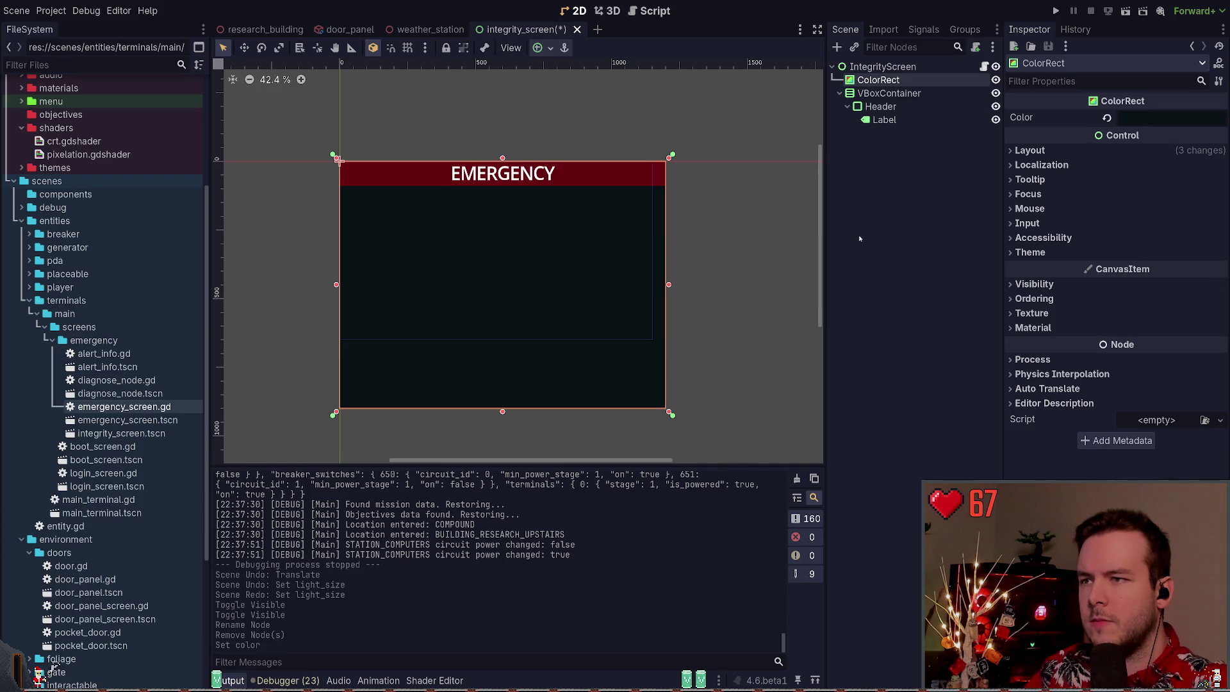
{"action": "key", "text": "ctrl+s"}
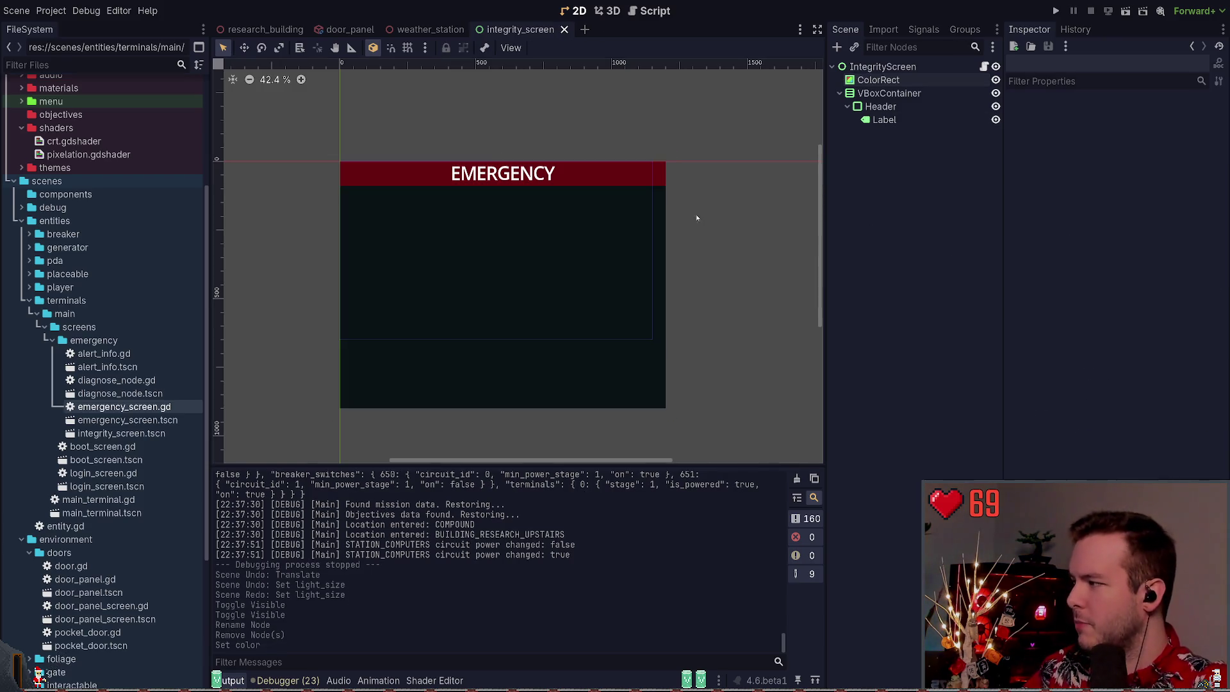
{"action": "left_click", "coordinate": [875, 82]}
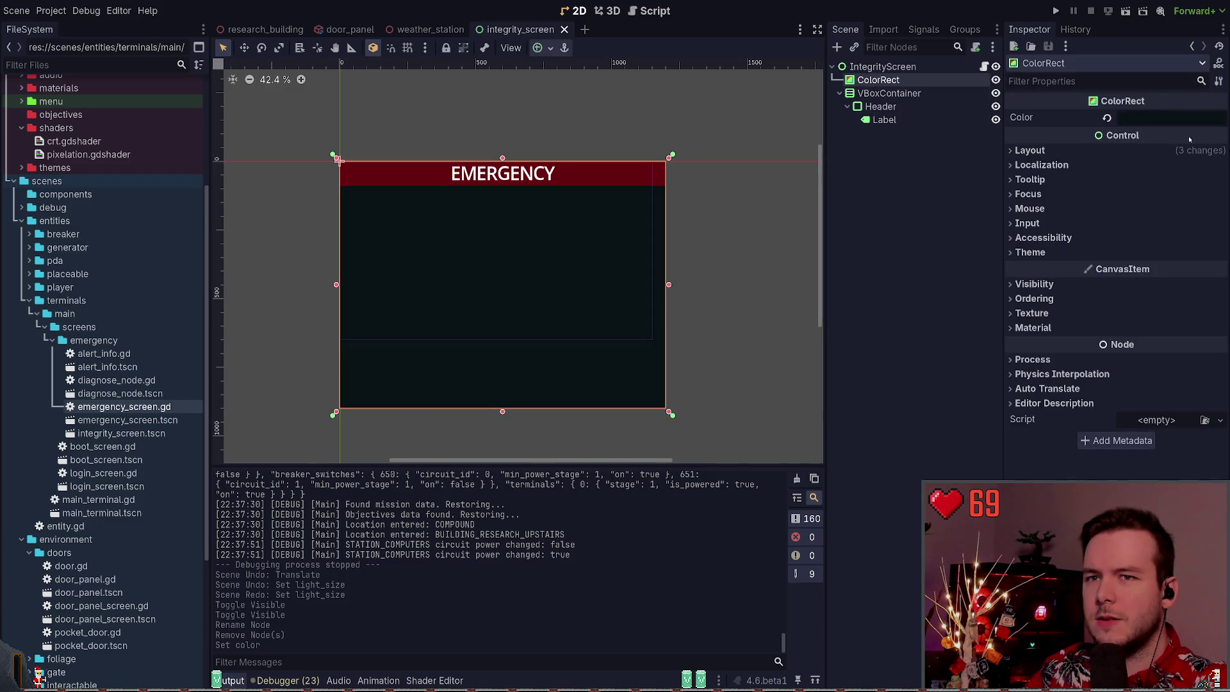
{"action": "left_click", "coordinate": [1109, 117]}
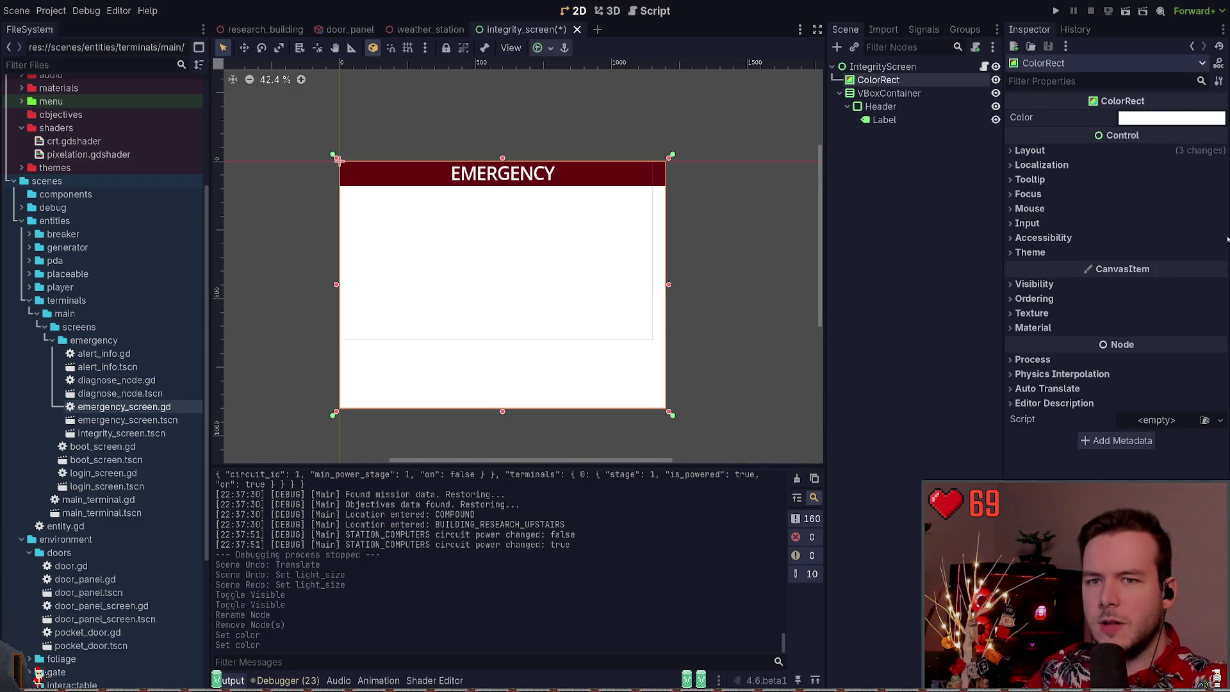
{"action": "left_click", "coordinate": [870, 242]}
Save the scene and collapse the terminals folder in the FileSystem dock
{"action": "key", "text": "ctrl+s"}
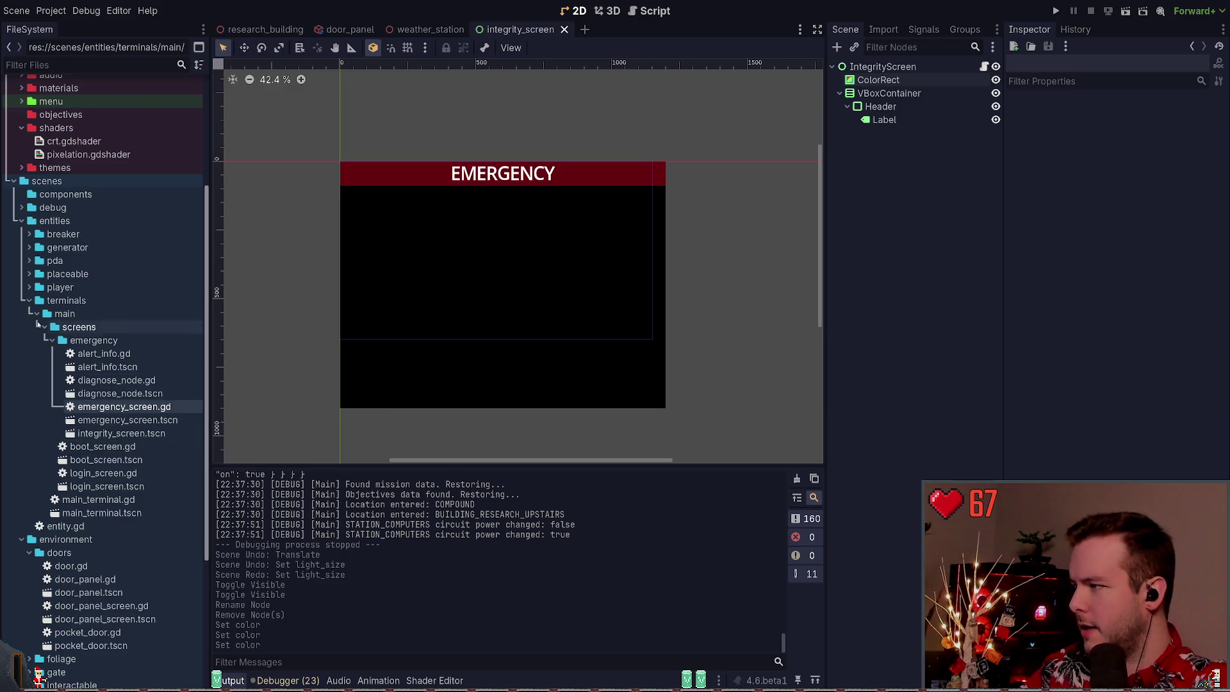
{"action": "left_click", "coordinate": [28, 300]}
{"action": "scroll", "coordinate": [71, 153], "scroll_direction": "up", "scroll_amount": 4}
Open noise.gdshader from res://resources/shaders in the Shader Editor and save it
{"action": "left_click", "coordinate": [72, 311]}
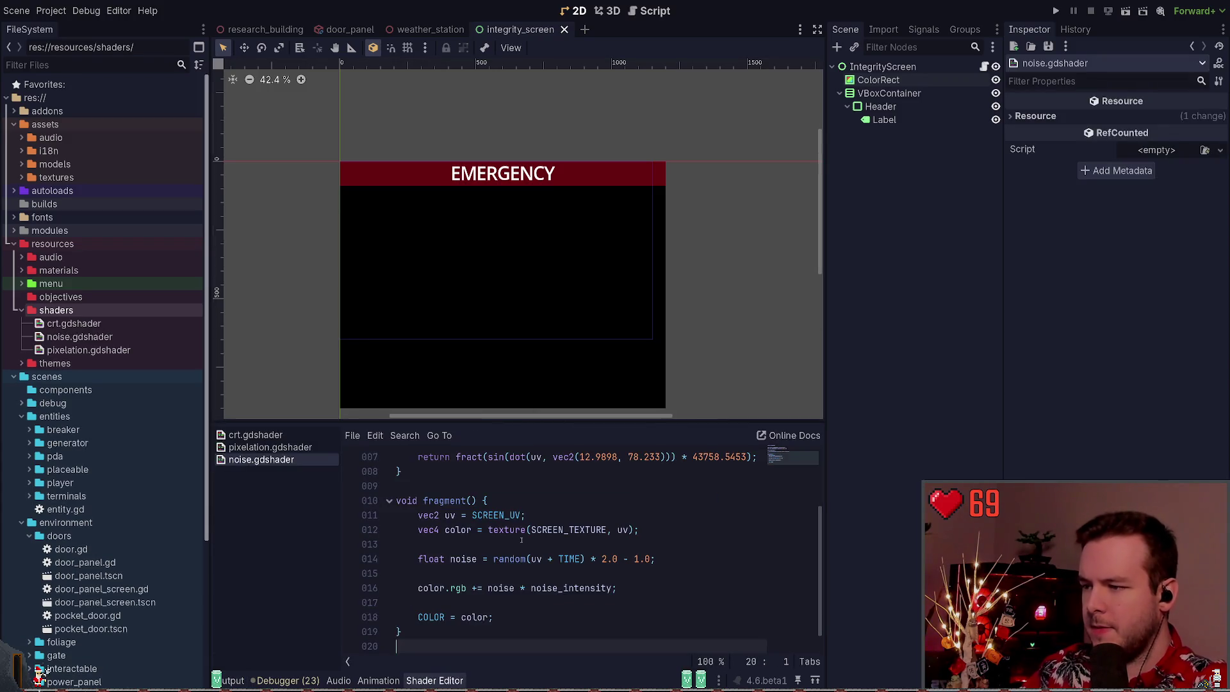
{"action": "scroll", "coordinate": [521, 540], "scroll_direction": "up", "scroll_amount": 2}
{"action": "scroll", "coordinate": [489, 486], "scroll_direction": "down", "scroll_amount": 3}
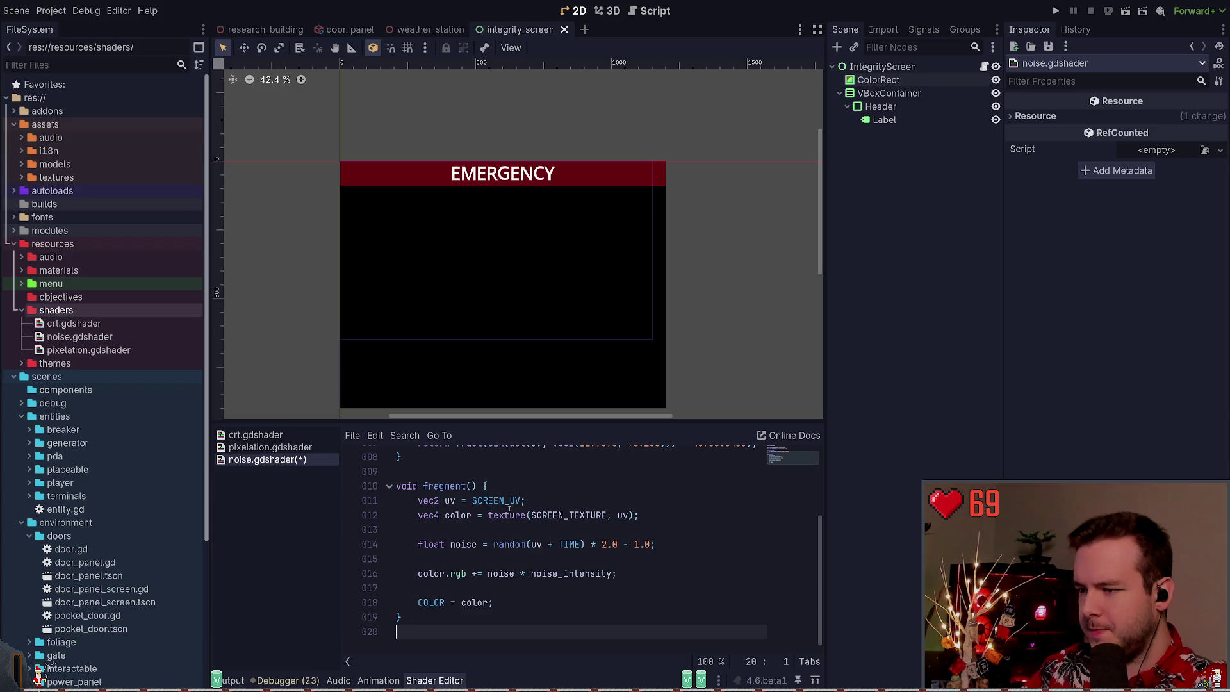
{"action": "key", "text": "ctrl+s"}
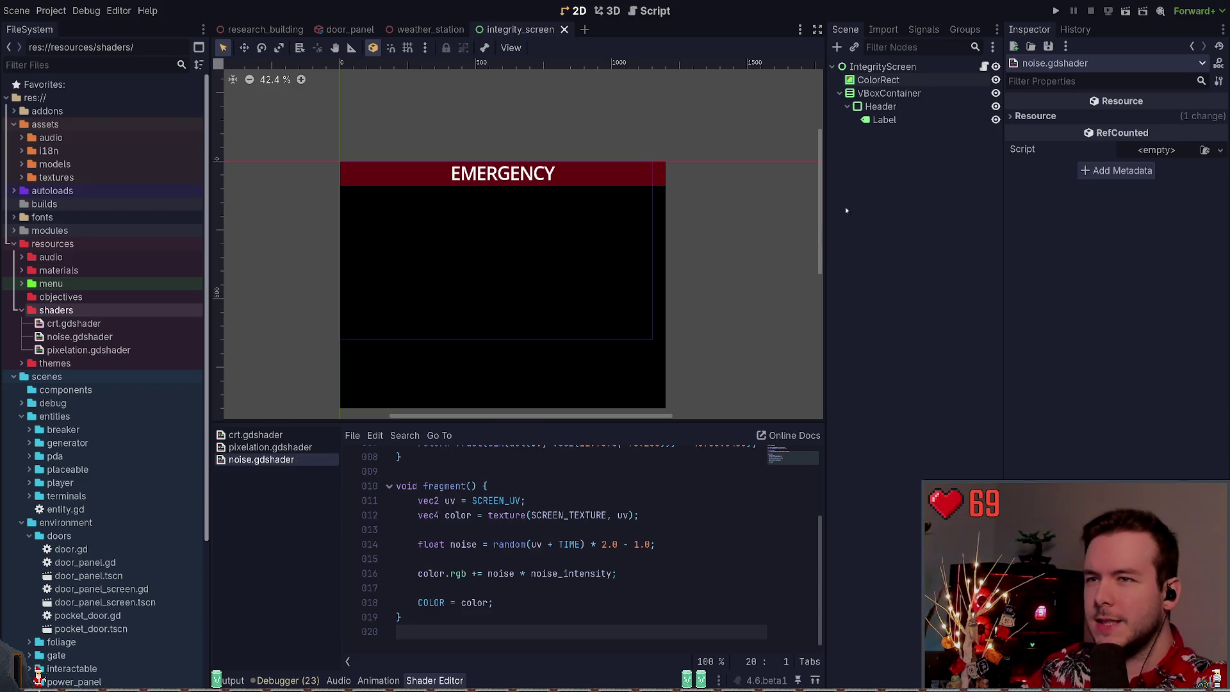
Give the IntegrityScreen root node a new ShaderMaterial under Material
{"action": "left_click", "coordinate": [894, 67]}
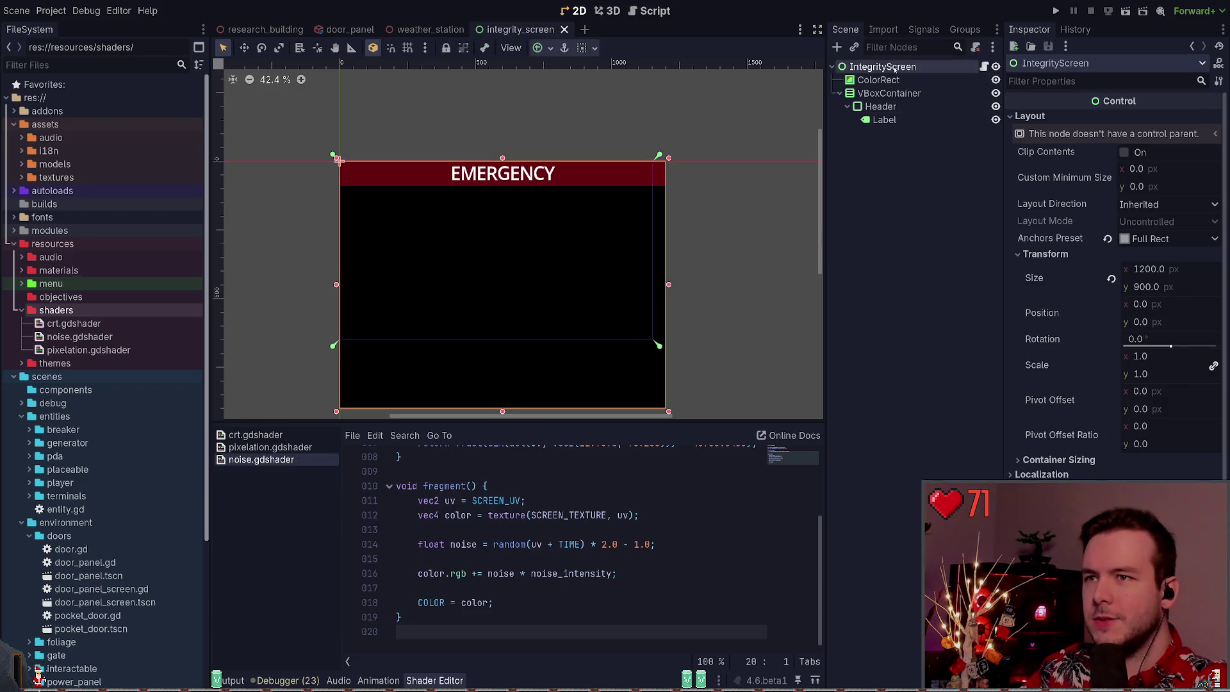
{"action": "left_click", "coordinate": [883, 80]}
{"action": "left_click", "coordinate": [899, 71]}
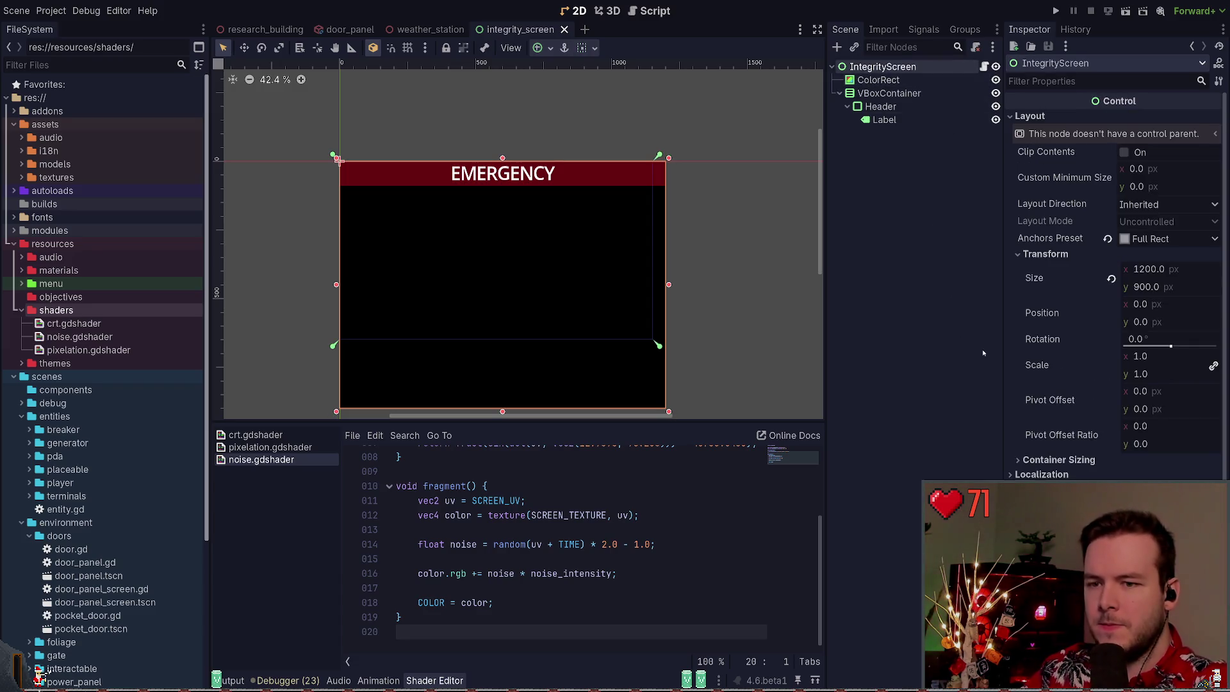
{"action": "left_click", "coordinate": [1031, 117]}
{"action": "left_click", "coordinate": [1033, 282]}
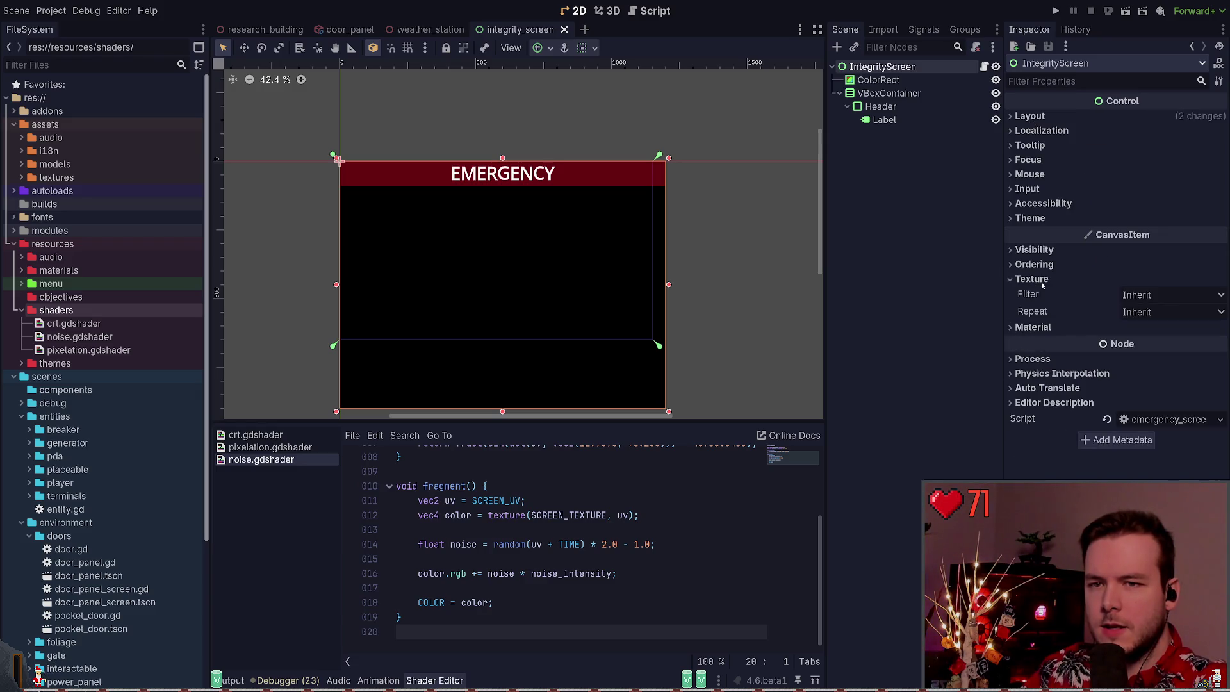
{"action": "left_click", "coordinate": [1033, 280]}
{"action": "left_click", "coordinate": [1033, 293]}
{"action": "left_click", "coordinate": [1153, 311]}
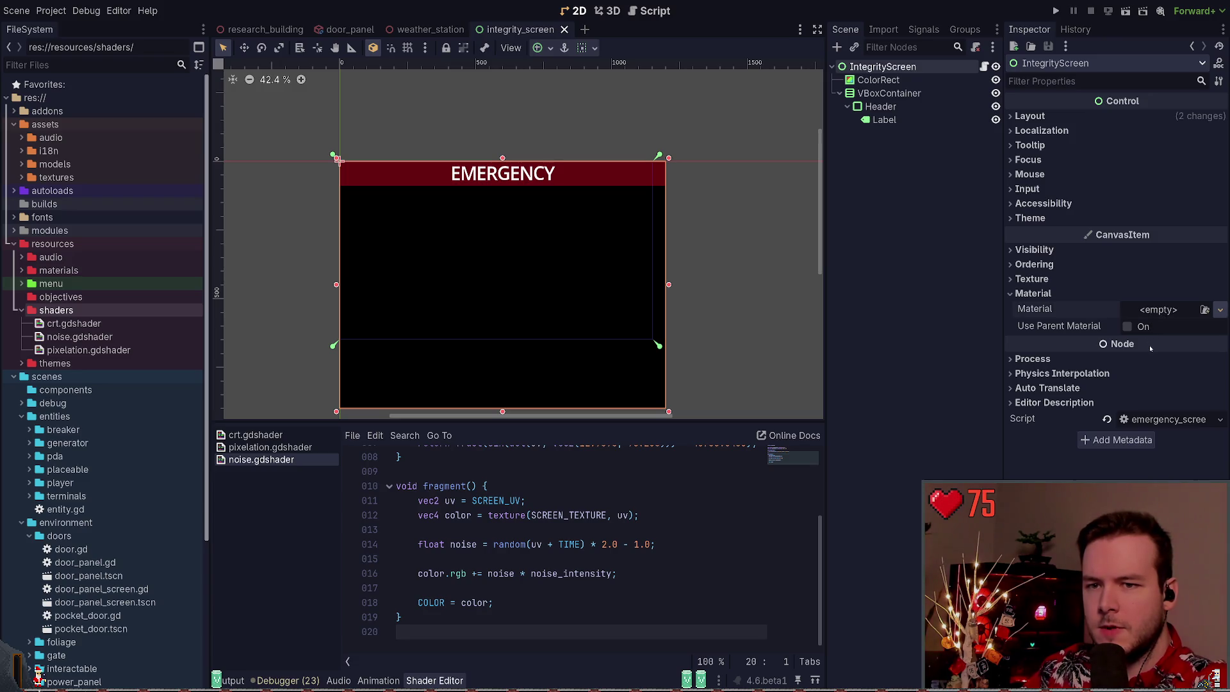
{"action": "left_click", "coordinate": [1143, 351]}
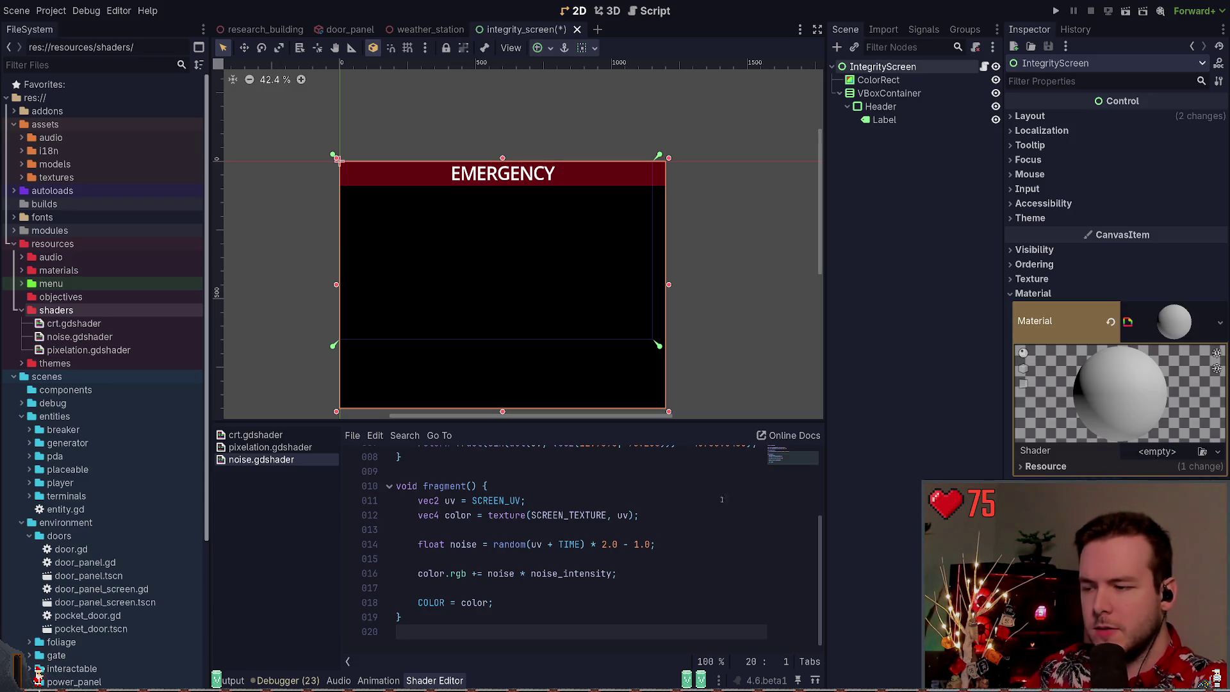
Assign noise.gdshader as the material's shader and raise its Noise Intensity
{"action": "left_click", "coordinate": [58, 339]}
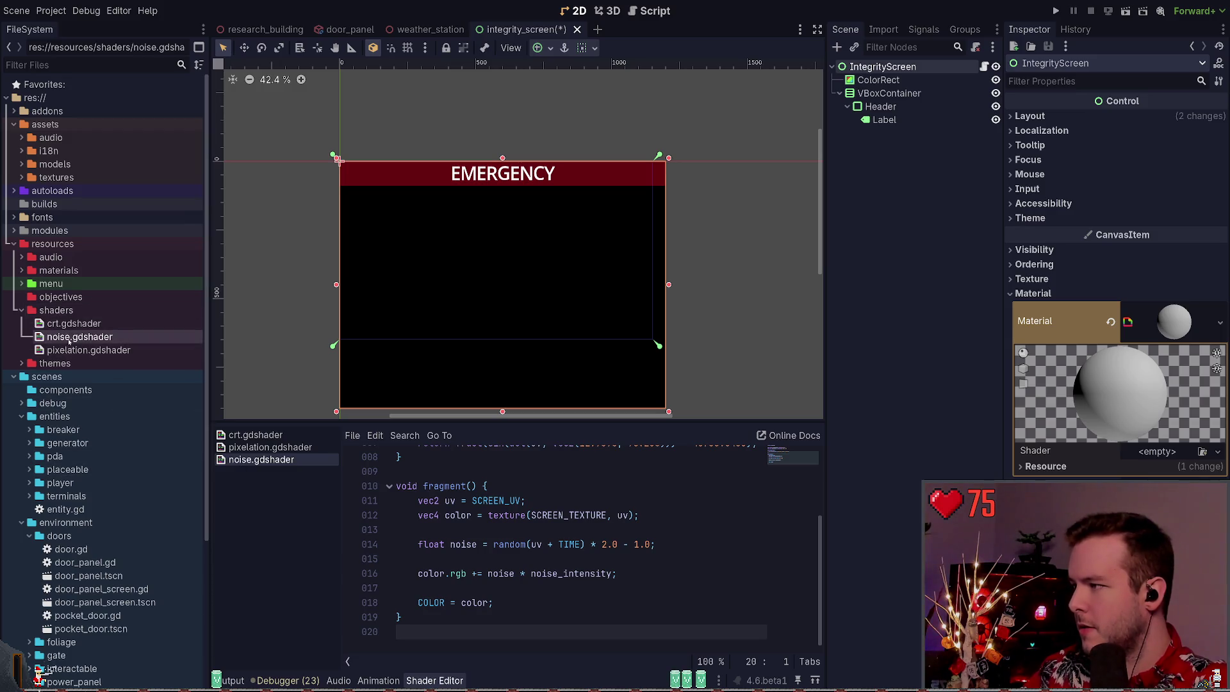
{"action": "mouse_move", "coordinate": [59, 339]}
{"action": "left_mouse_down"}
{"action": "mouse_move", "coordinate": [1157, 367]}
{"action": "mouse_move", "coordinate": [1177, 460]}
{"action": "mouse_move", "coordinate": [1160, 452]}
{"action": "left_mouse_up"}
{"action": "left_click", "coordinate": [1178, 426]}
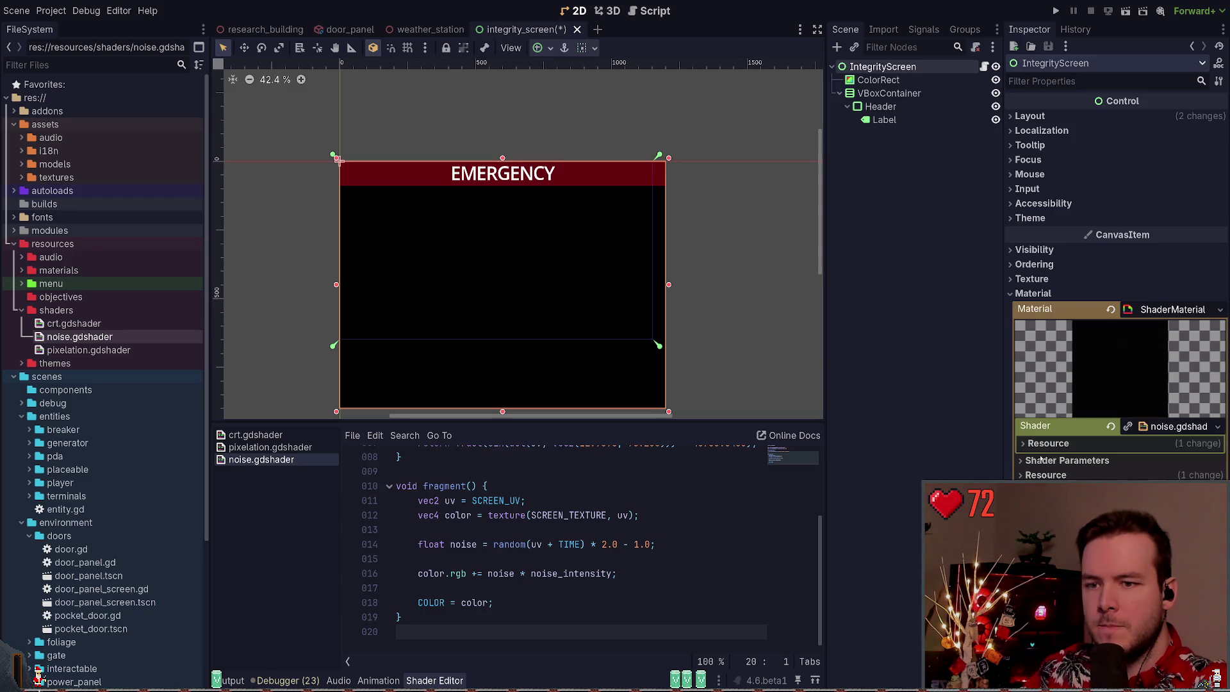
{"action": "left_click", "coordinate": [1057, 444]}
{"action": "left_click", "coordinate": [1178, 426]}
{"action": "left_click", "coordinate": [1067, 441]}
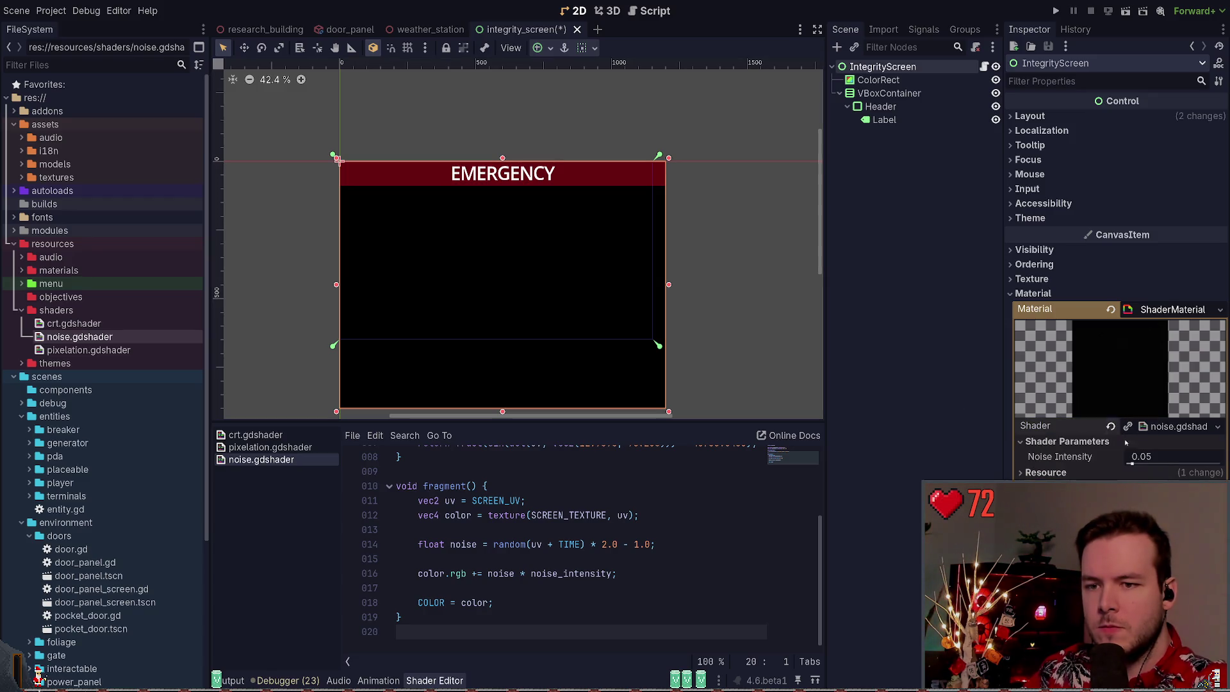
{"action": "left_click_drag", "start_coordinate": [1132, 464], "coordinate": [1152, 464]}
Save the scene with the noise material and review the Material properties
{"action": "key", "text": "ctrl+s"}
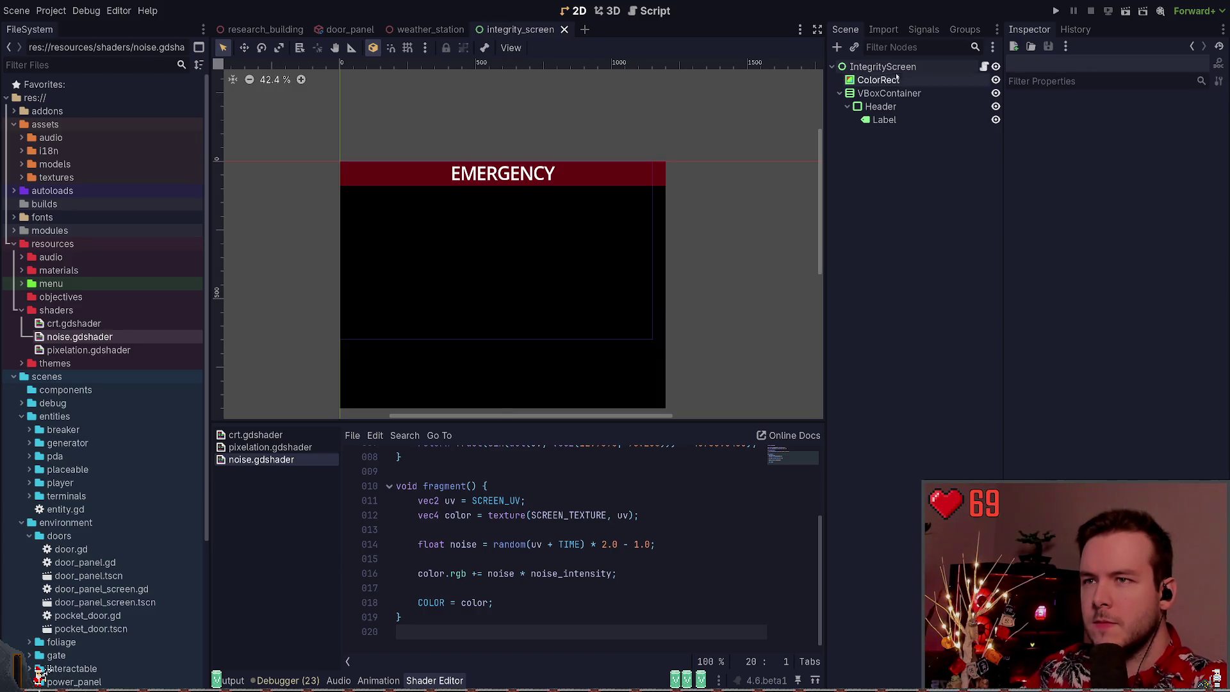
{"action": "left_click", "coordinate": [1073, 293]}
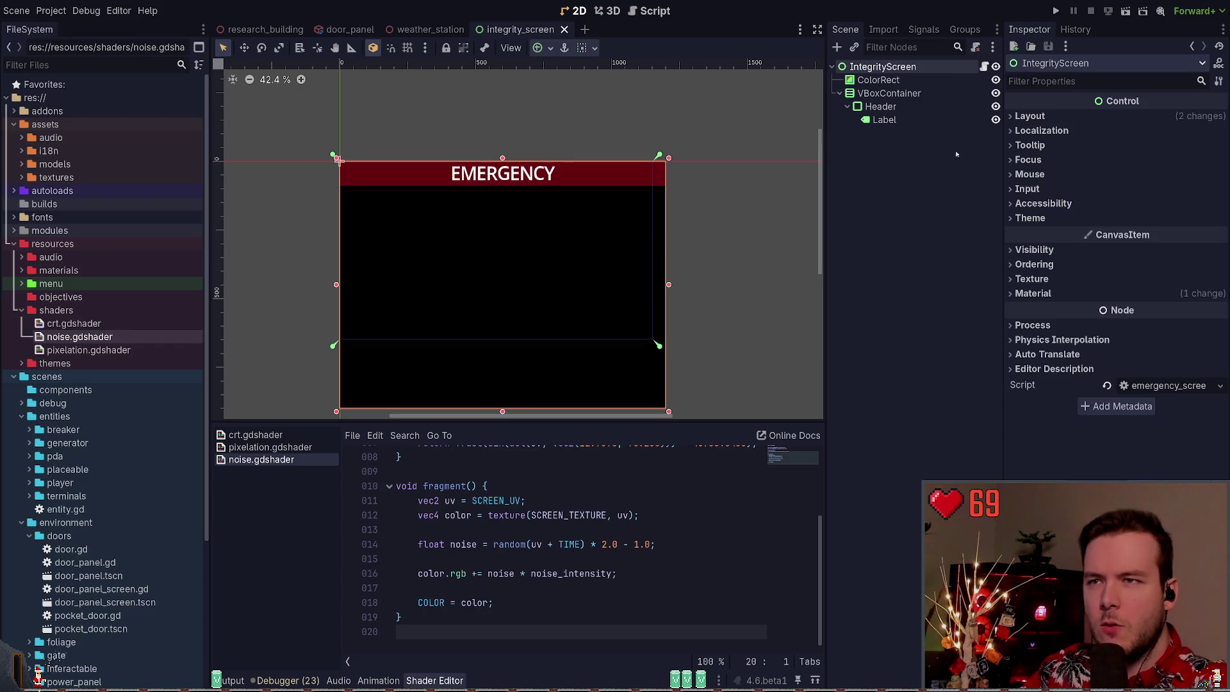
{"action": "left_click", "coordinate": [1051, 280]}
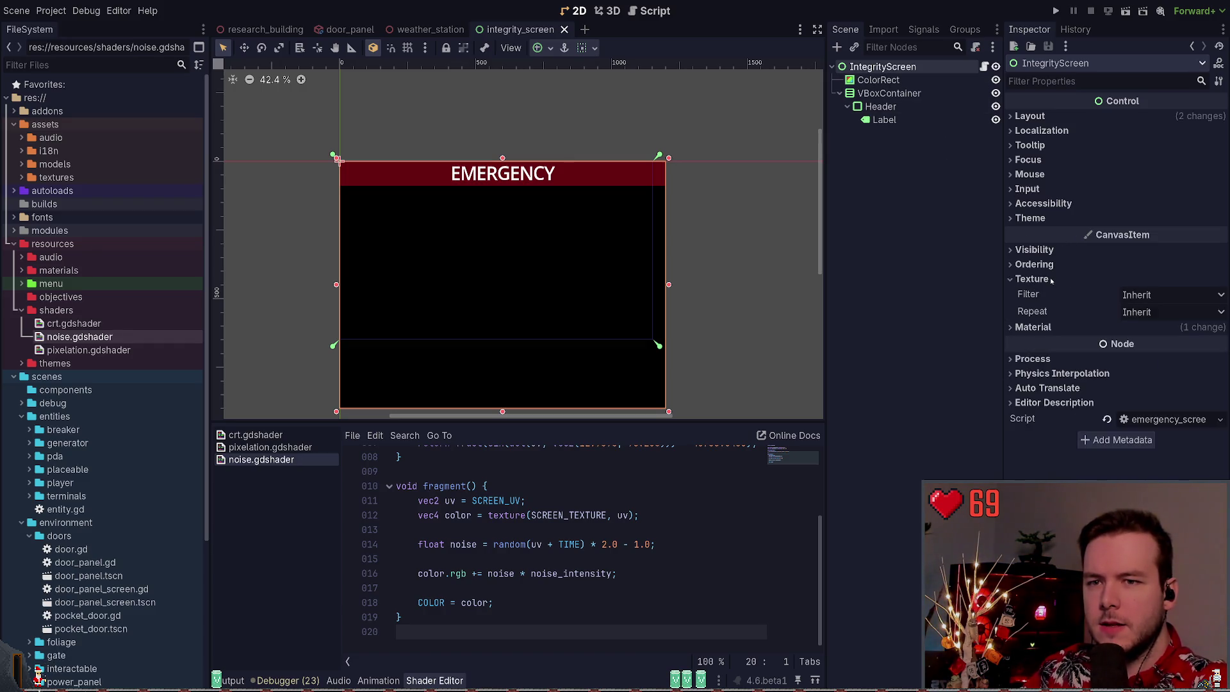
{"action": "left_click", "coordinate": [1051, 281]}
{"action": "left_click", "coordinate": [1064, 294]}
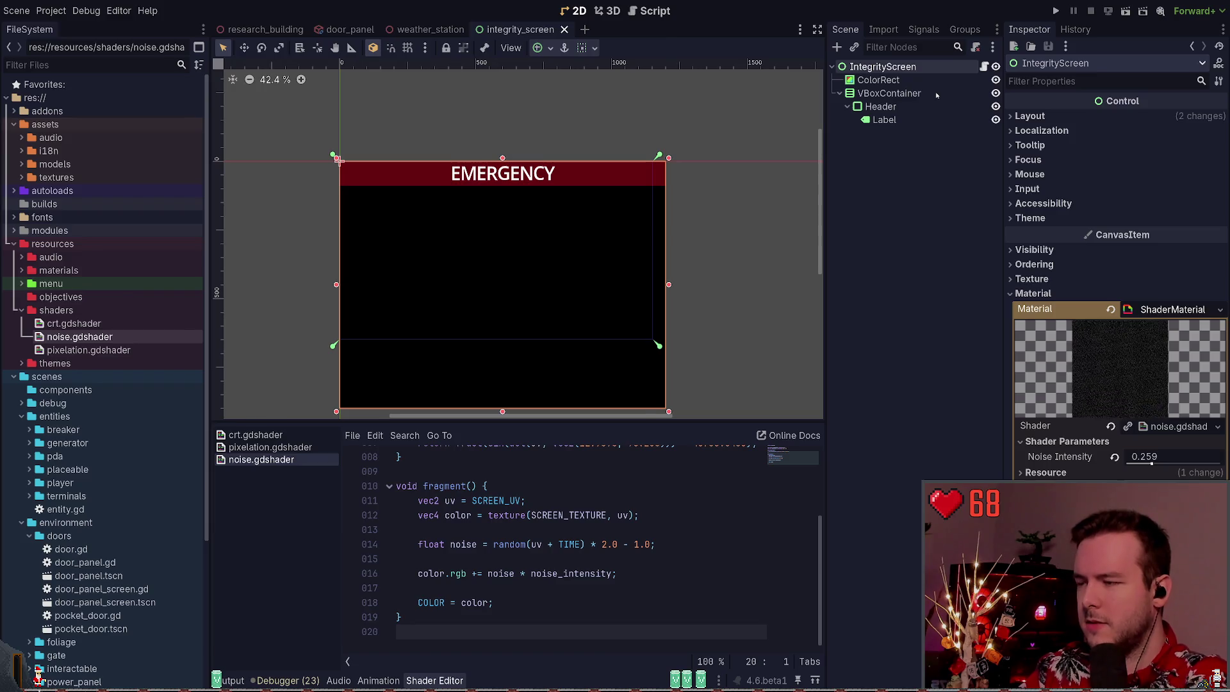
Add a PanelContainer child node under IntegrityScreen
{"action": "key", "text": "ctrl+a"}
{"action": "type", "text": "panelcontainer"}
{"action": "key", "text": "Return"}
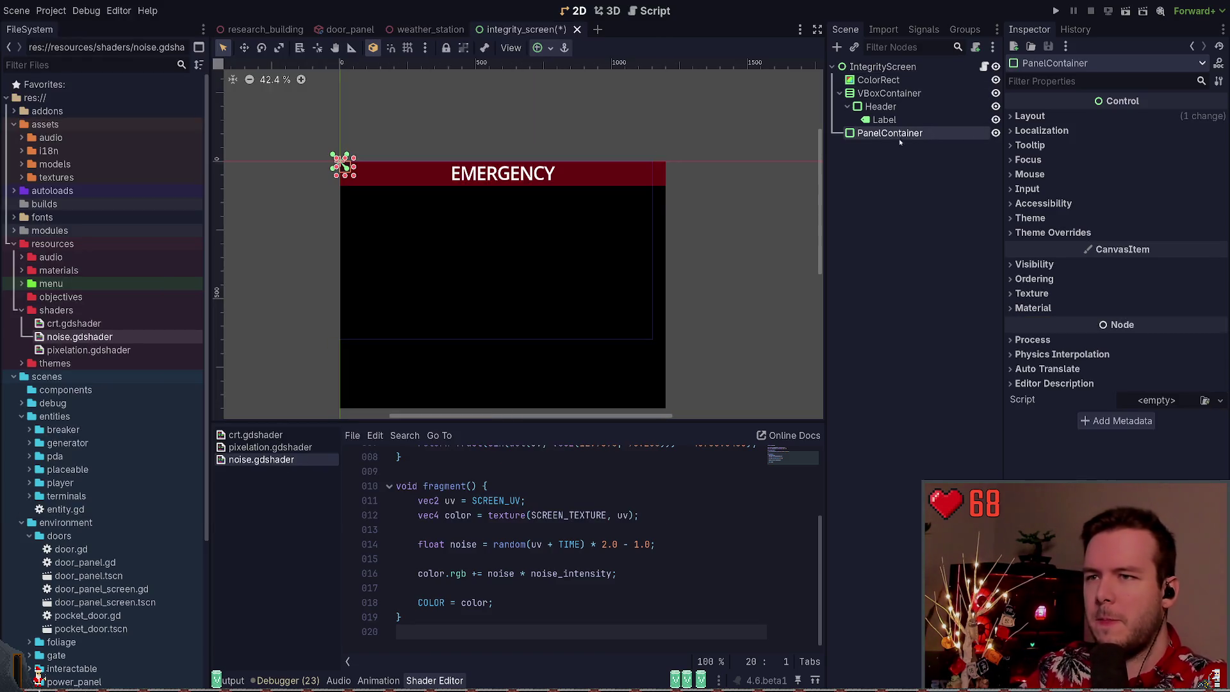
Move PanelContainer above ColorRect as IntegrityScreen's first child
{"action": "left_click_drag", "start_coordinate": [898, 139], "coordinate": [894, 75]}
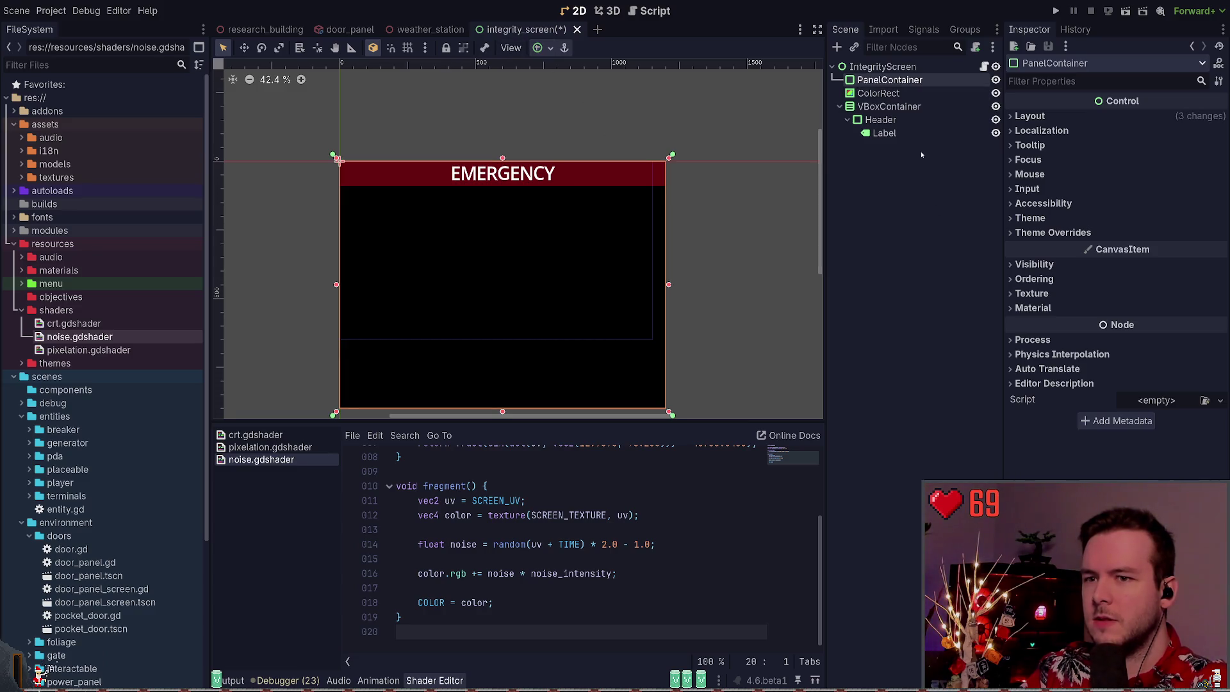
{"action": "left_click", "coordinate": [1048, 310]}
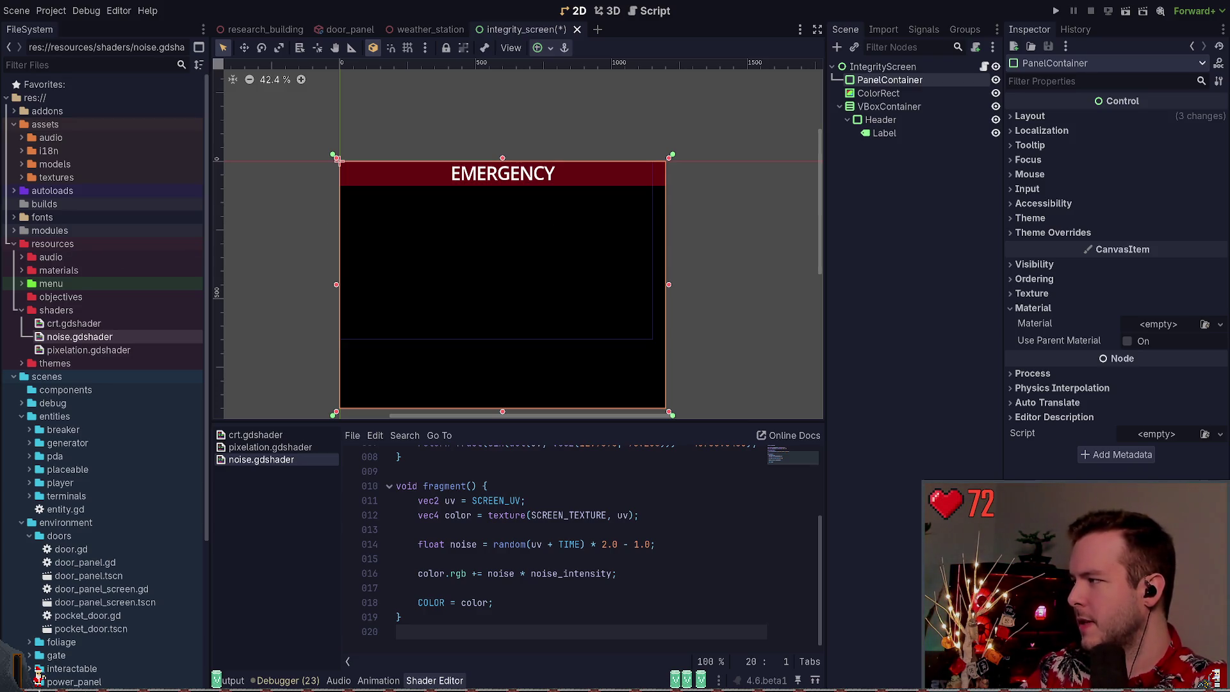
{"action": "left_click", "coordinate": [1011, 116]}
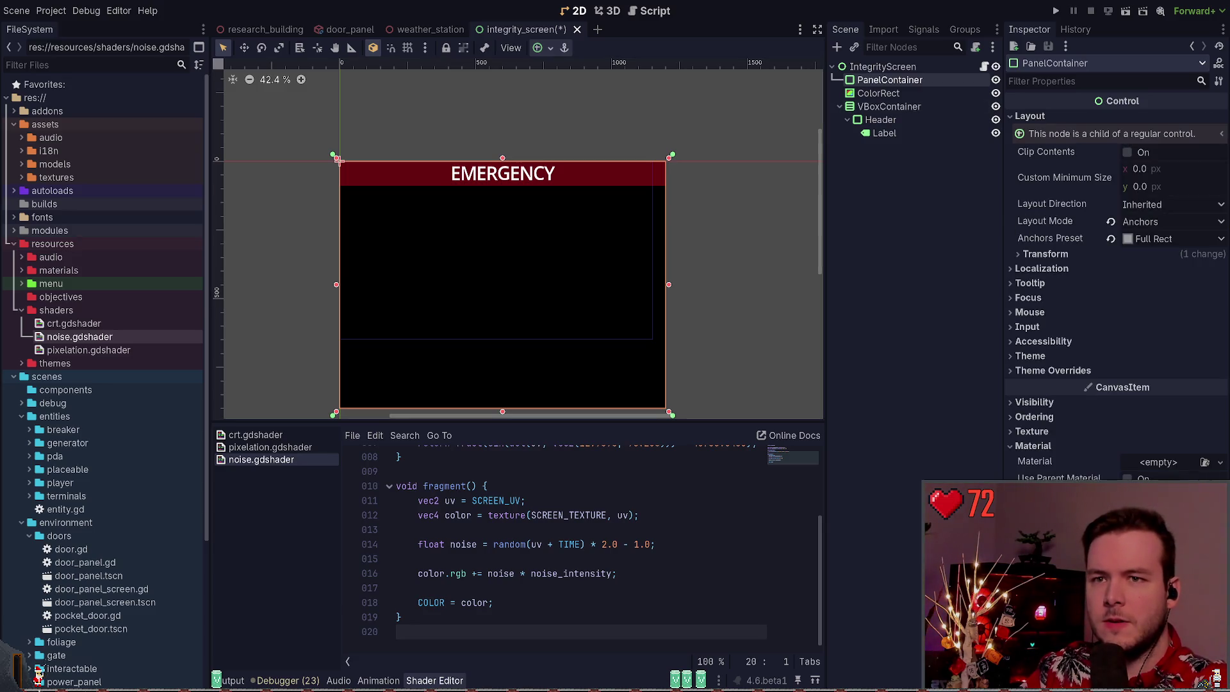
{"action": "left_click", "coordinate": [1011, 116]}
Clear the noise shader and material from the IntegrityScreen root, then select PanelContainer
{"action": "left_click", "coordinate": [883, 67]}
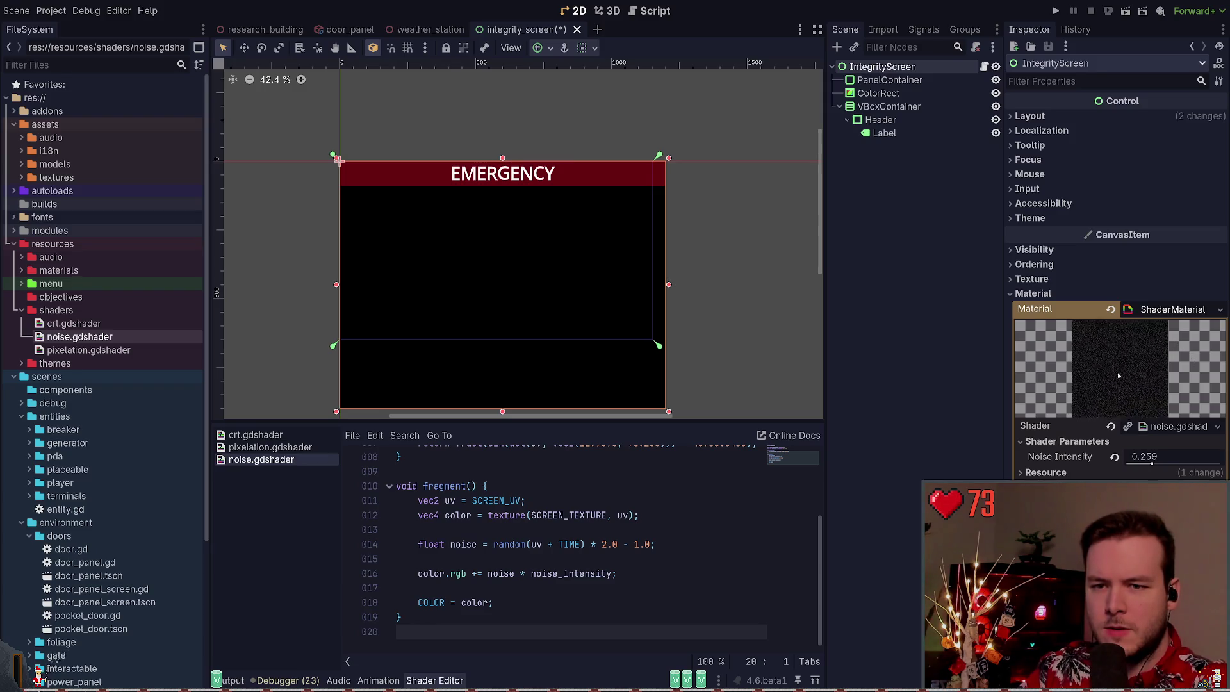
{"action": "left_click", "coordinate": [897, 134]}
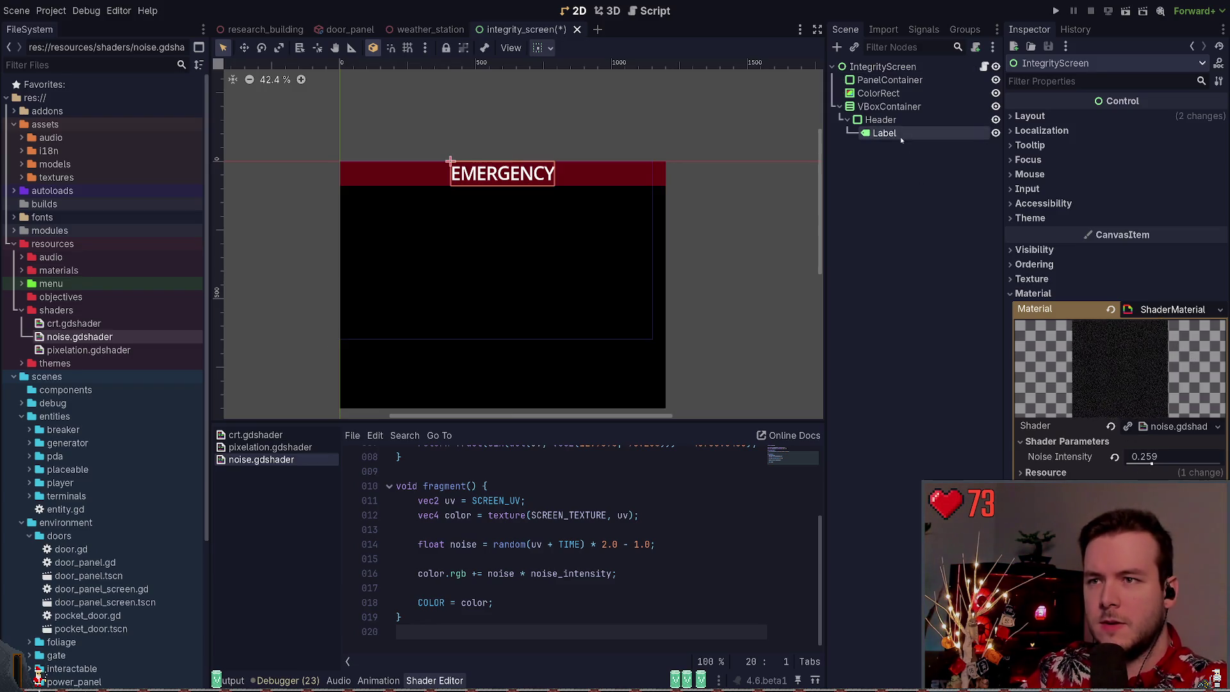
{"action": "left_click", "coordinate": [893, 82]}
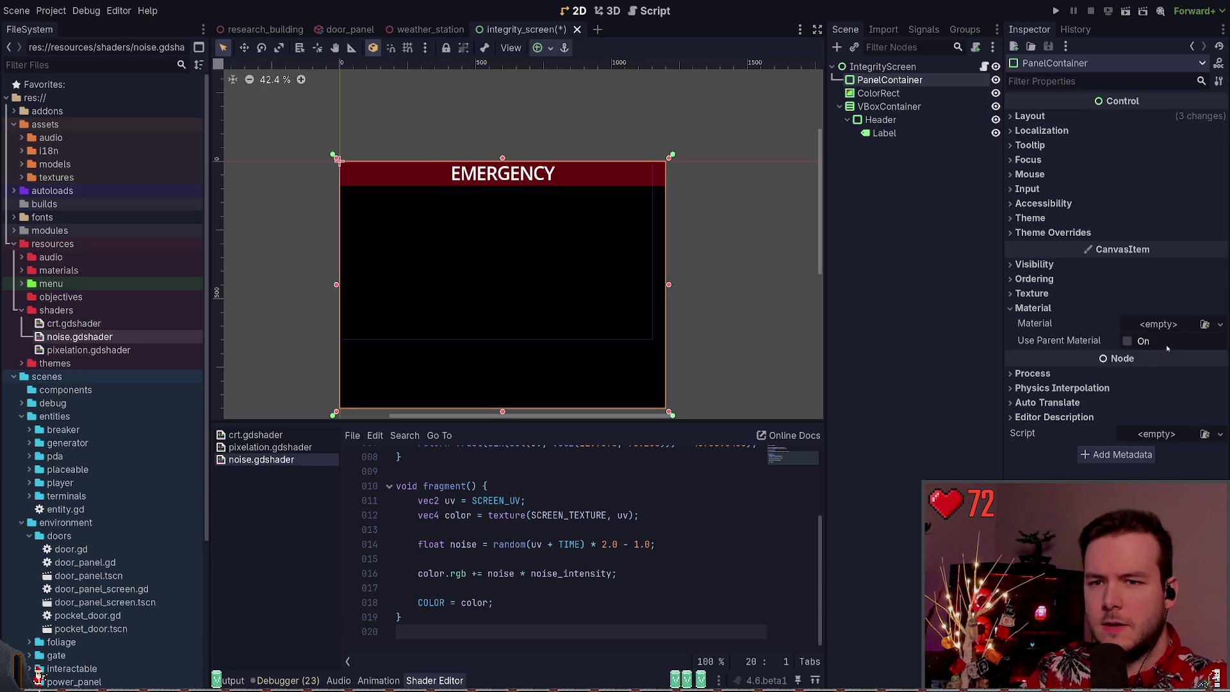
{"action": "left_click", "coordinate": [883, 67]}
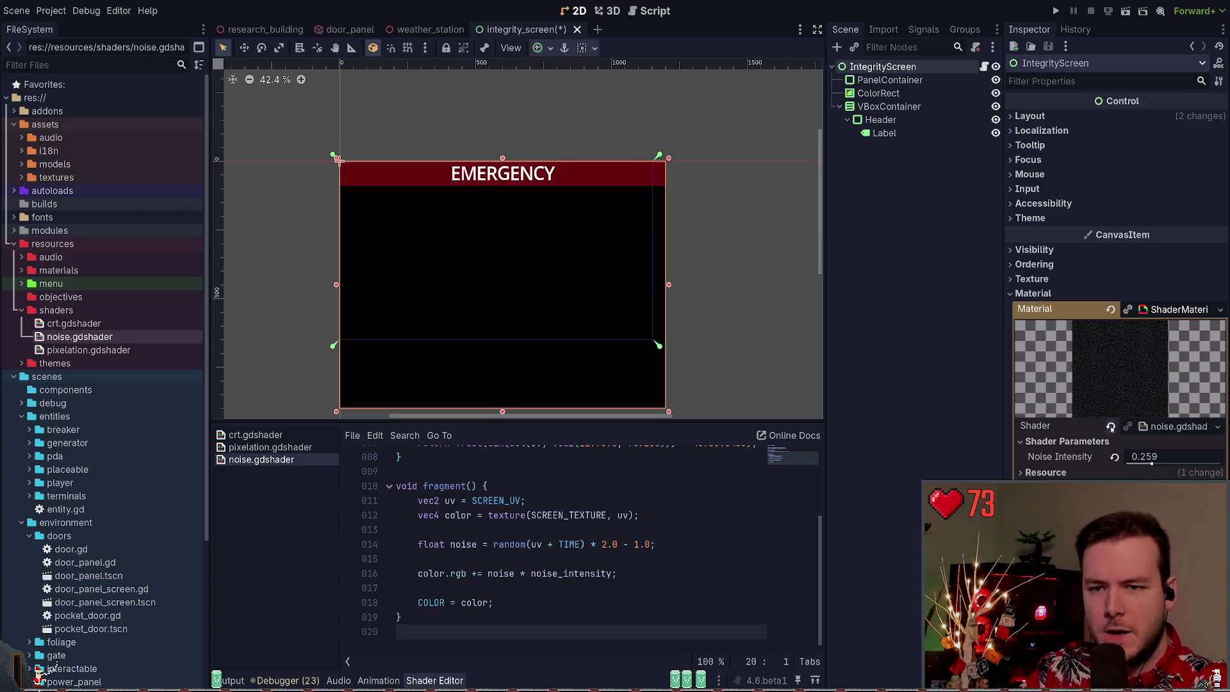
{"action": "left_click", "coordinate": [1110, 427]}
{"action": "left_click", "coordinate": [1112, 324]}
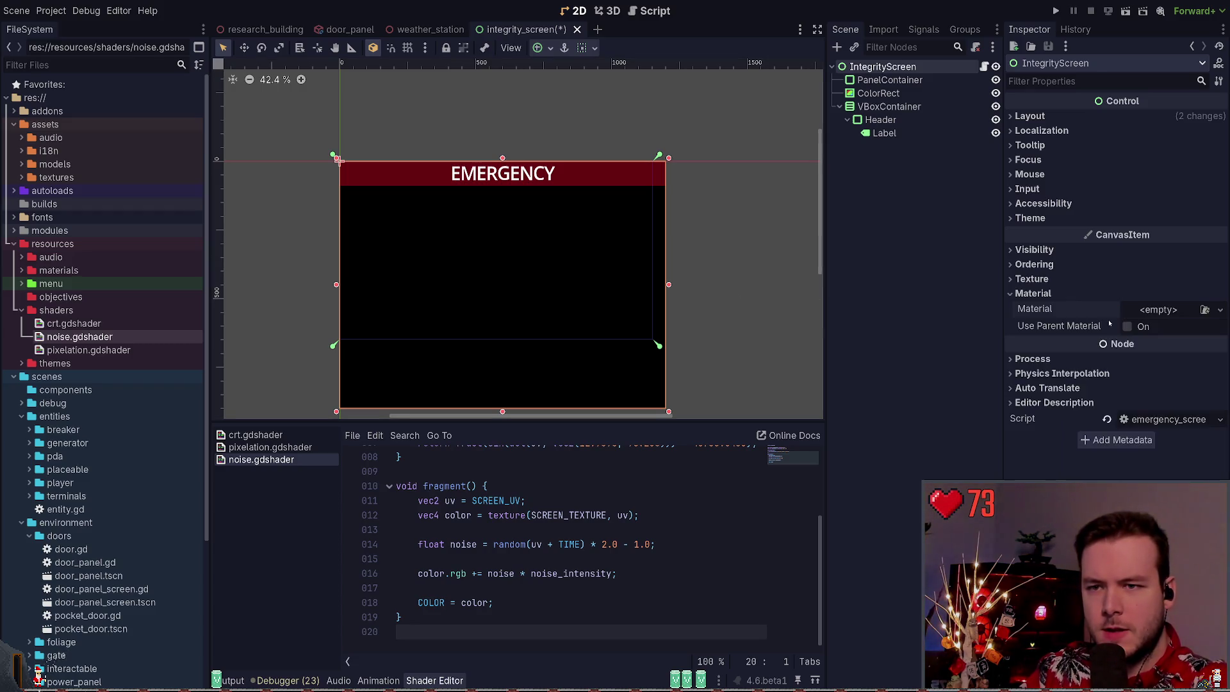
{"action": "left_click", "coordinate": [897, 81]}
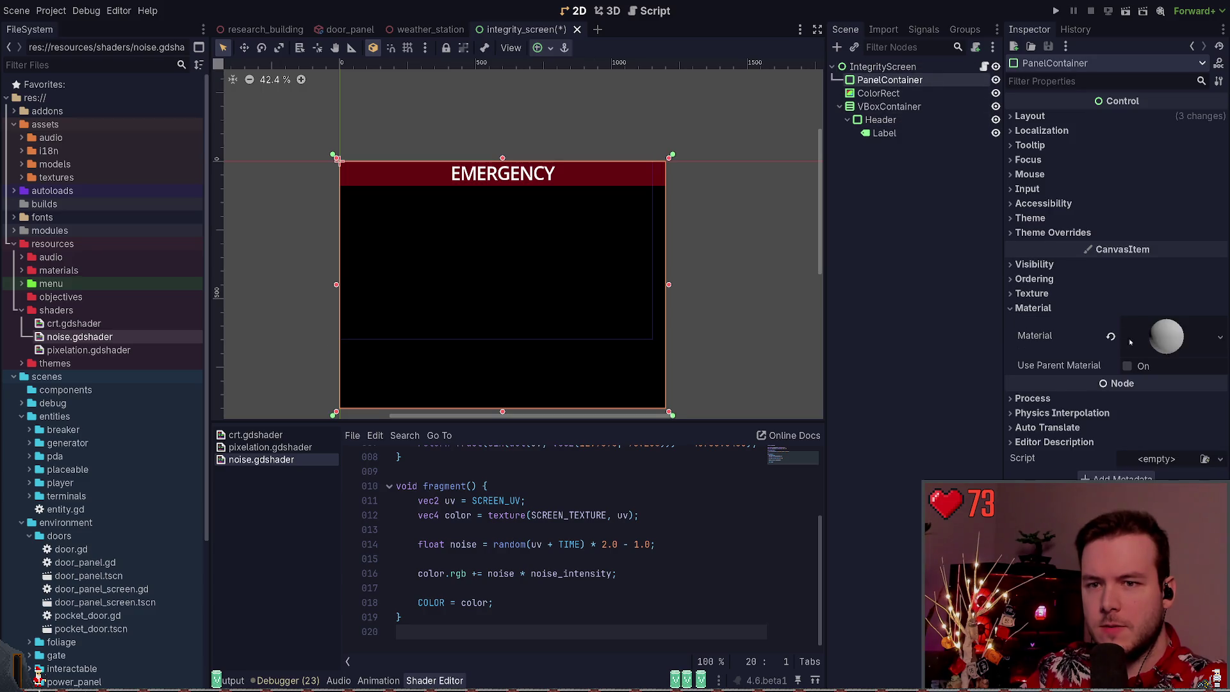
Paste the noise ShaderMaterial onto PanelContainer at Noise Intensity 0.396, save, and move it below ColorRect
{"action": "left_click", "coordinate": [1163, 337]}
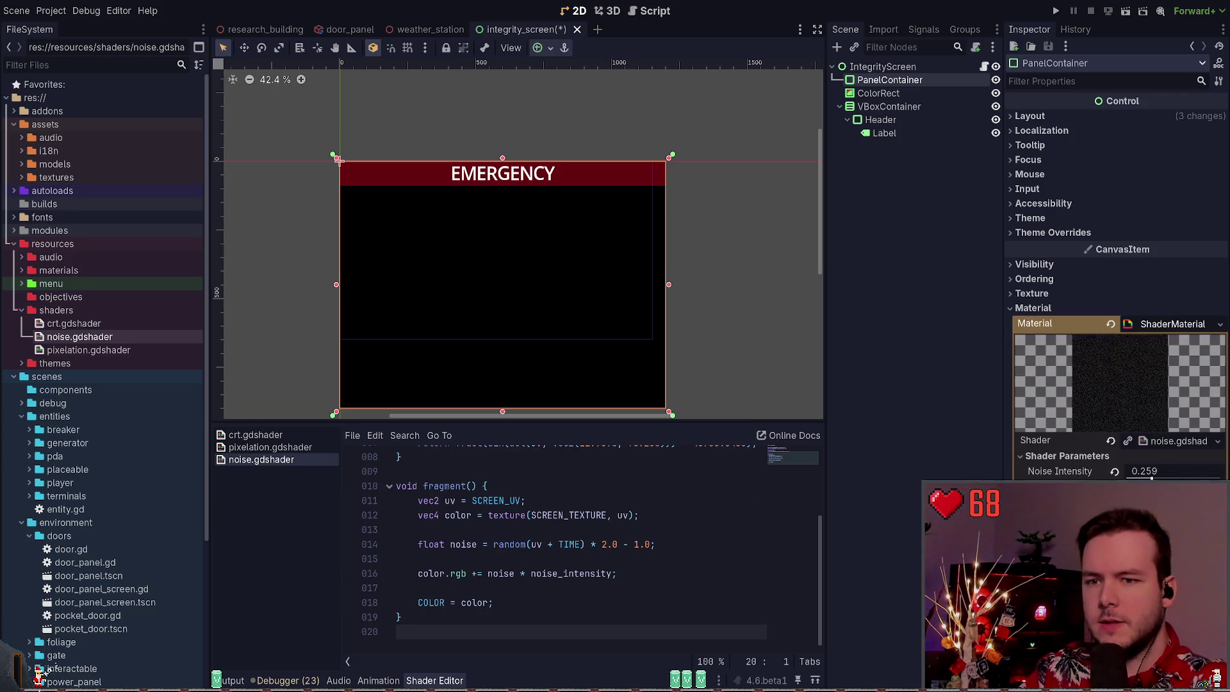
{"action": "key", "text": "ctrl+s"}
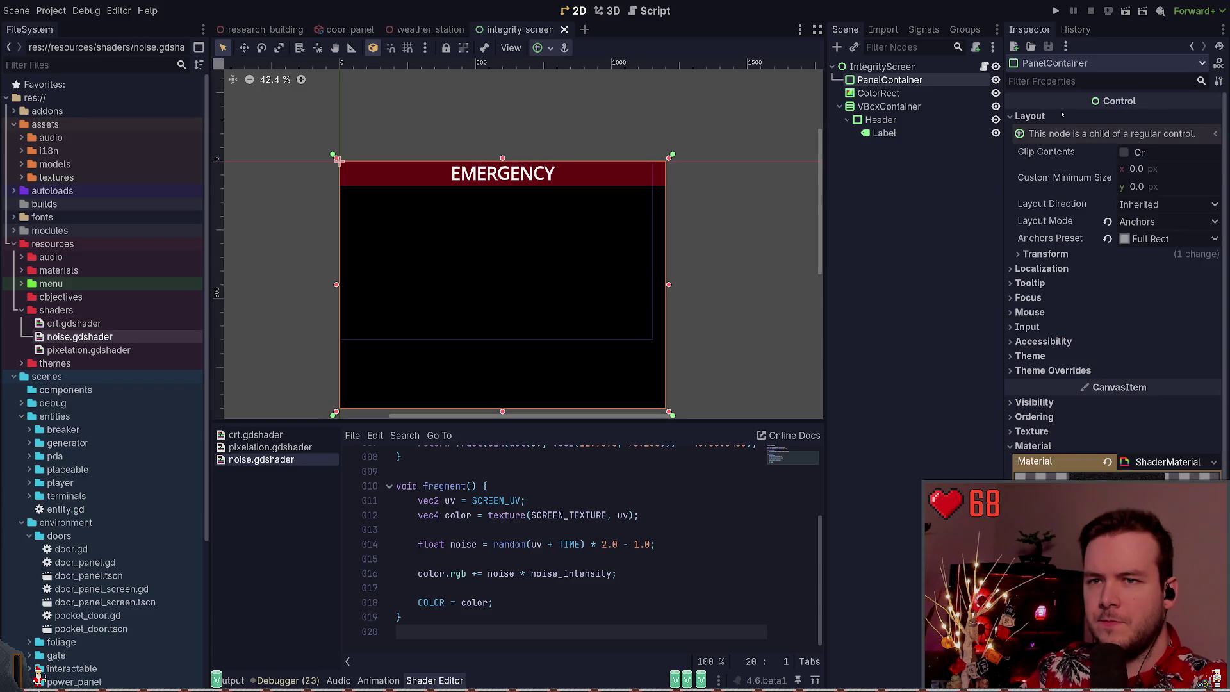
{"action": "left_click_drag", "start_coordinate": [1151, 478], "coordinate": [1164, 477]}
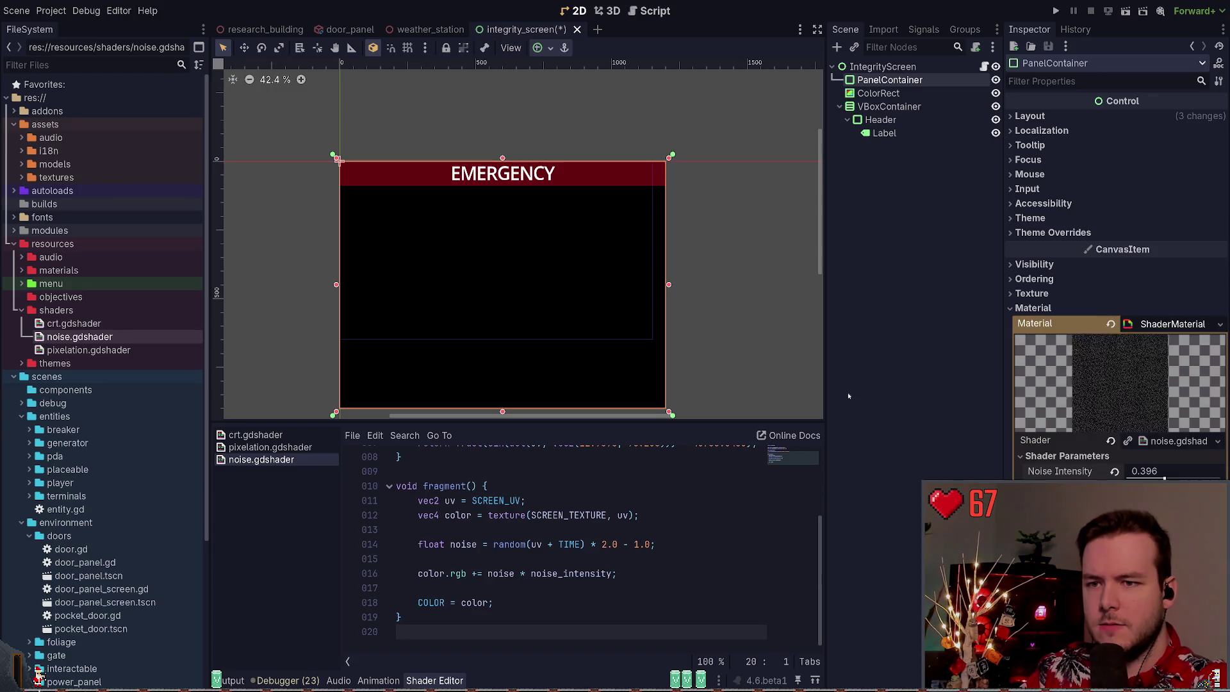
{"action": "key", "text": "ctrl+s"}
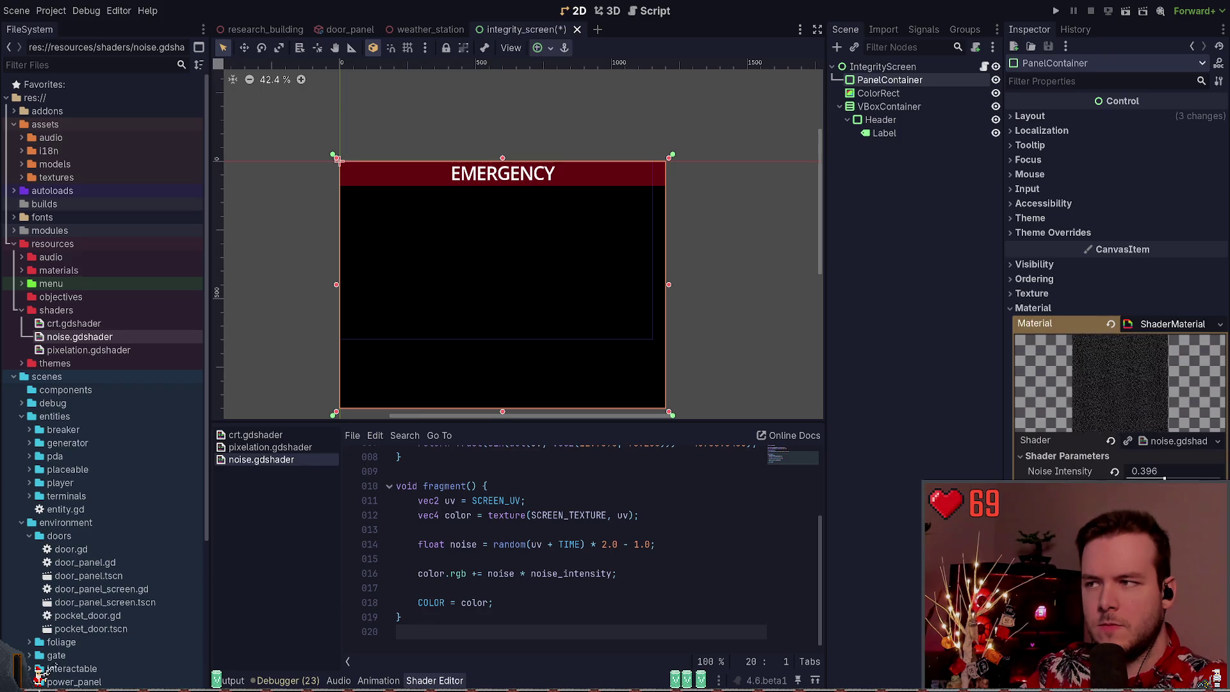
{"action": "key", "text": "ctrl+s"}
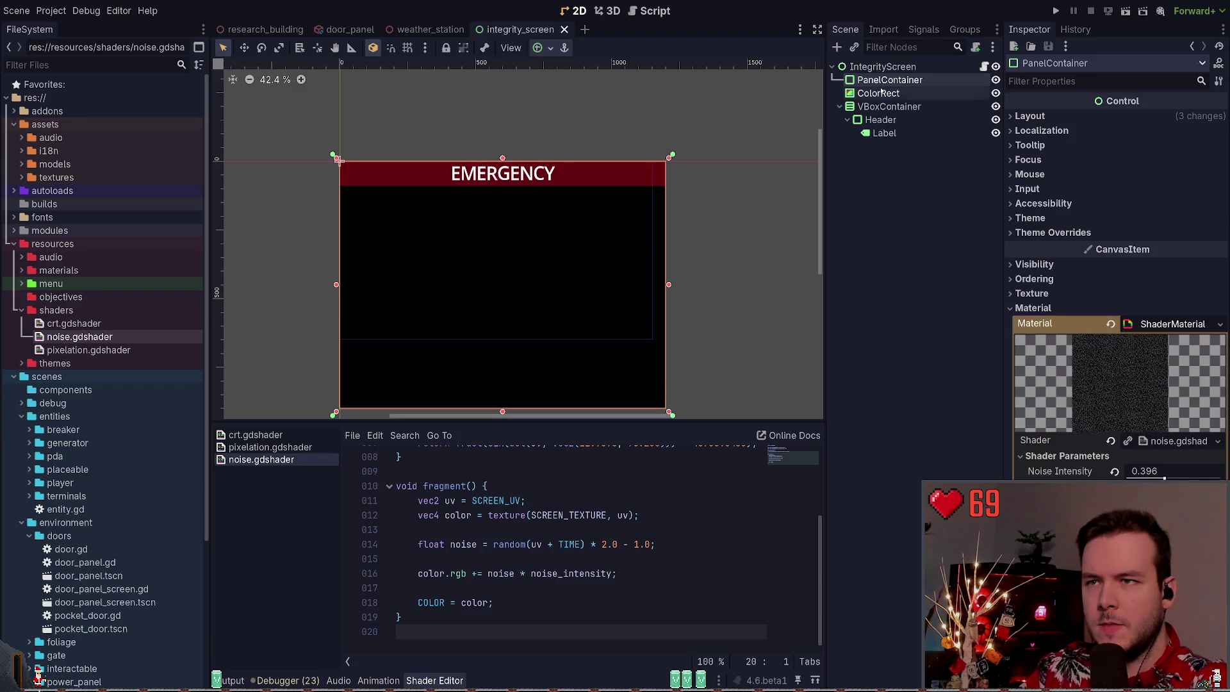
{"action": "left_click_drag", "start_coordinate": [890, 80], "coordinate": [882, 100]}
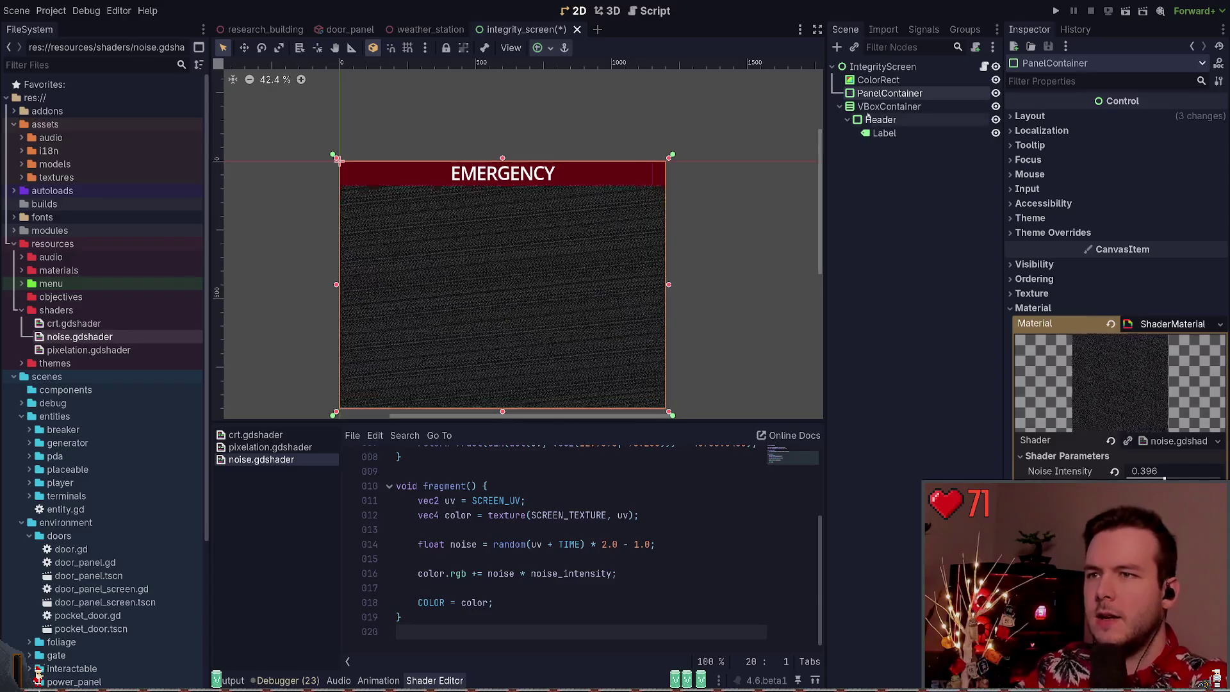
Move PanelContainer below the collapsed VBoxContainer as the last child and save
{"action": "left_click", "coordinate": [840, 106]}
{"action": "left_click_drag", "start_coordinate": [890, 93], "coordinate": [888, 114]}
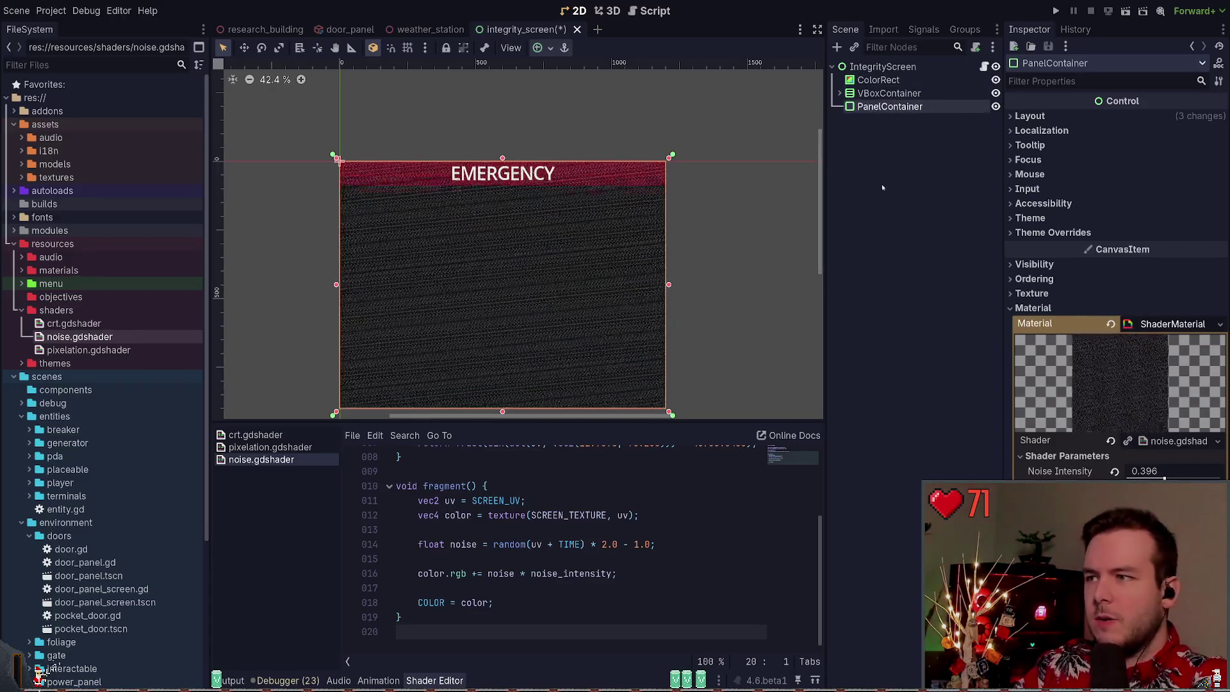
{"action": "key", "text": "ctrl+s"}
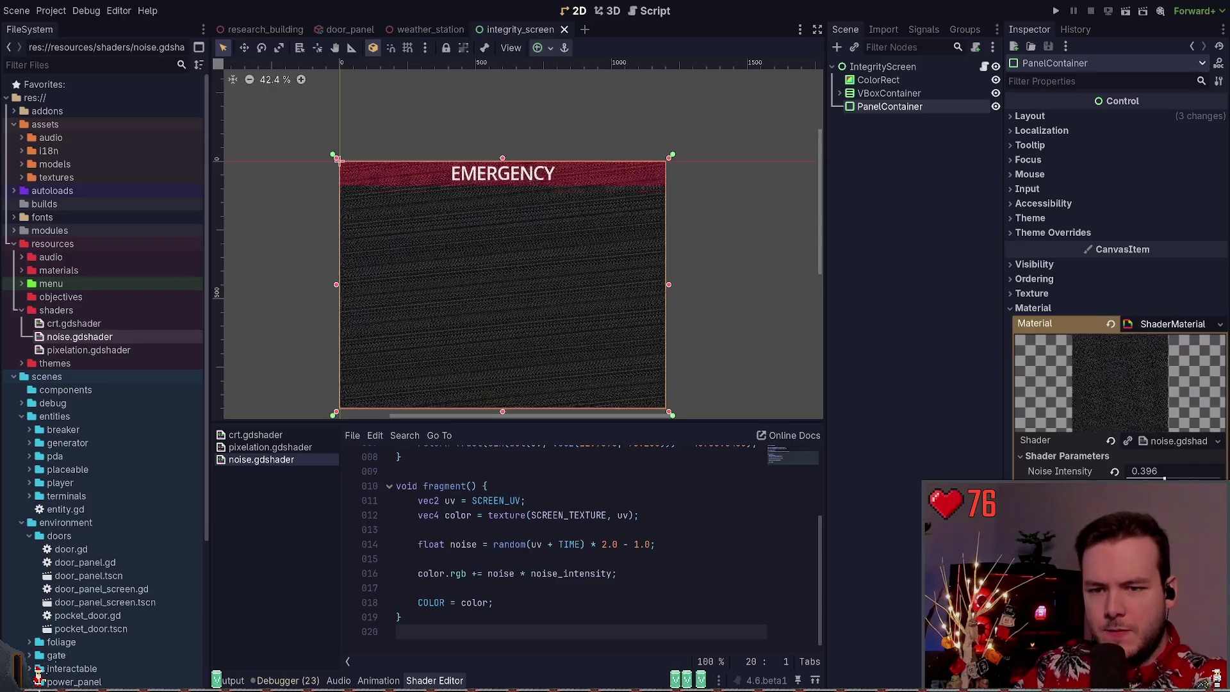
Lower Noise Intensity to 0.129, save, and enlarge the shader editor
{"action": "left_click_drag", "start_coordinate": [1165, 478], "coordinate": [1140, 477]}
{"action": "key", "text": "ctrl+s"}
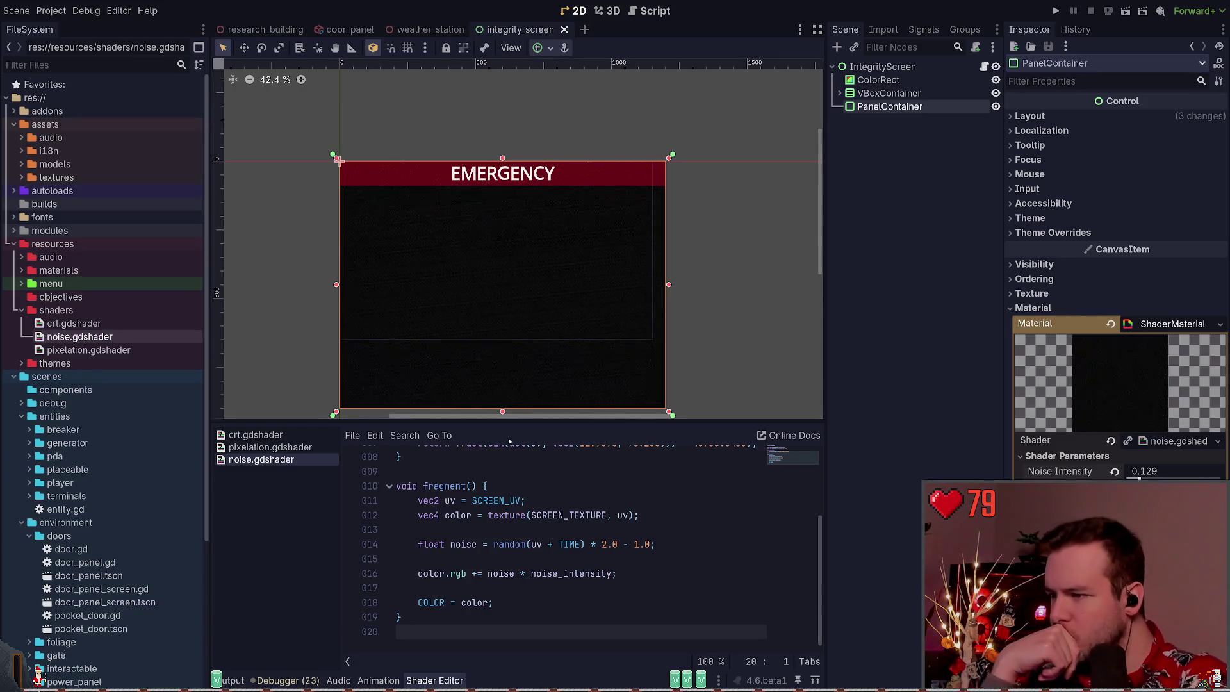
{"action": "left_click_drag", "start_coordinate": [504, 427], "coordinate": [501, 355]}
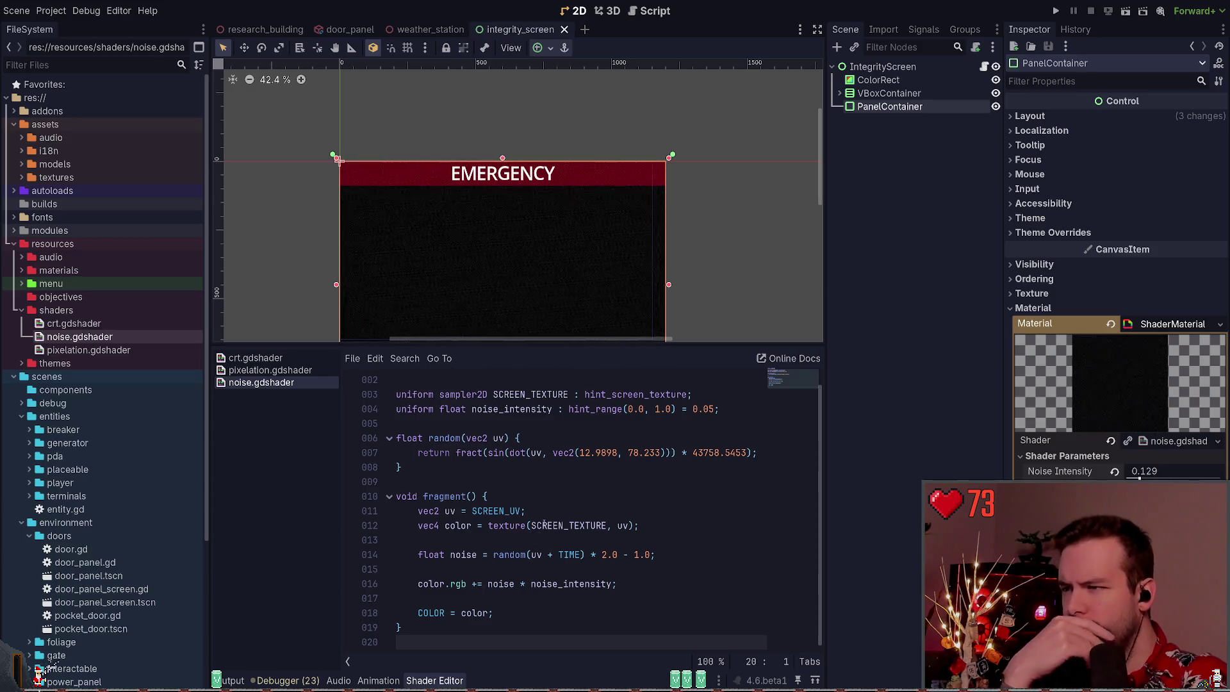
Add the line 'noise = random(uv);' after line 14 of the noise.gdshader fragment function
{"action": "key", "text": "ctrl+z"}
{"action": "left_click", "coordinate": [589, 544]}
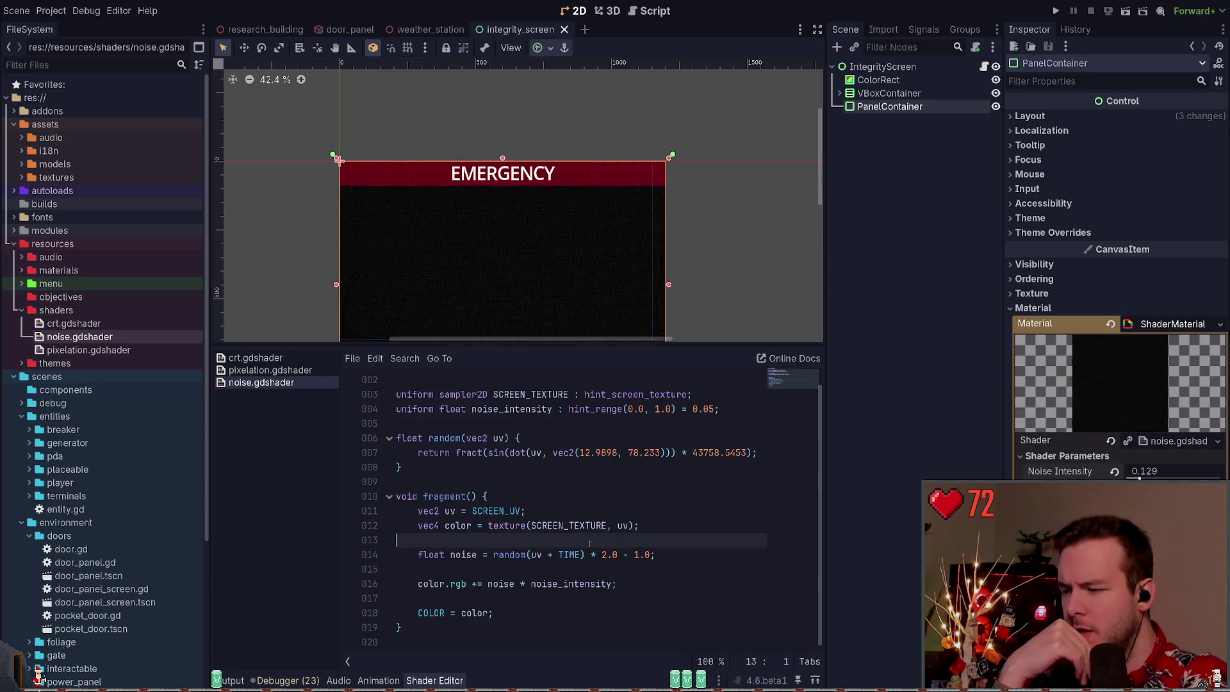
{"action": "left_click", "coordinate": [680, 557]}
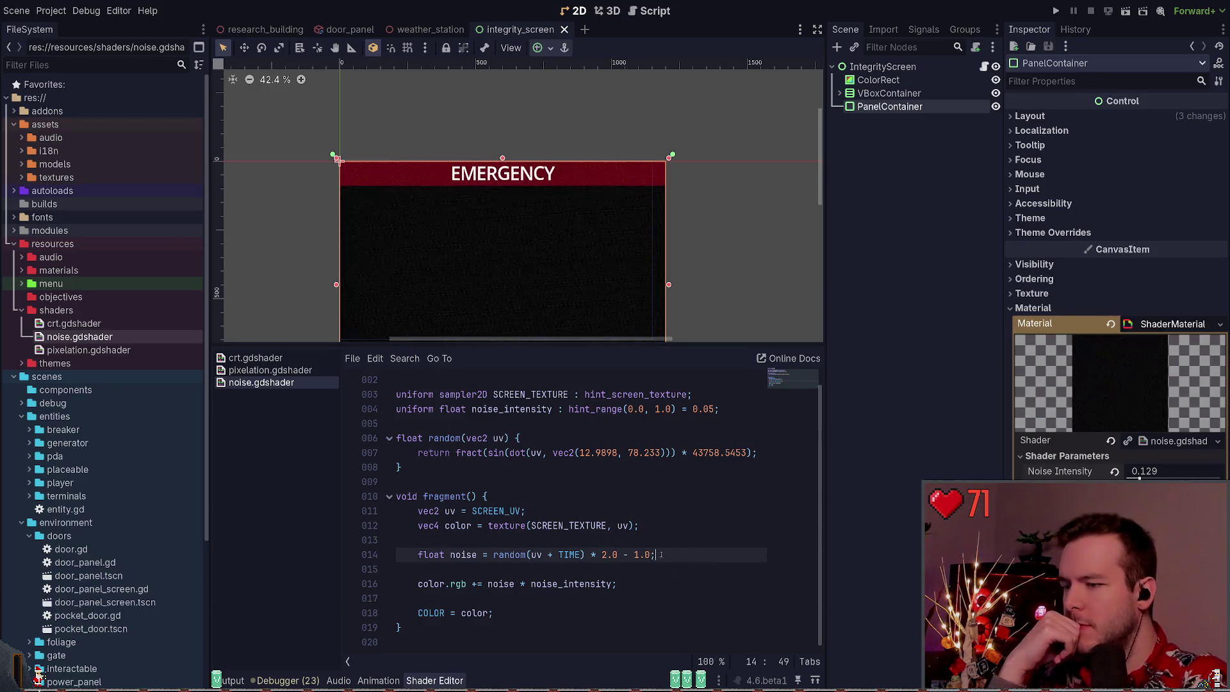
{"action": "left_click", "coordinate": [608, 555]}
{"action": "left_click", "coordinate": [636, 555]}
{"action": "key", "text": "Right"}
{"action": "key", "text": "Right"}
{"action": "key", "text": "Right"}
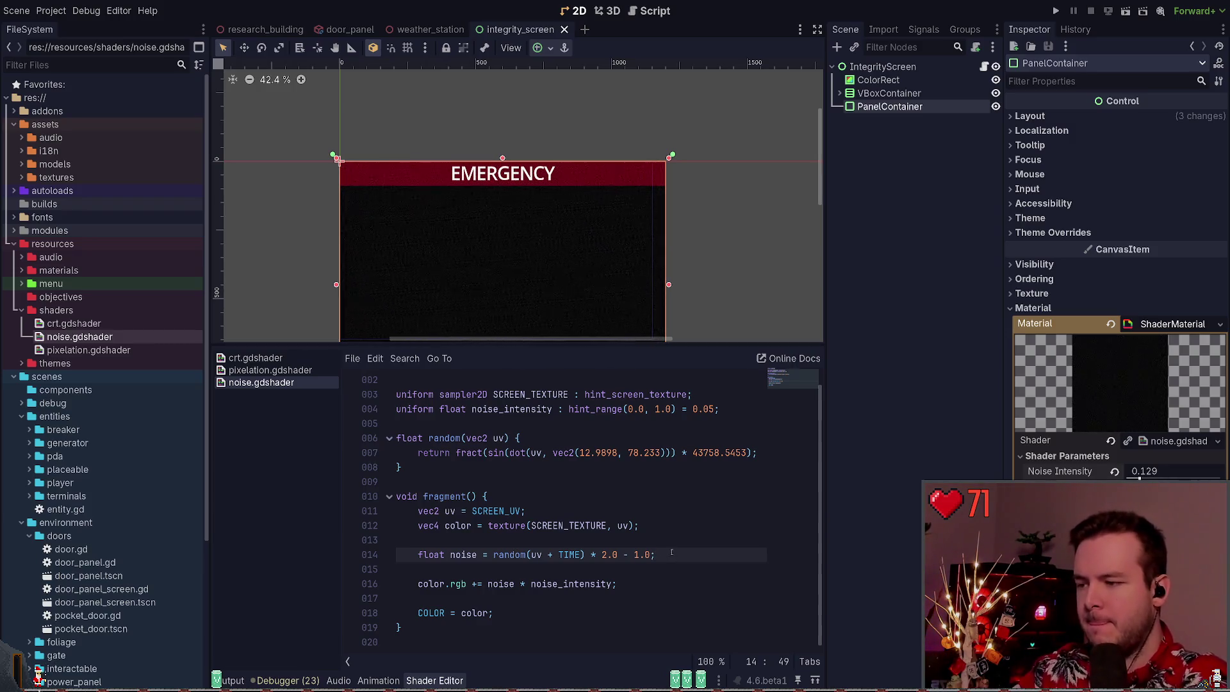
{"action": "key", "text": "Return"}
{"action": "type", "text": "noise "}
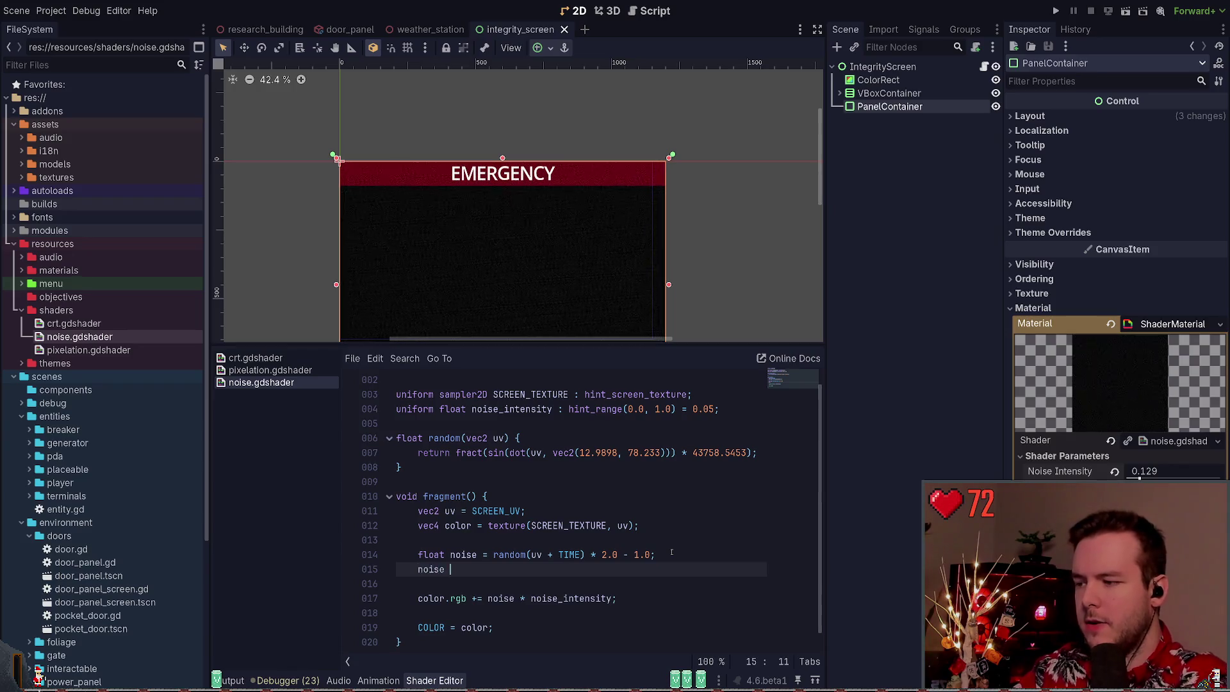
{"action": "type", "text": "= random("}
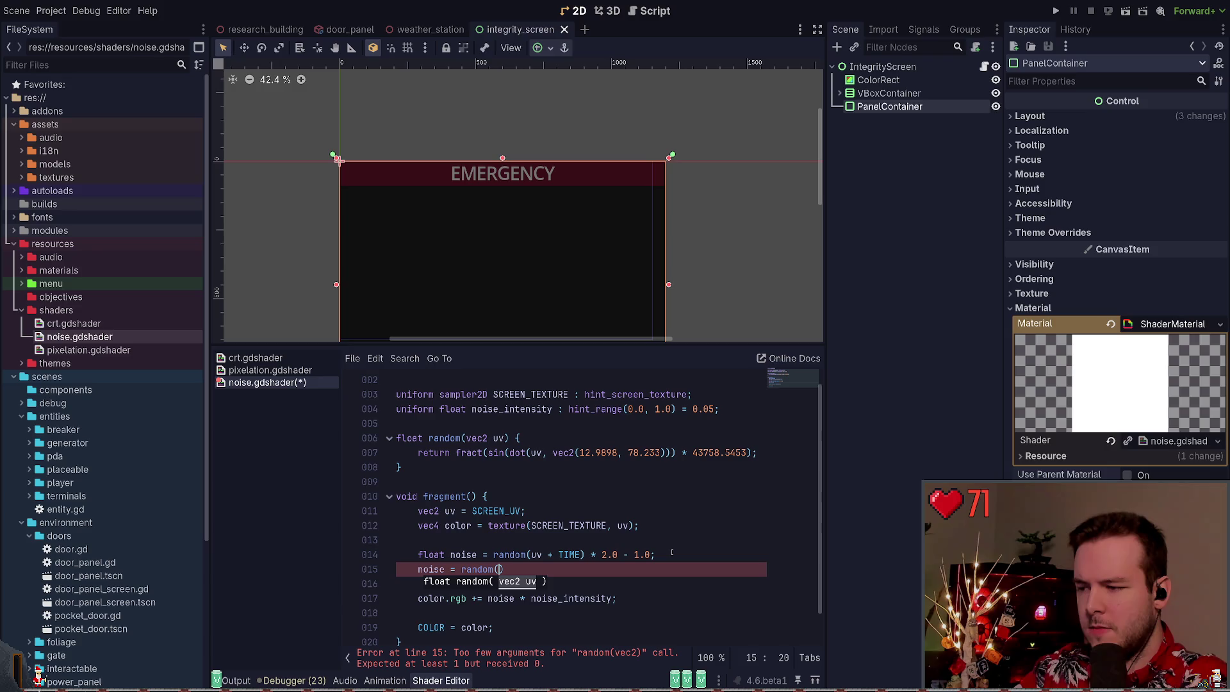
{"action": "key", "text": "Escape"}
{"action": "type", "text": "uv"}
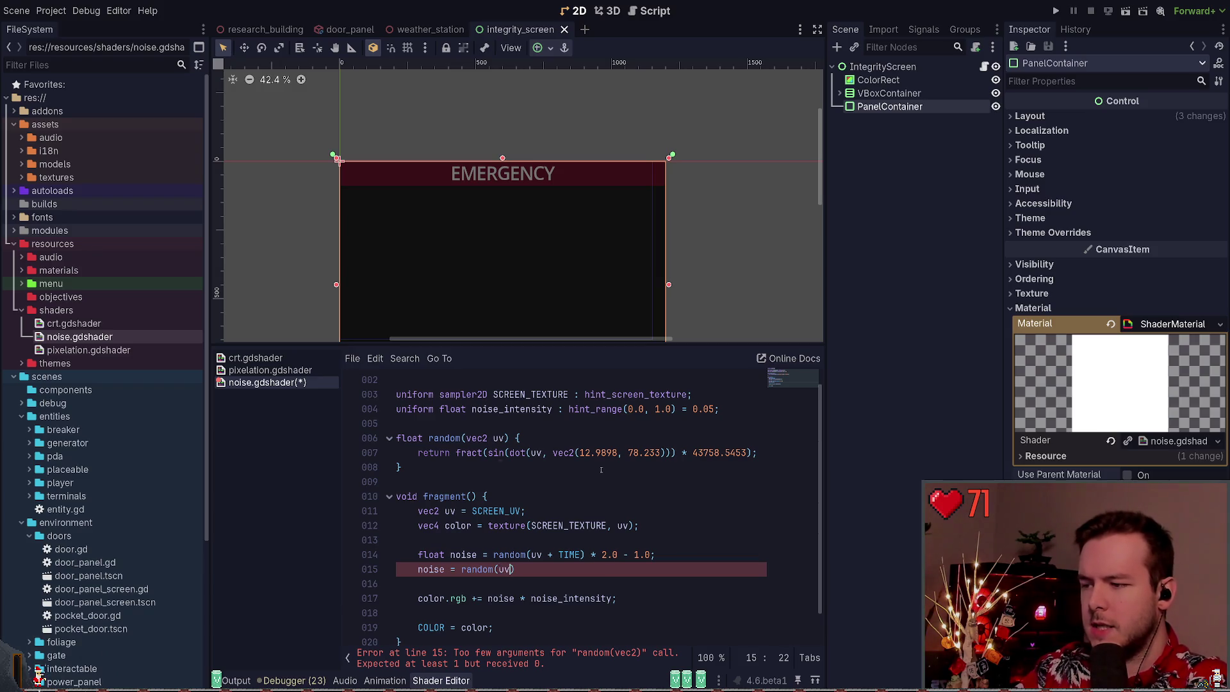
{"action": "key", "text": "Escape"}
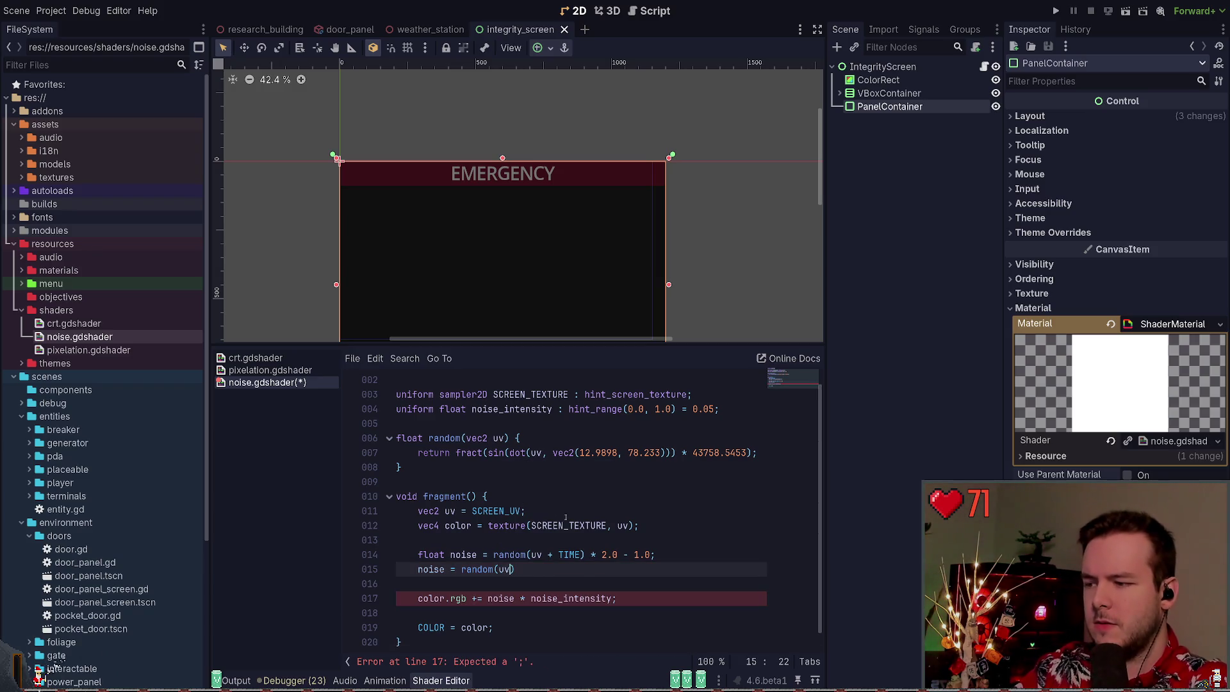
{"action": "scroll", "coordinate": [531, 576], "scroll_direction": "down", "scroll_amount": 1}
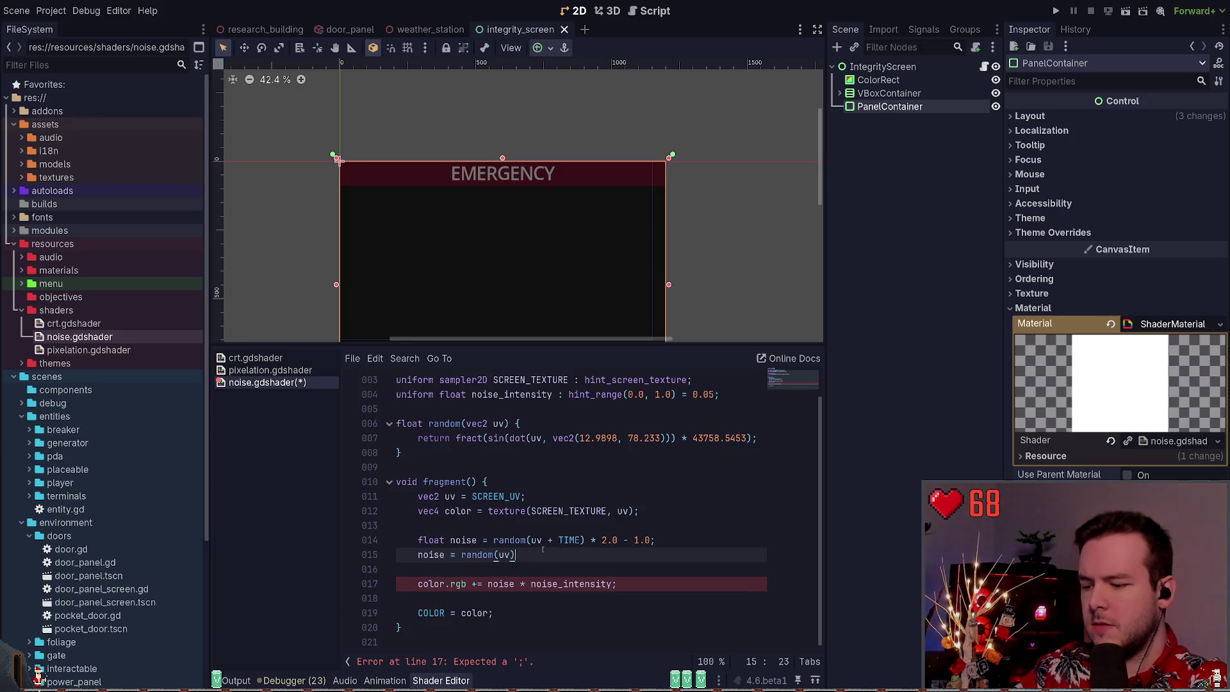
{"action": "type", "text": ");"}
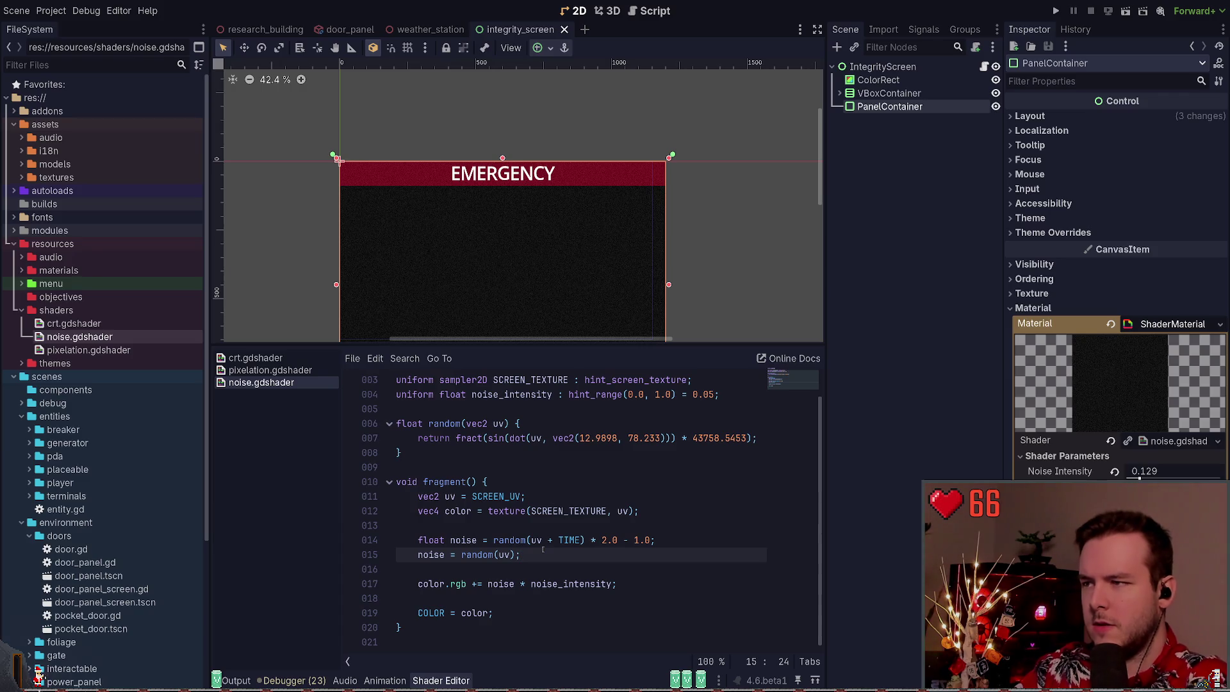
{"action": "scroll", "coordinate": [544, 284], "scroll_direction": "down", "scroll_amount": 4}
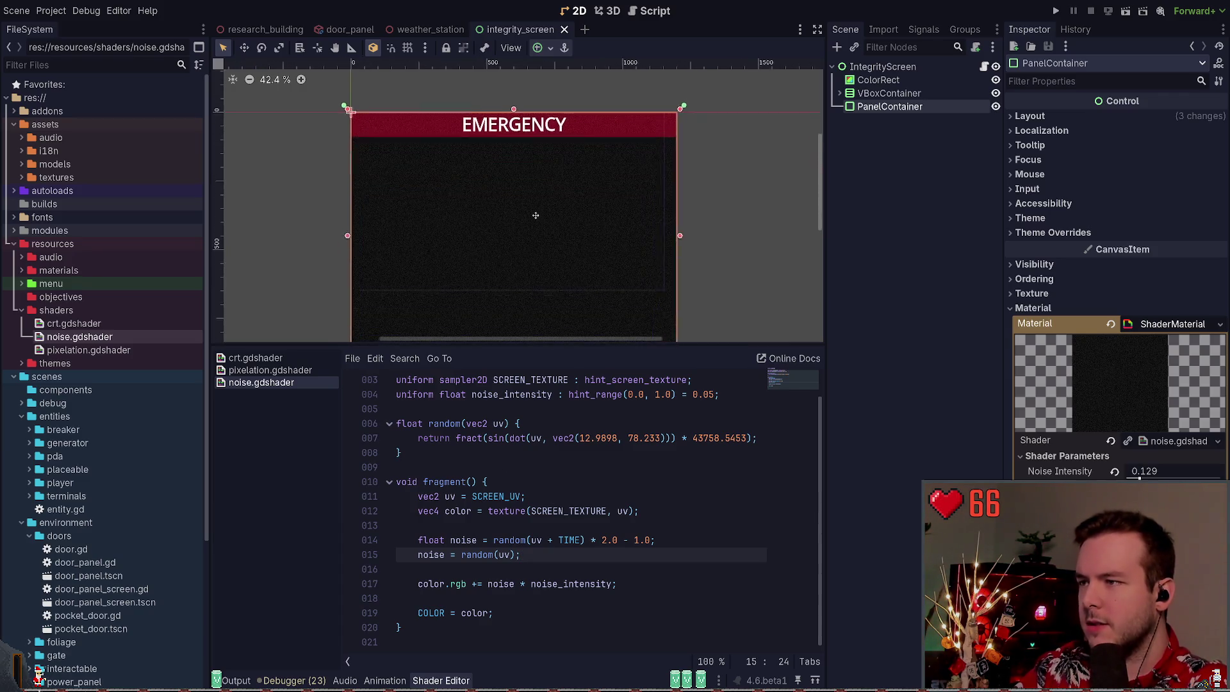
{"action": "scroll", "coordinate": [532, 189], "scroll_direction": "down", "scroll_amount": 2}
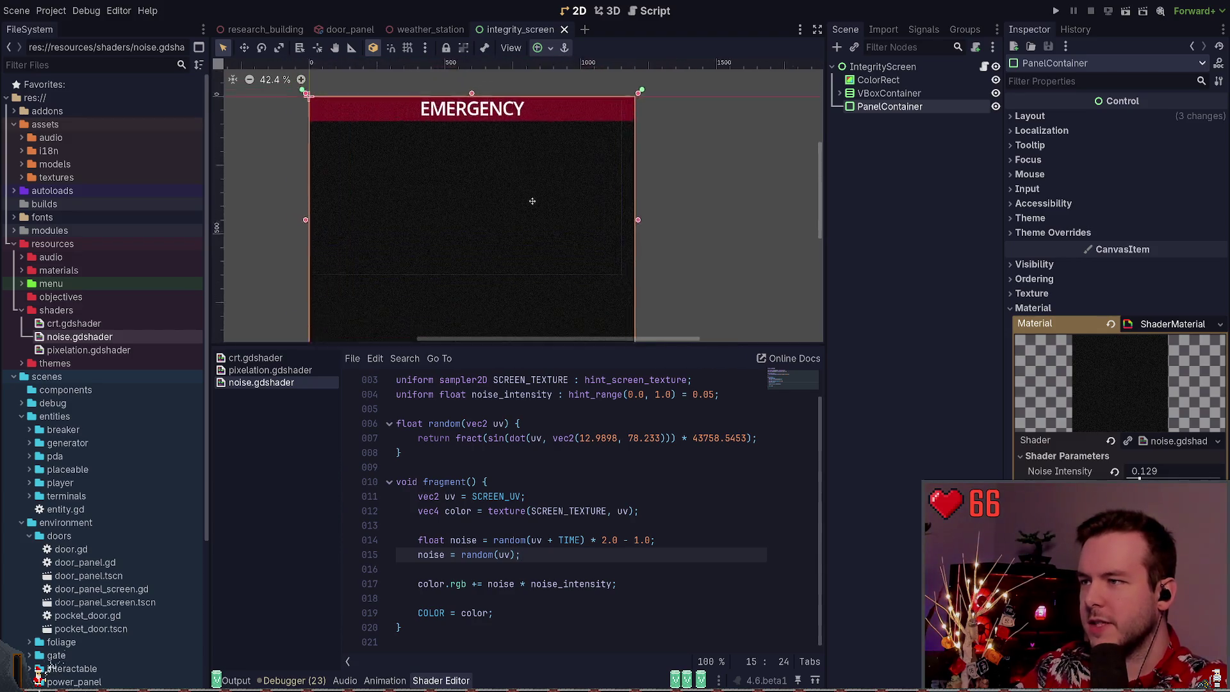
{"action": "scroll", "coordinate": [564, 173], "scroll_direction": "up", "scroll_amount": 2}
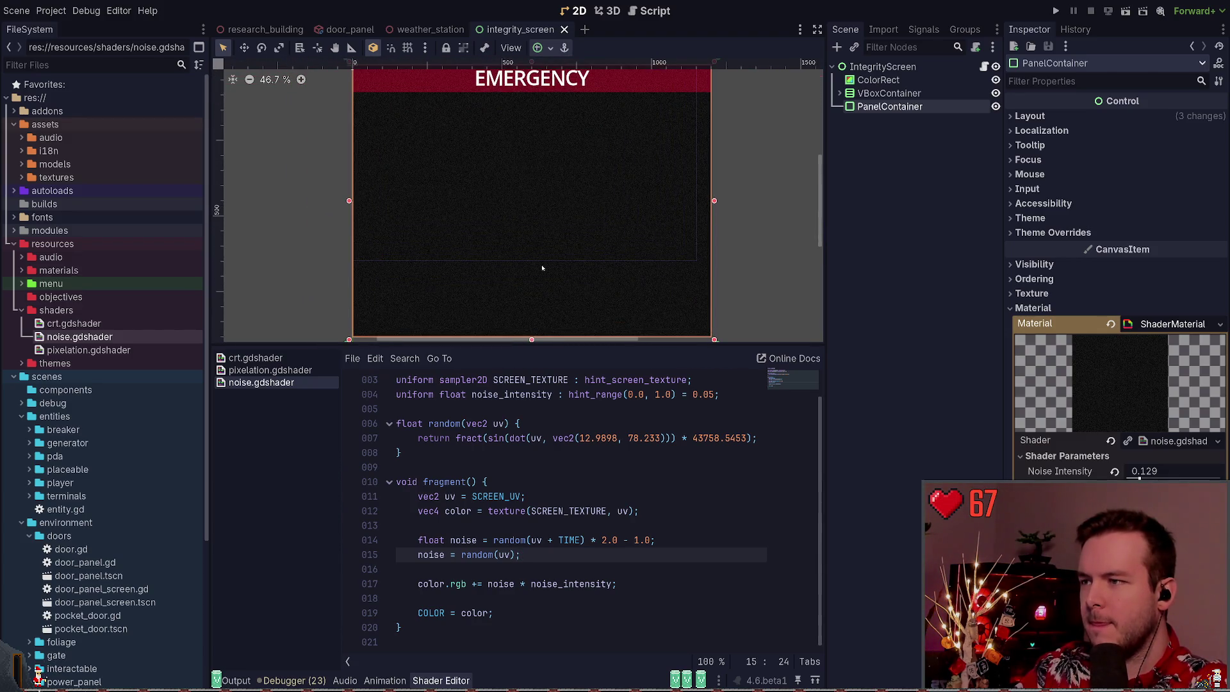
{"action": "left_click_drag", "start_coordinate": [501, 342], "coordinate": [505, 369]}
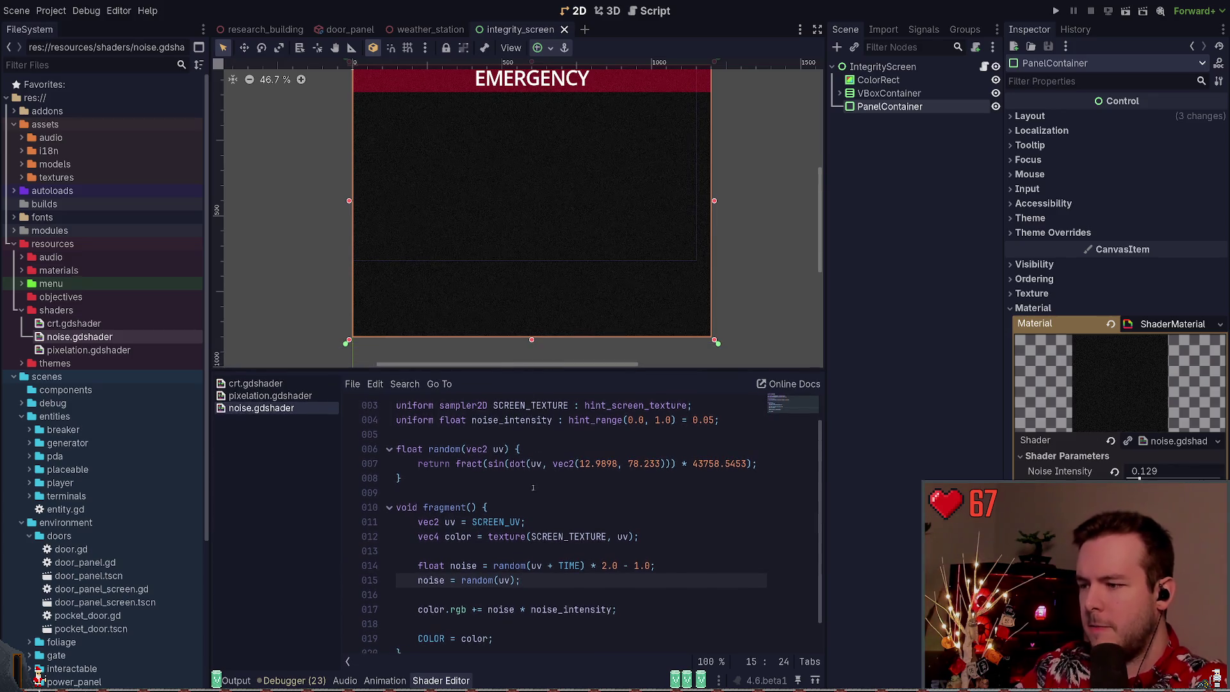
{"action": "scroll", "coordinate": [569, 496], "scroll_direction": "down", "scroll_amount": 1}
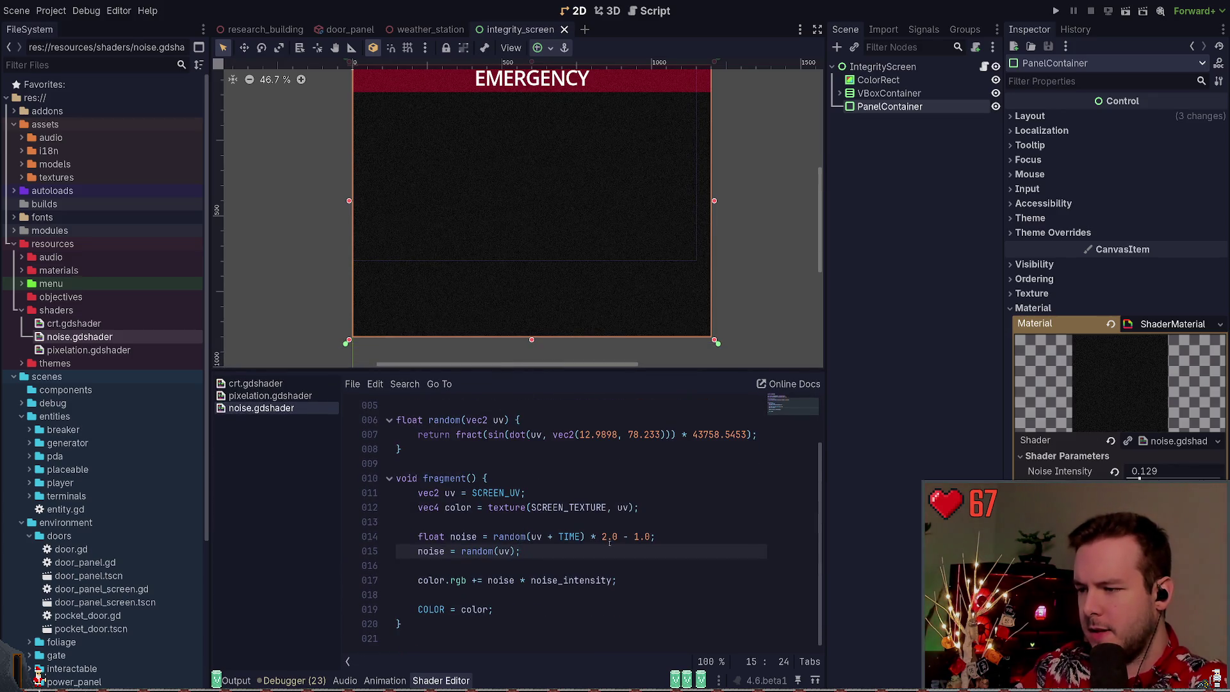
{"action": "double_click", "coordinate": [569, 536]}
{"action": "key", "text": "Down"}
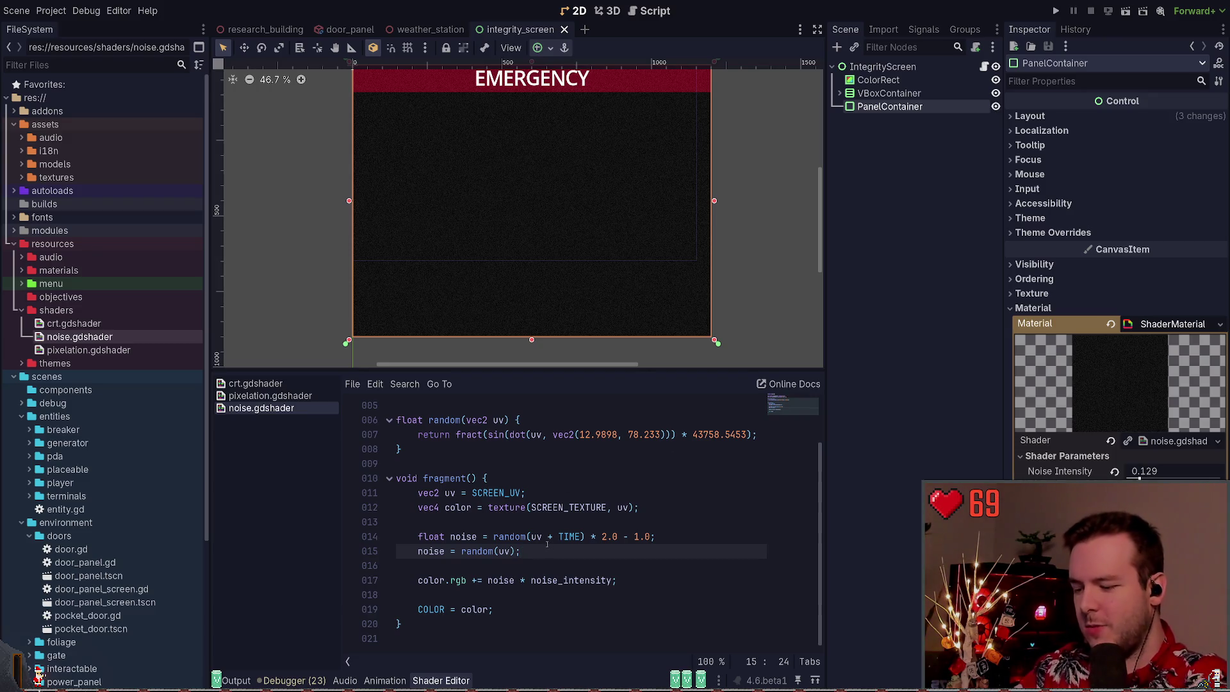
{"action": "type", "text": "+ "}
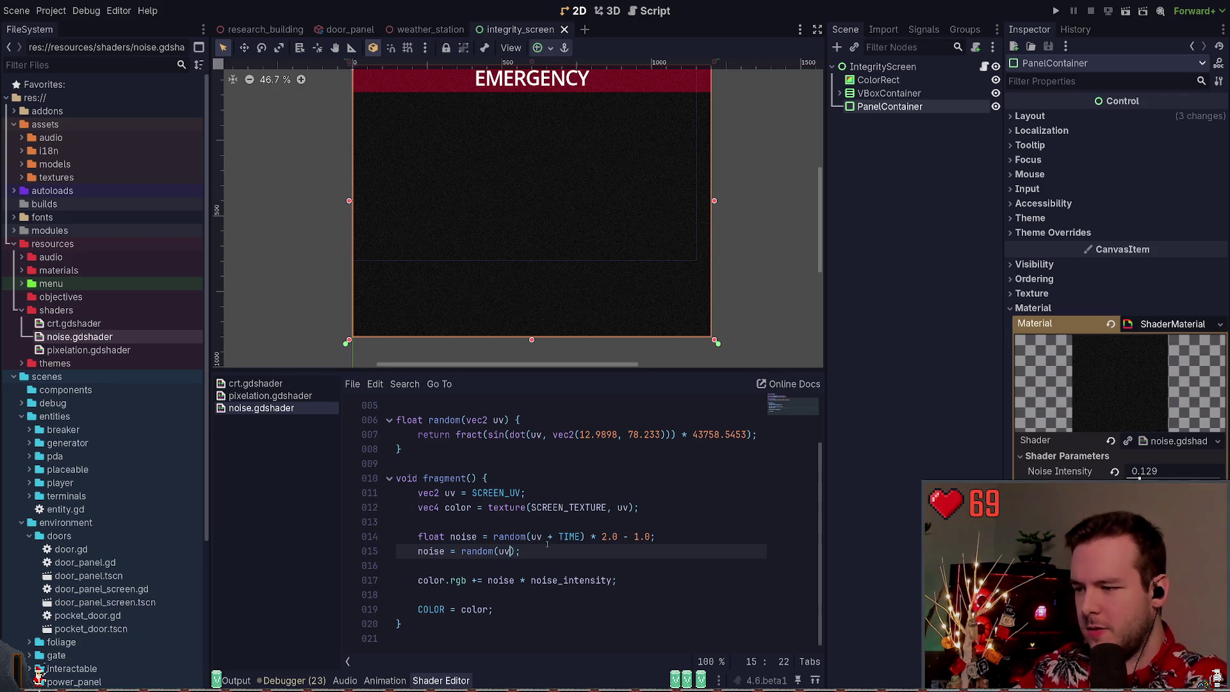
{"action": "type", "text": "TIME"}
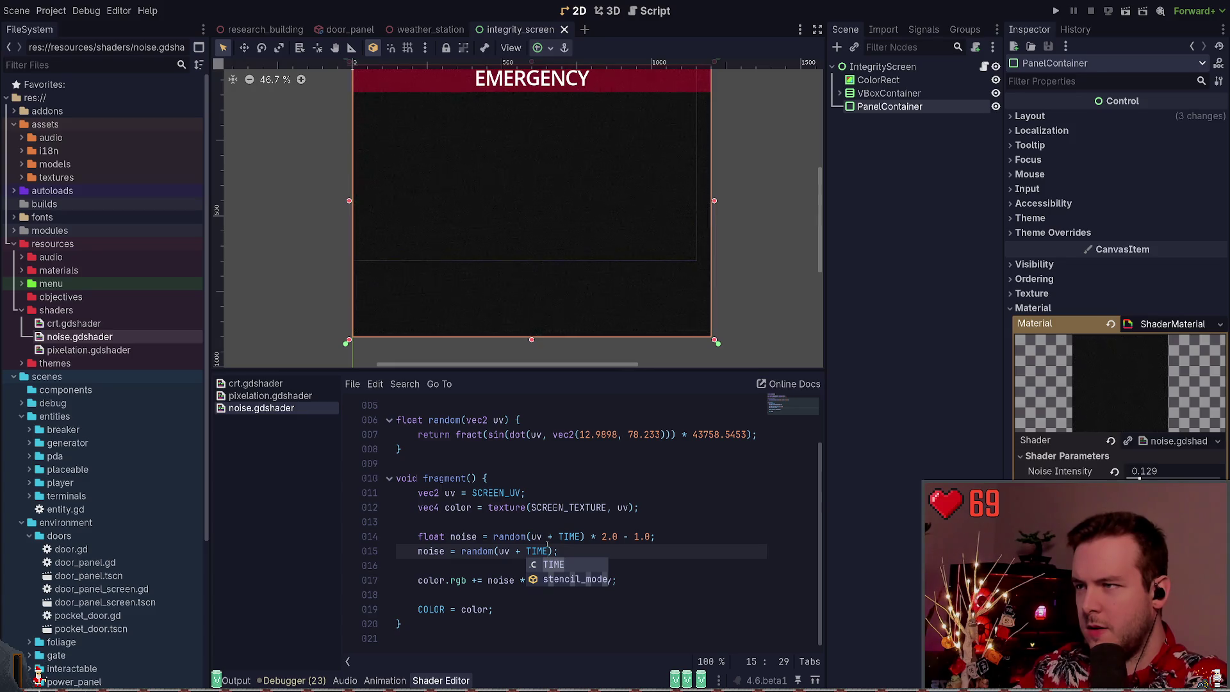
{"action": "key", "text": "Escape"}
{"action": "key", "text": "ctrl+k"}
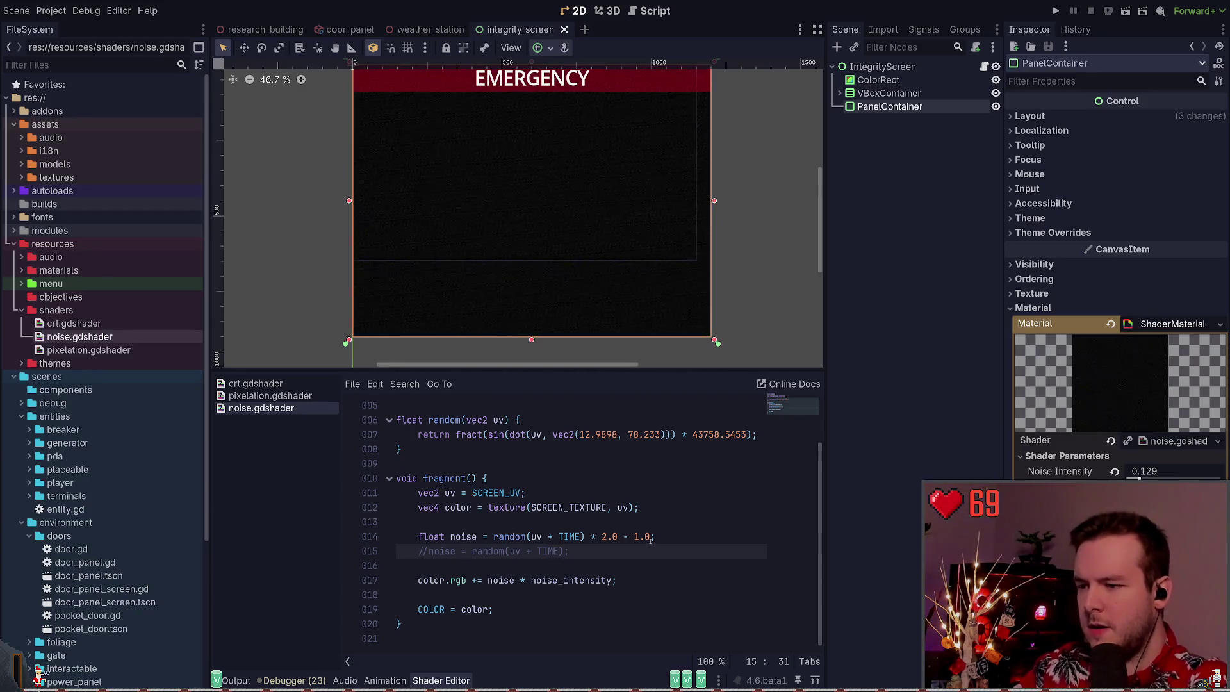
{"action": "left_click_drag", "start_coordinate": [651, 539], "coordinate": [618, 539]}
{"action": "key", "text": "BackSpace"}
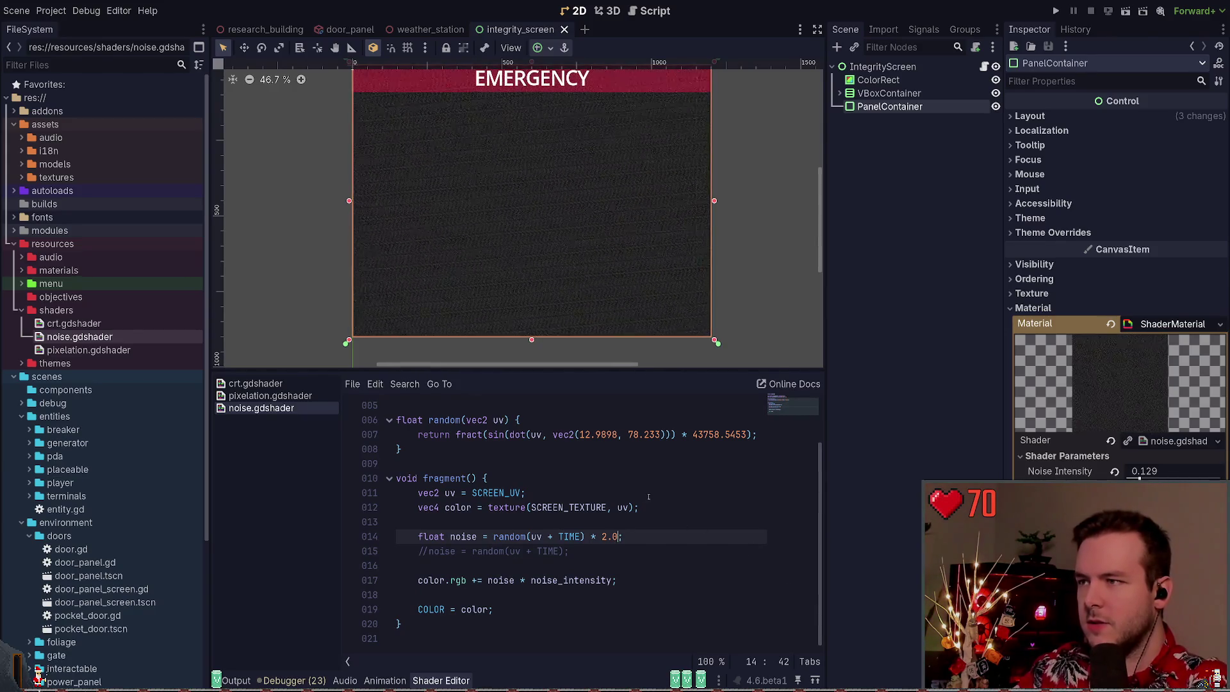
{"action": "key", "text": "ctrl+z"}
{"action": "left_click_drag", "start_coordinate": [610, 536], "coordinate": [603, 536]}
{"action": "type", "text": "3.0 - 1"}
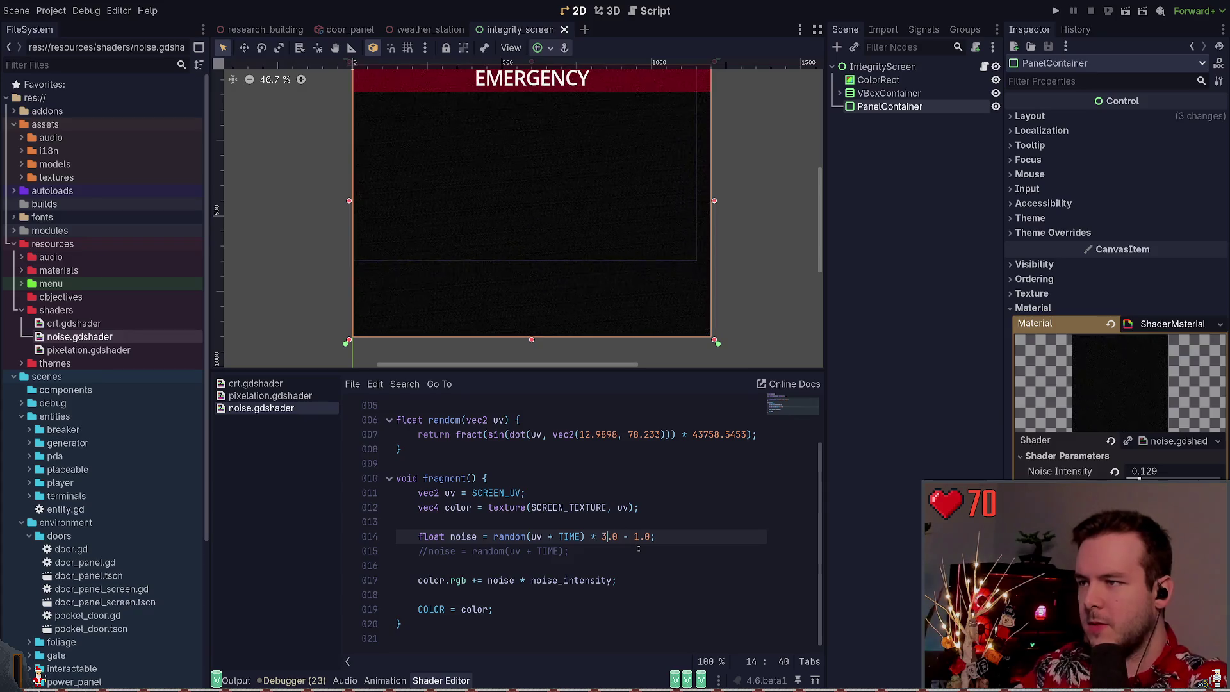
{"action": "key", "text": "ctrl+s"}
{"action": "key", "text": "BackSpace"}
{"action": "type", "text": "1"}
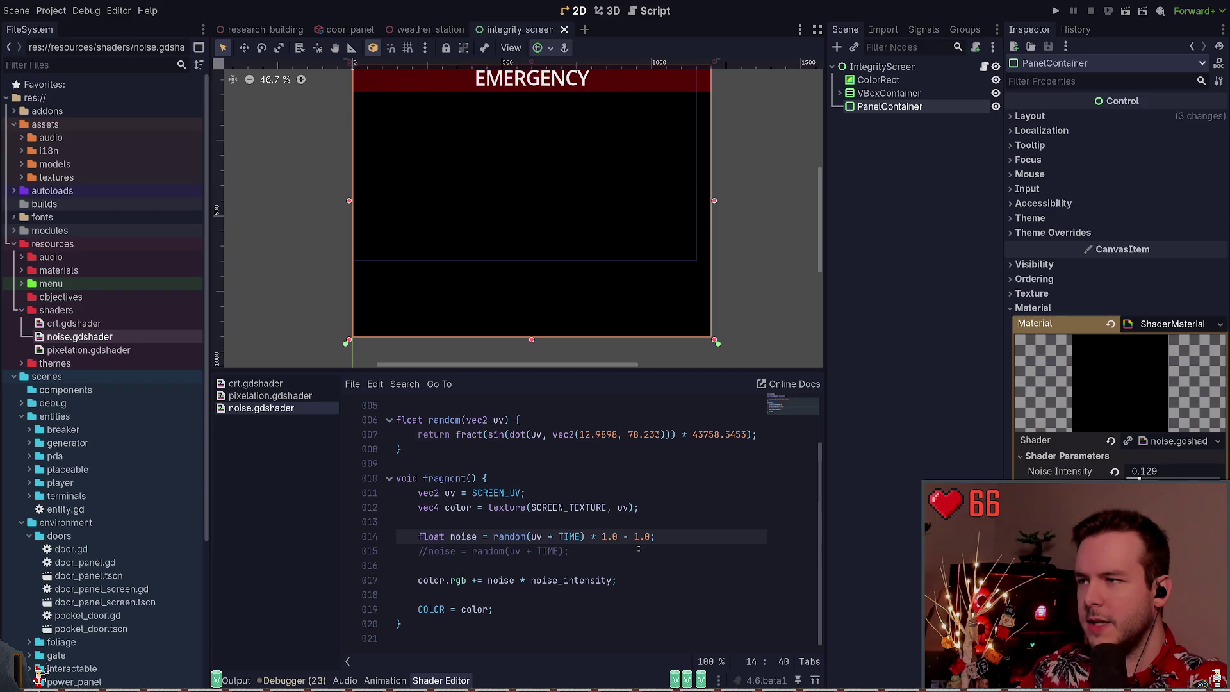
{"action": "key", "text": "BackSpace"}
{"action": "type", "text": "2"}
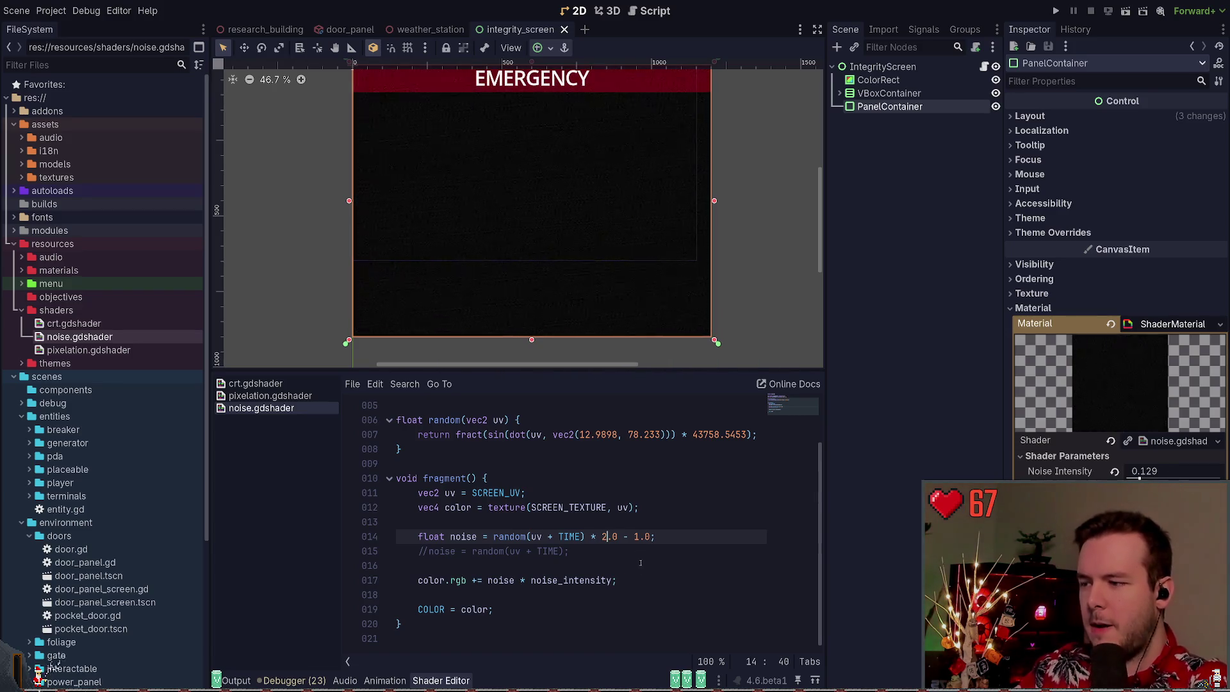
{"action": "left_click", "coordinate": [661, 535]}
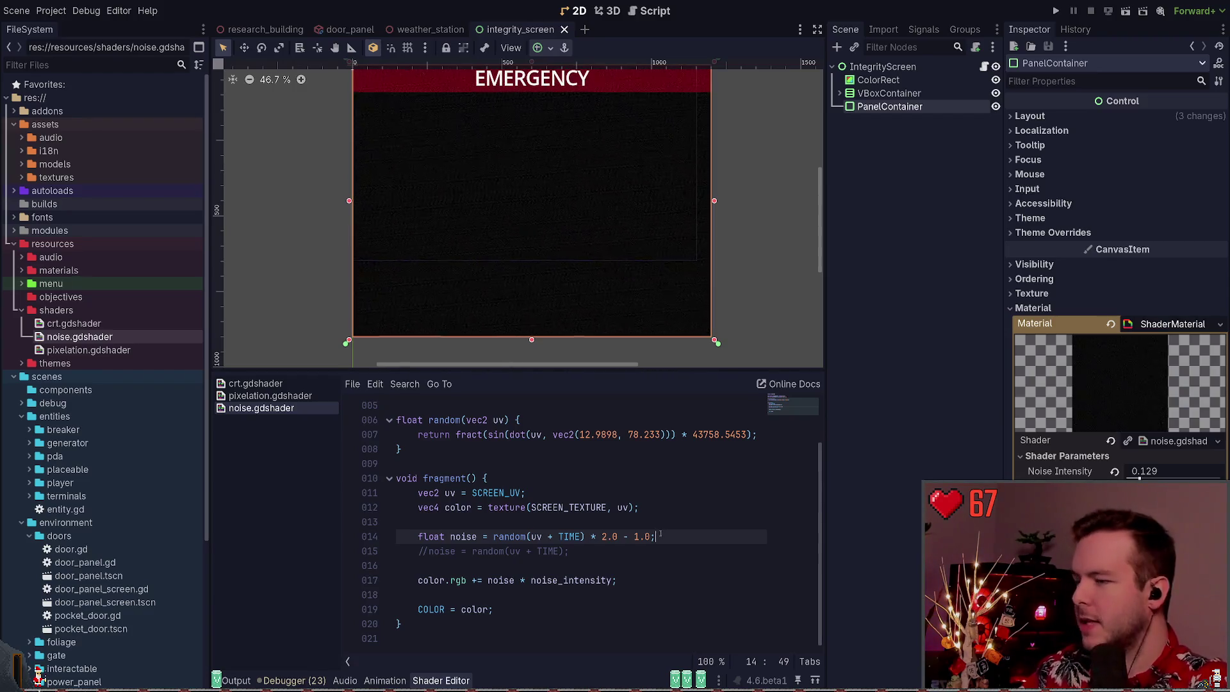
{"action": "key", "text": "Up"}
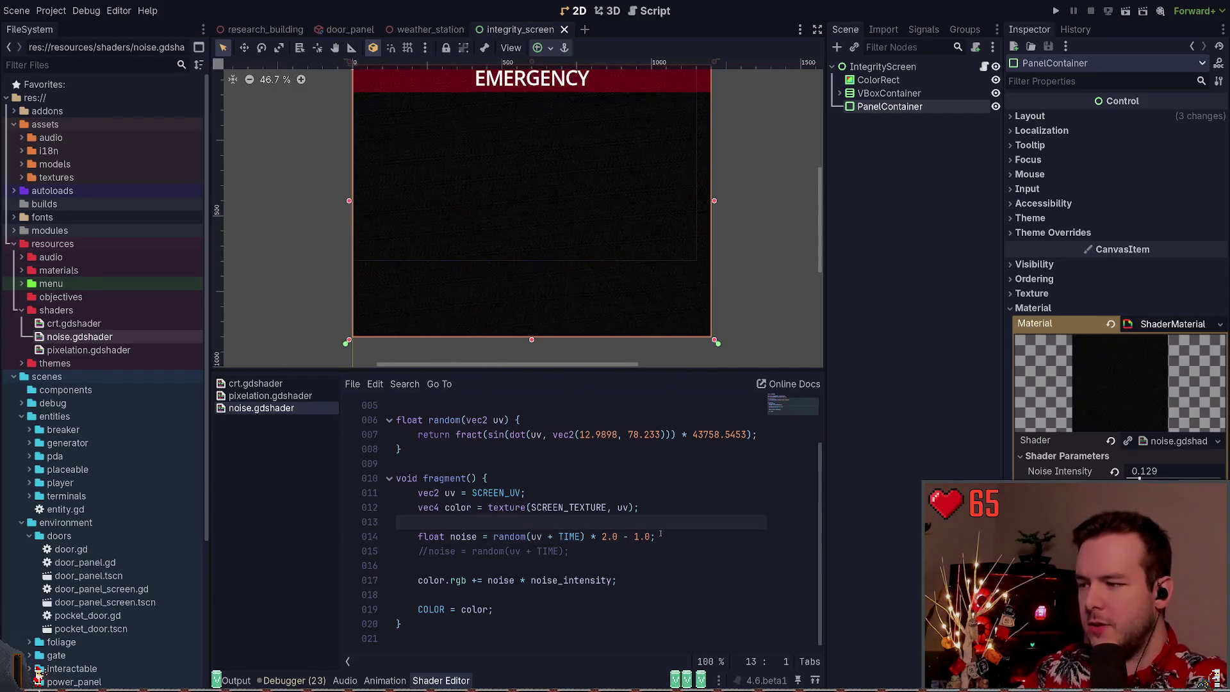
Add an 'if TIME % 10 != 0:' condition line above the noise calculation in fragment()
{"action": "key", "text": "Return"}
{"action": "type", "text": "if TIME"}
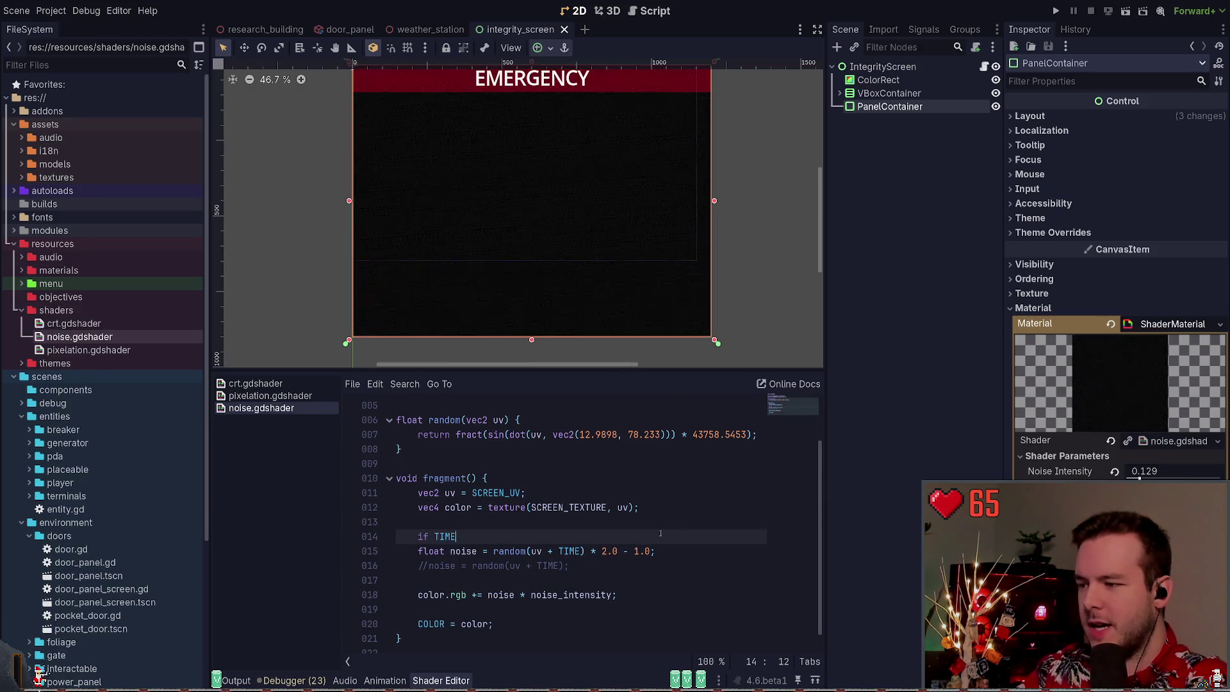
{"action": "type", "text": "."}
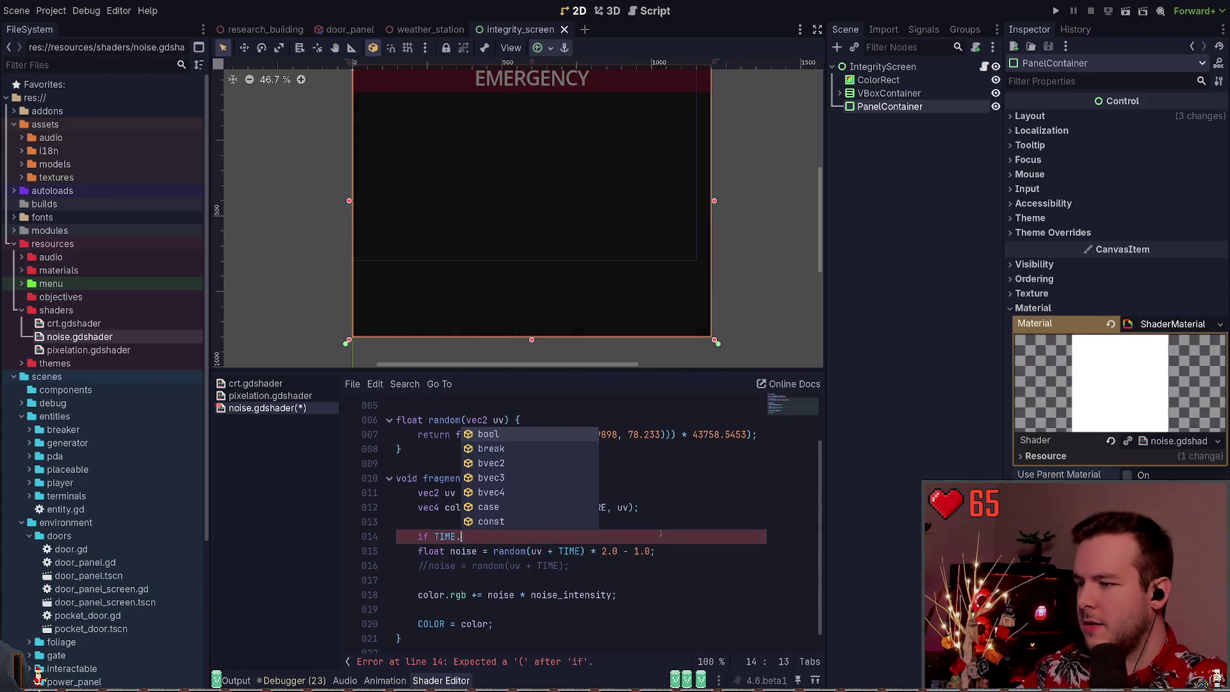
{"action": "key", "text": "BackSpace"}
{"action": "key", "text": "BackSpace"}
{"action": "key", "text": "BackSpace"}
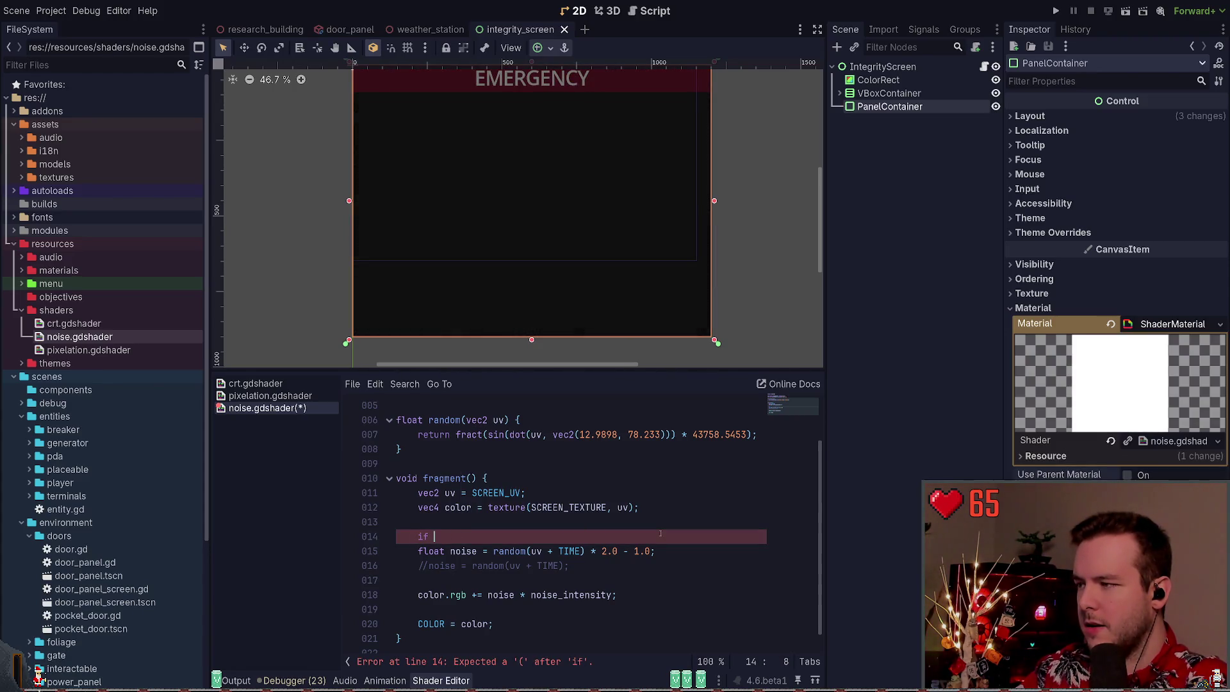
{"action": "key", "text": "ctrl+space"}
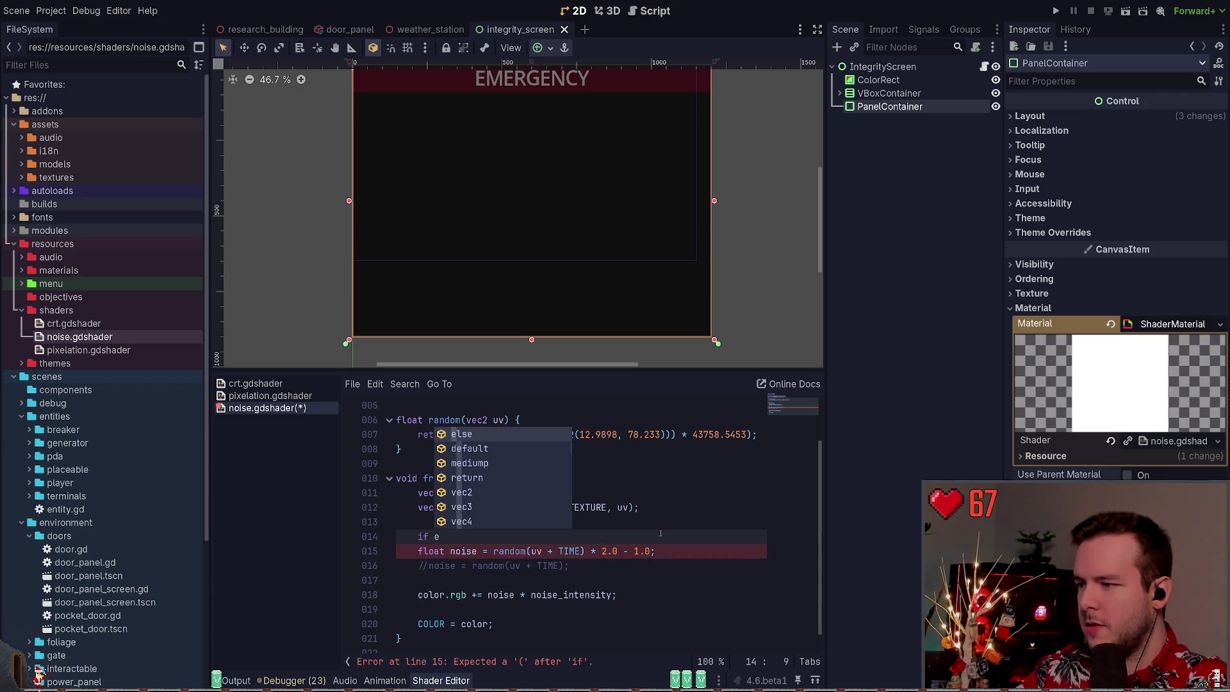
{"action": "type", "text": "TIME %"}
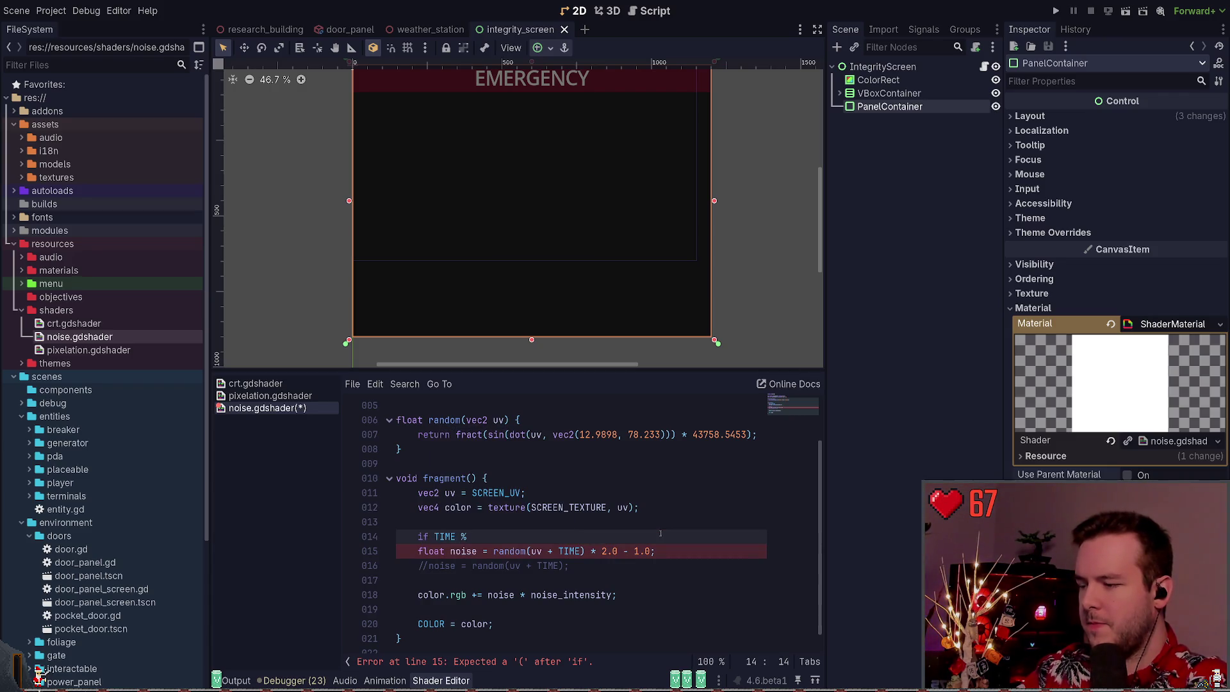
{"action": "type", "text": " 2"}
{"action": "type", "text": " != 0:"}
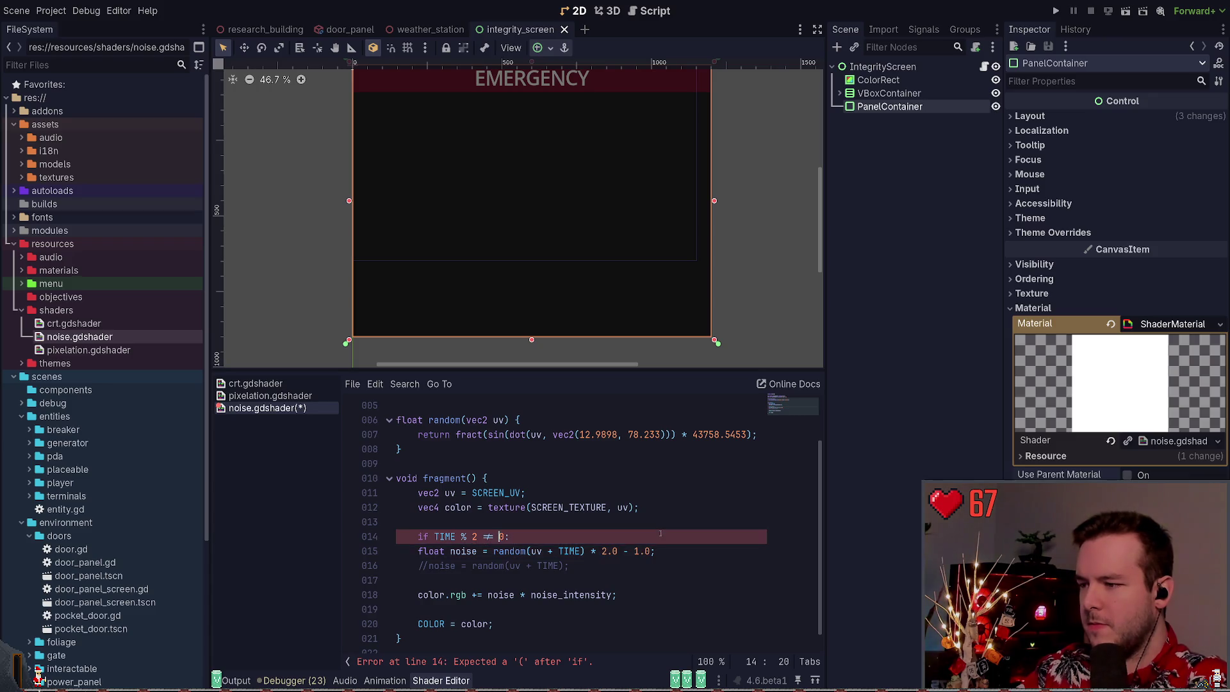
{"action": "key", "text": "Left"}
{"action": "key", "text": "Left"}
{"action": "key", "text": "Left"}
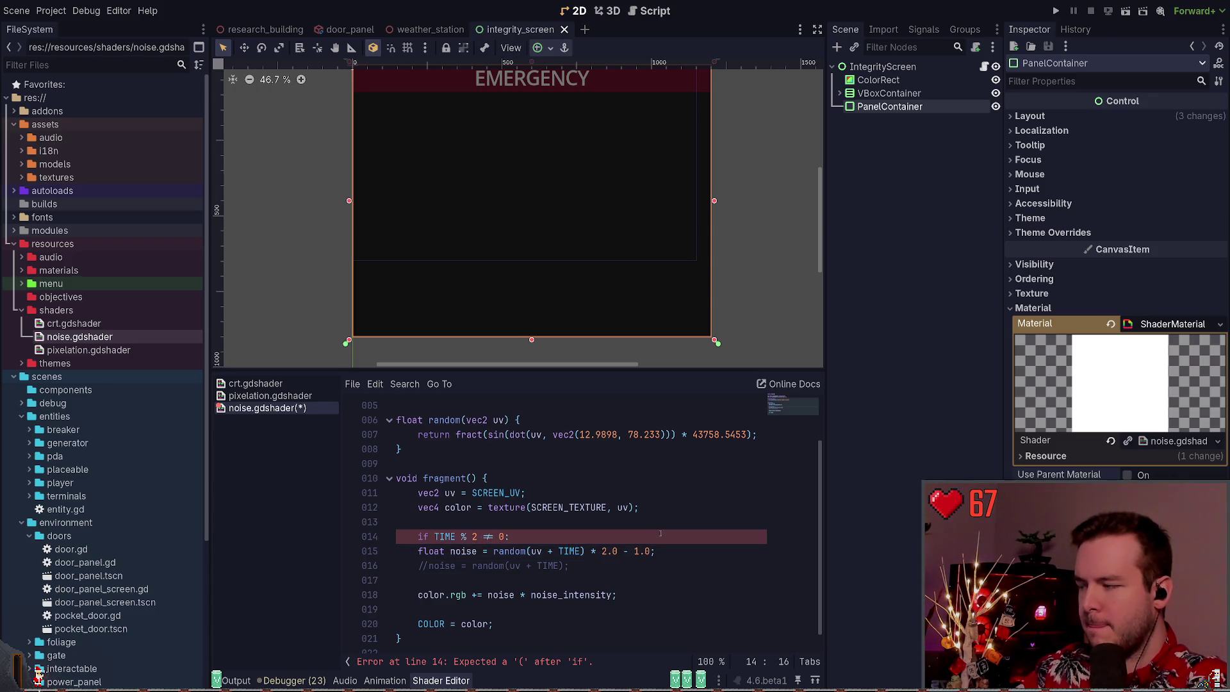
{"action": "key", "text": "BackSpace"}
{"action": "type", "text": "10"}
{"action": "key", "text": "End"}
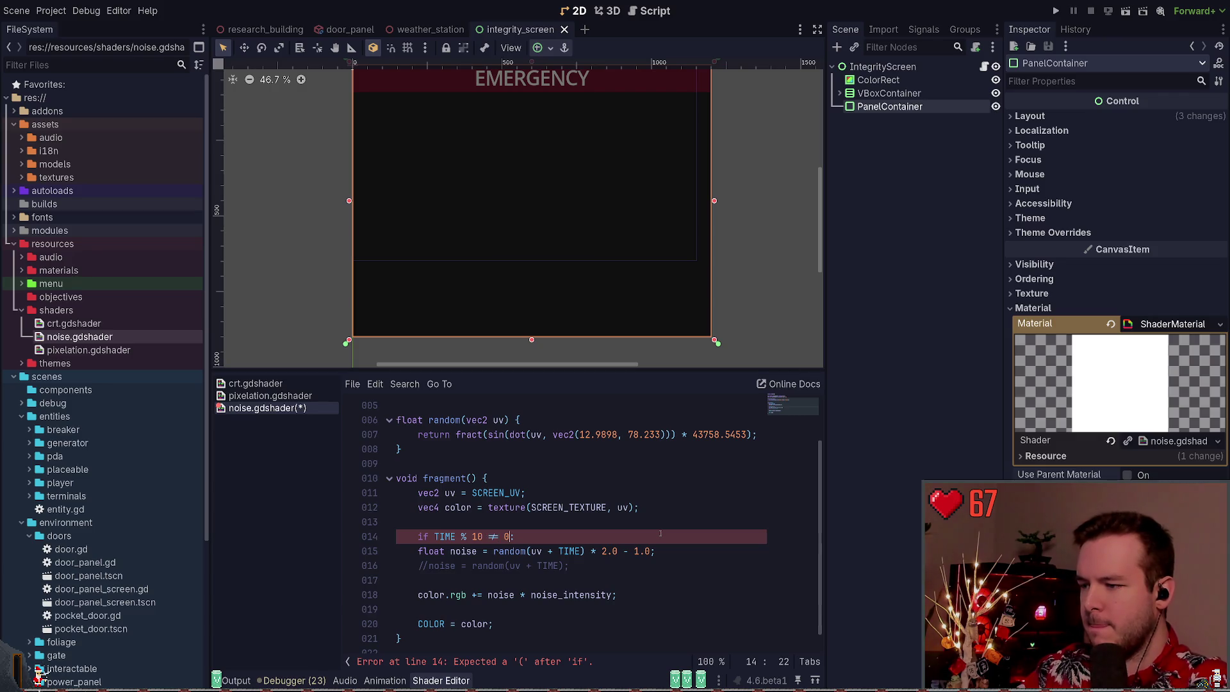
{"action": "type", "text": ";"}
Fill the if block with 'COLOR = color;' followed by 'return'
{"action": "key", "text": "Return"}
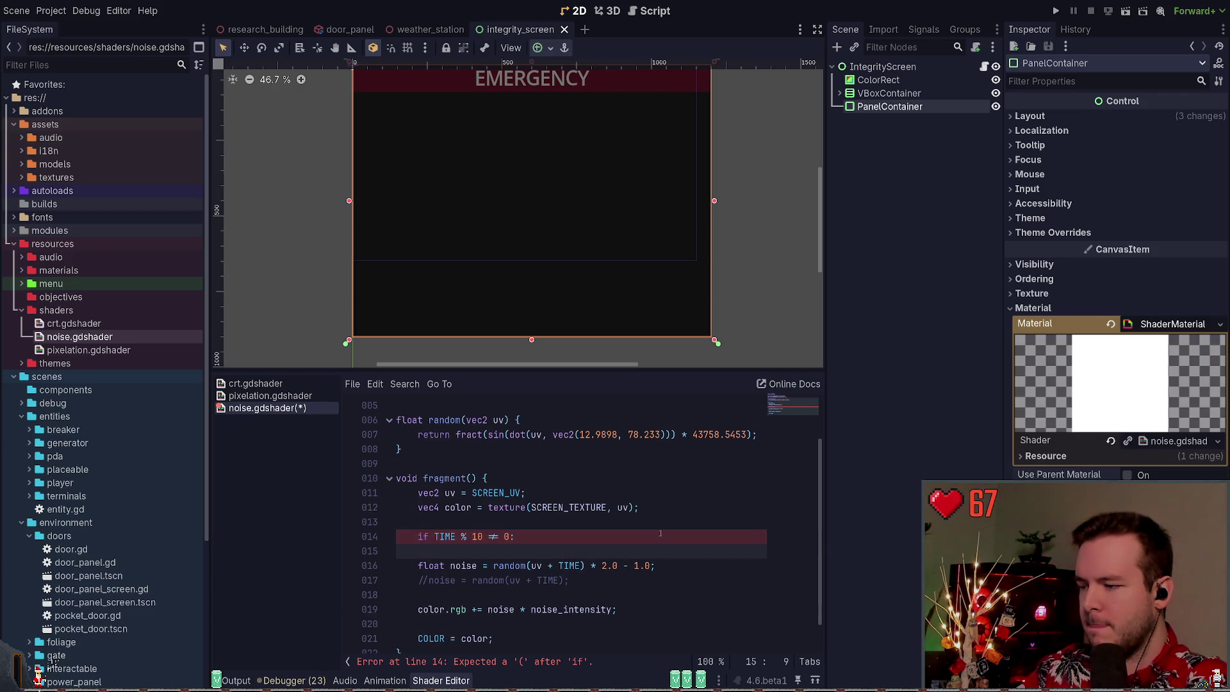
{"action": "type", "text": "COLOR"}
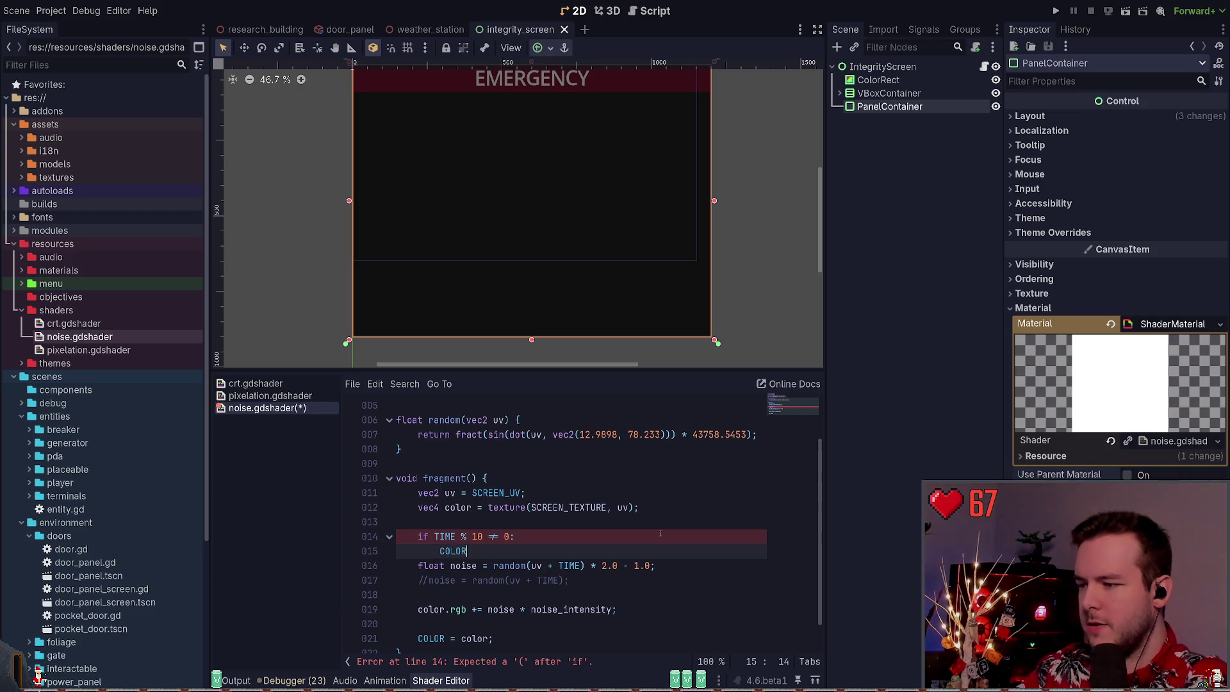
{"action": "type", "text": " = color;"}
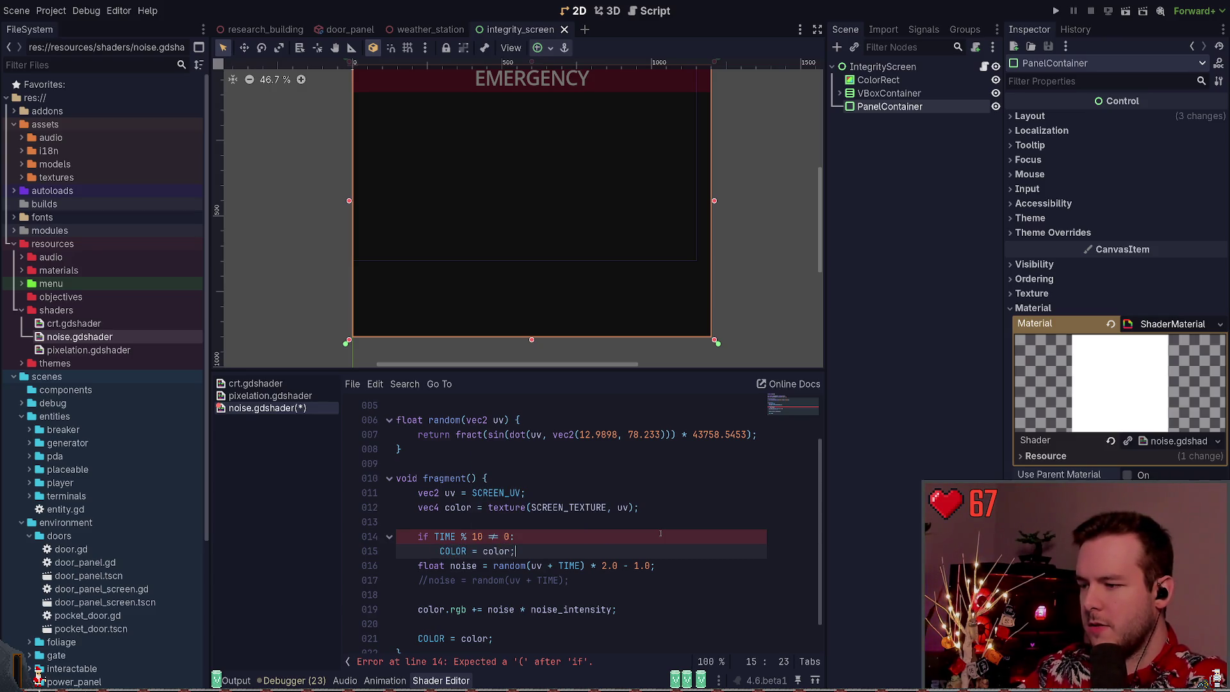
{"action": "key", "text": "Return"}
{"action": "type", "text": "return"}
{"action": "key", "text": "Return"}
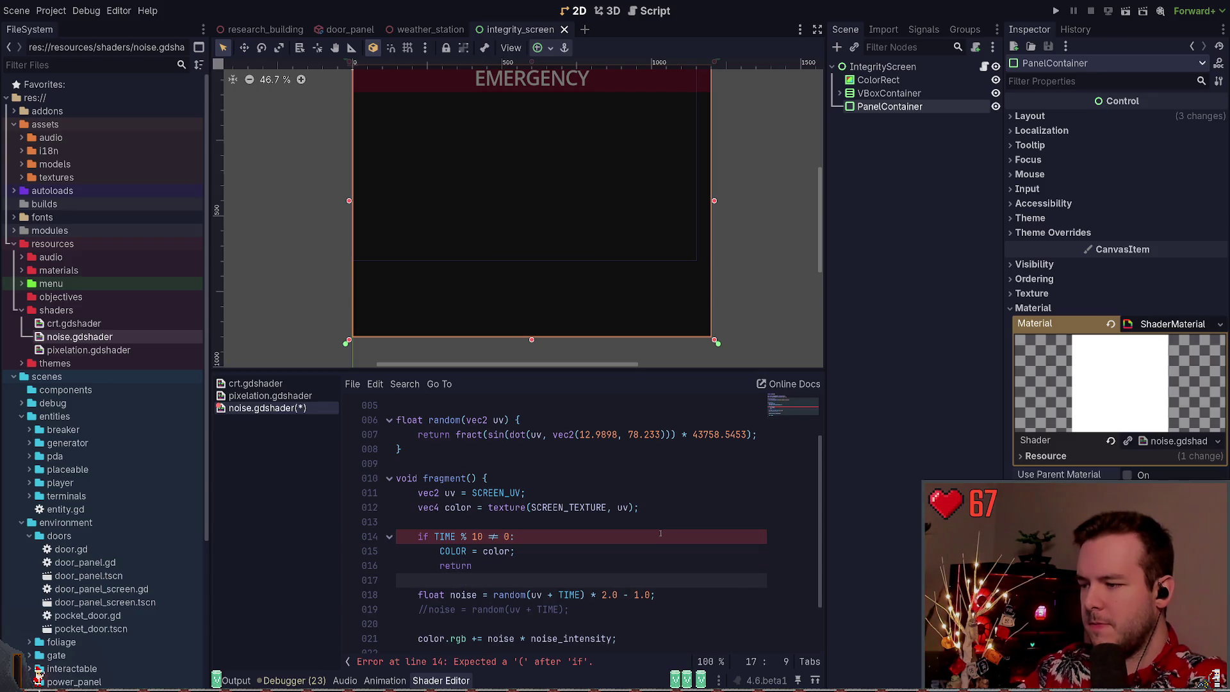
Wrap the condition in parentheses so the line reads 'if (TIME % 10 != 0):'
{"action": "scroll", "coordinate": [617, 533], "scroll_direction": "down", "scroll_amount": 2}
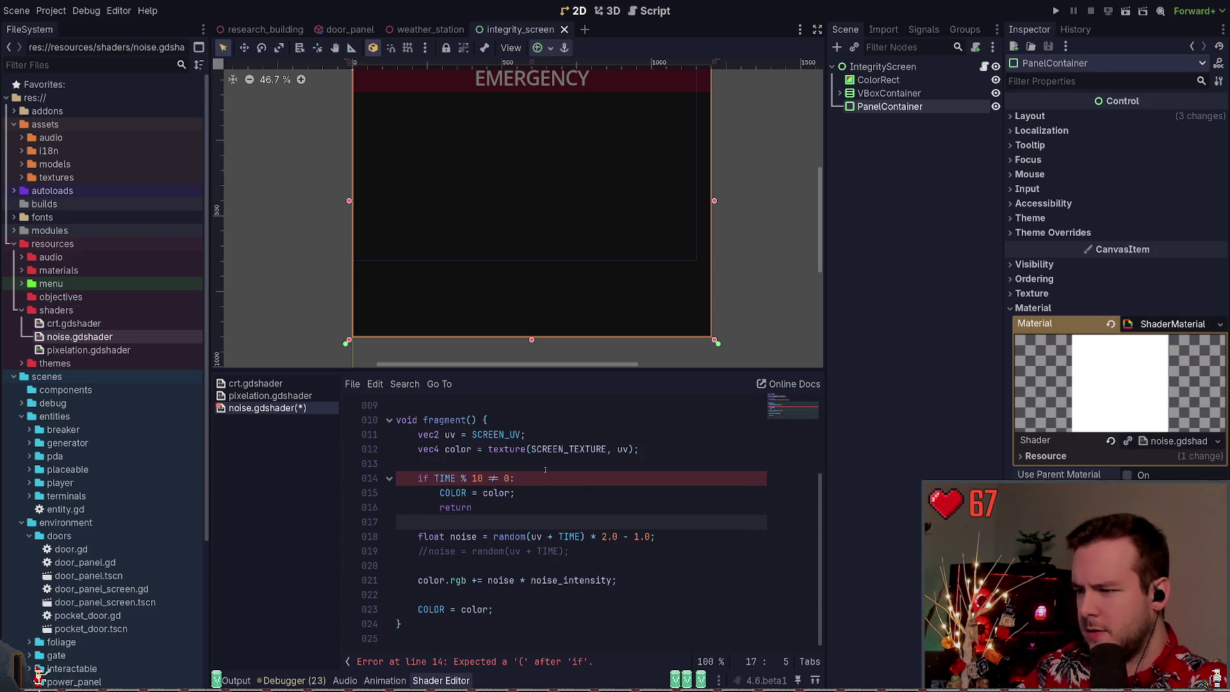
{"action": "left_click", "coordinate": [548, 481]}
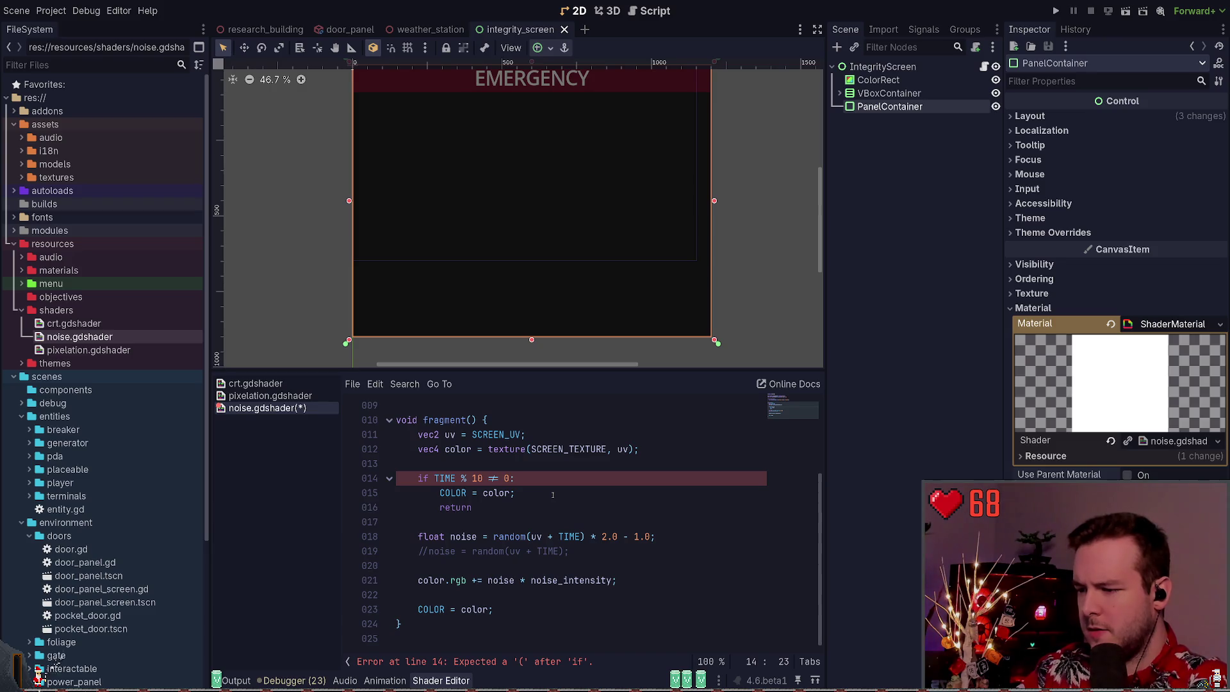
{"action": "key", "text": "Left"}
{"action": "type", "text": ")"}
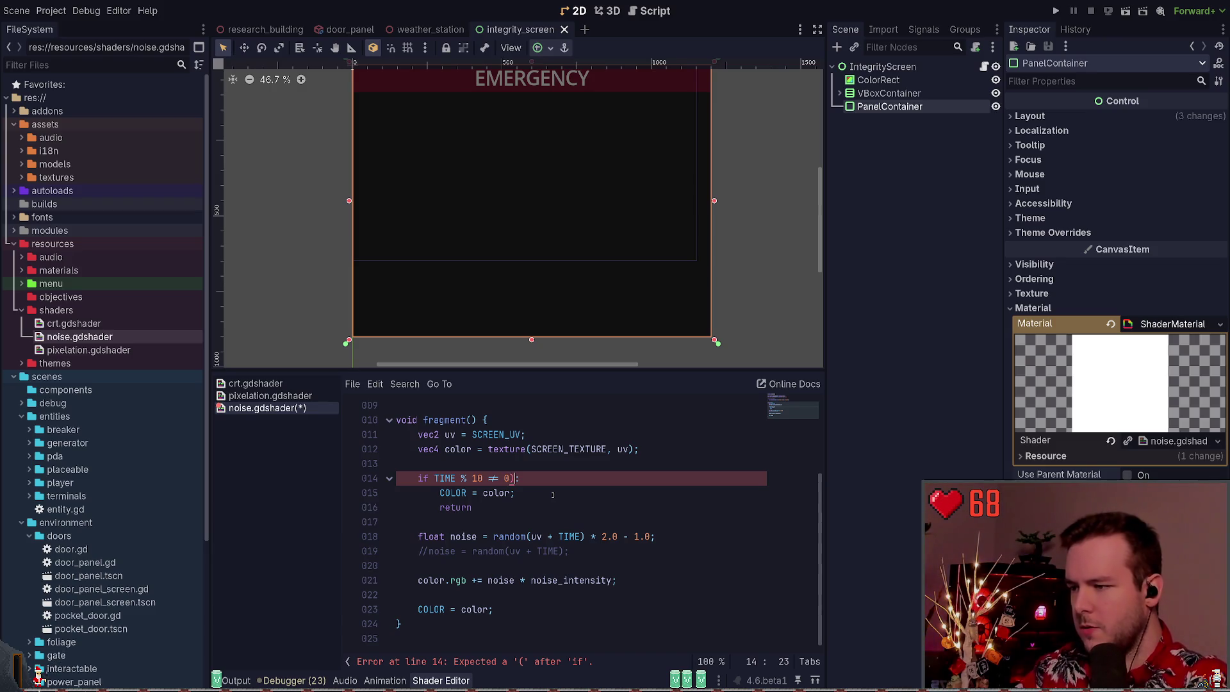
{"action": "left_click", "coordinate": [435, 478]}
{"action": "type", "text": "("}
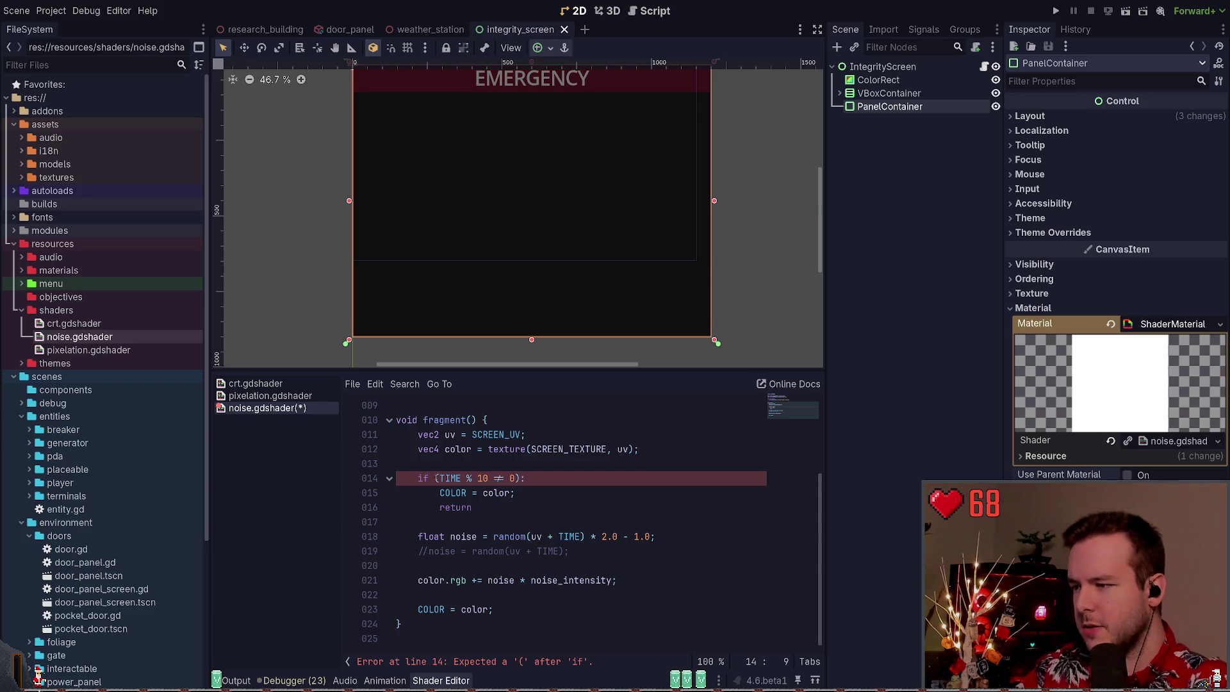
{"action": "key", "text": "End"}
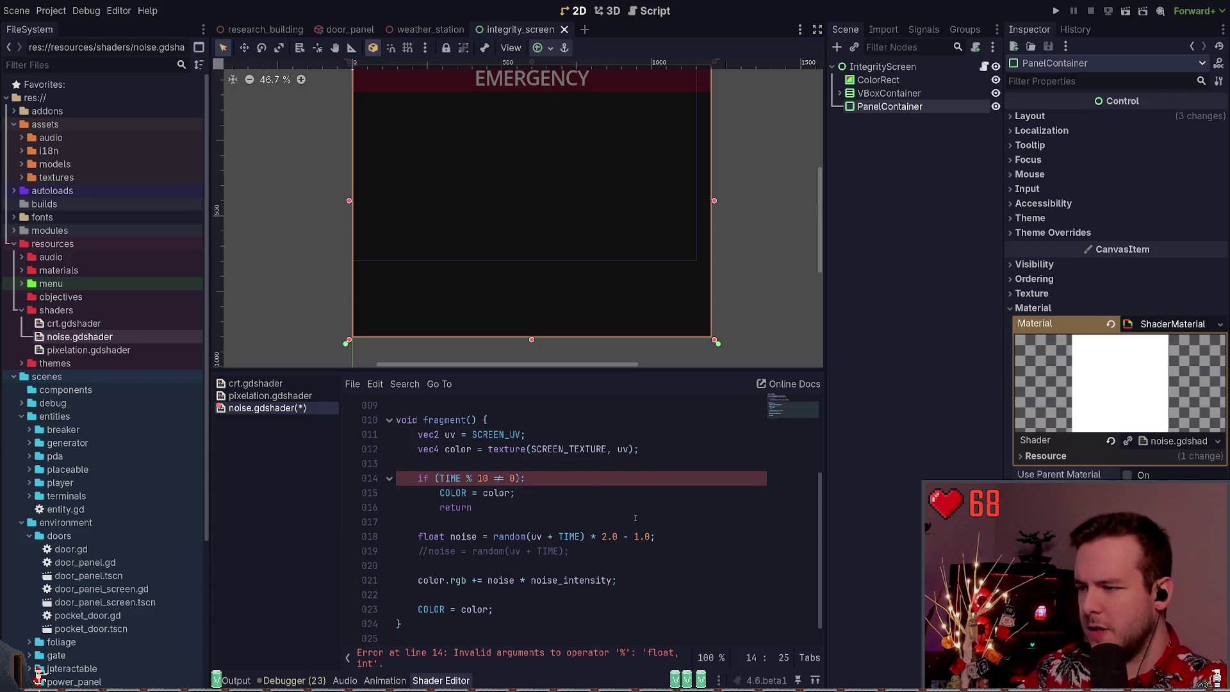
{"action": "left_click", "coordinate": [486, 478]}
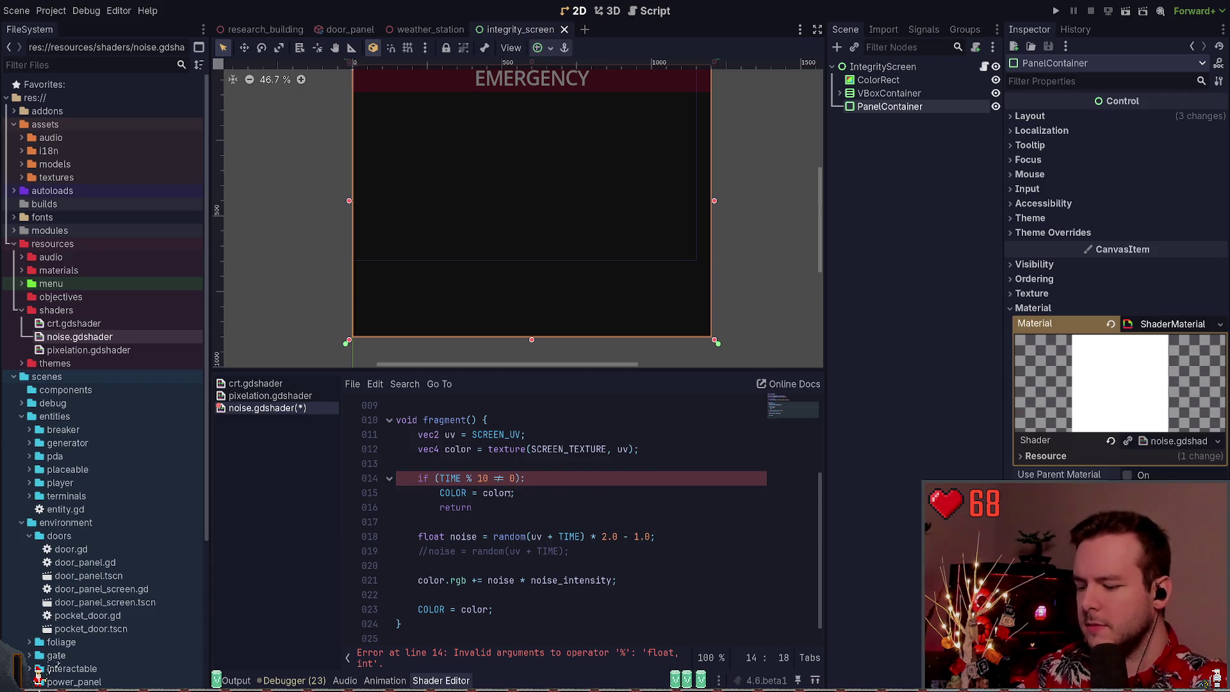
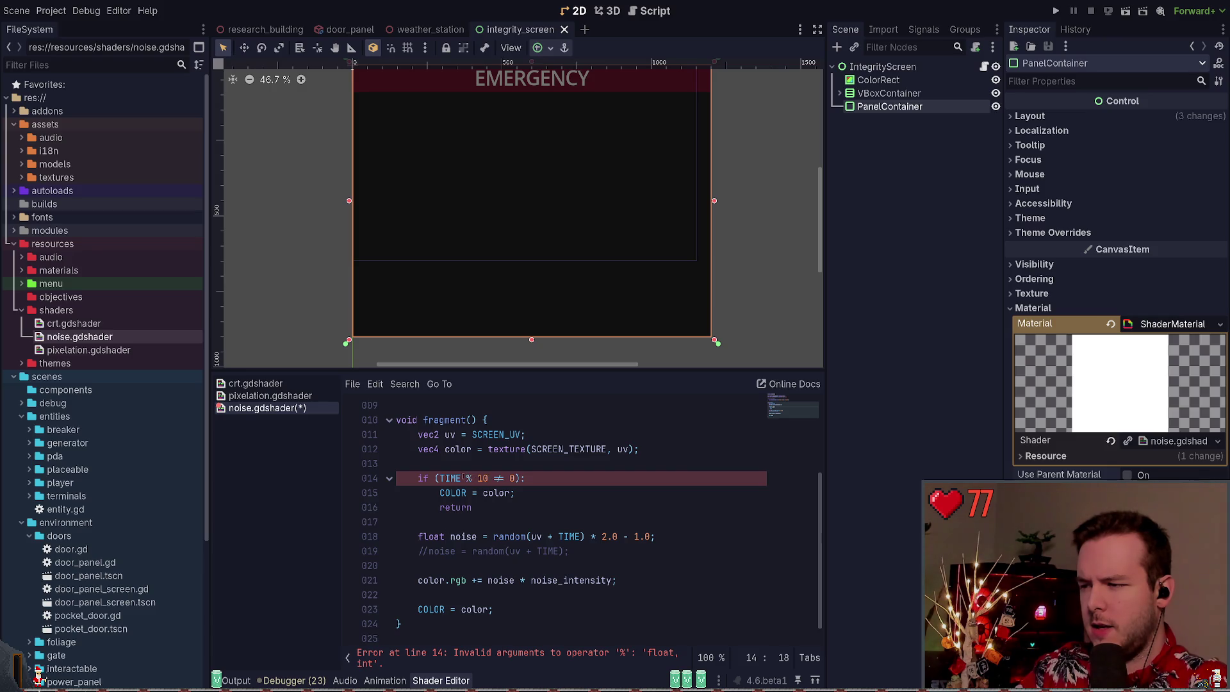
Wrap TIME in int() in the shader's early-branch condition and save
{"action": "left_click", "coordinate": [439, 478]}
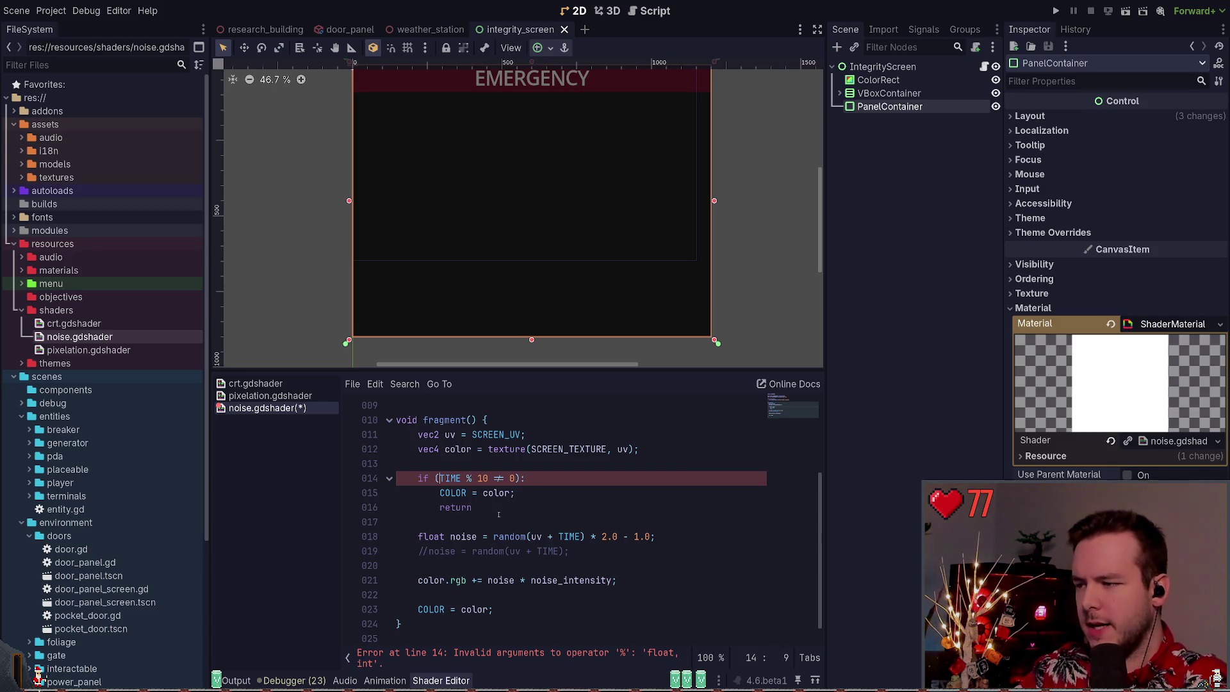
{"action": "type", "text": "int(TIME"}
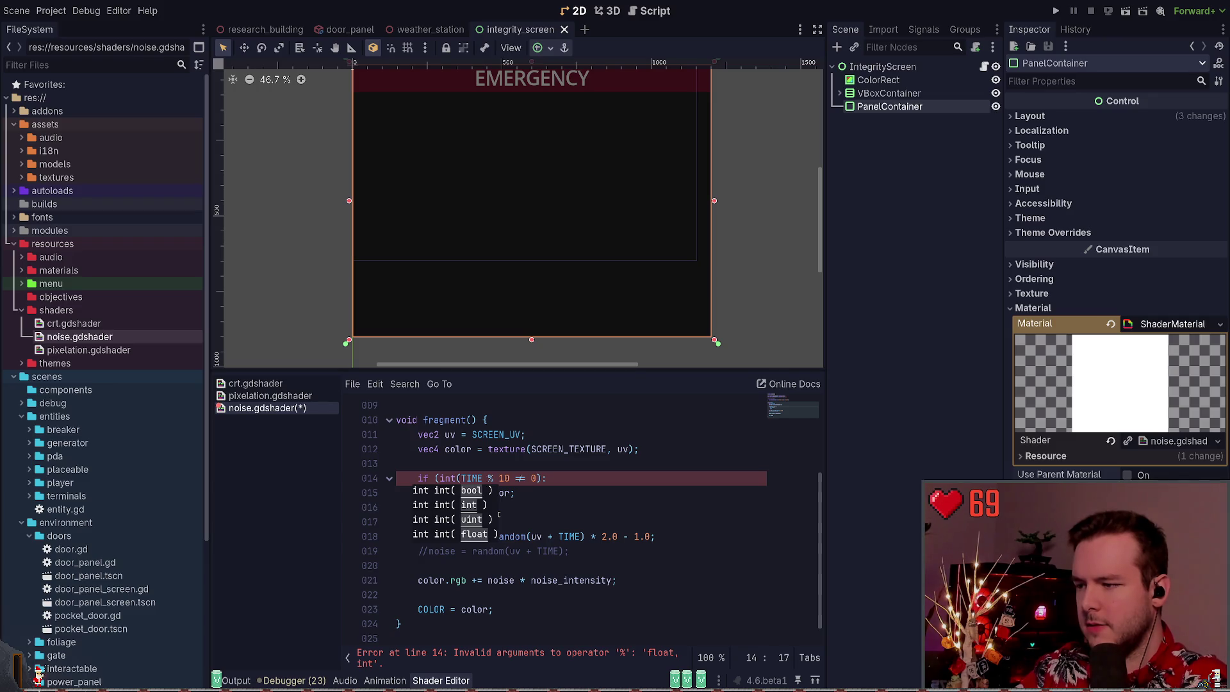
{"action": "type", "text": ")"}
{"action": "key", "text": "ctrl+s"}
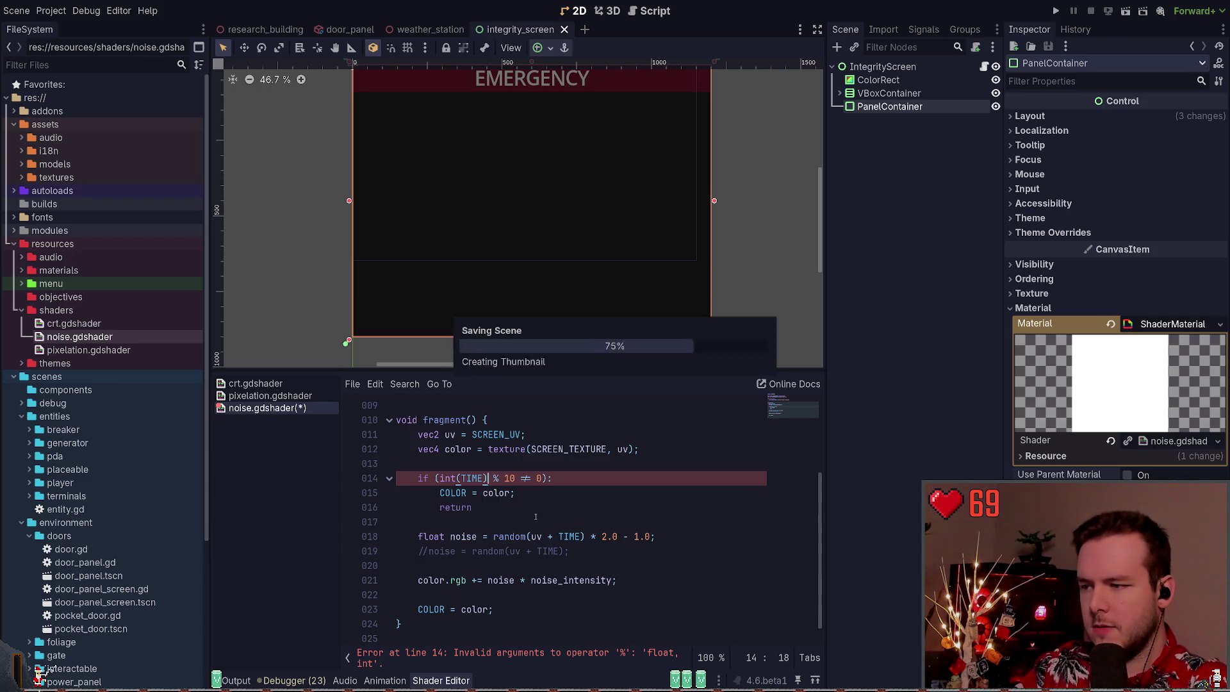
Replace the if line's trailing colon with an opening brace and add a closing brace
{"action": "left_click", "coordinate": [572, 476]}
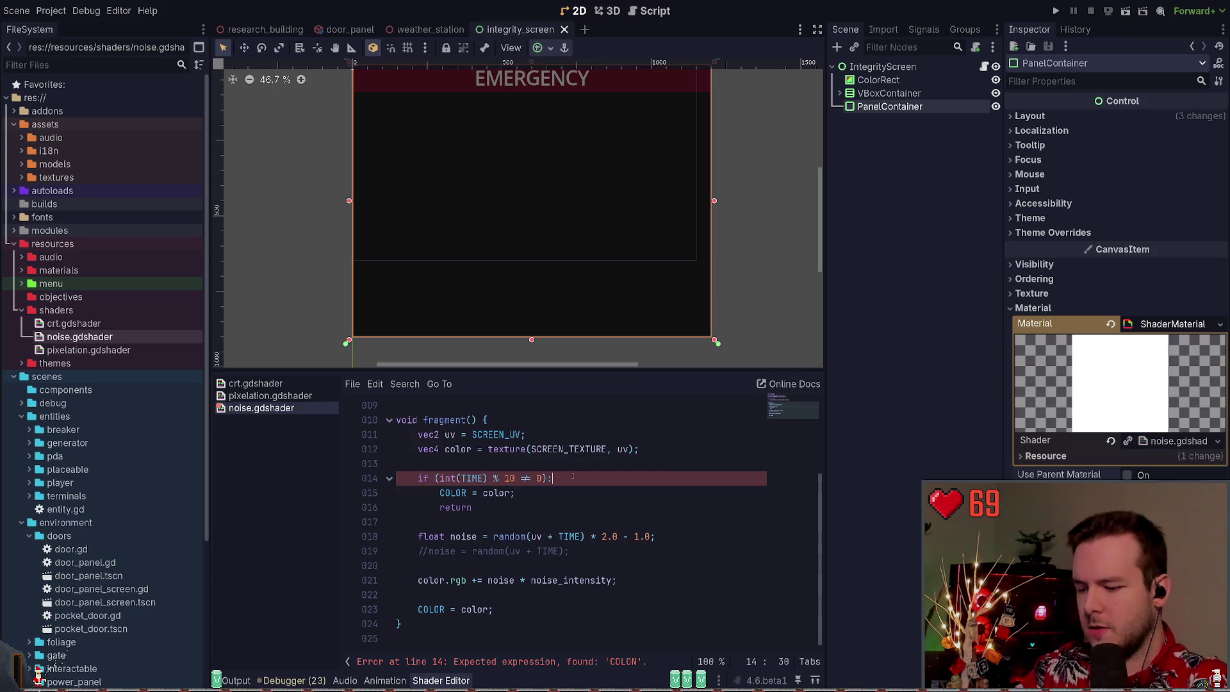
{"action": "key", "text": "BackSpace"}
{"action": "type", "text": "{"}
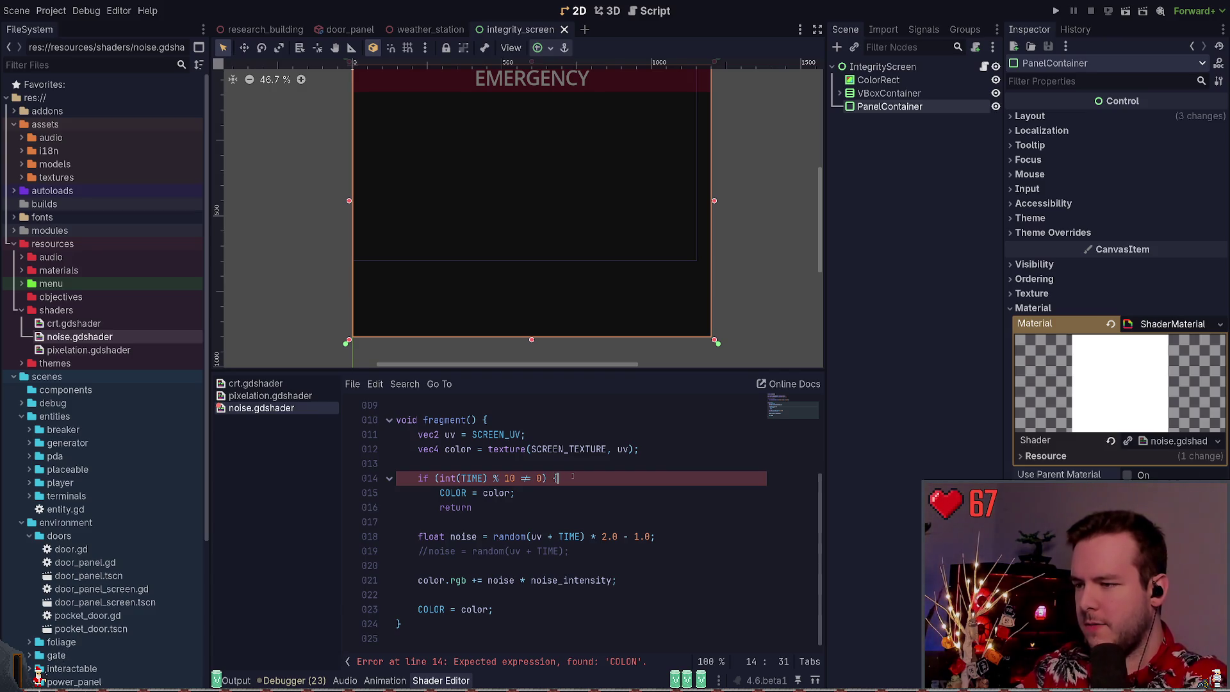
{"action": "key", "text": "Delete"}
{"action": "key", "text": "Down"}
{"action": "key", "text": "Down"}
{"action": "key", "text": "Return"}
{"action": "type", "text": "}"}
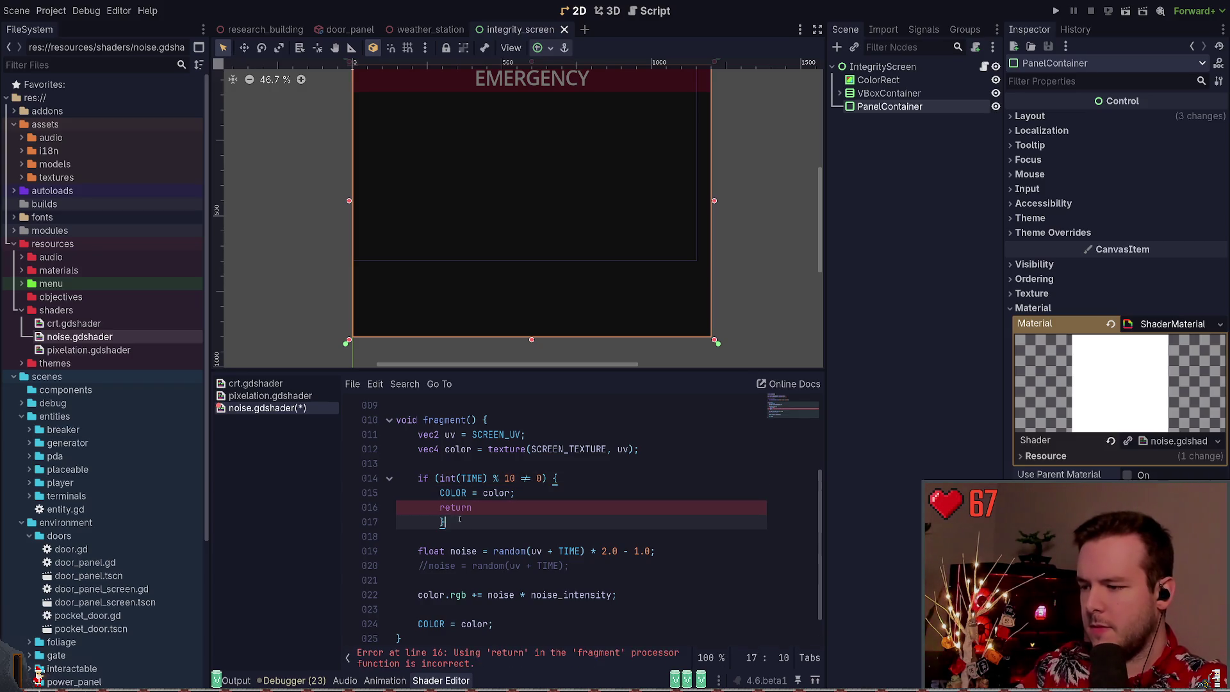
Delete the return statement and outdent the closing brace to match the if
{"action": "double_click", "coordinate": [500, 508]}
{"action": "scroll", "coordinate": [535, 516], "scroll_direction": "down", "scroll_amount": 1}
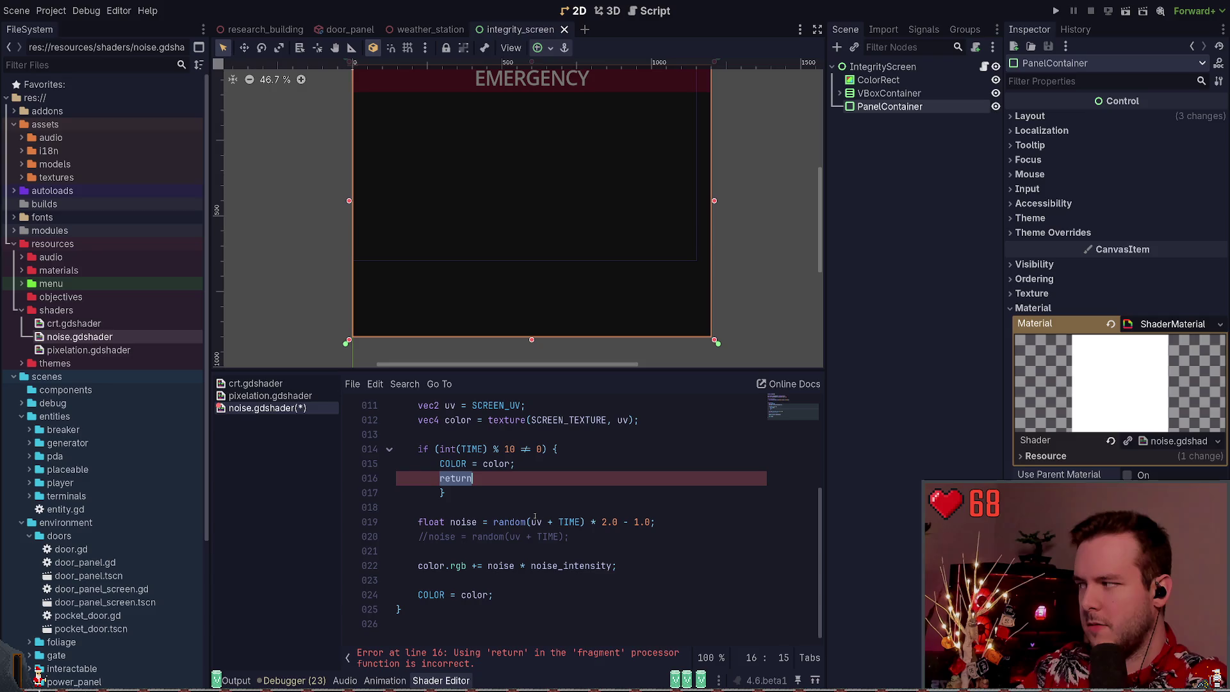
{"action": "key", "text": "BackSpace"}
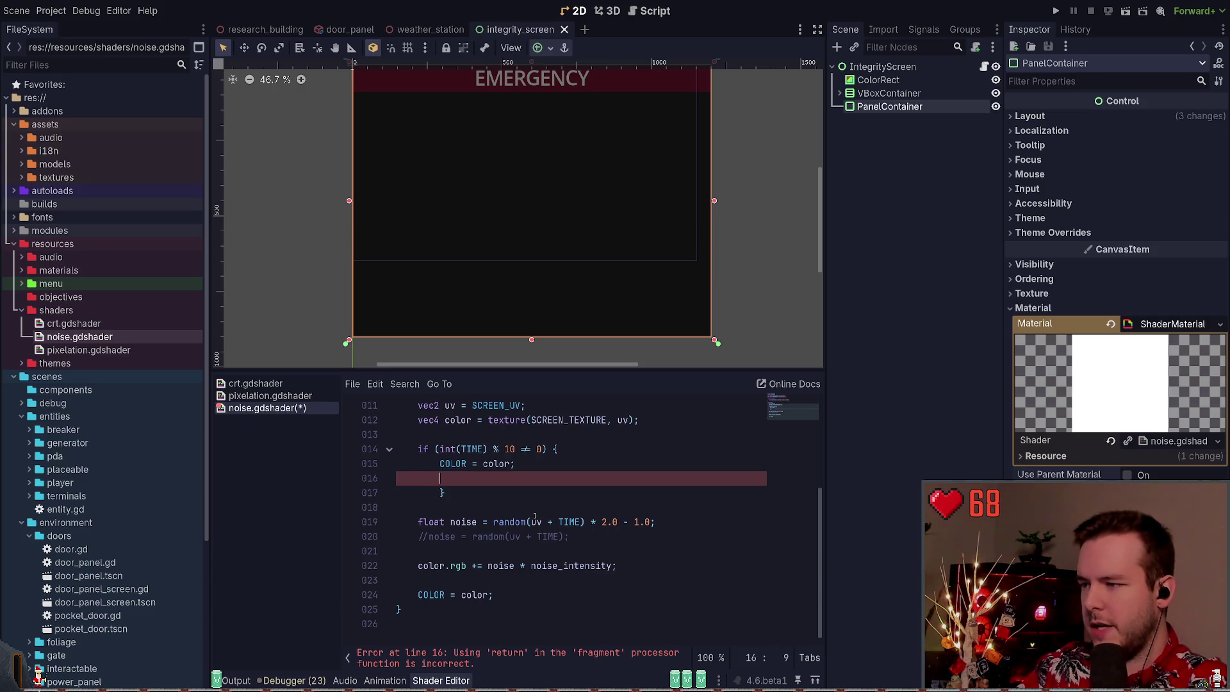
{"action": "key", "text": "Delete"}
{"action": "key", "text": "End"}
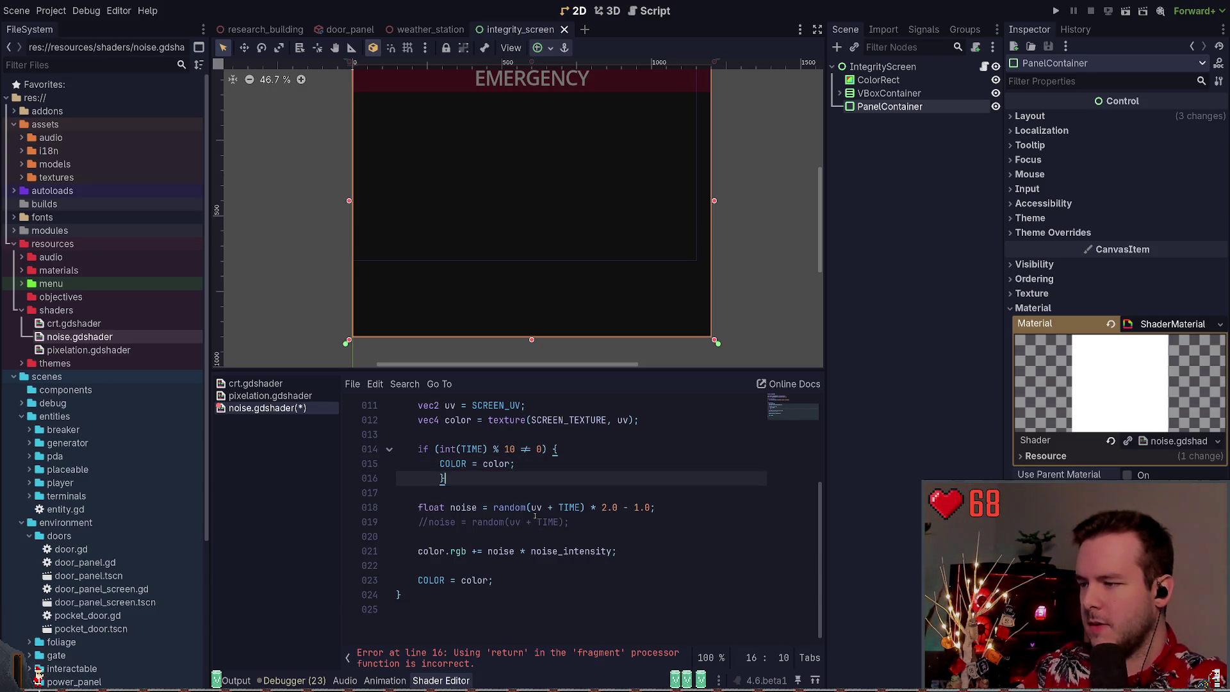
{"action": "key", "text": "Home"}
{"action": "key", "text": "BackSpace"}
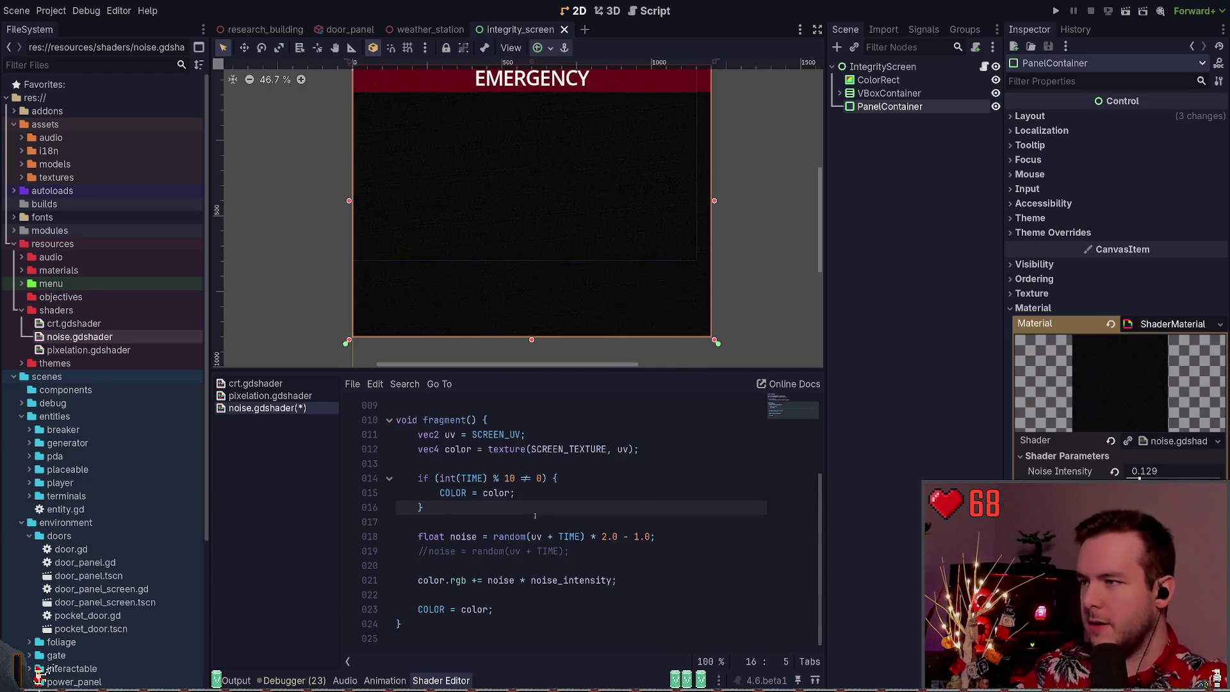
{"action": "key", "text": "Down"}
Add an else { branch after the int(TIME) check's closing brace
{"action": "key", "text": "Up"}
{"action": "key", "text": "End"}
{"action": "type", "text": "else {"}
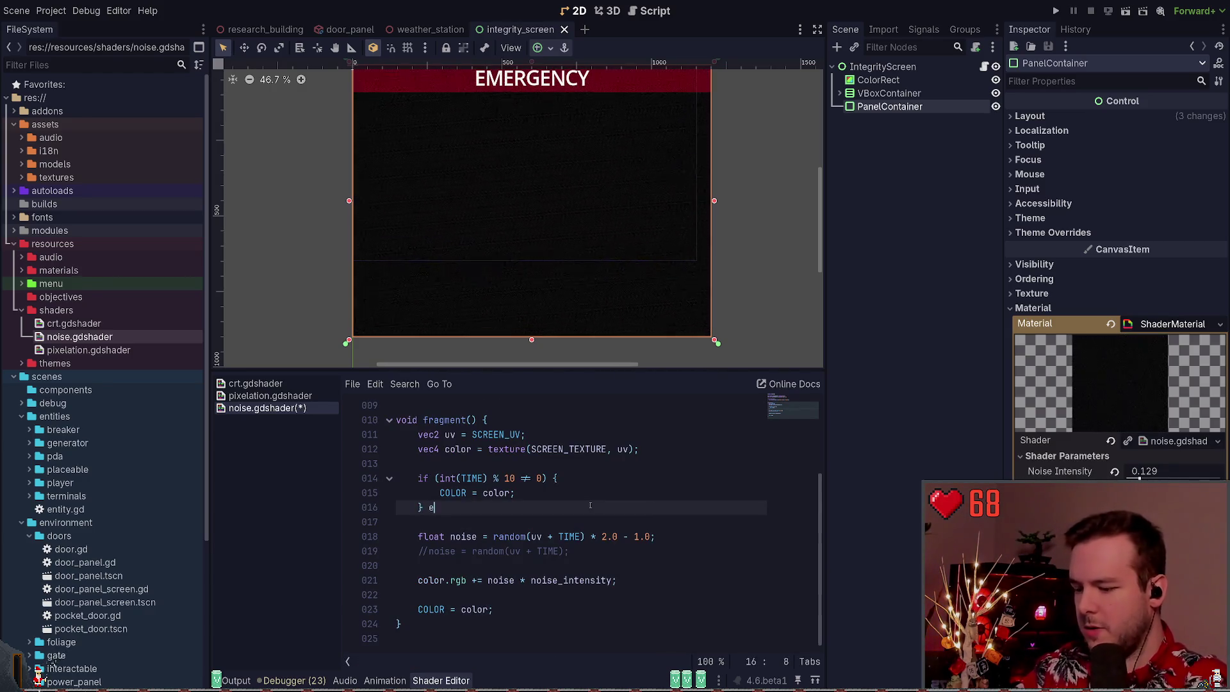
{"action": "key", "text": "Return"}
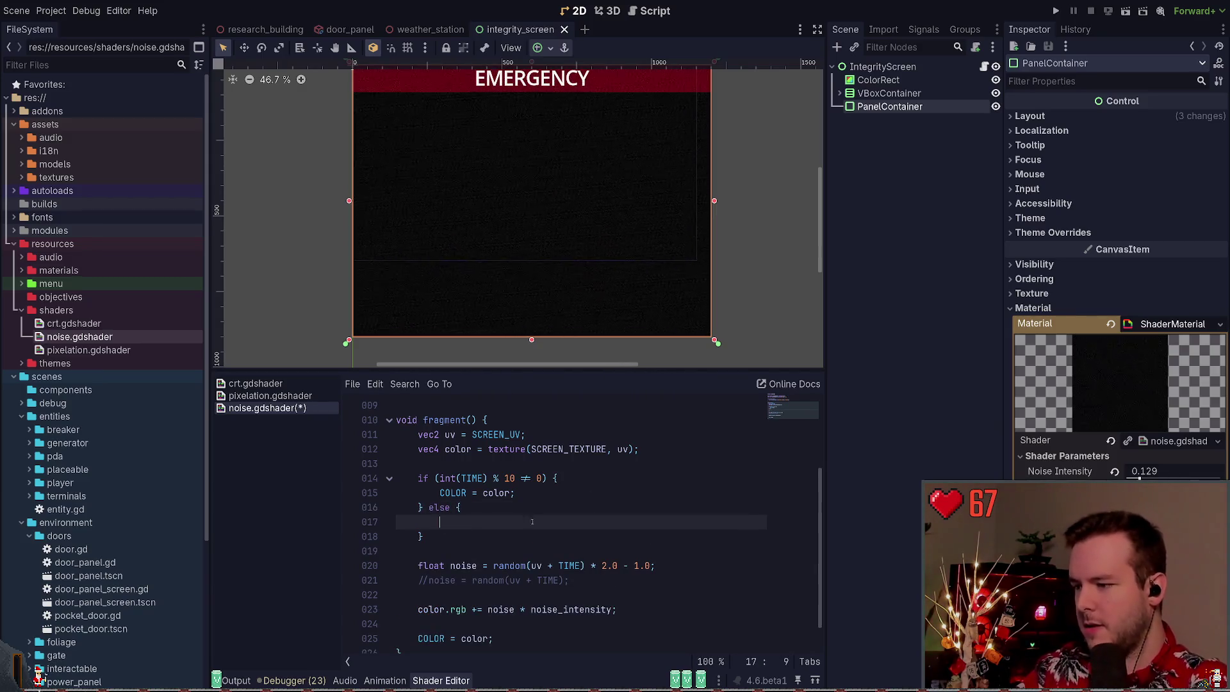
{"action": "scroll", "coordinate": [532, 522], "scroll_direction": "down", "scroll_amount": 1}
Move the noise calculation and COLOR lines into the else block and save
{"action": "left_click_drag", "start_coordinate": [493, 609], "coordinate": [410, 537]}
{"action": "key", "text": "ctrl+x"}
{"action": "left_click", "coordinate": [499, 493]}
{"action": "key", "text": "ctrl+v"}
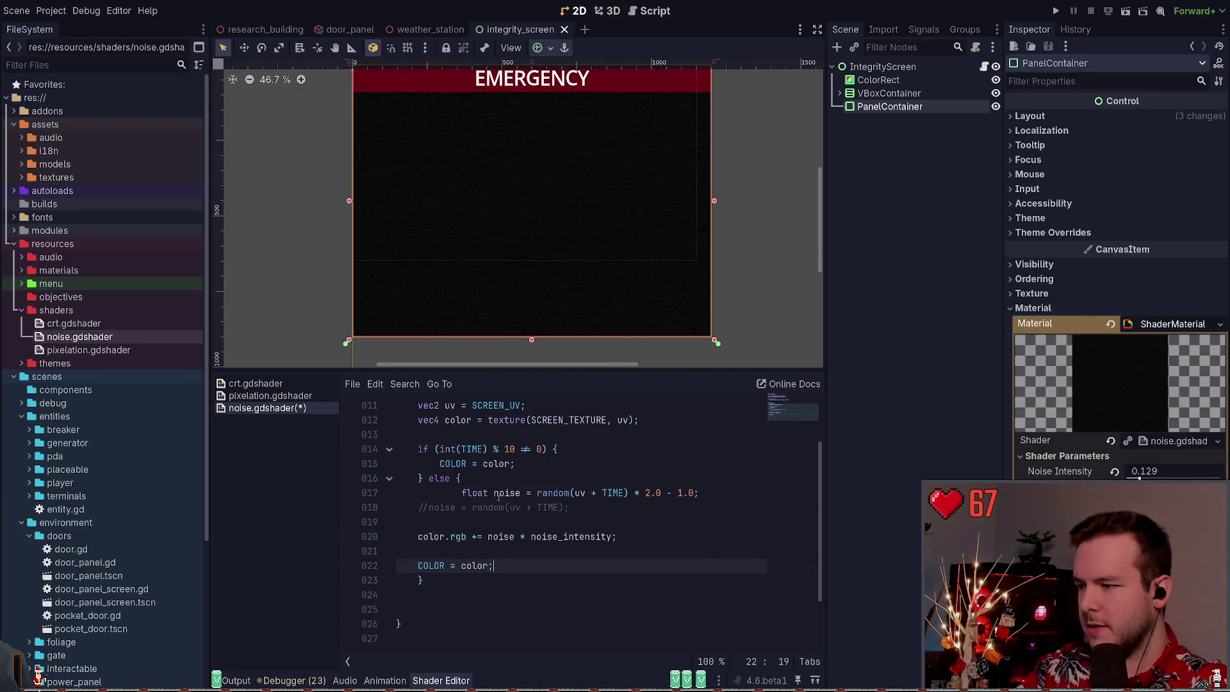
{"action": "left_click", "coordinate": [489, 493]}
{"action": "key", "text": "ctrl+s"}
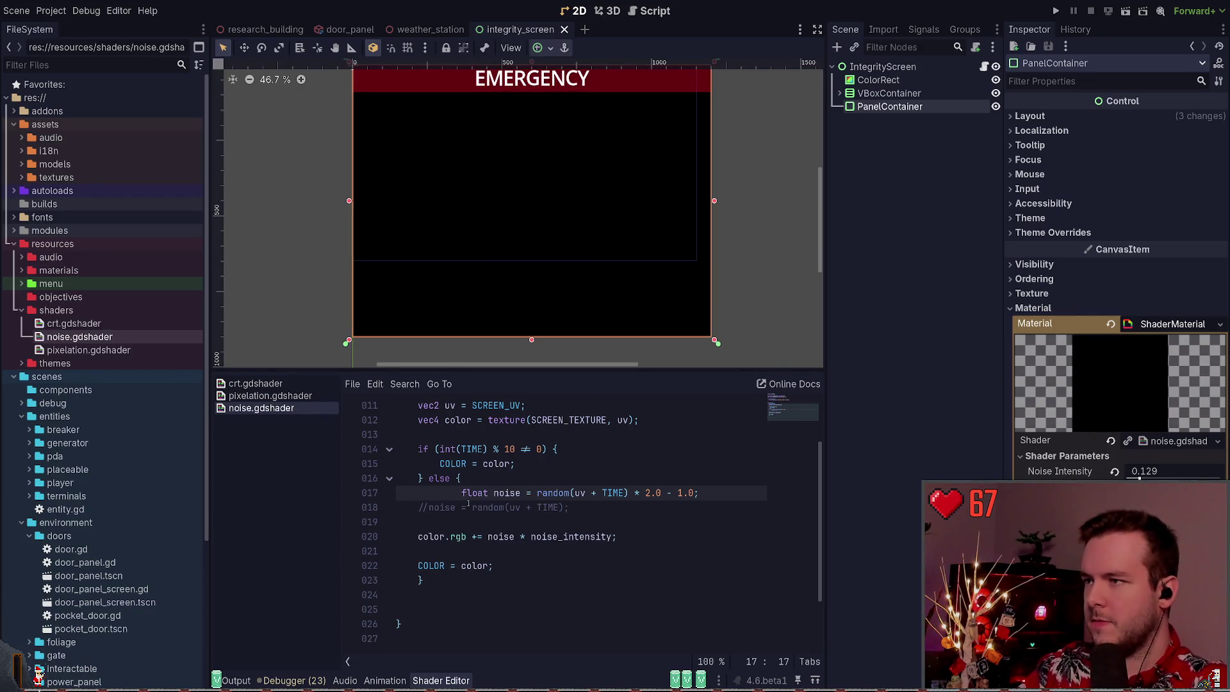
Trim the extra indentation before the float noise line and save again
{"action": "left_click", "coordinate": [471, 507]}
{"action": "key", "text": "Up"}
{"action": "key", "text": "Left"}
{"action": "key", "text": "BackSpace"}
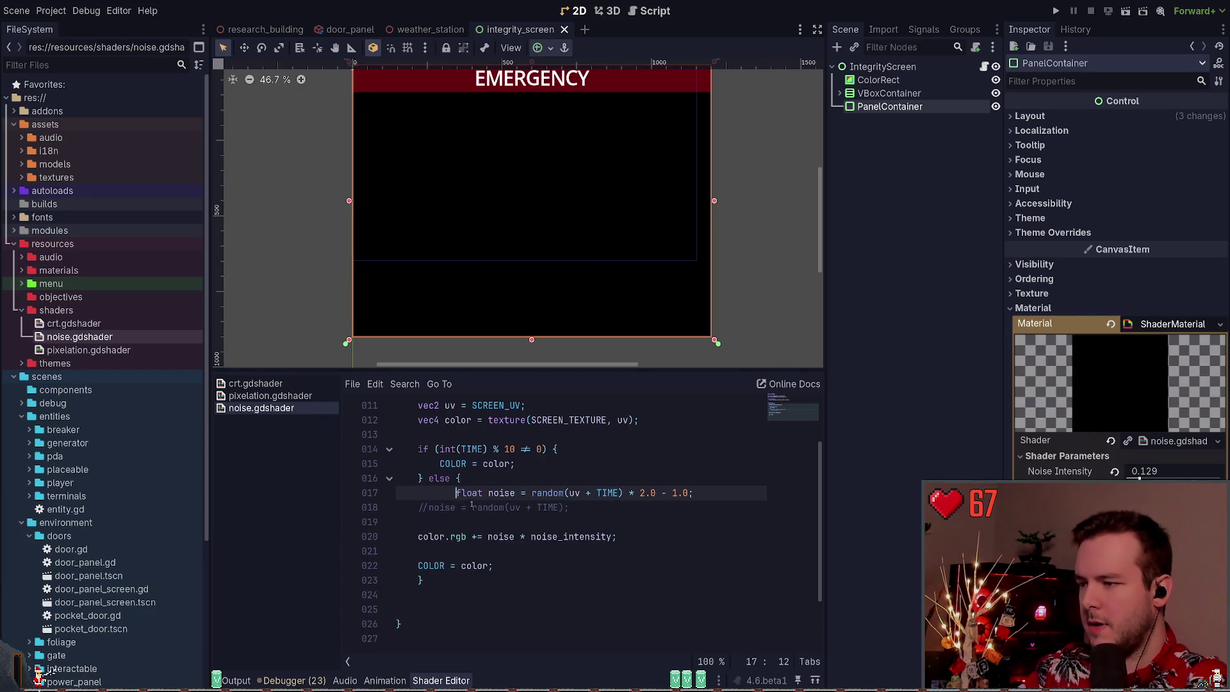
{"action": "key", "text": "BackSpace"}
{"action": "key", "text": "BackSpace"}
{"action": "key", "text": "BackSpace"}
{"action": "key", "text": "Down"}
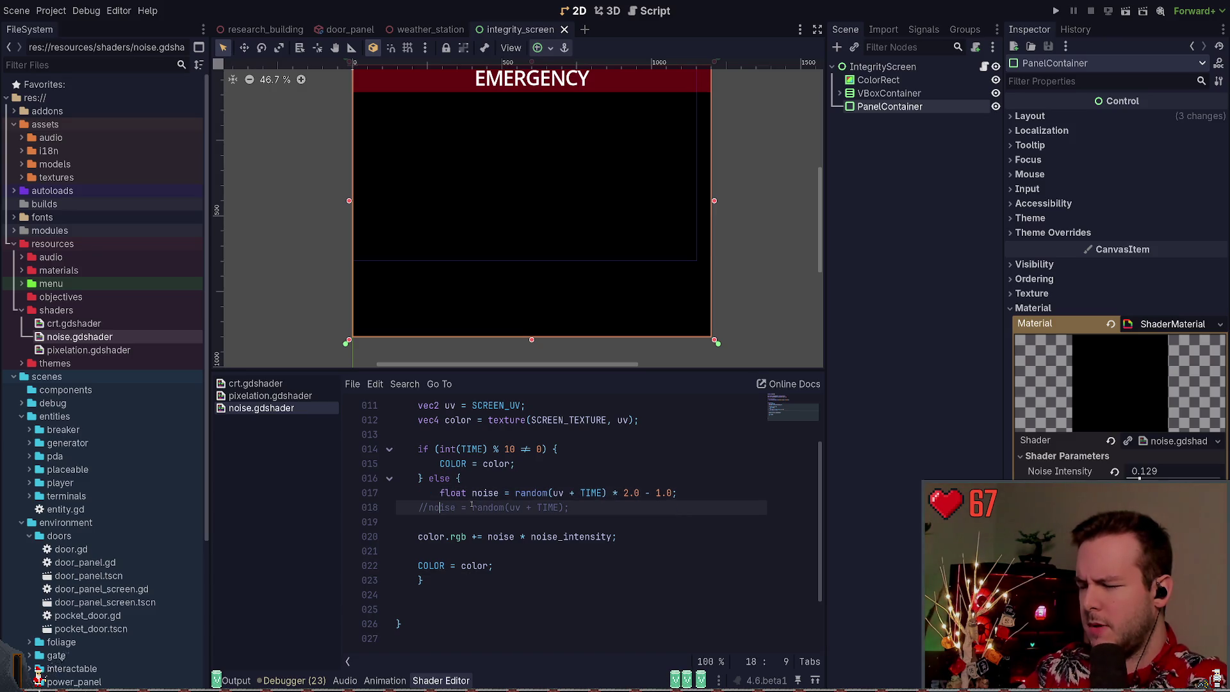
{"action": "key", "text": "ctrl+s"}
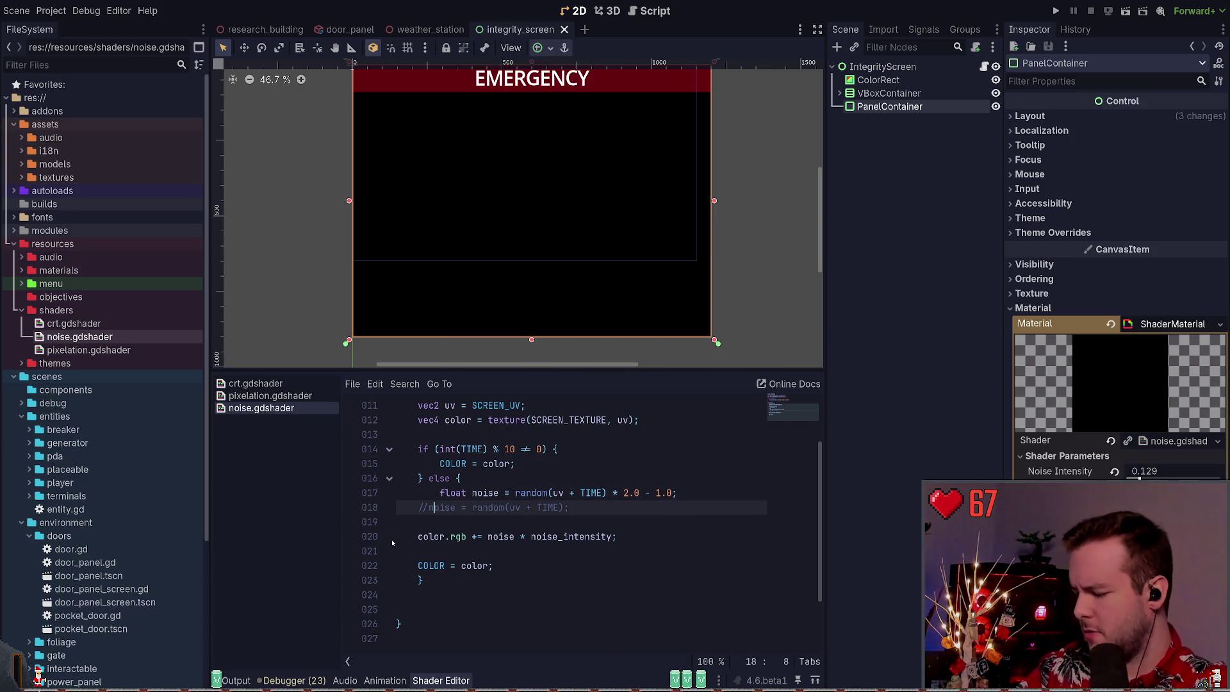
{"action": "key", "text": "Down"}
{"action": "key", "text": "Down"}
{"action": "key", "text": "Down"}
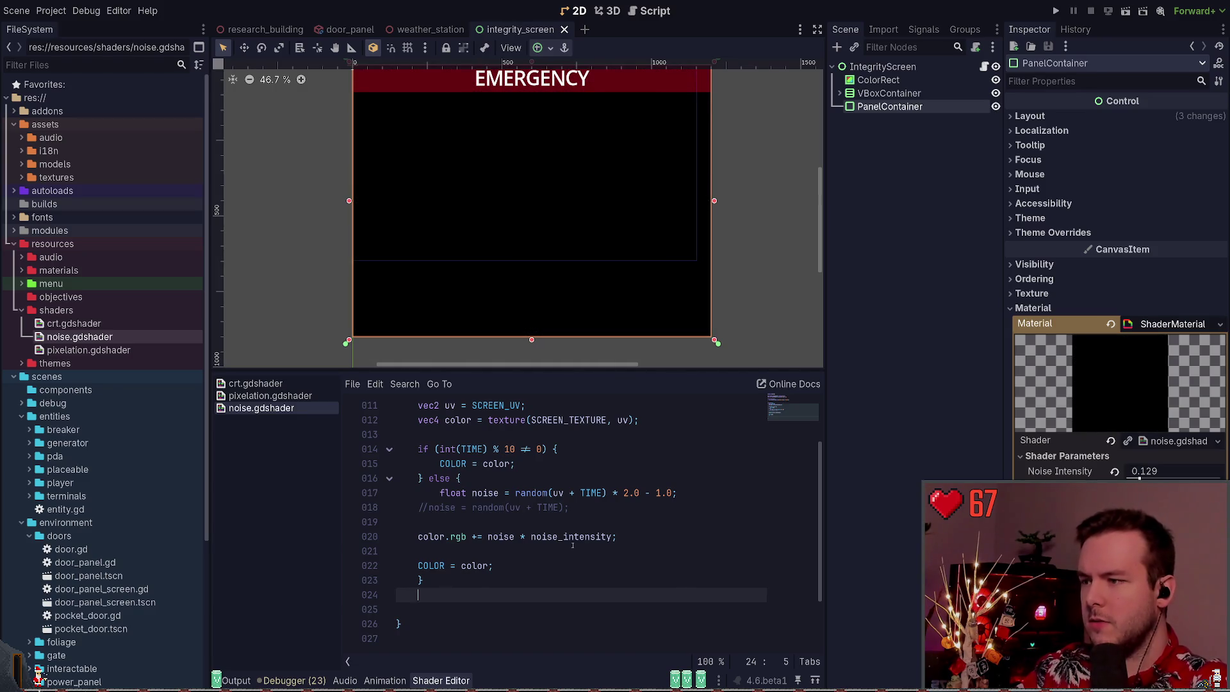
{"action": "left_click", "coordinate": [509, 449]}
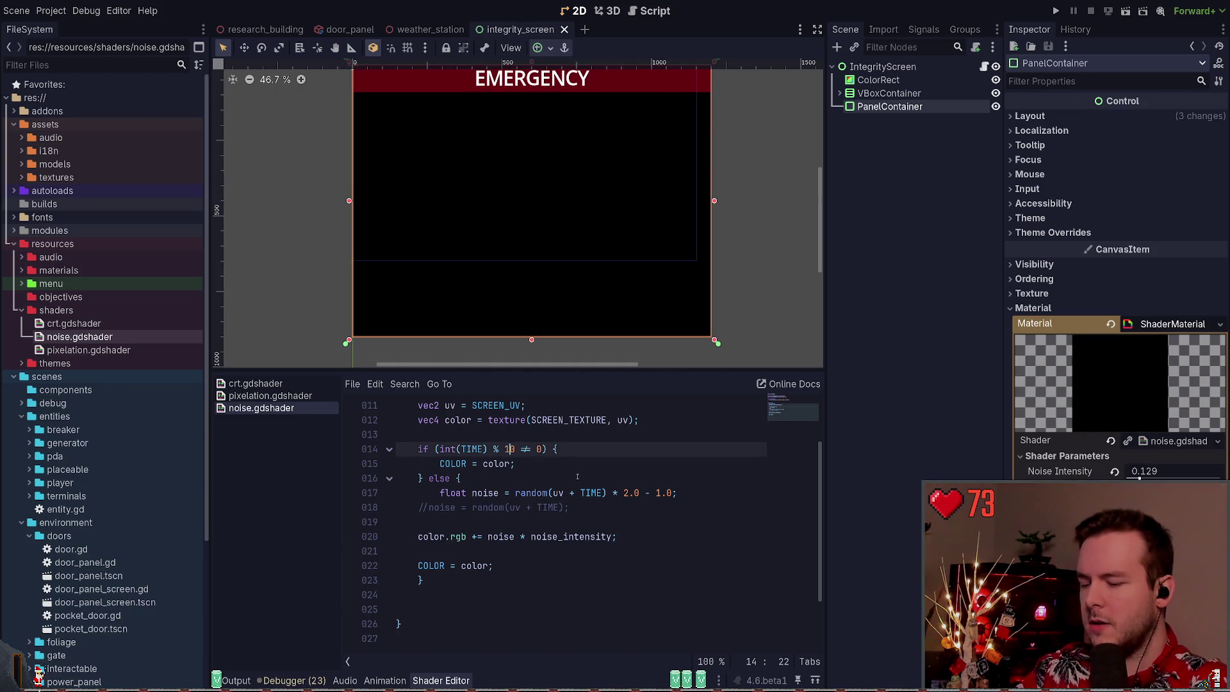
Change the modulo divisor on line 14 from 10 to 2 and save
{"action": "key", "text": "BackSpace"}
{"action": "key", "text": "Delete"}
{"action": "type", "text": "2"}
{"action": "key", "text": "ctrl+s"}
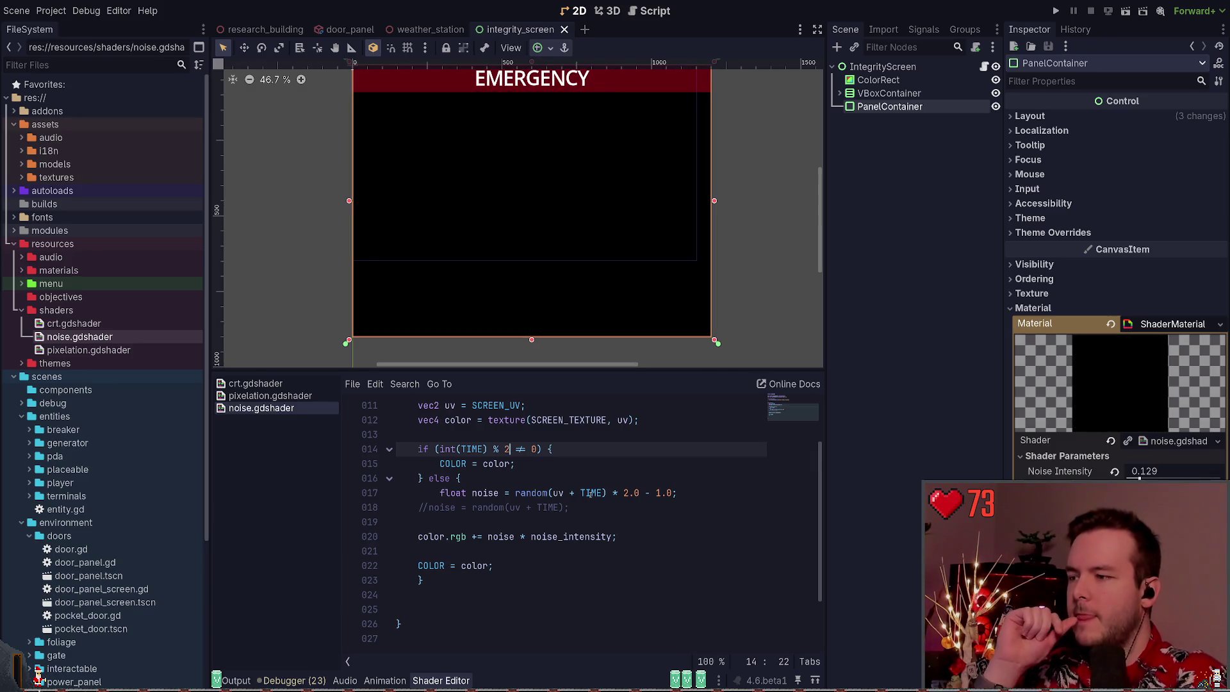
Replace TIME inside int() with uv on line 14
{"action": "scroll", "coordinate": [536, 470], "scroll_direction": "up", "scroll_amount": 3}
{"action": "scroll", "coordinate": [536, 470], "scroll_direction": "down", "scroll_amount": 1}
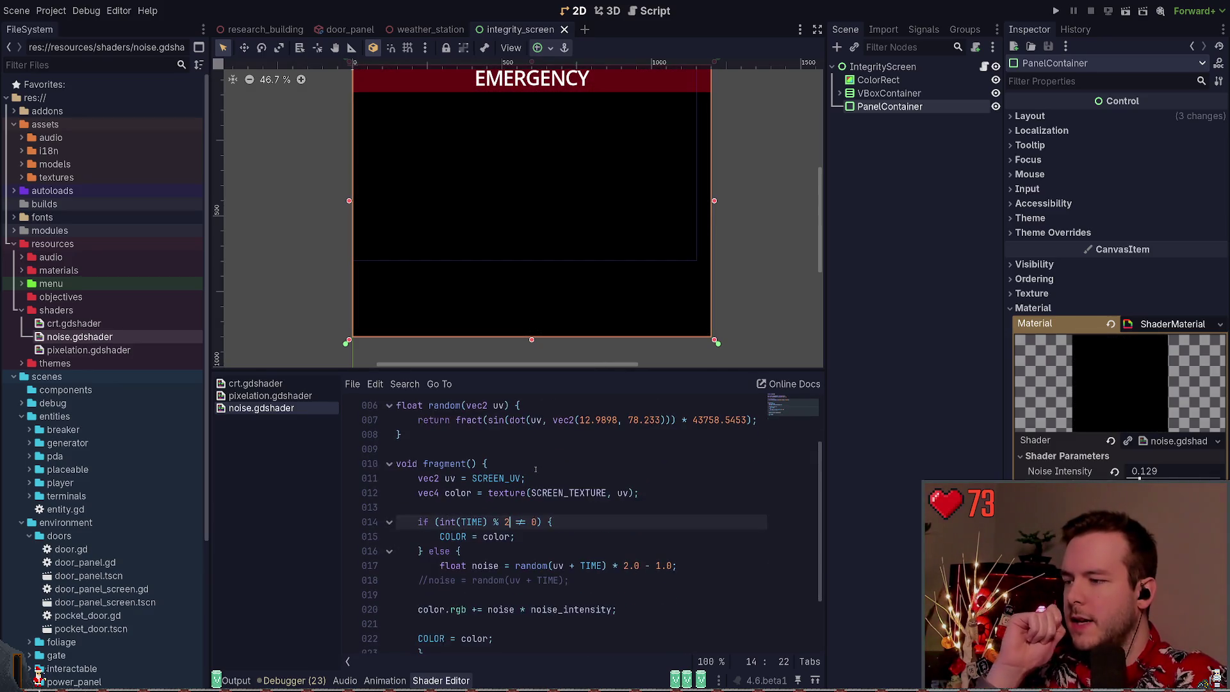
{"action": "scroll", "coordinate": [536, 470], "scroll_direction": "down", "scroll_amount": 1}
{"action": "key", "text": "End"}
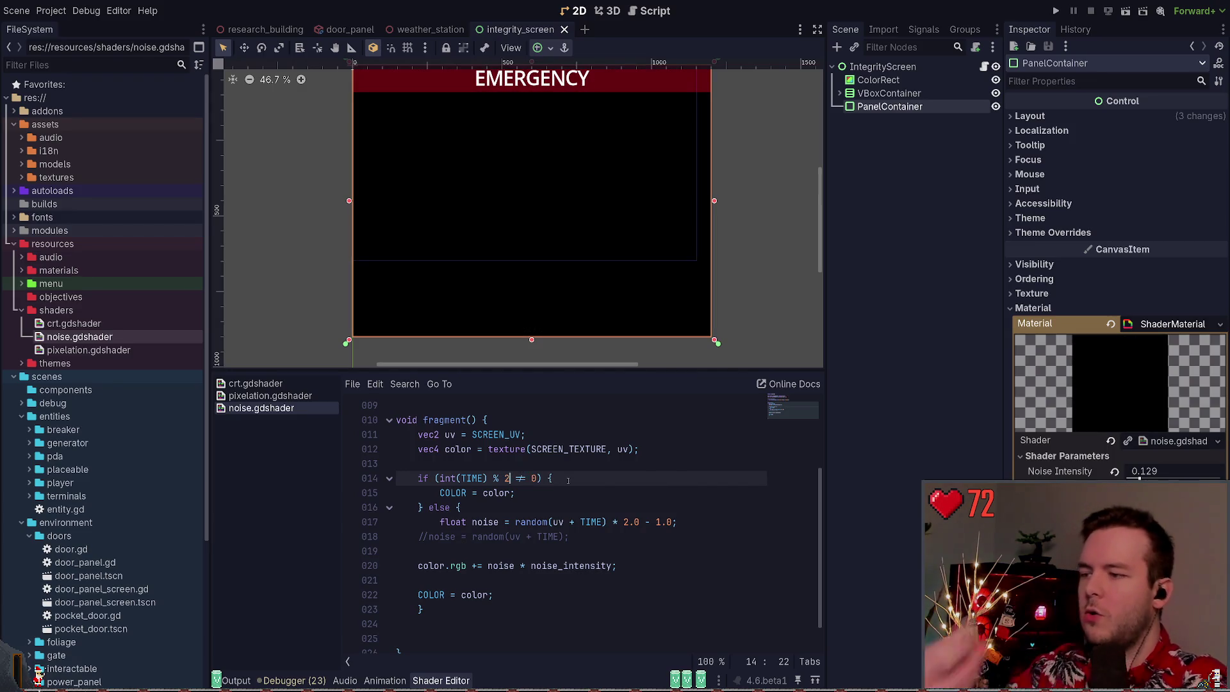
{"action": "double_click", "coordinate": [449, 434]}
{"action": "double_click", "coordinate": [470, 478]}
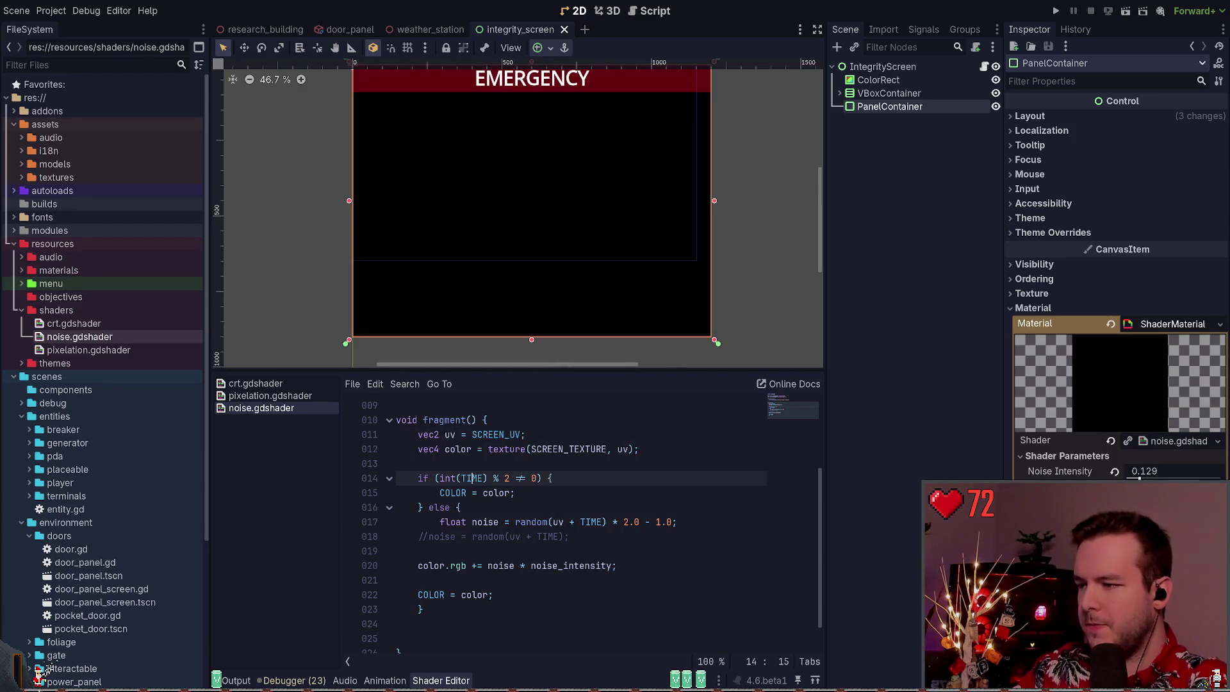
{"action": "type", "text": "uv"}
{"action": "key", "text": "Up"}
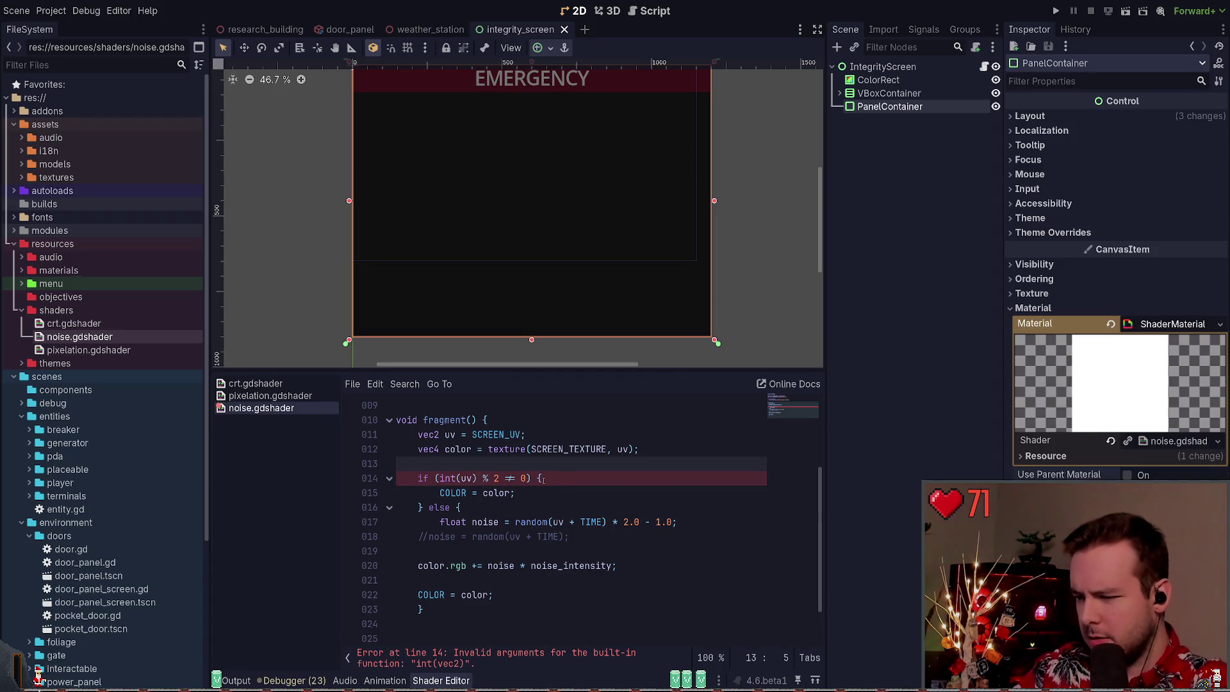
Replace int(uv) with uv.x on line 14 and save
{"action": "left_click_drag", "start_coordinate": [440, 478], "coordinate": [479, 478]}
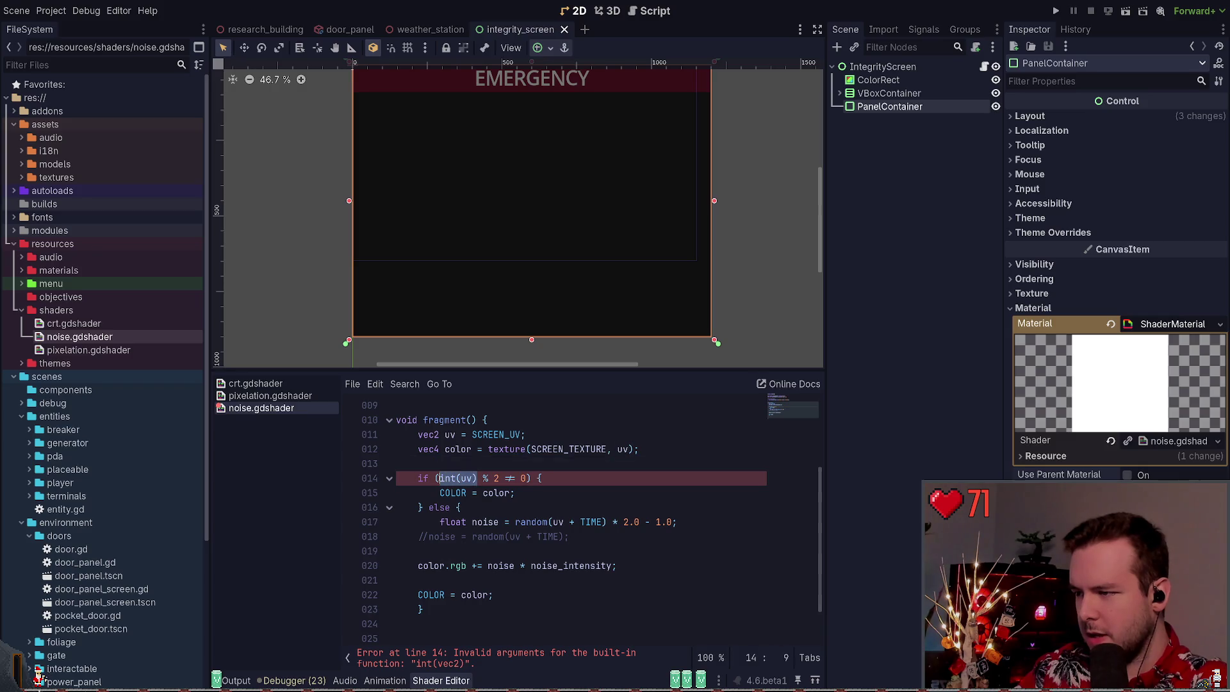
{"action": "type", "text": "uv."}
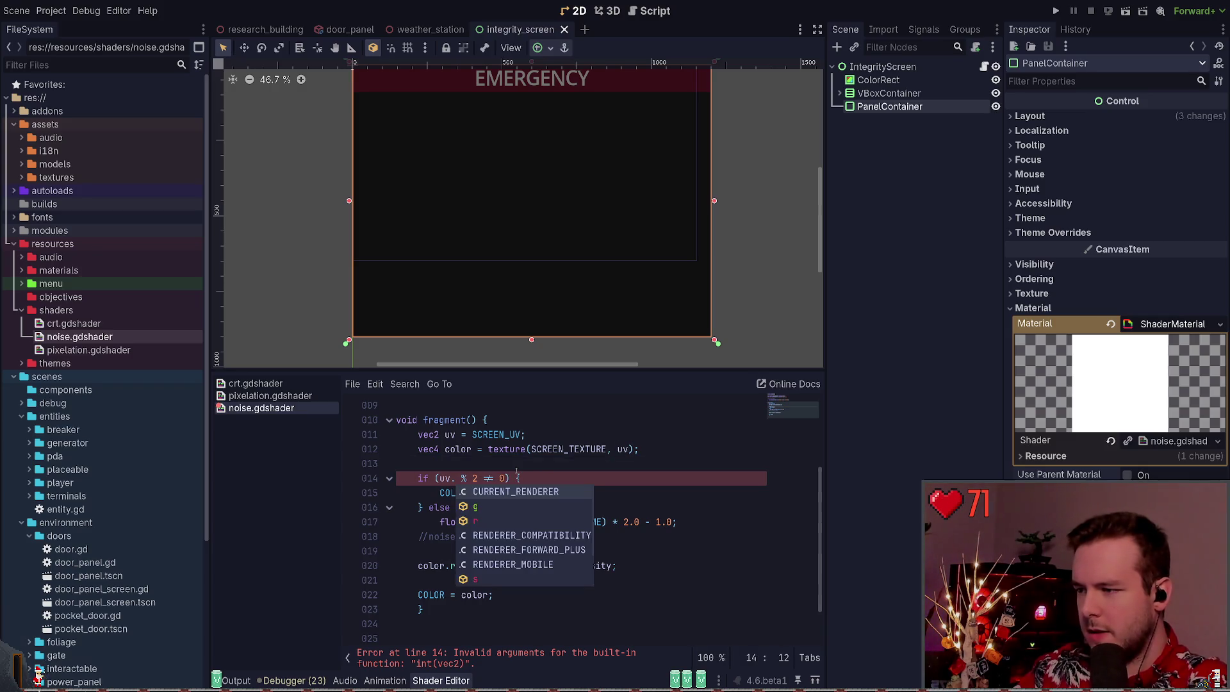
{"action": "key", "text": "Down"}
{"action": "key", "text": "Down"}
{"action": "key", "text": "Down"}
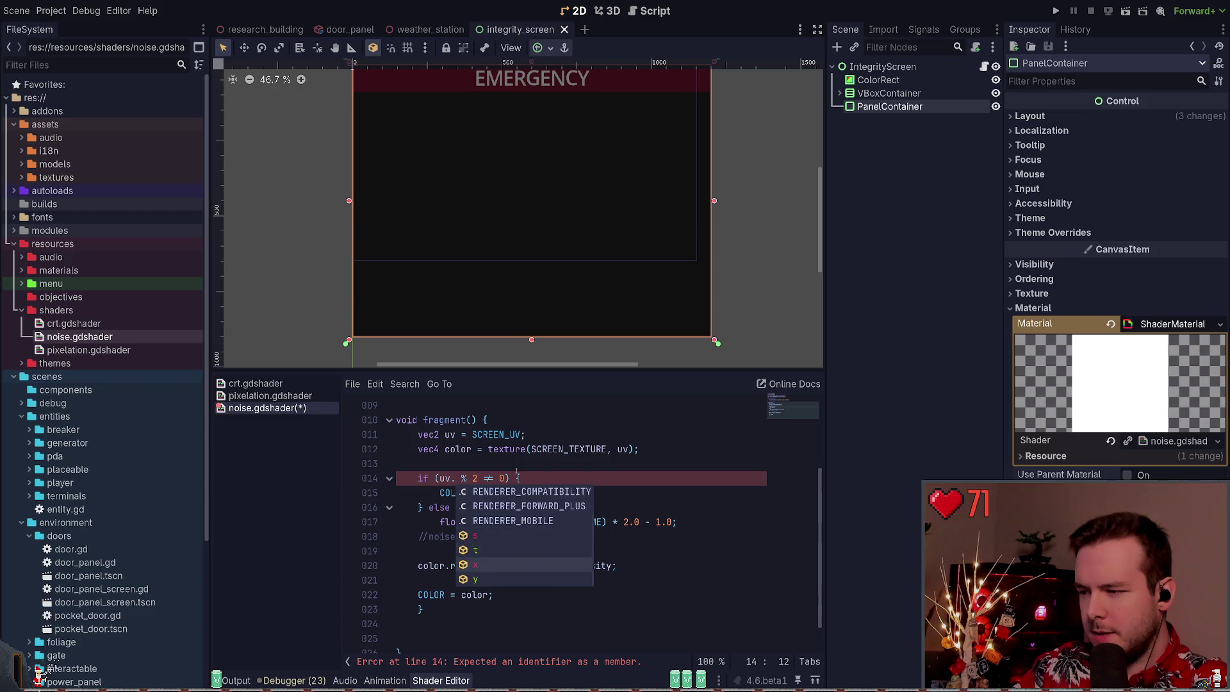
{"action": "key", "text": "Up"}
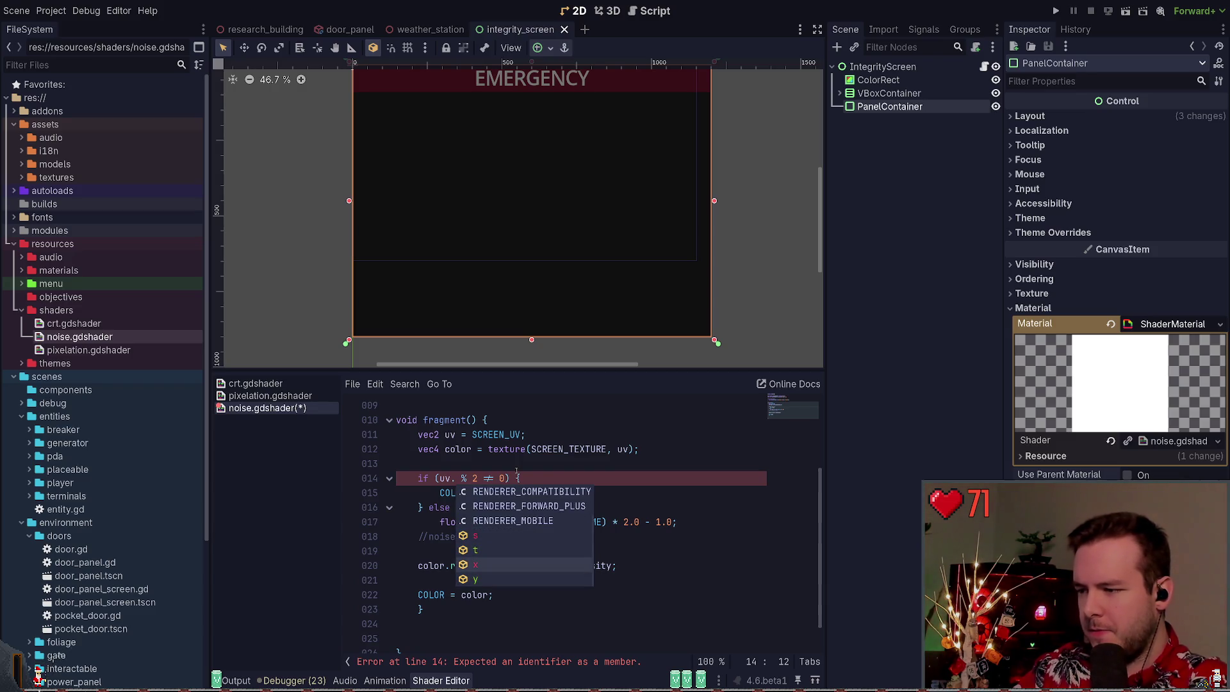
{"action": "type", "text": "xy"}
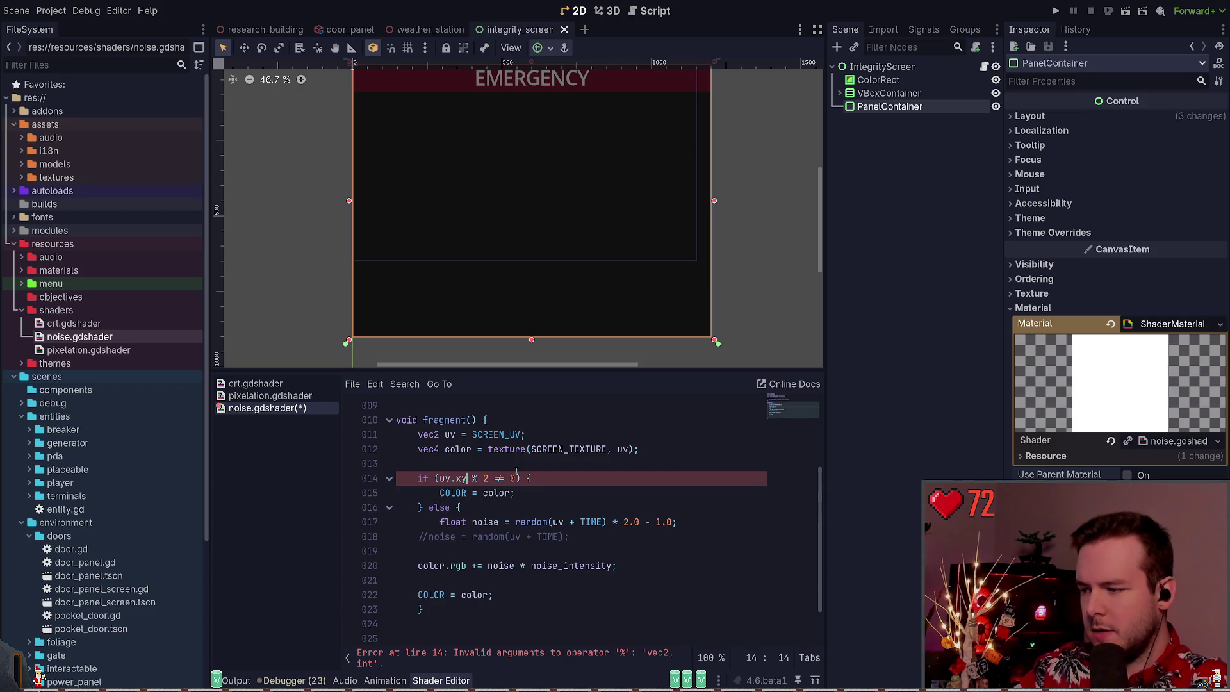
{"action": "key", "text": "BackSpace"}
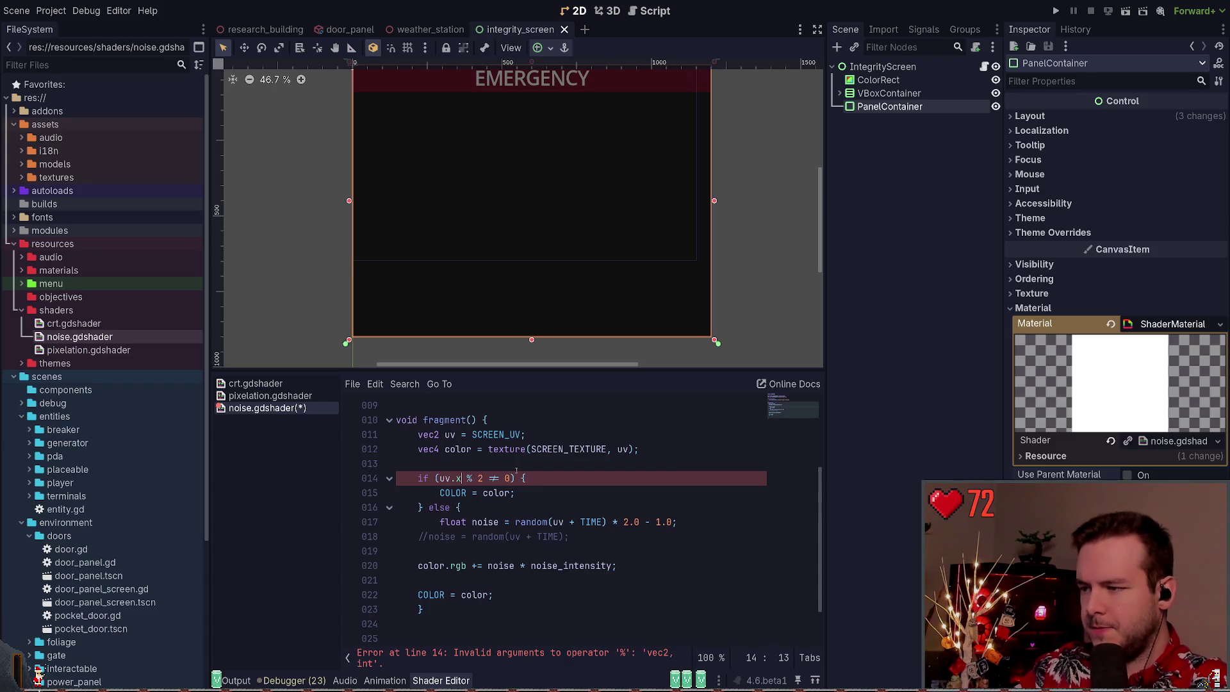
{"action": "key", "text": "ctrl+s"}
Wrap uv.x in int() so the condition reads int(uv.x) % 2, then save
{"action": "scroll", "coordinate": [531, 461], "scroll_direction": "down", "scroll_amount": 1}
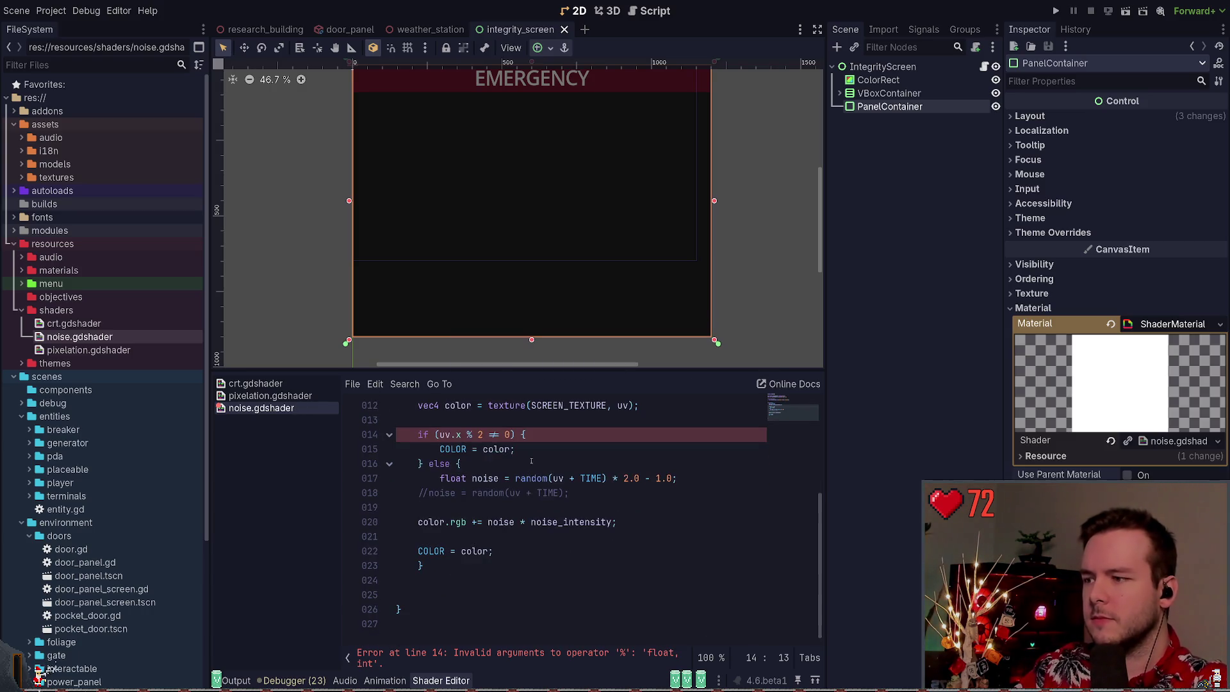
{"action": "left_click", "coordinate": [494, 451]}
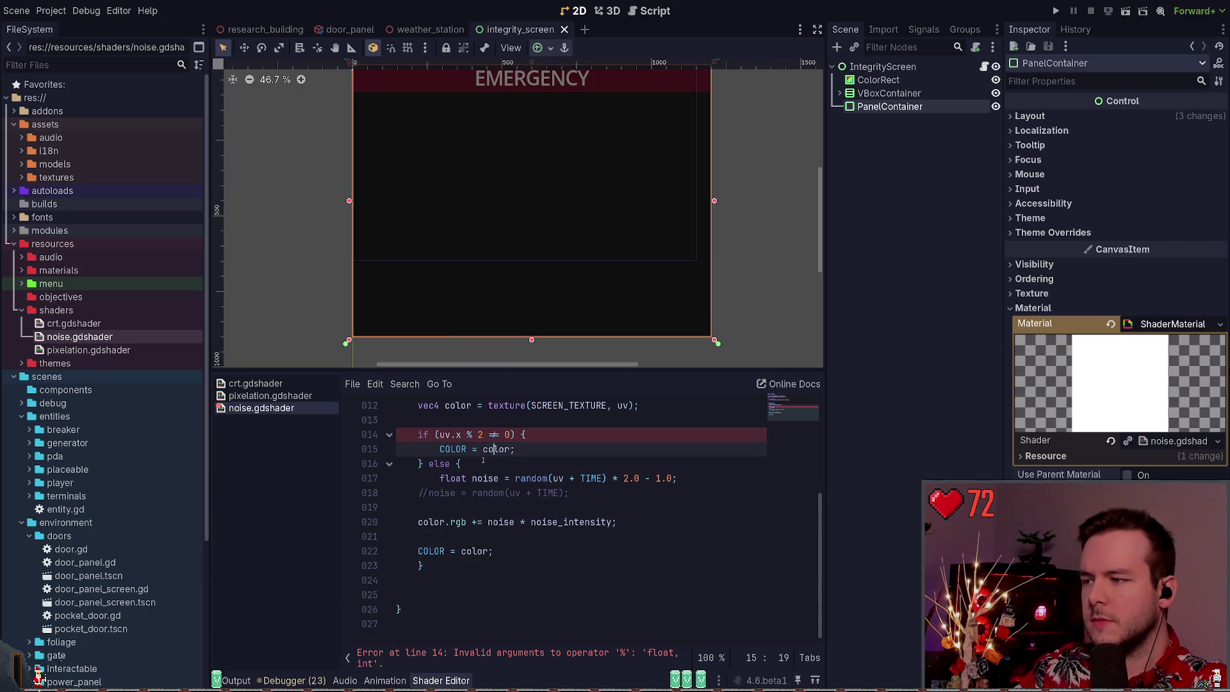
{"action": "left_click", "coordinate": [438, 436]}
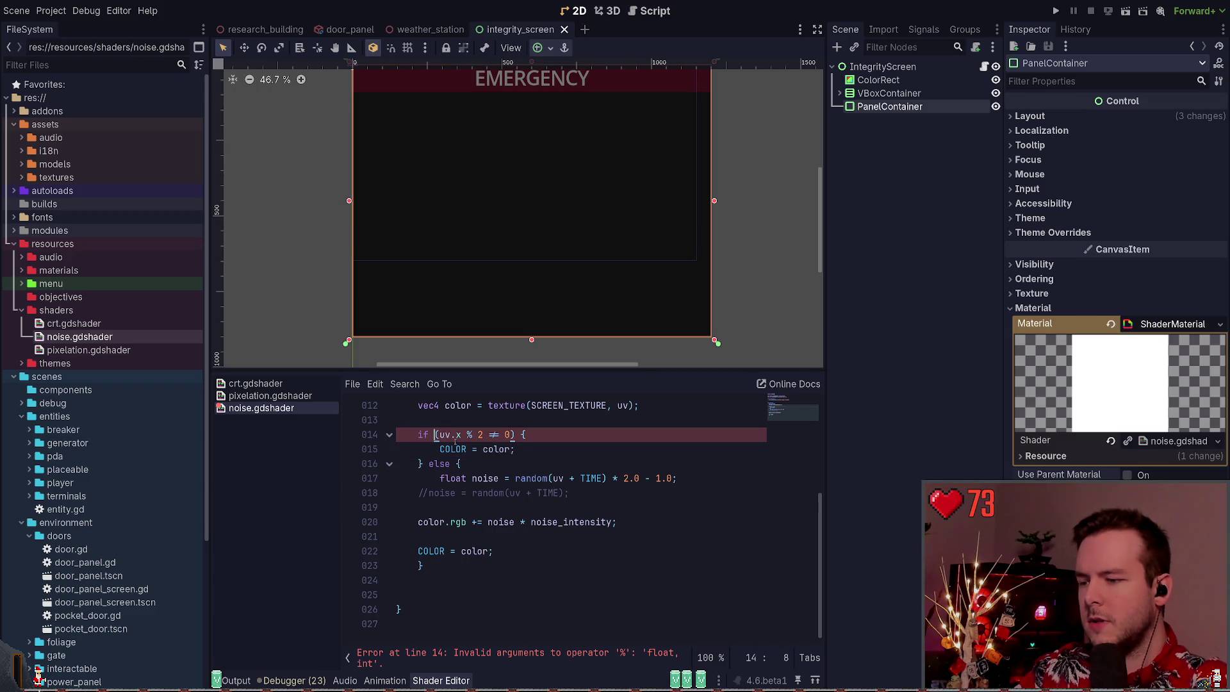
{"action": "type", "text": "int("}
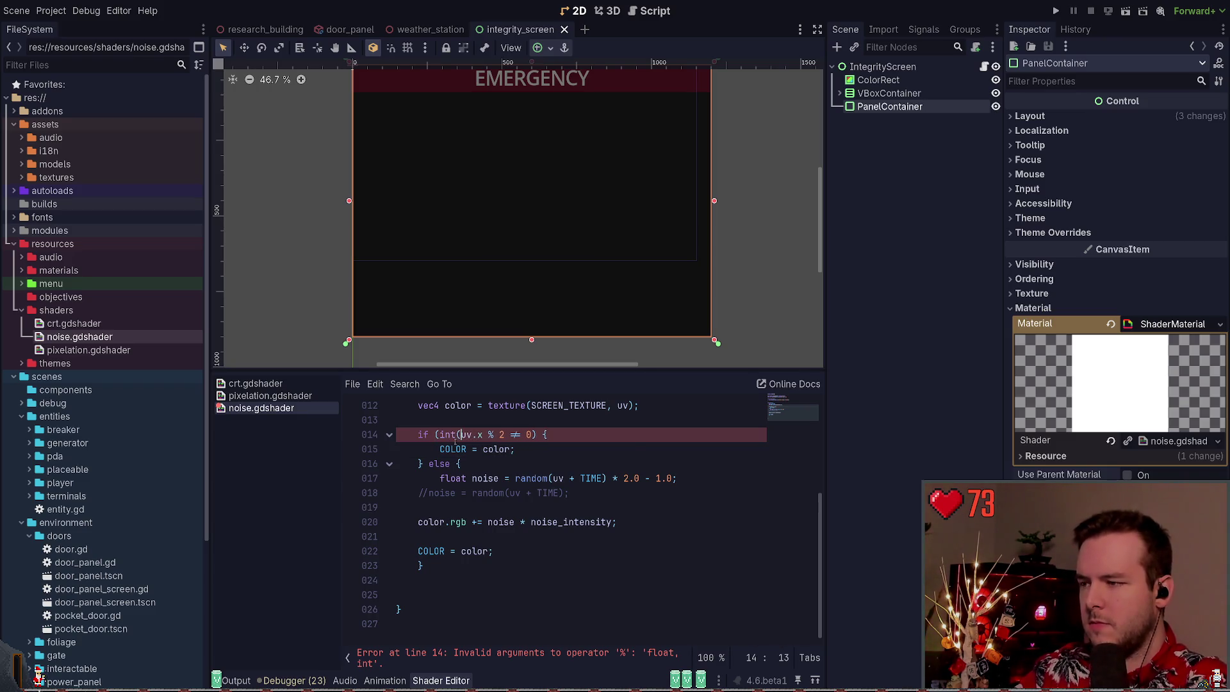
{"action": "key", "text": "Right"}
{"action": "key", "text": "Right"}
{"action": "key", "text": "Right"}
{"action": "type", "text": ")"}
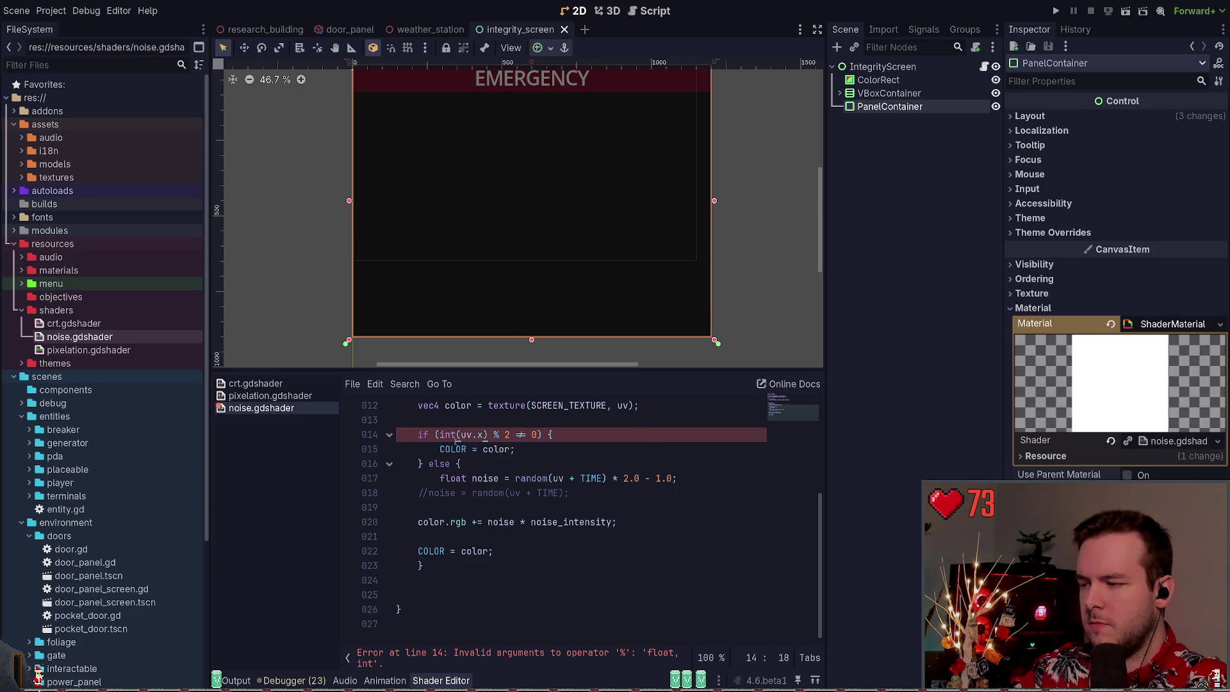
{"action": "key", "text": "ctrl+s"}
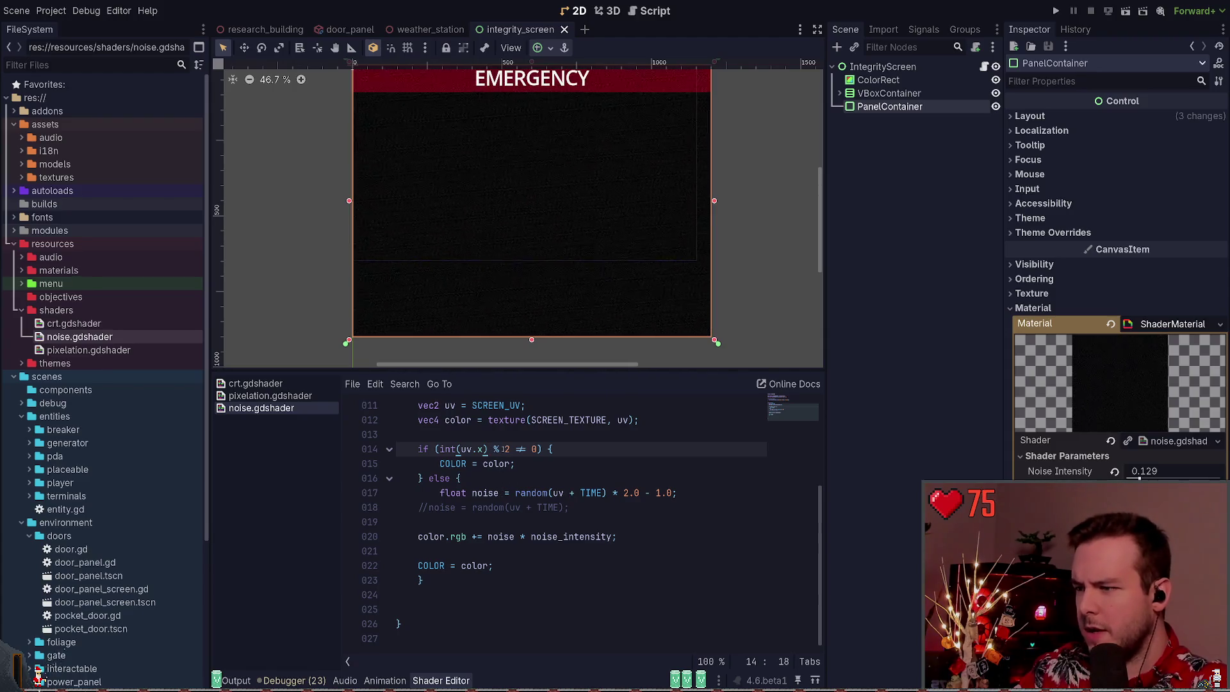
Append an OR'd copy of the check using uv.y on line 14 and save
{"action": "left_click", "coordinate": [567, 455]}
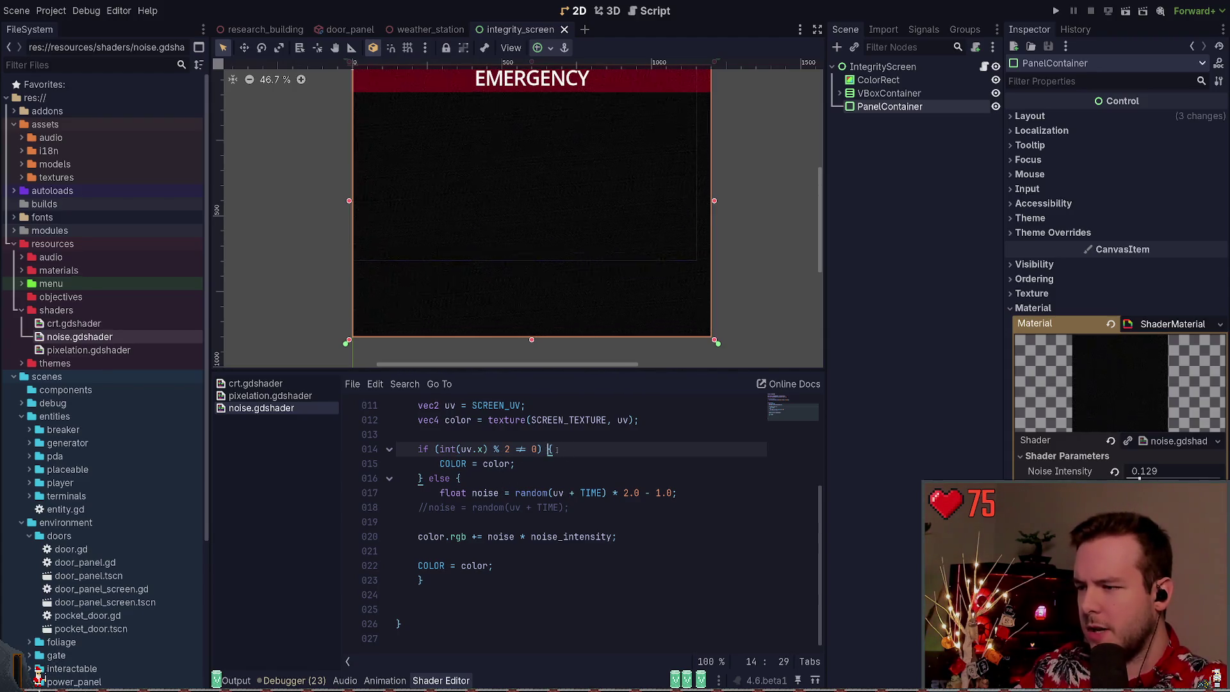
{"action": "type", "text": "|"}
{"action": "key", "text": "BackSpace"}
{"action": "key", "text": "BackSpace"}
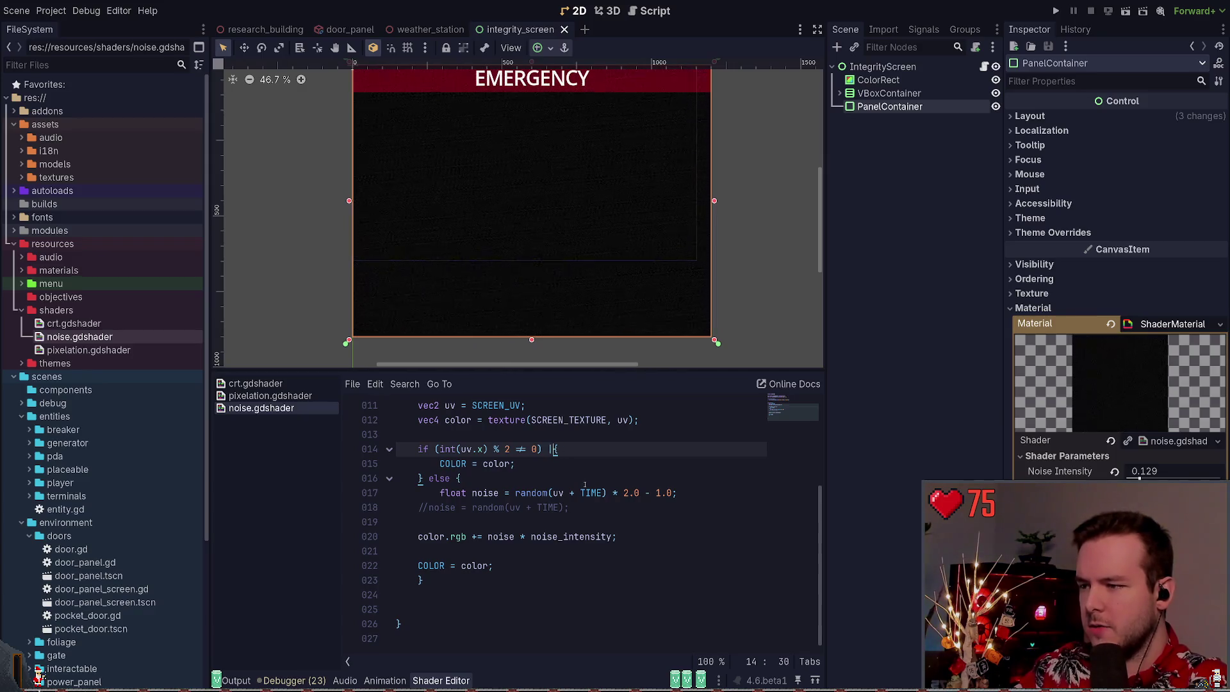
{"action": "type", "text": "or"}
{"action": "key", "text": "ctrl+z"}
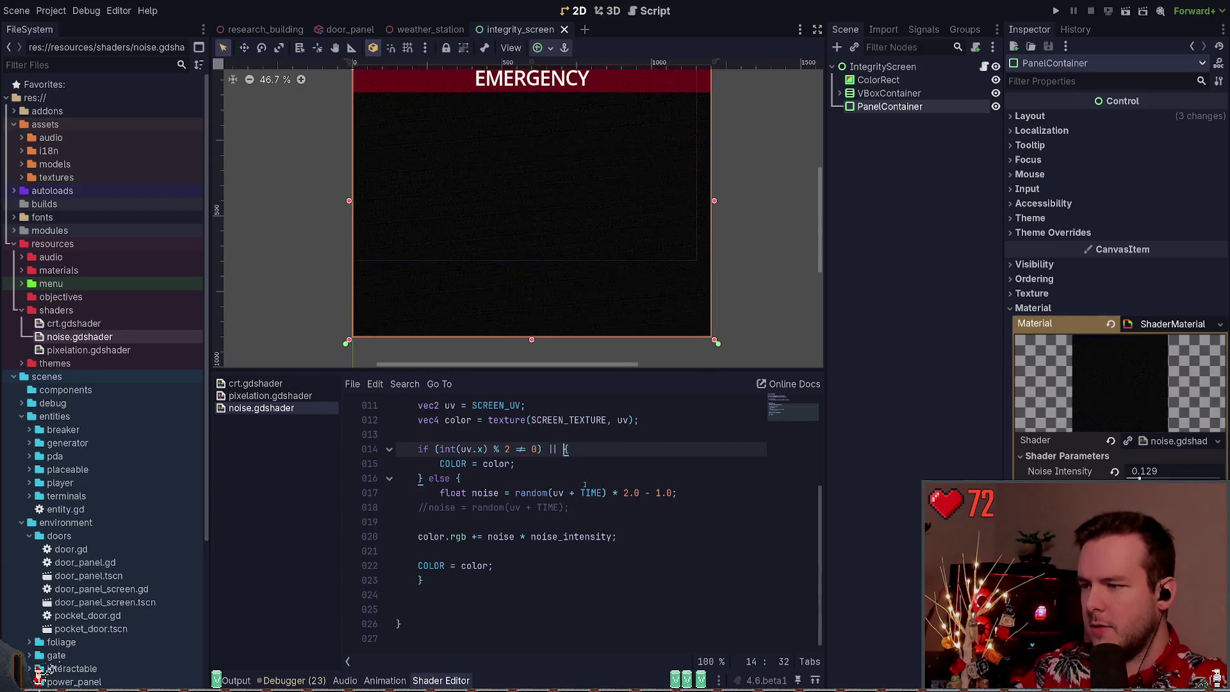
{"action": "type", "text": "("}
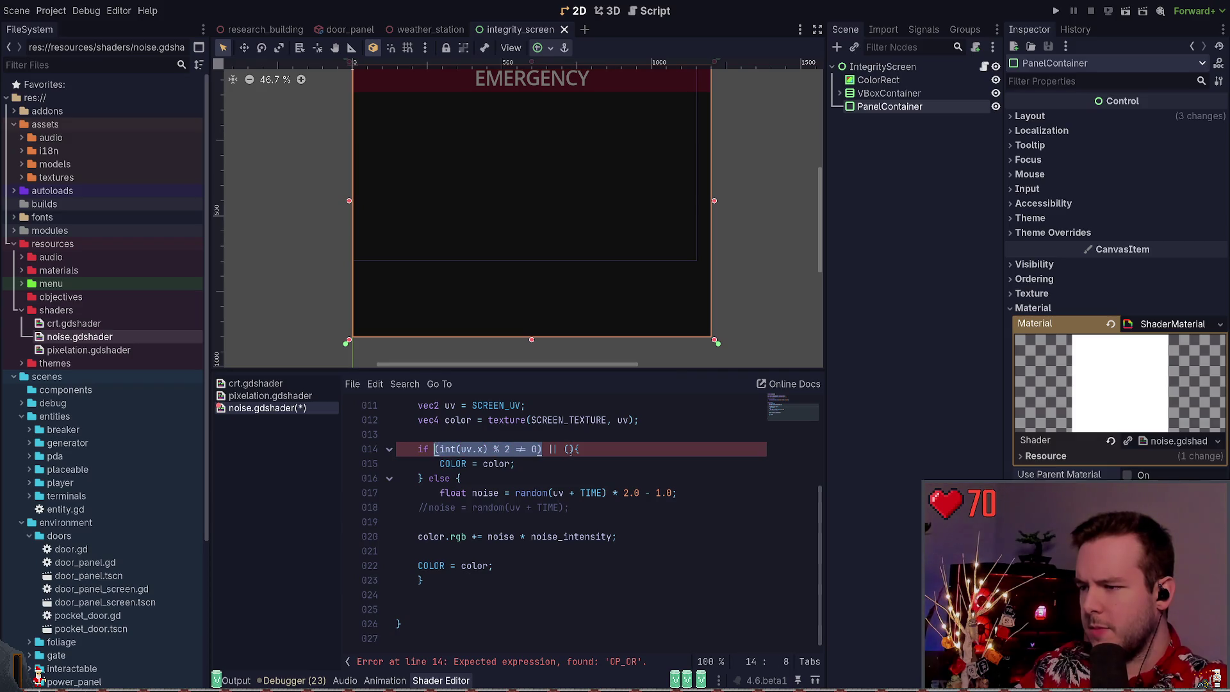
{"action": "type", "text": "int(uv.x) % 2 != 0"}
{"action": "left_click", "coordinate": [609, 449]}
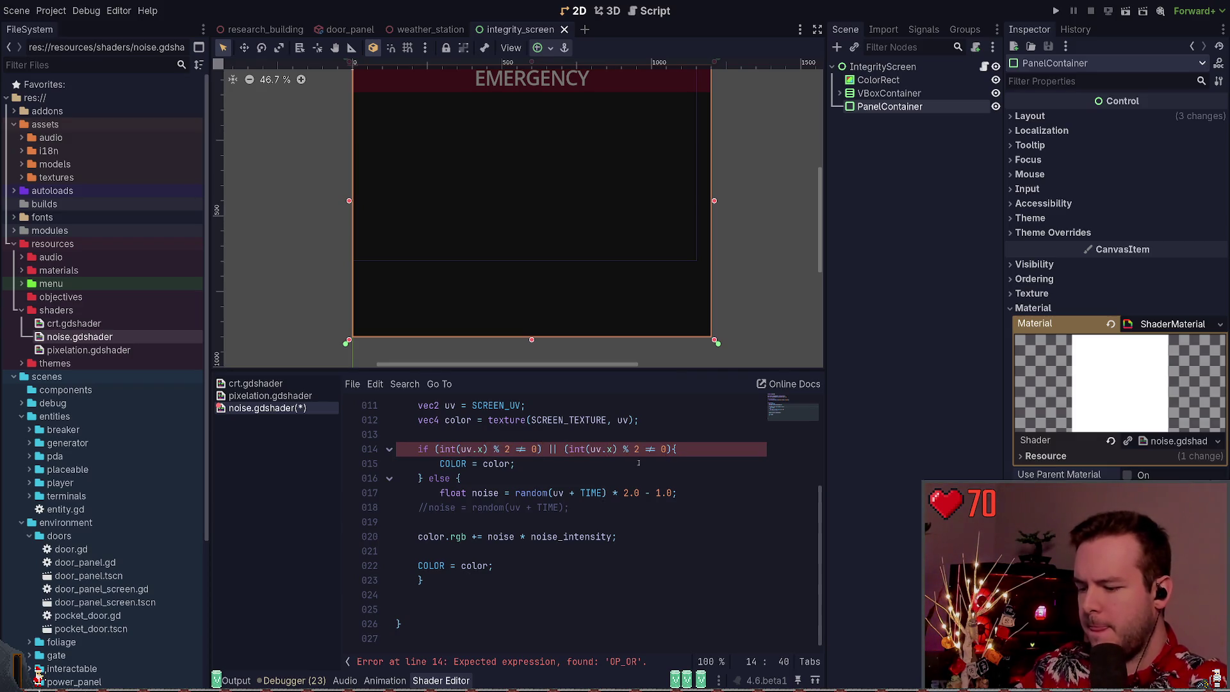
{"action": "key", "text": "Delete"}
{"action": "type", "text": "y"}
{"action": "key", "text": "ctrl+s"}
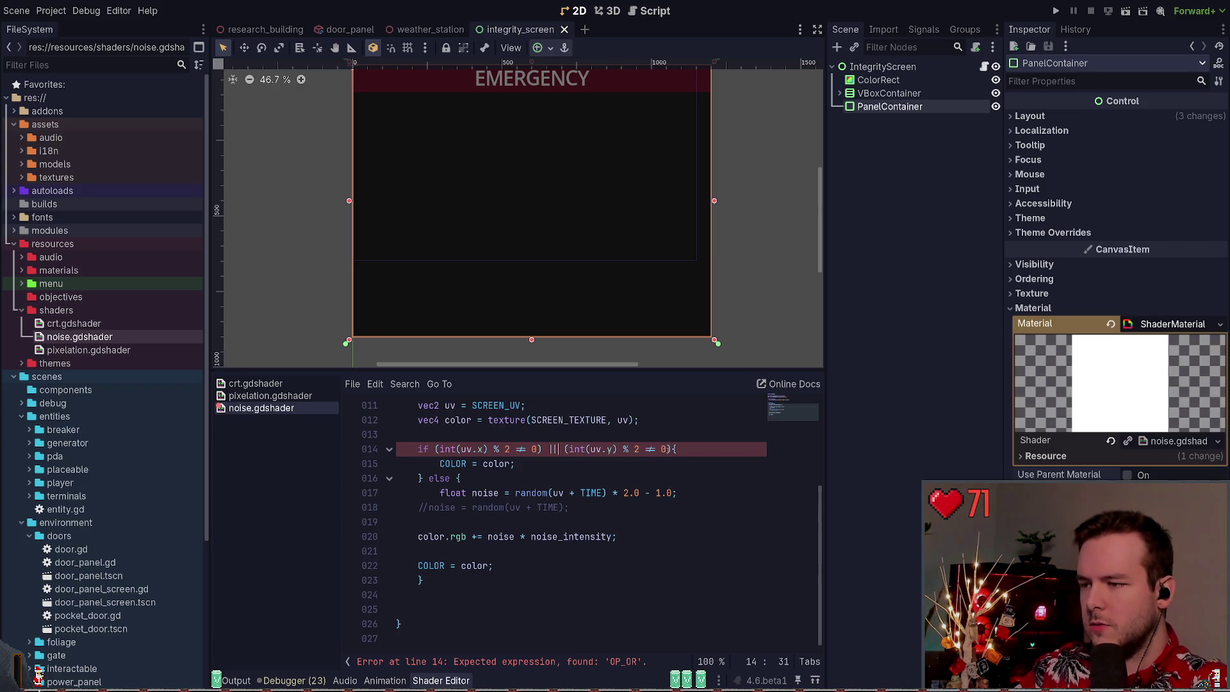
Remove the stray parentheses and fix spacing around || on line 14, then save
{"action": "left_click_drag", "start_coordinate": [672, 450], "coordinate": [564, 449]}
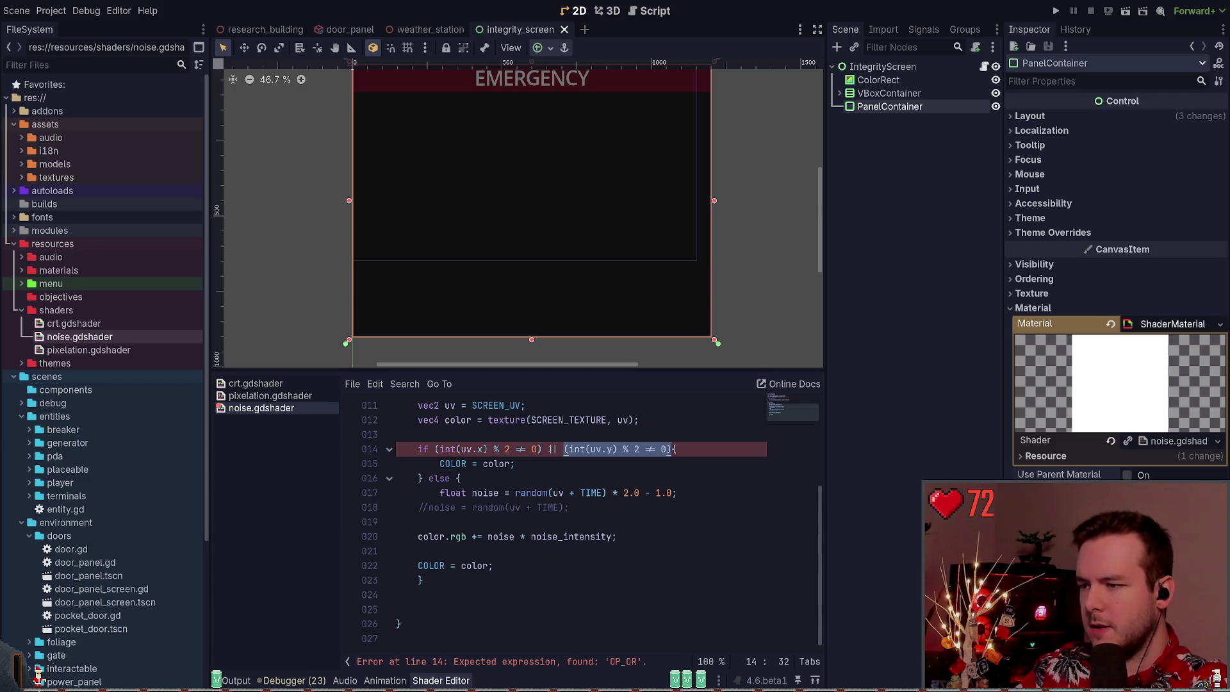
{"action": "left_click", "coordinate": [551, 449]}
{"action": "key", "text": "BackSpace"}
{"action": "key", "text": "BackSpace"}
{"action": "left_click", "coordinate": [665, 449]}
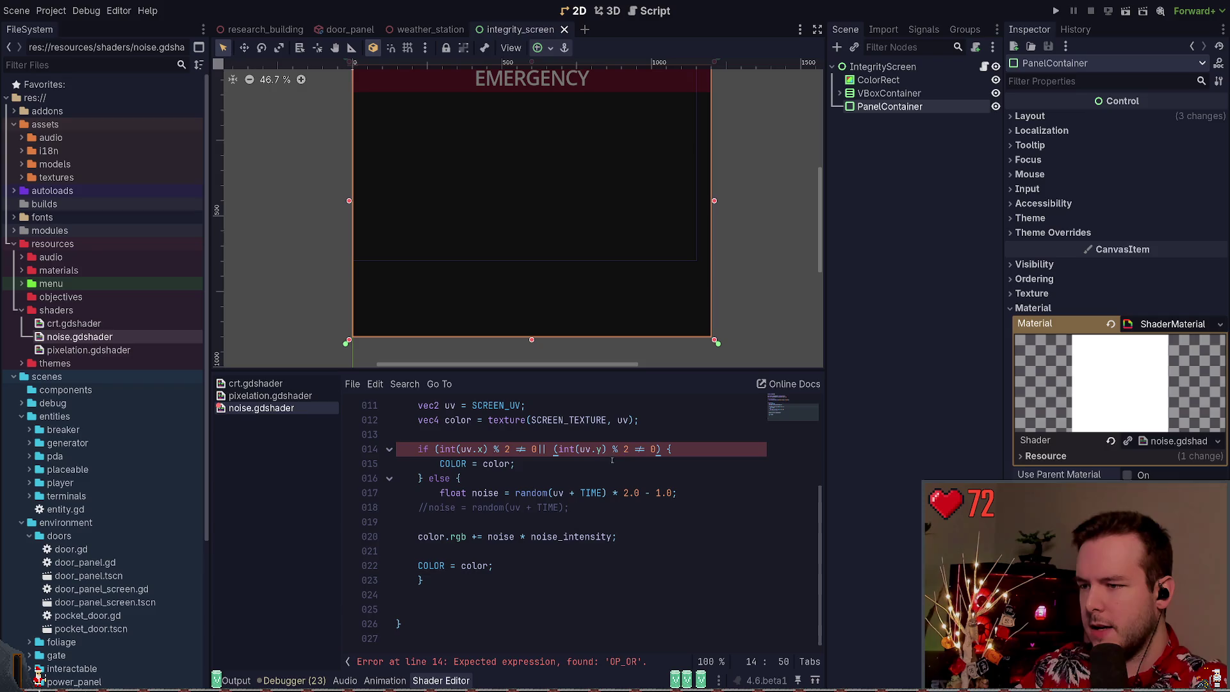
{"action": "left_click", "coordinate": [554, 449]}
{"action": "key", "text": "BackSpace"}
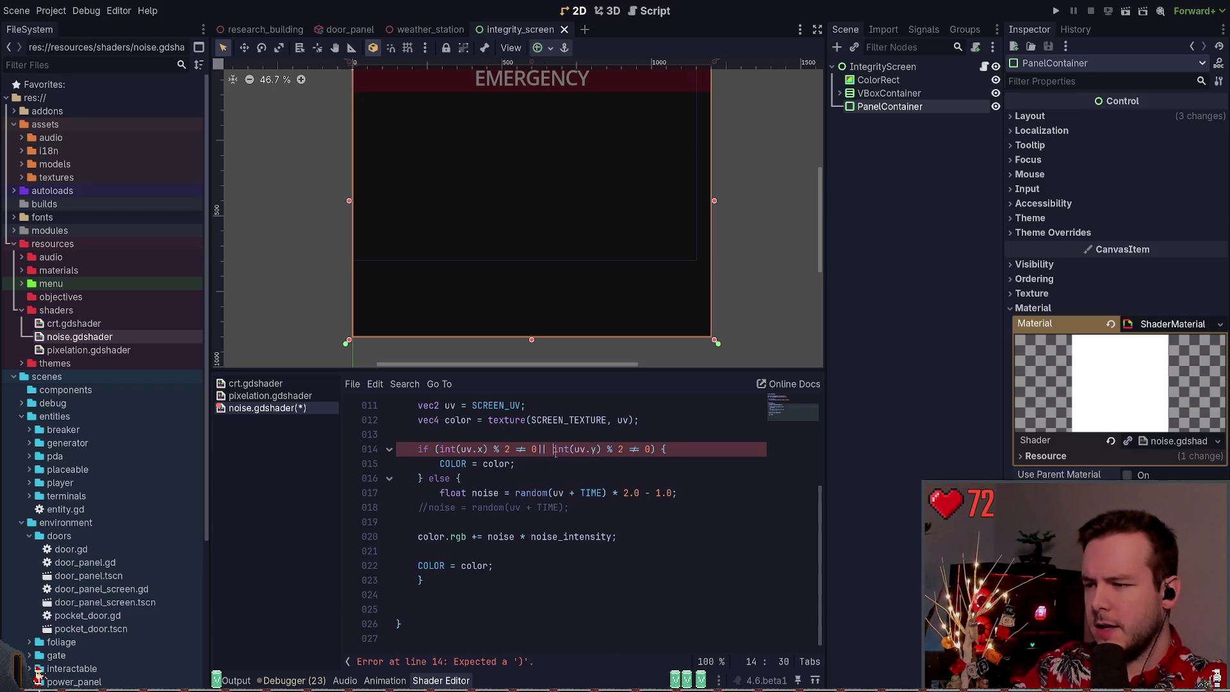
{"action": "left_click", "coordinate": [541, 449]}
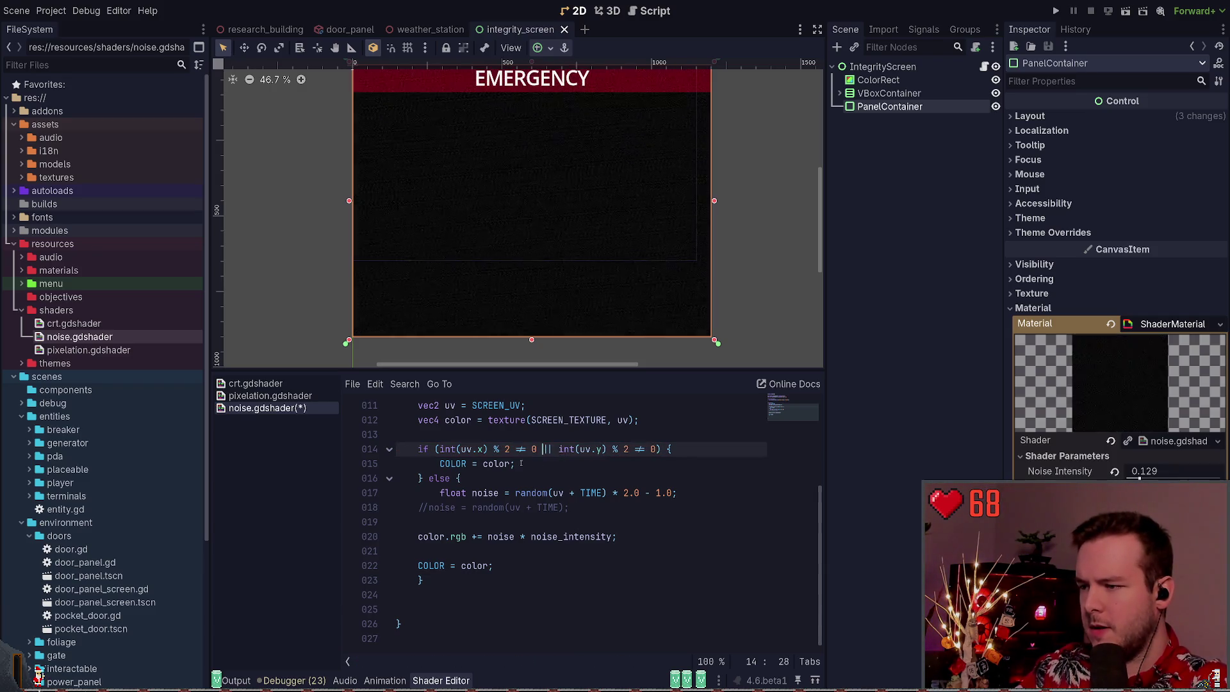
{"action": "left_click", "coordinate": [521, 463]}
{"action": "key", "text": "ctrl+s"}
Try modulo 1 in both checks, then undo back to % 2
{"action": "key", "text": "Up"}
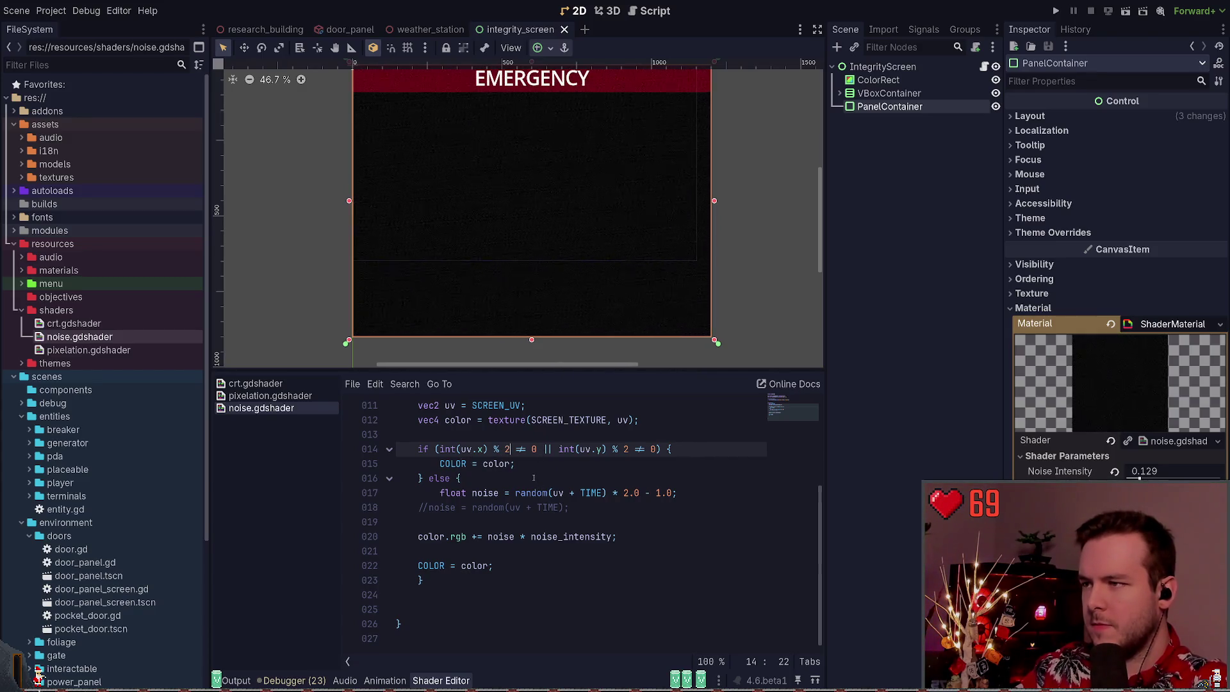
{"action": "key", "text": "BackSpace"}
{"action": "type", "text": "1"}
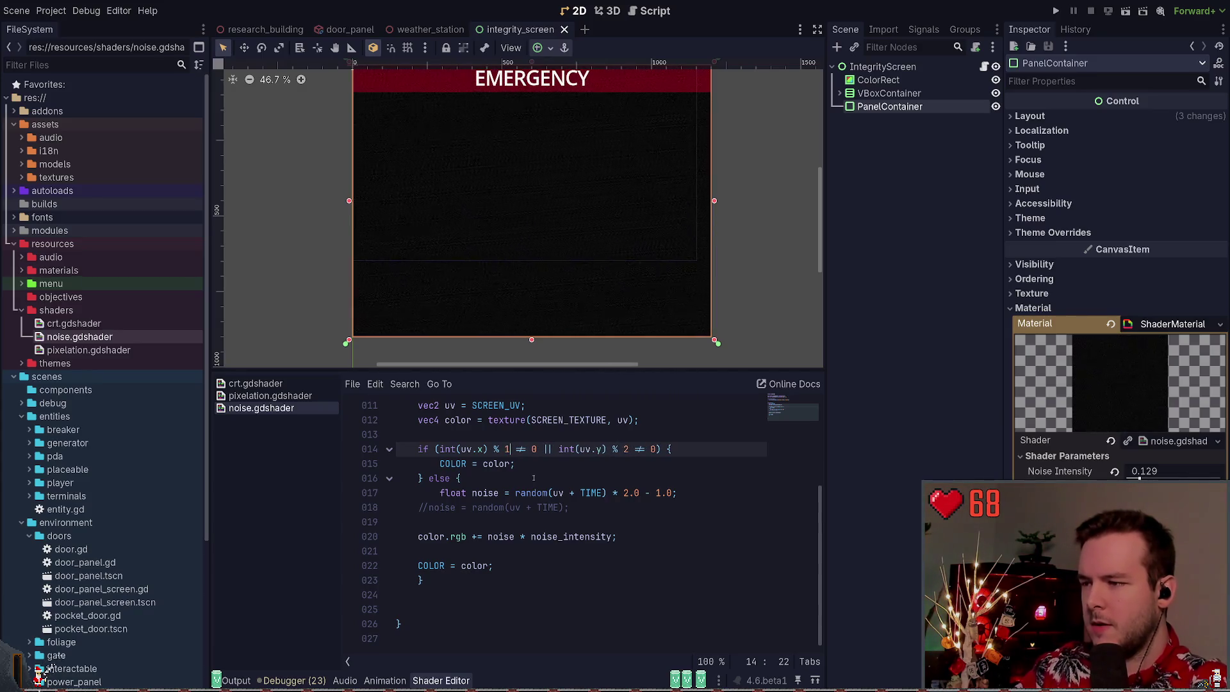
{"action": "double_click", "coordinate": [626, 450]}
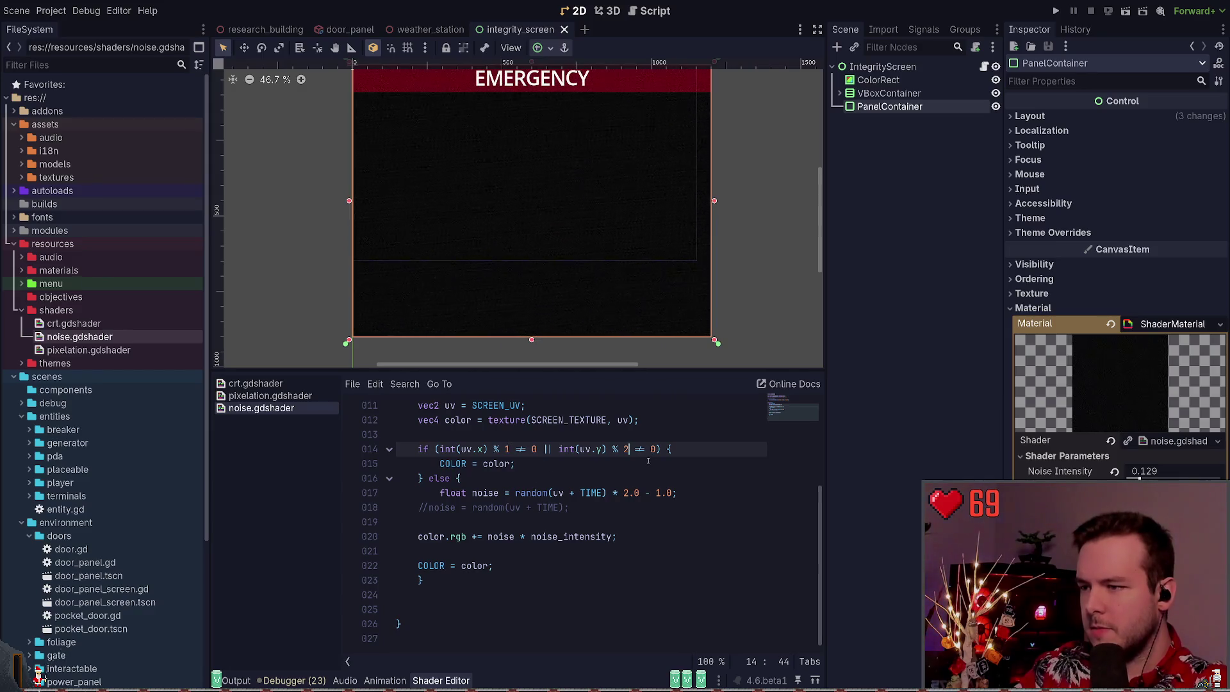
{"action": "type", "text": "1"}
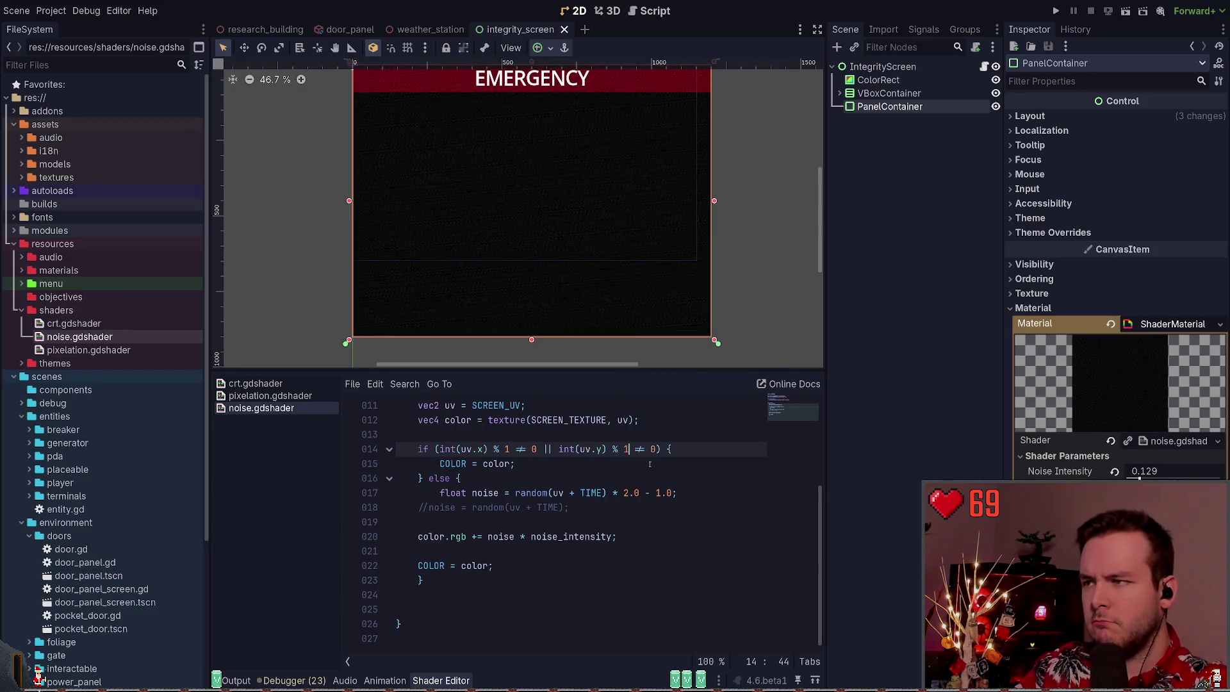
{"action": "key", "text": "ctrl+z"}
{"action": "key", "text": "ctrl+z"}
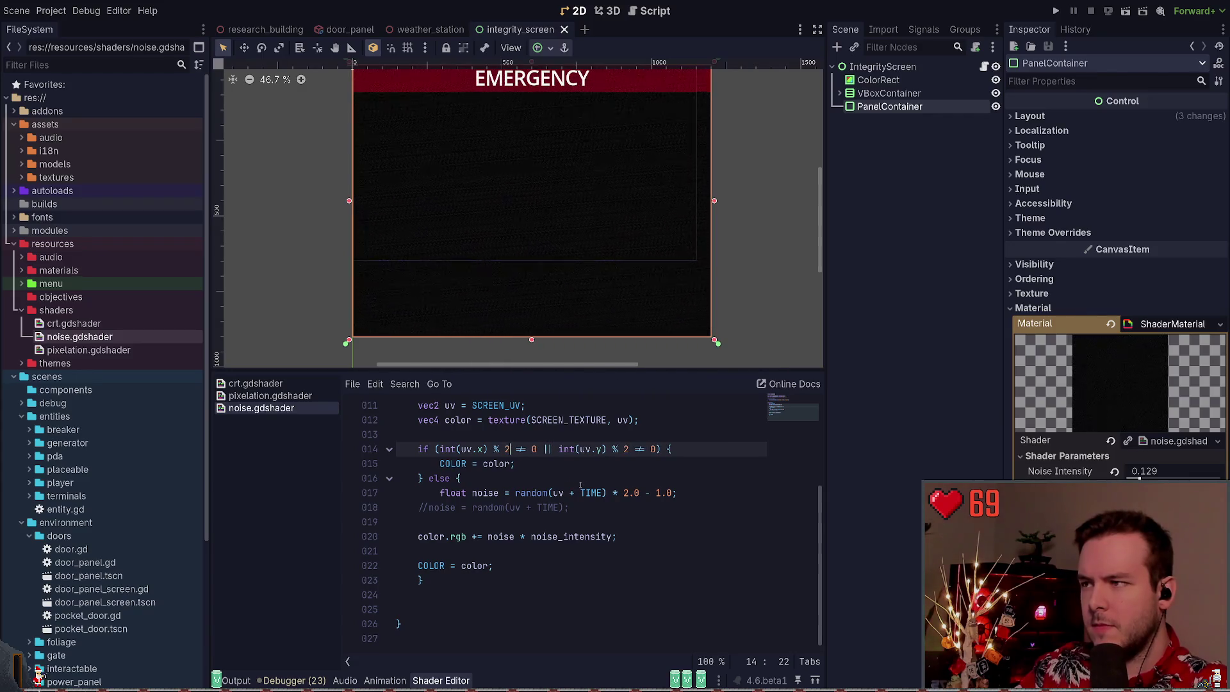
{"action": "left_click", "coordinate": [518, 465]}
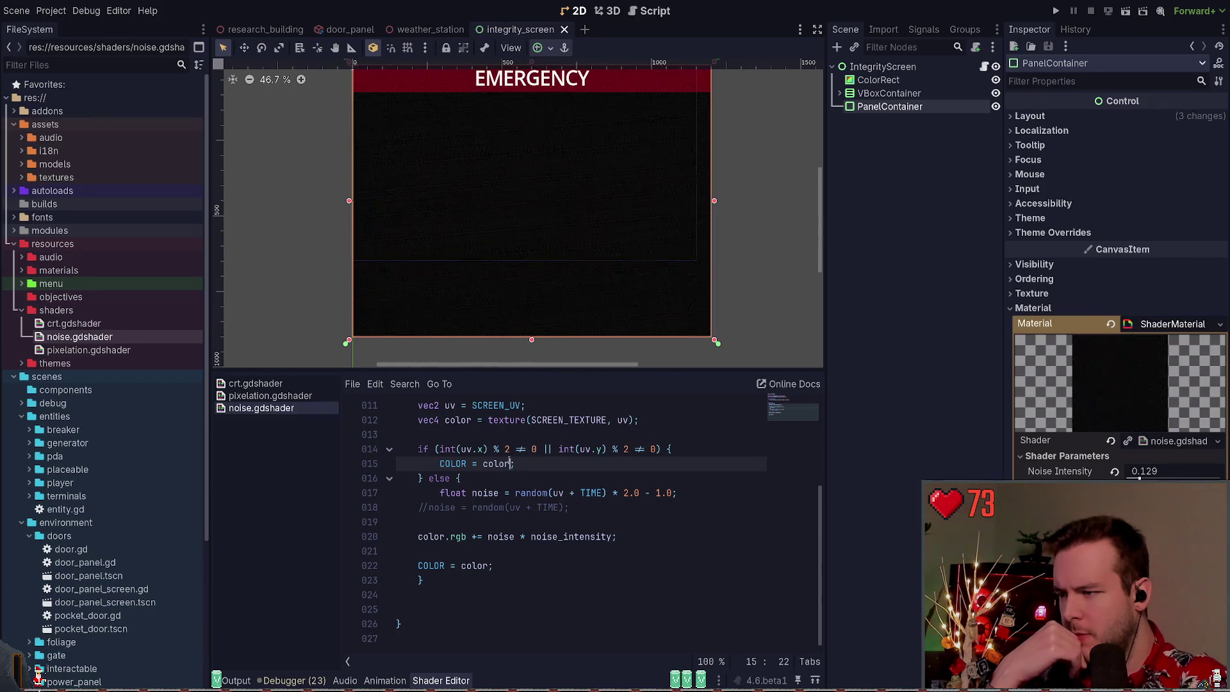
Rewrite line 15 so the if-branch assigns COLOR = color instead of Color
{"action": "double_click", "coordinate": [497, 463]}
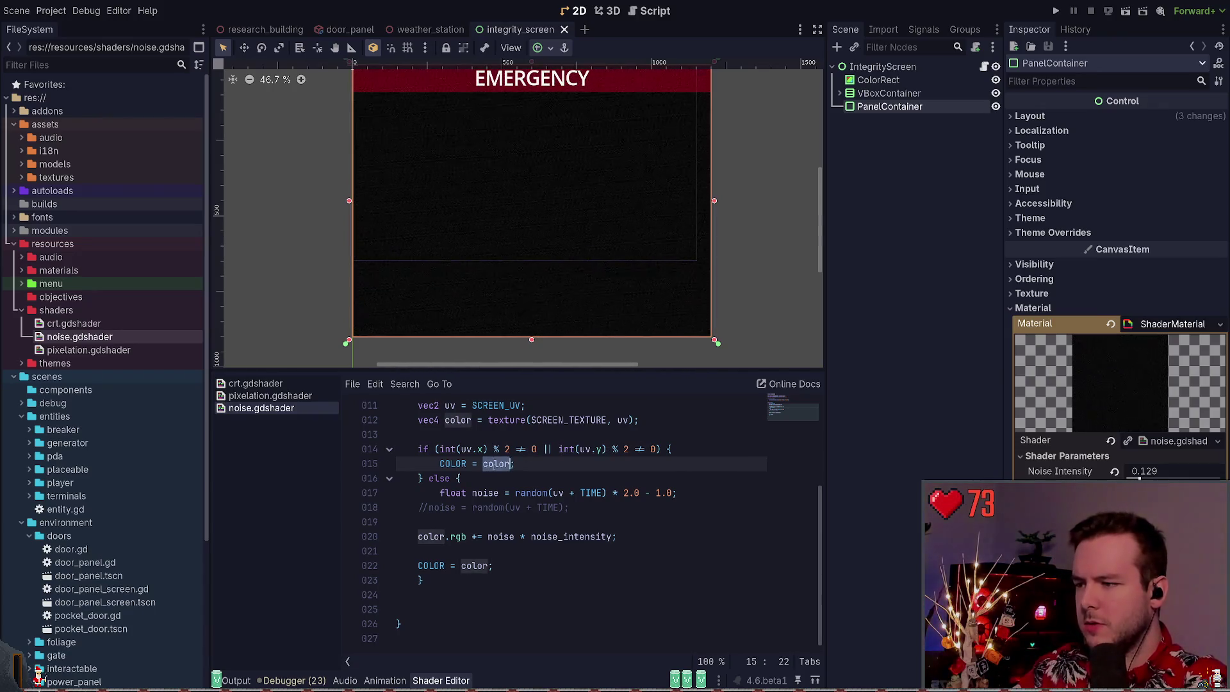
{"action": "type", "text": "COLOR."}
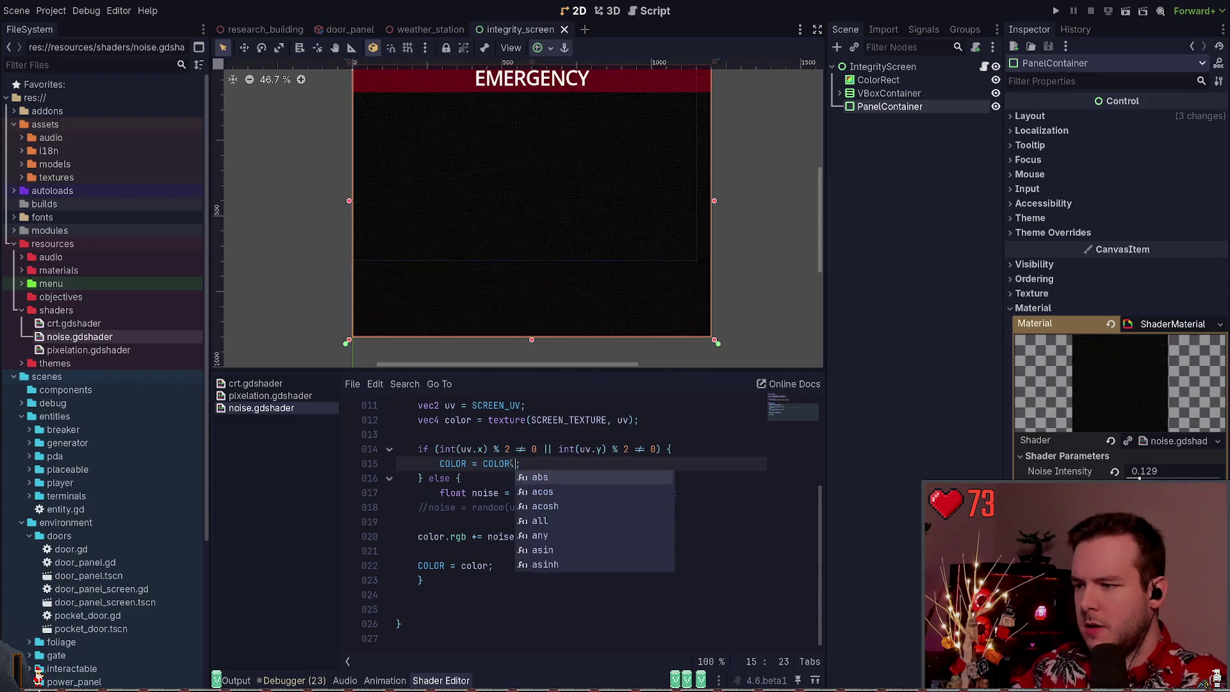
{"action": "type", "text": "w"}
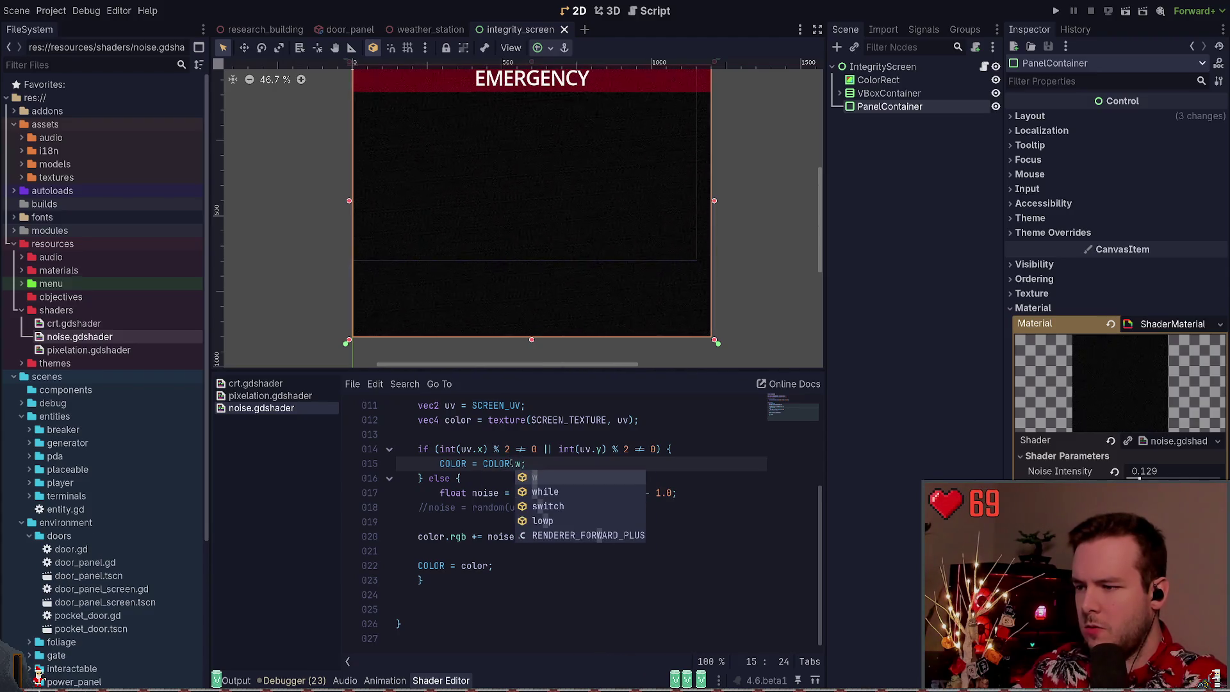
{"action": "key", "text": "BackSpace"}
{"action": "key", "text": "BackSpace"}
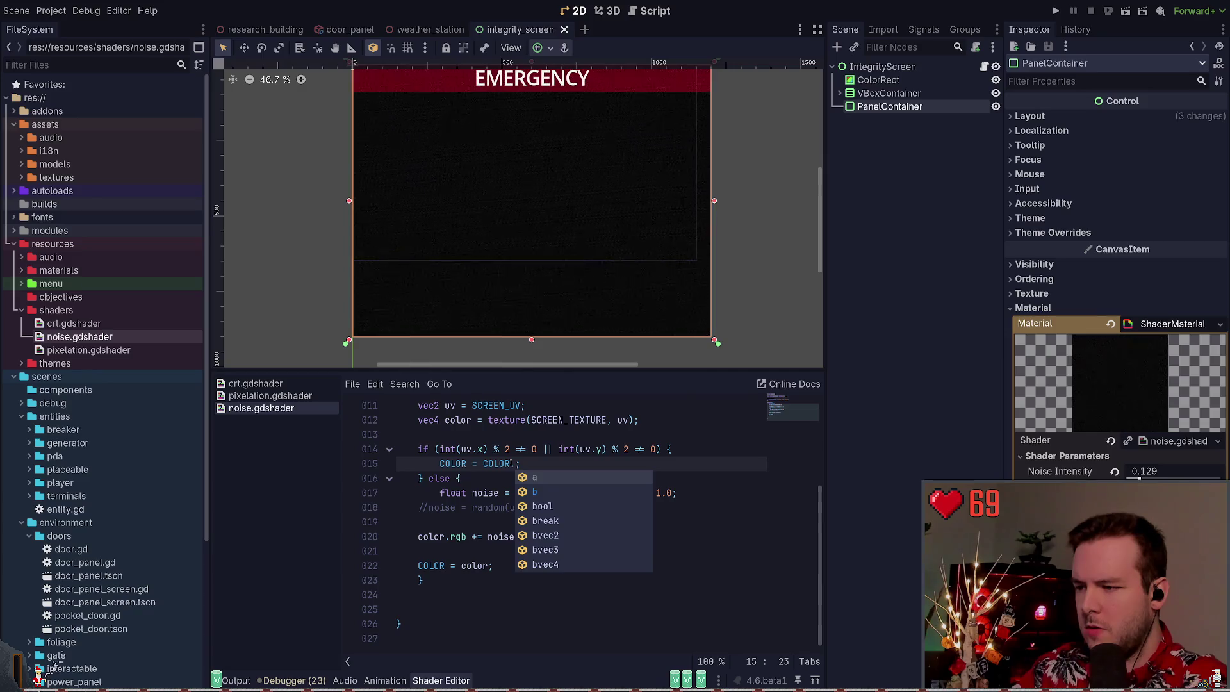
{"action": "key", "text": "BackSpace"}
{"action": "key", "text": "BackSpace"}
{"action": "key", "text": "BackSpace"}
{"action": "type", "text": "W"}
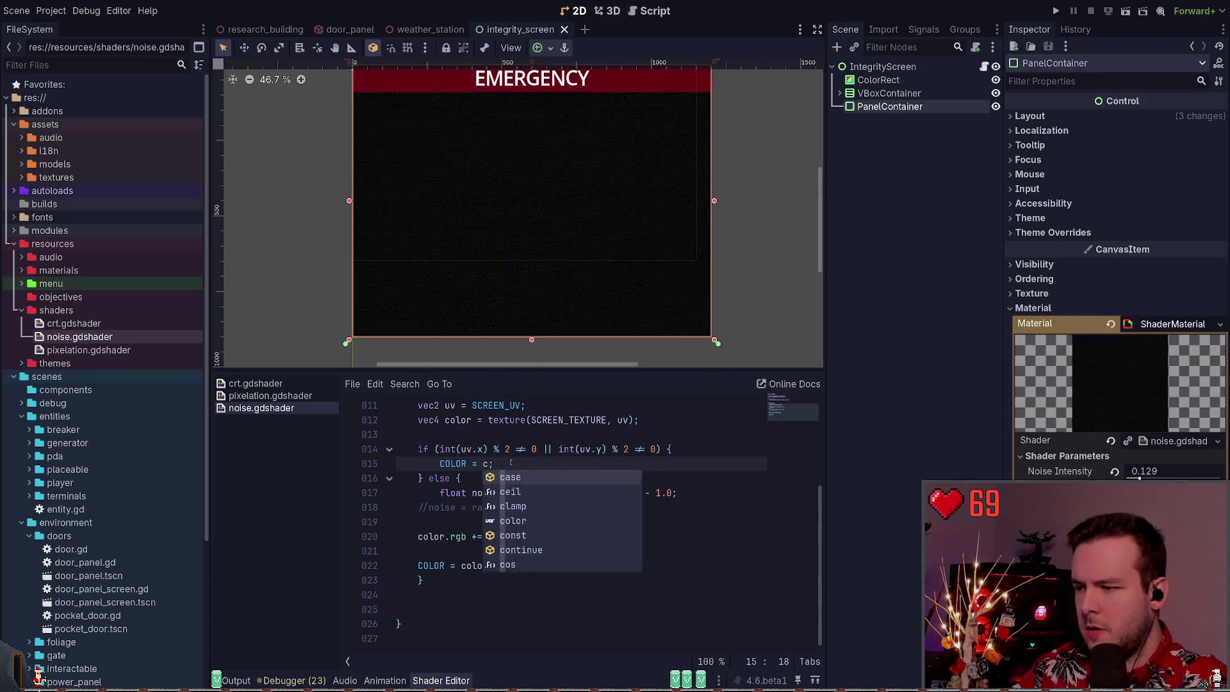
{"action": "key", "text": "BackSpace"}
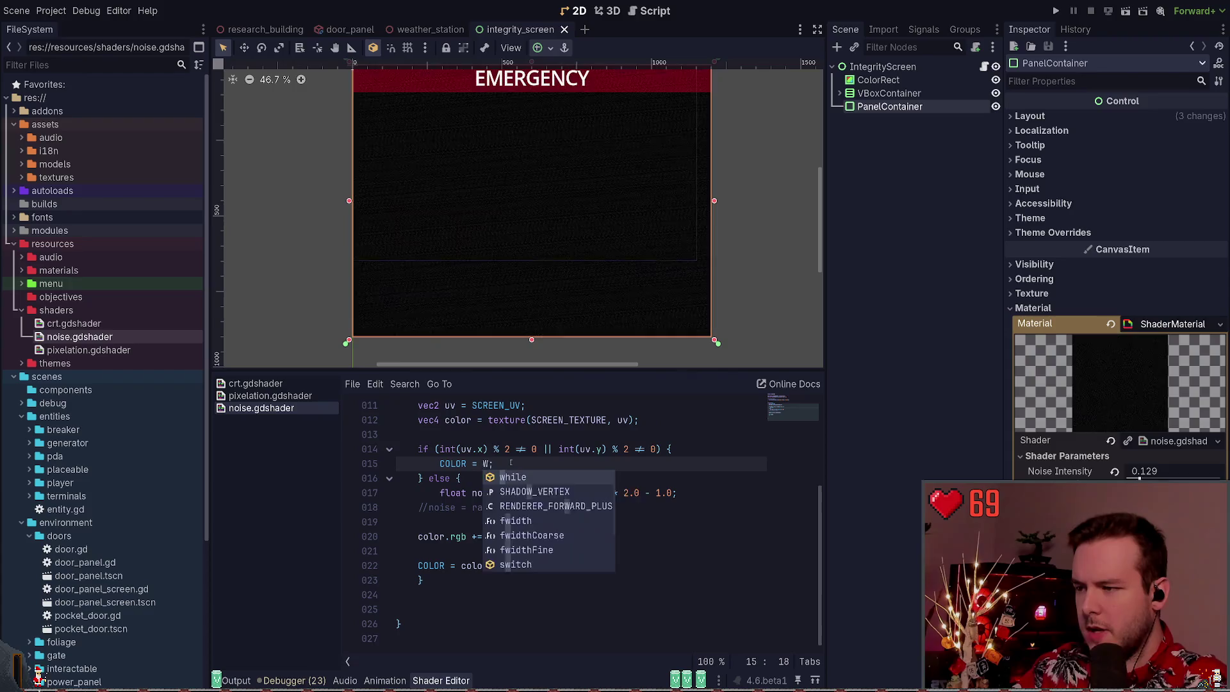
{"action": "type", "text": "co"}
{"action": "key", "text": "BackSpace"}
{"action": "key", "text": "BackSpace"}
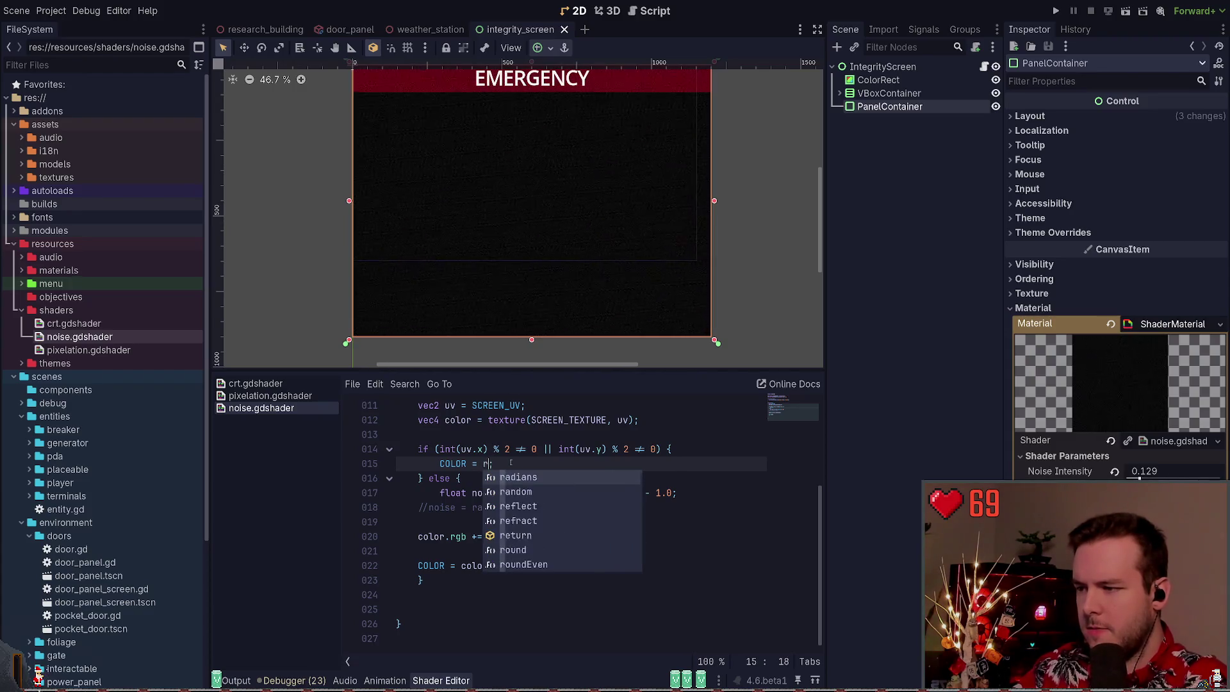
{"action": "type", "text": "Color"}
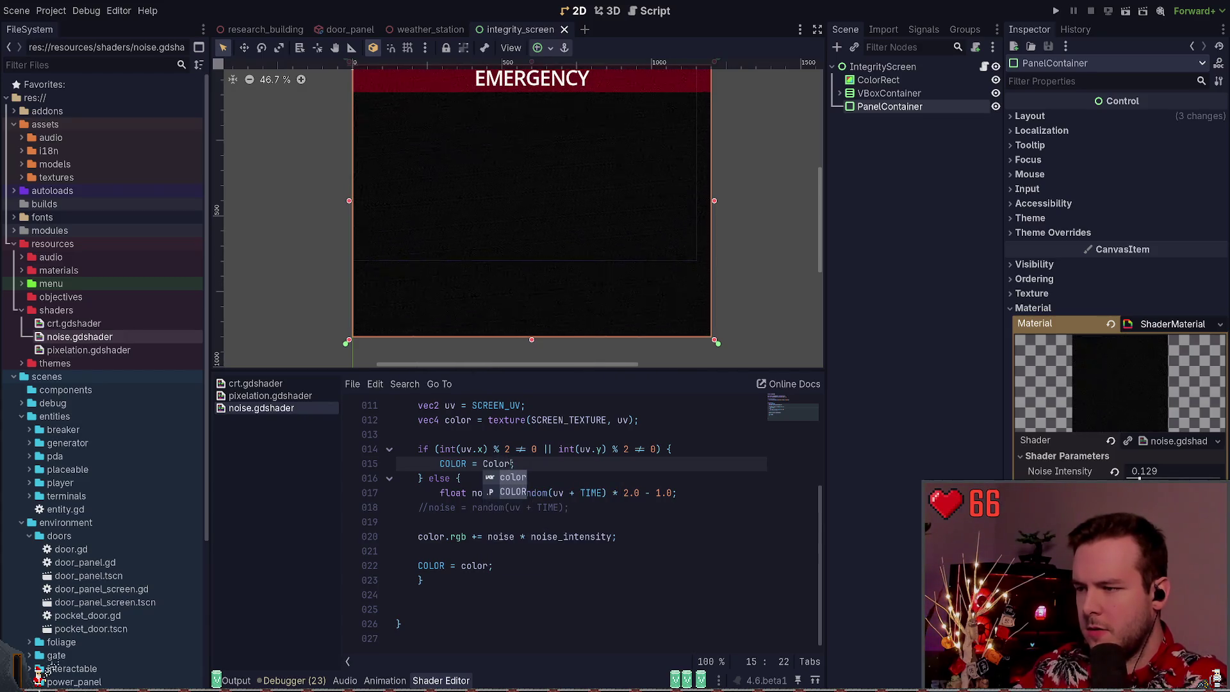
{"action": "key", "text": "ctrl+BackSpace"}
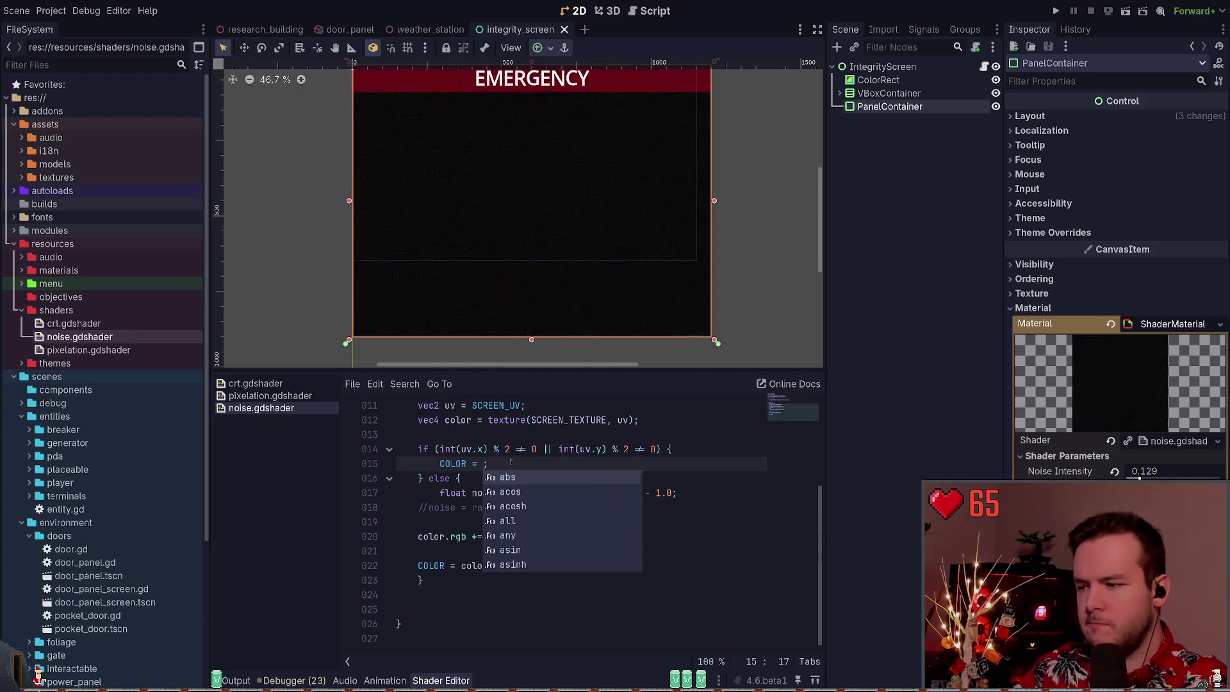
{"action": "key", "text": "BackSpace"}
{"action": "key", "text": "BackSpace"}
{"action": "key", "text": "BackSpace"}
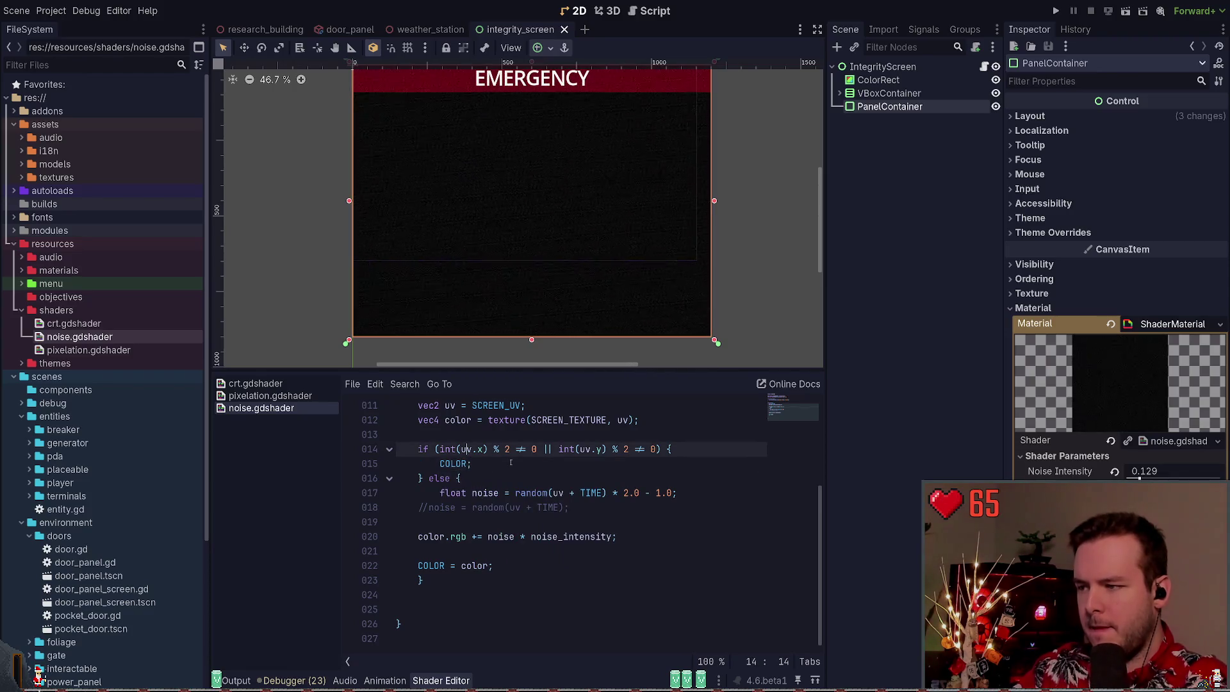
{"action": "type", "text": "= color"}
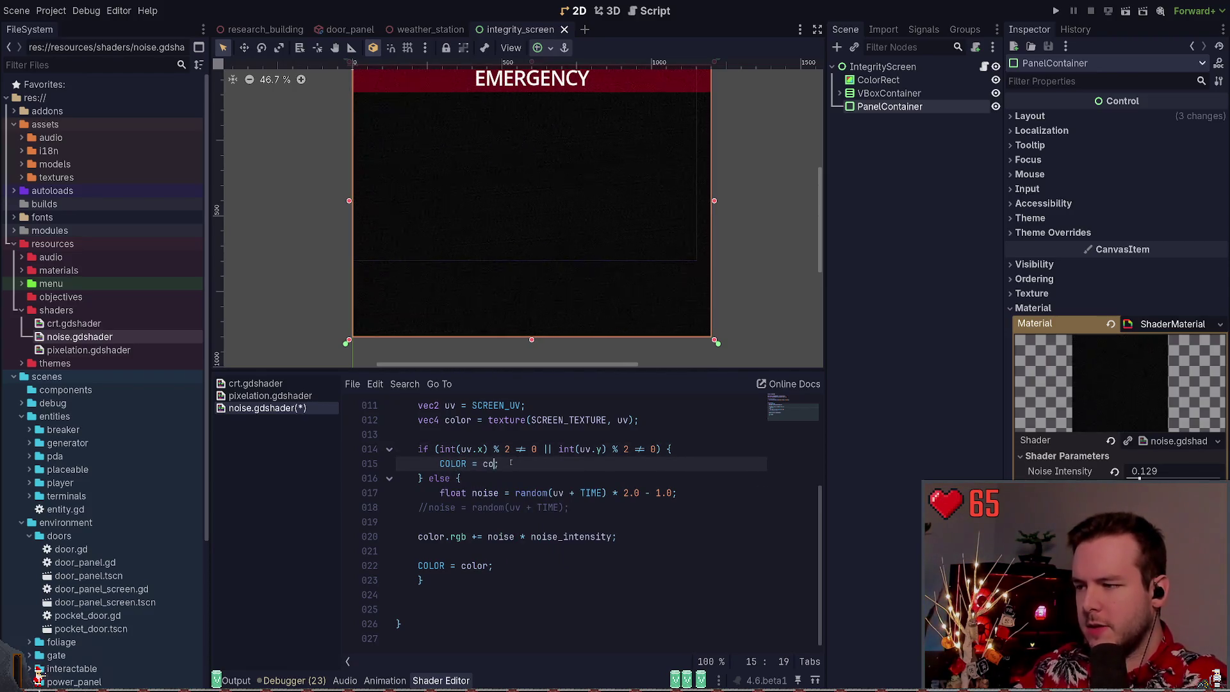
{"action": "key", "text": "Up"}
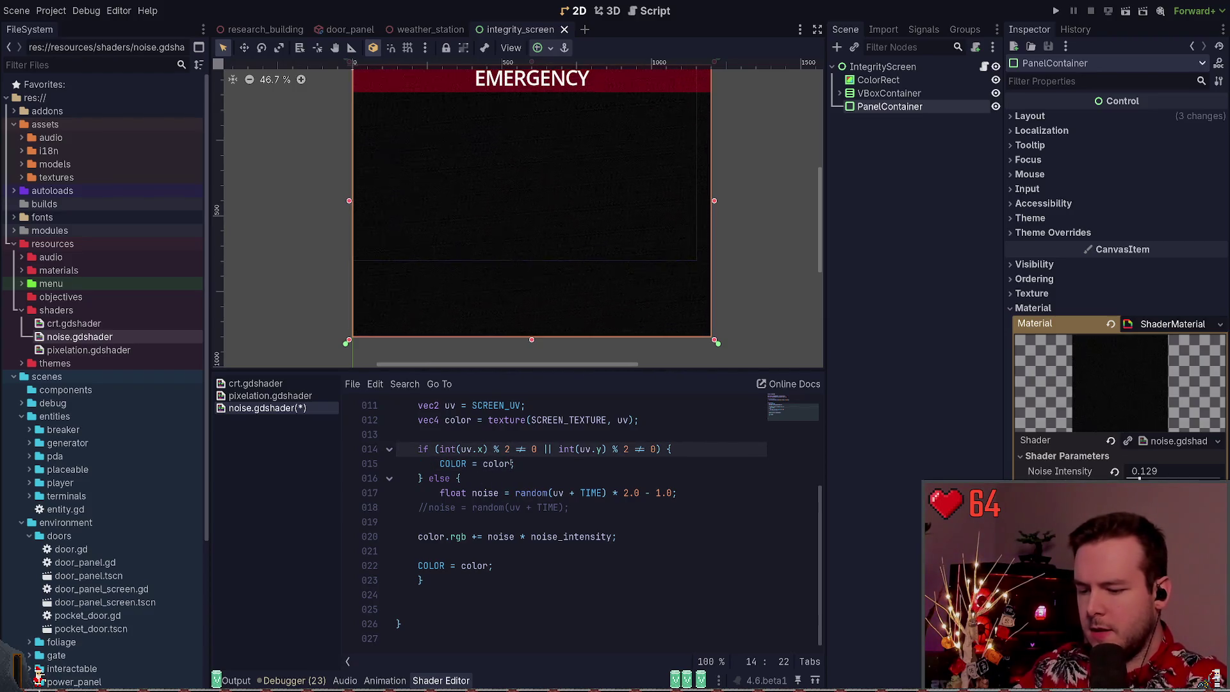
Insert a color.rgb = 255; line in the if block above COLOR = color
{"action": "key", "text": "End"}
{"action": "key", "text": "Return"}
{"action": "type", "text": "color"}
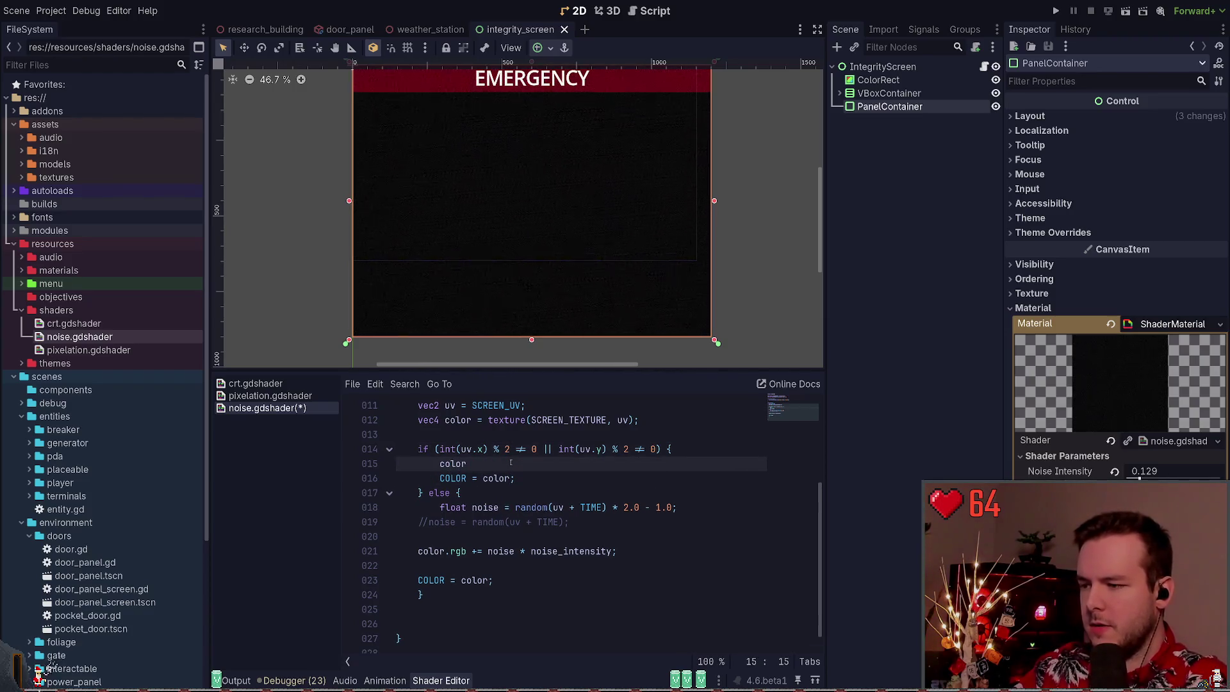
{"action": "key", "text": "BackSpace"}
{"action": "type", "text": "."}
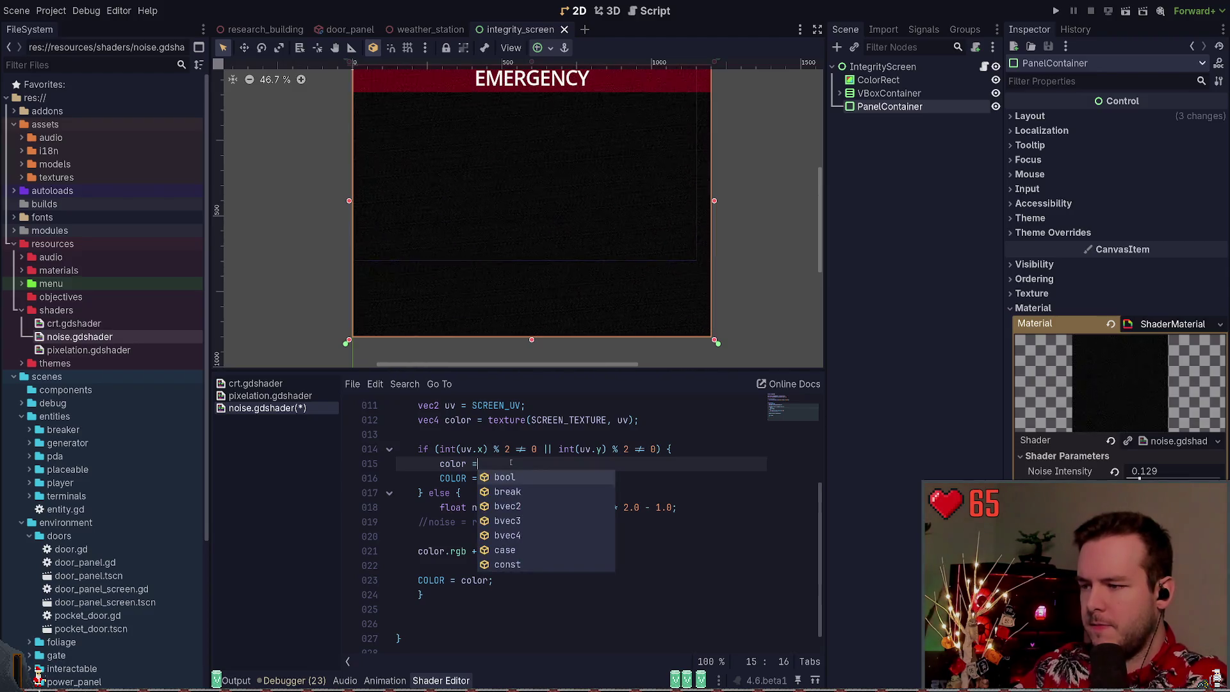
{"action": "key", "text": "Escape"}
{"action": "key", "text": "ctrl+space"}
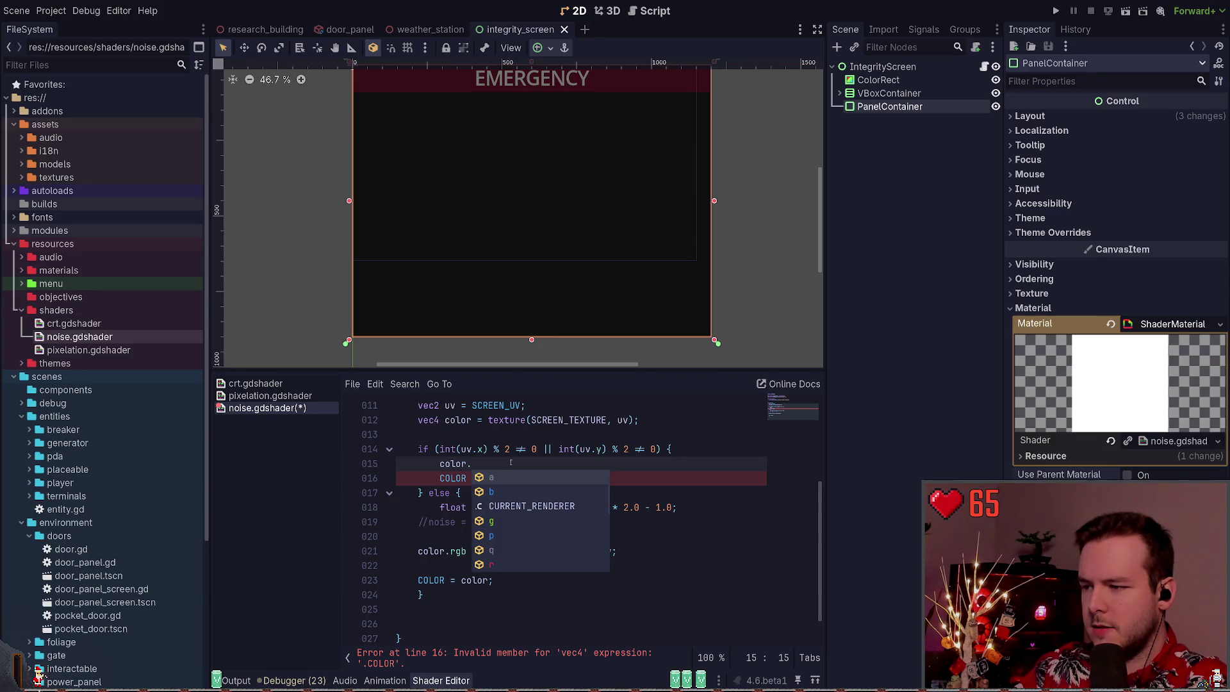
{"action": "type", "text": "rg"}
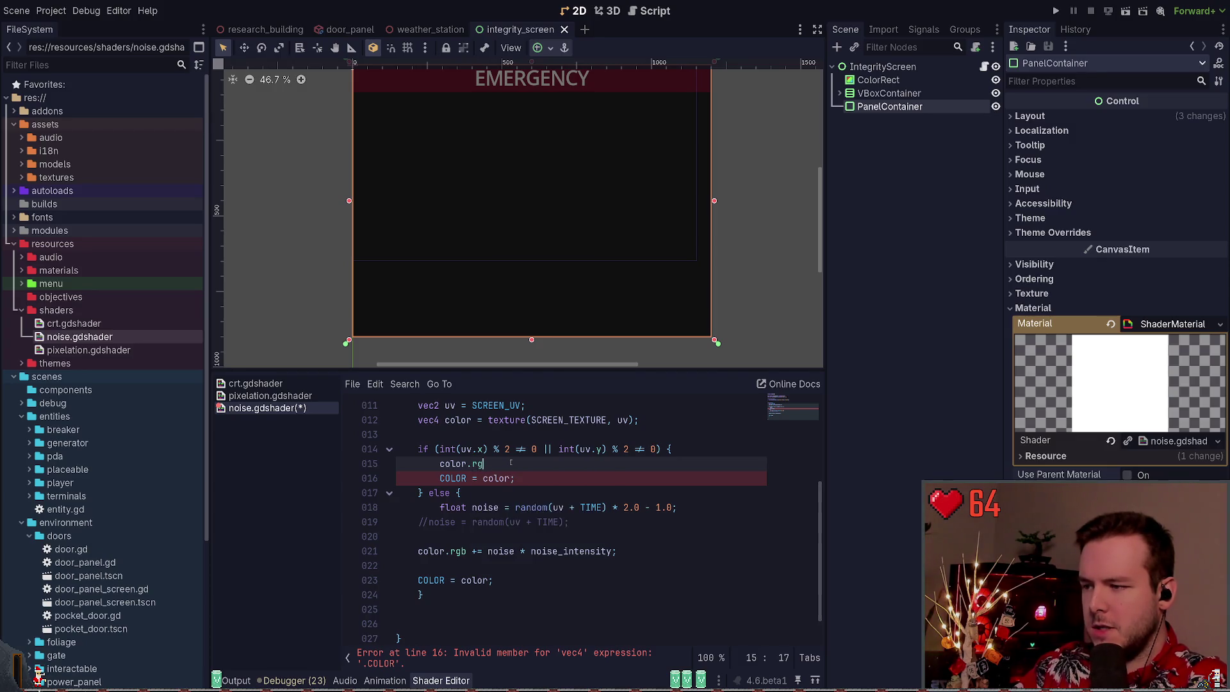
{"action": "type", "text": "b "}
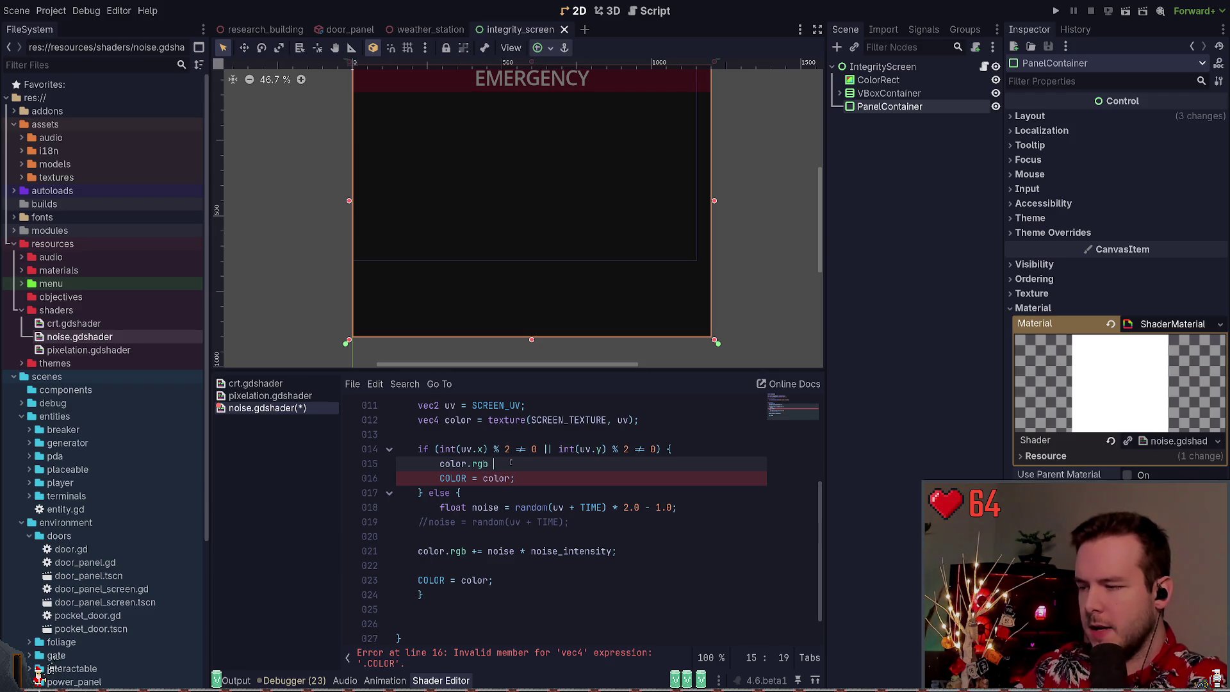
{"action": "type", "text": "= 255;"}
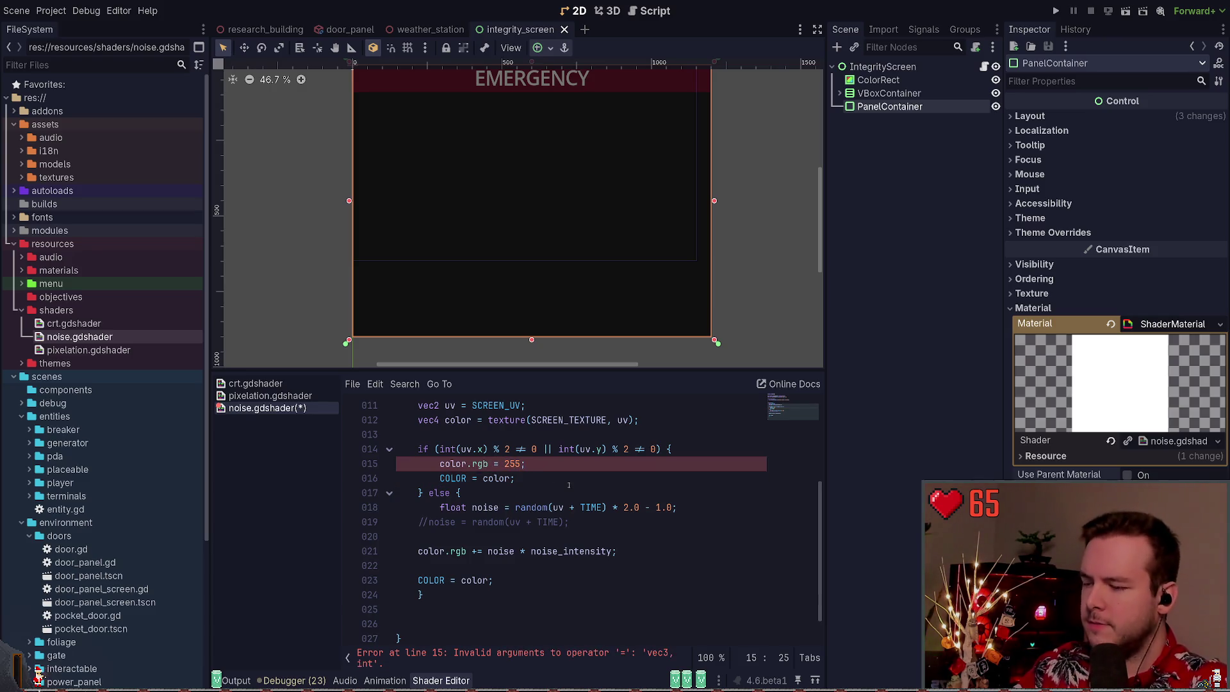
Change the rgb value to vec3(255) and save the shader
{"action": "key", "text": "BackSpace"}
{"action": "key", "text": "BackSpace"}
{"action": "key", "text": "BackSpace"}
{"action": "key", "text": "BackSpace"}
{"action": "type", "text": "vec3"}
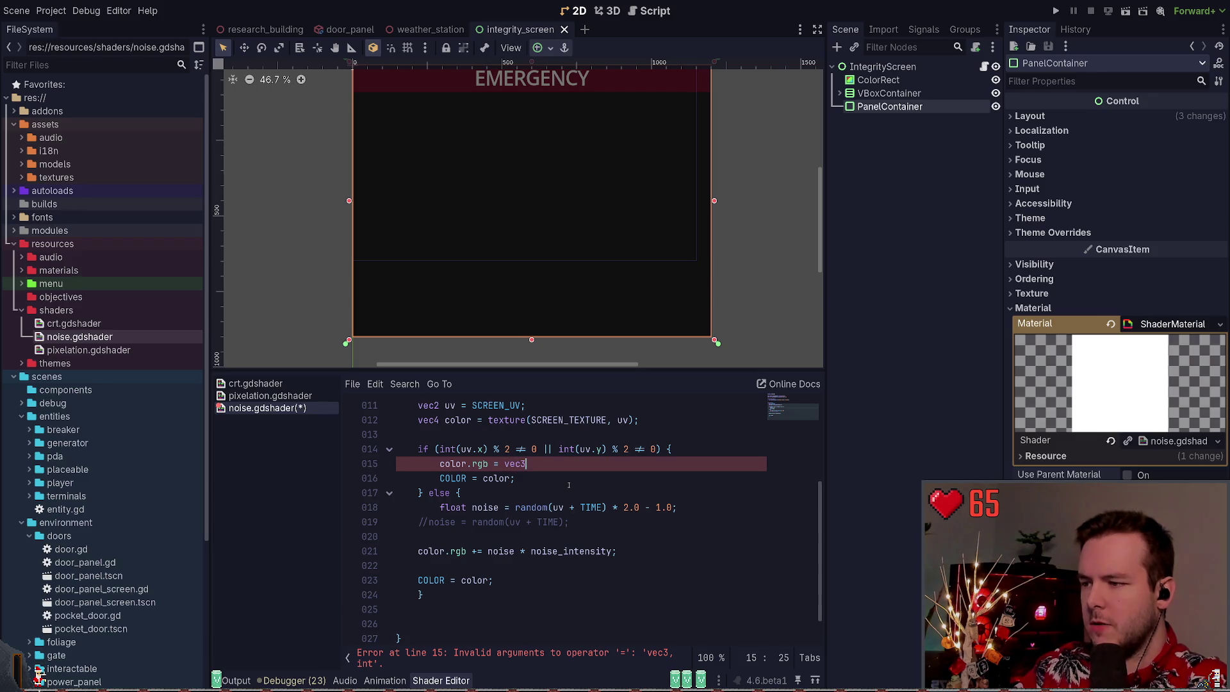
{"action": "type", "text": "(255)"}
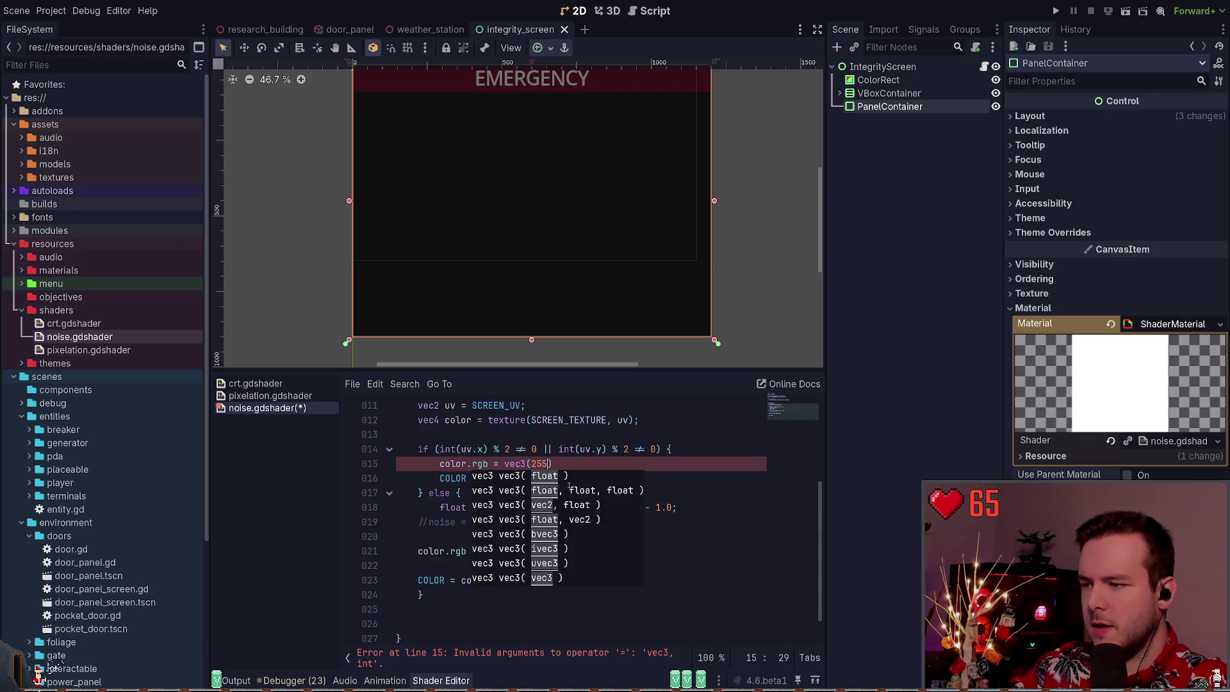
{"action": "type", "text": ";"}
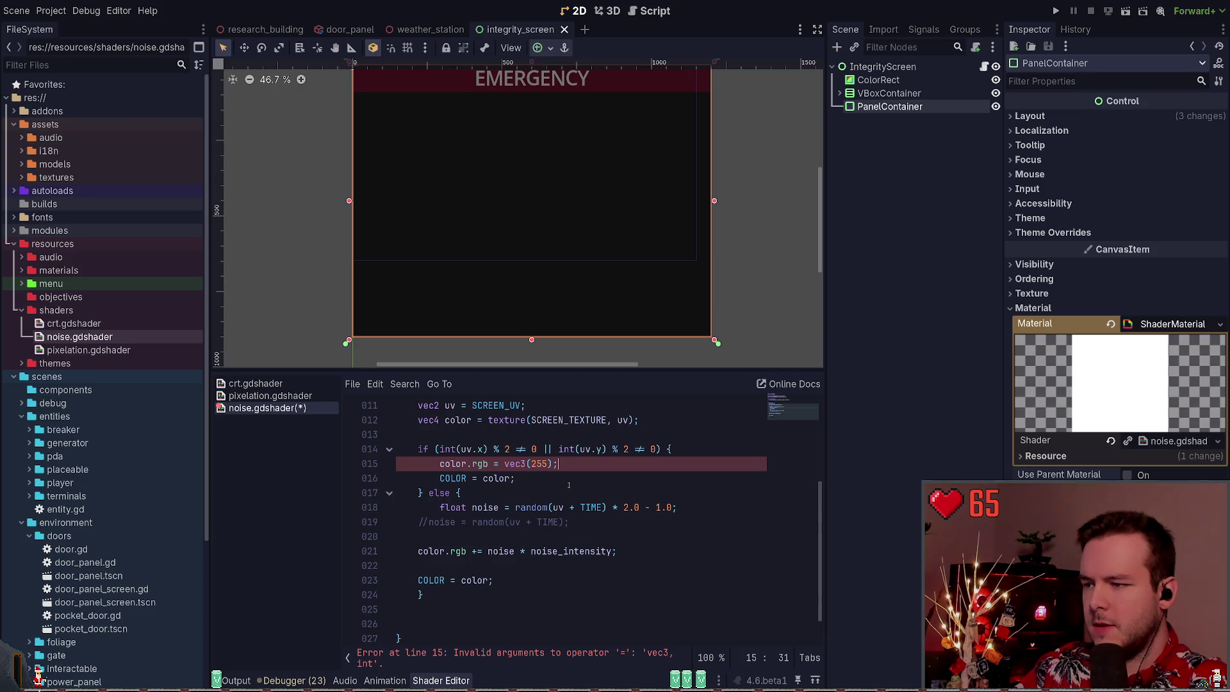
{"action": "key", "text": "ctrl+s"}
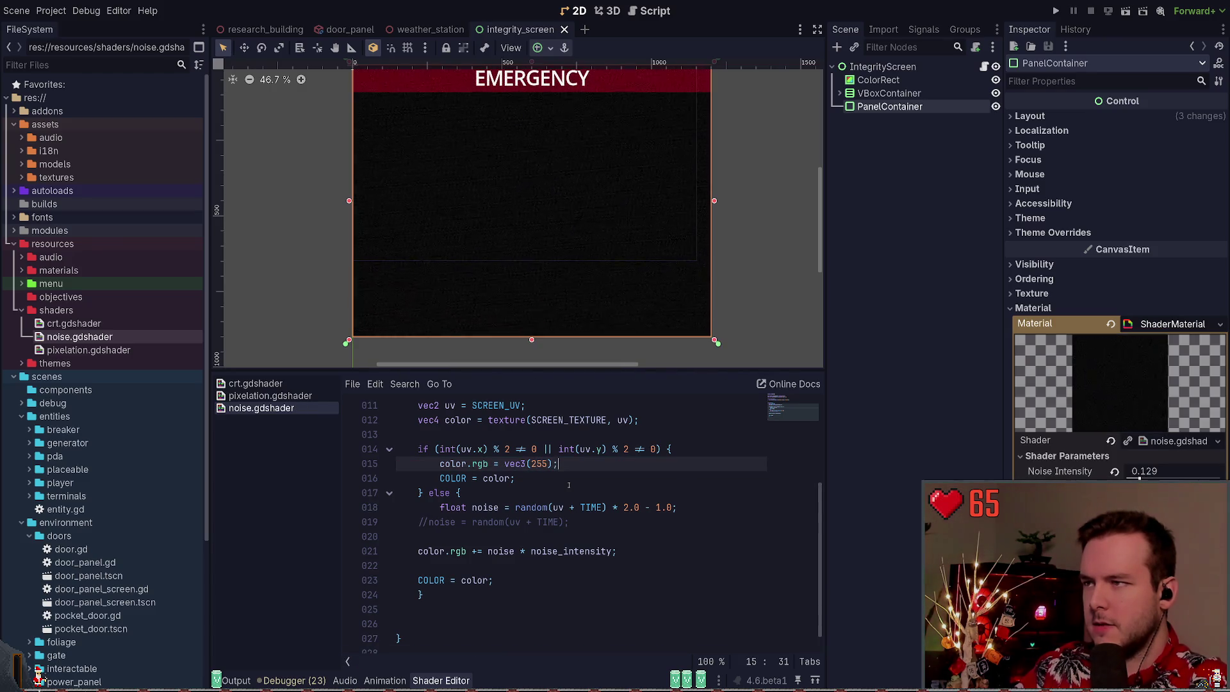
{"action": "key", "text": "Left"}
{"action": "key", "text": "Left"}
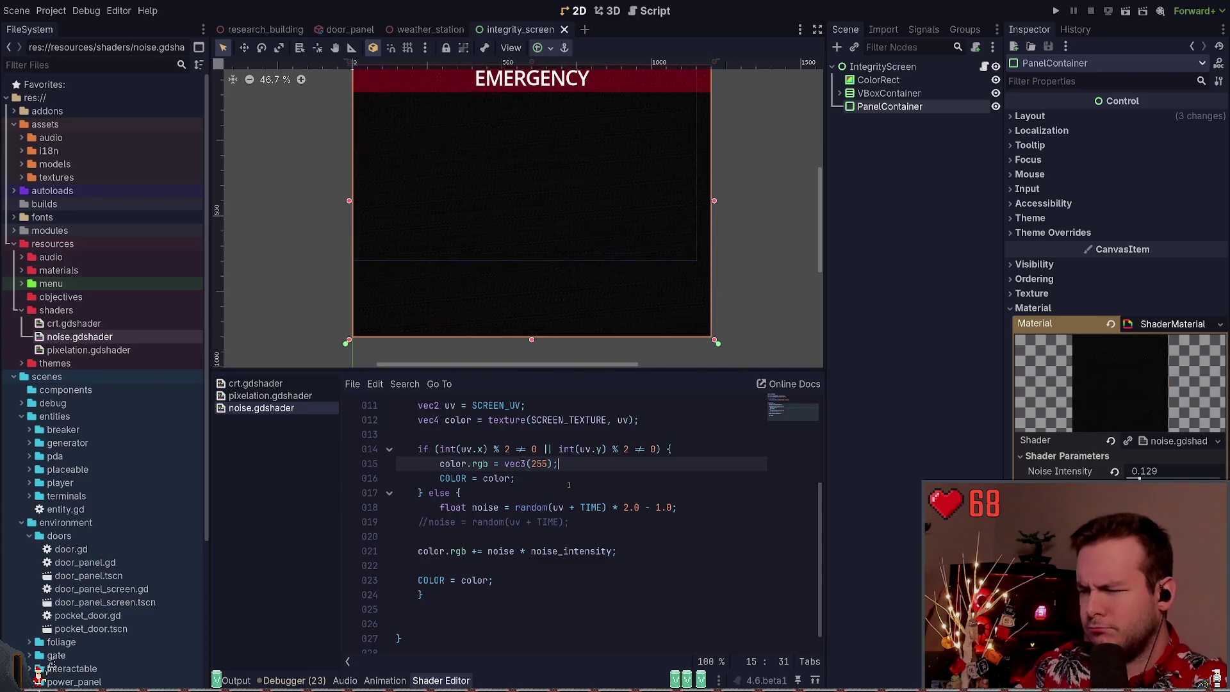
{"action": "key", "text": "End"}
{"action": "key", "text": "Return"}
Add color.a = 0.0; below the rgb line in the if block
{"action": "type", "text": "color.a = "}
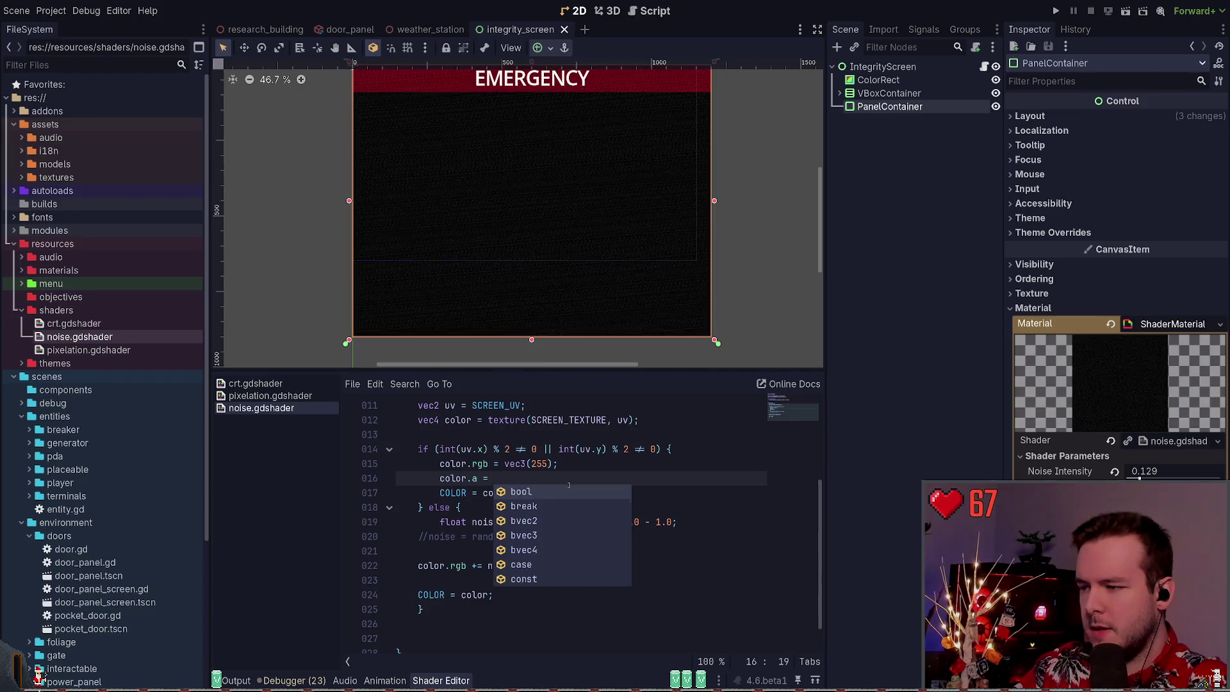
{"action": "type", "text": "0;"}
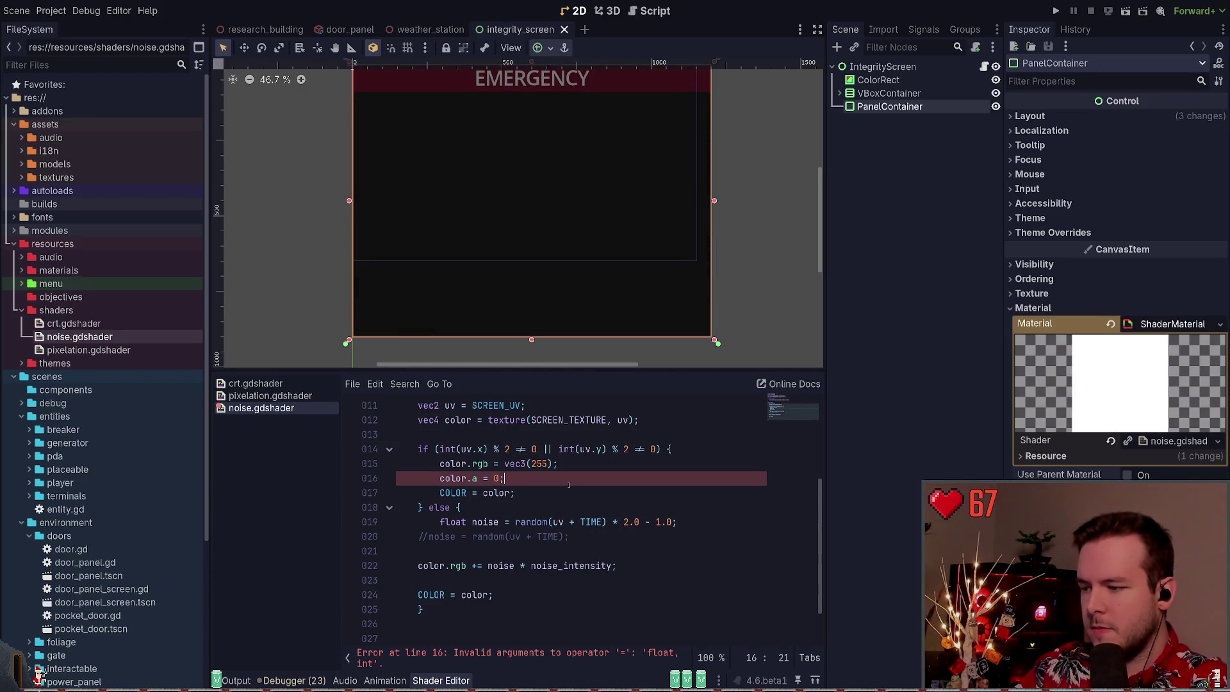
{"action": "type", "text": ".0"}
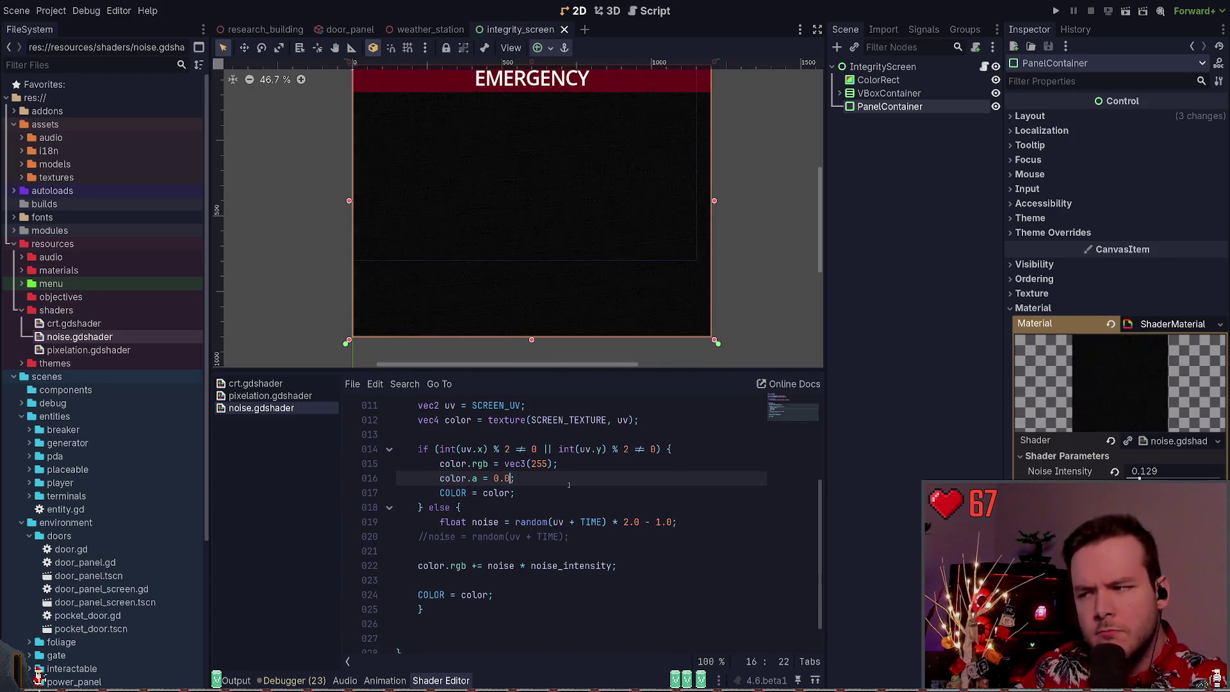
{"action": "key", "text": "Up"}
{"action": "key", "text": "Up"}
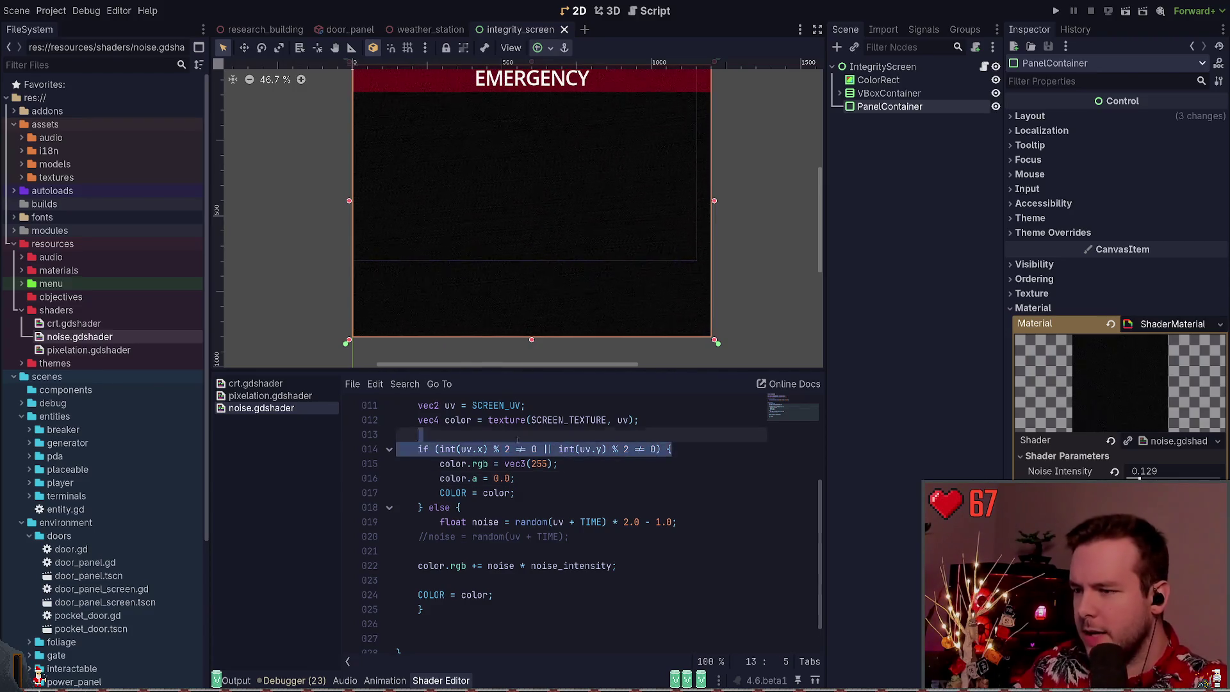
{"action": "key", "text": "Down"}
{"action": "key", "text": "Down"}
{"action": "key", "text": "Left"}
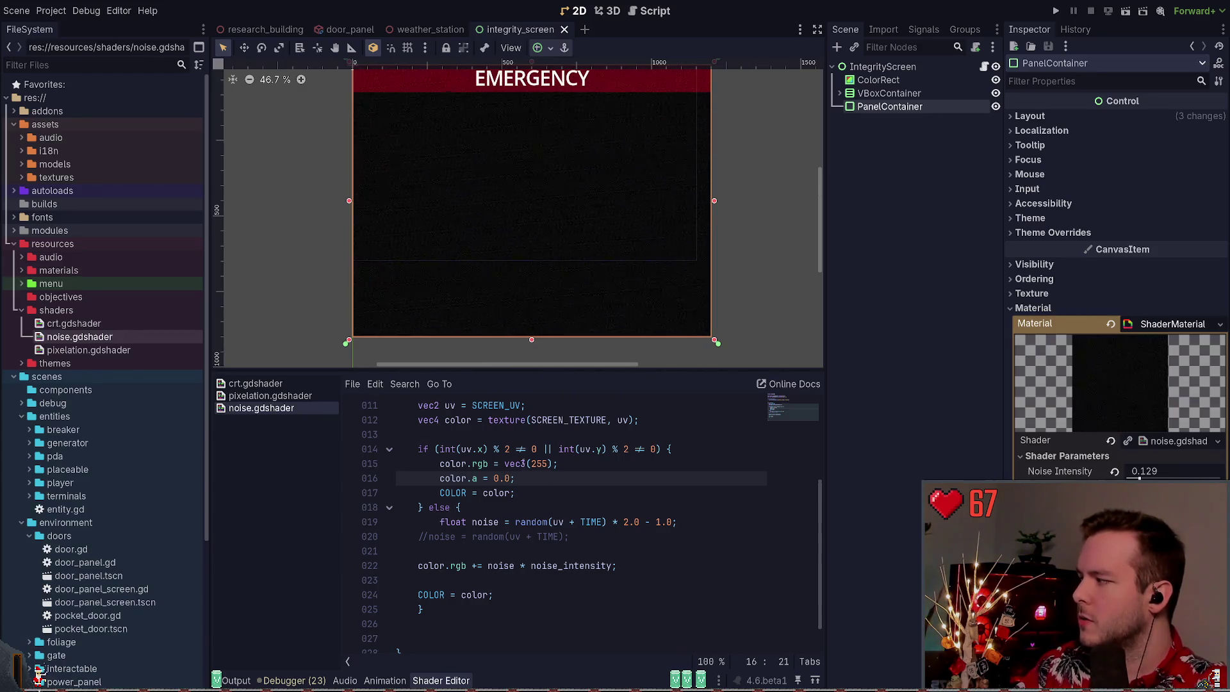
Drag the Noise Intensity slider up to 0.228
{"action": "mouse_move", "coordinate": [434, 450]}
{"action": "left_mouse_down"}
{"action": "mouse_move", "coordinate": [658, 449]}
{"action": "mouse_move", "coordinate": [644, 449]}
{"action": "left_mouse_up"}
{"action": "left_click", "coordinate": [484, 537]}
{"action": "left_click_drag", "start_coordinate": [418, 523], "coordinate": [534, 605]}
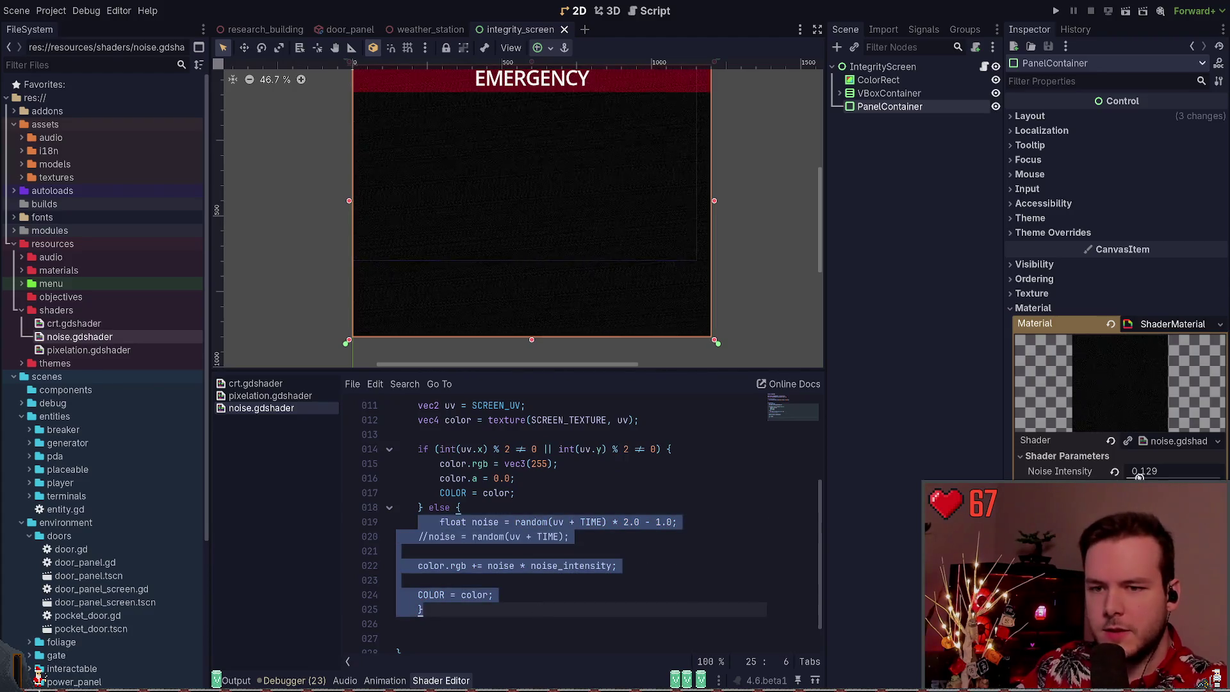
{"action": "mouse_move", "coordinate": [1140, 477]}
{"action": "left_mouse_down"}
{"action": "mouse_move", "coordinate": [1160, 477]}
{"action": "mouse_move", "coordinate": [1147, 478]}
{"action": "left_mouse_up"}
{"action": "left_click", "coordinate": [550, 506]}
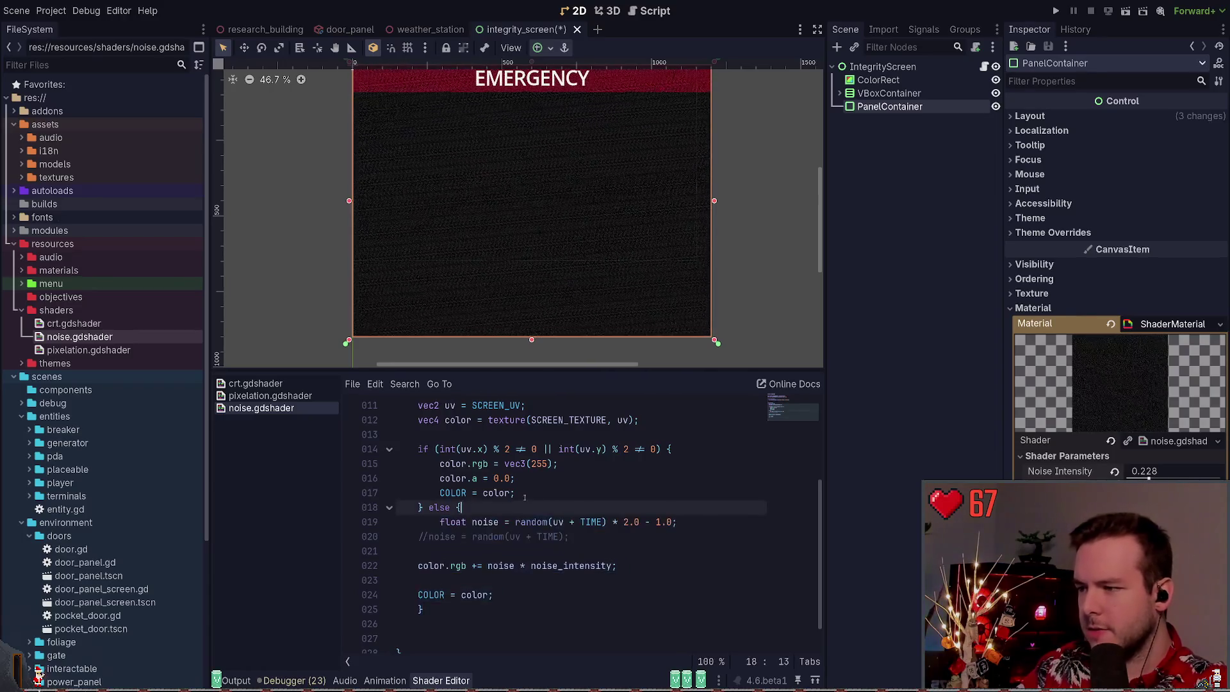
{"action": "scroll", "coordinate": [439, 449], "scroll_direction": "up", "scroll_amount": 1}
{"action": "scroll", "coordinate": [439, 449], "scroll_direction": "down", "scroll_amount": 1}
Review line 14's condition, stepping through to the y test's divisor and final 0
{"action": "left_click_drag", "start_coordinate": [440, 449], "coordinate": [663, 449]}
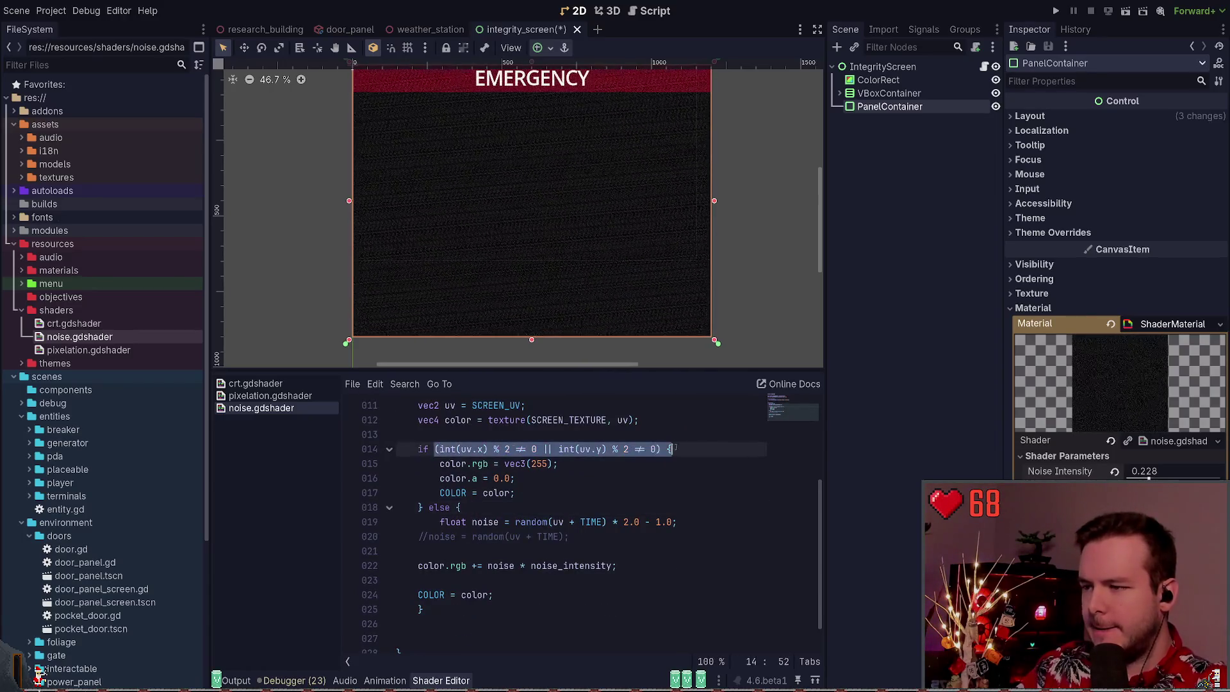
{"action": "left_click", "coordinate": [558, 449]}
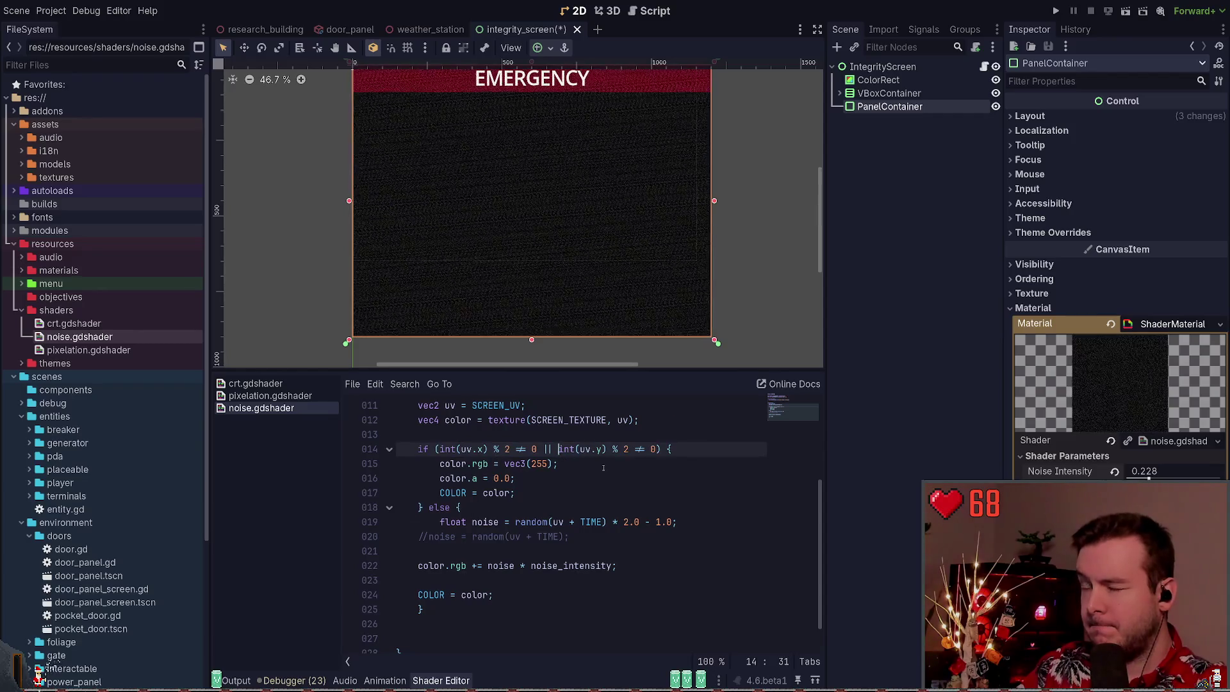
{"action": "left_click", "coordinate": [658, 449]}
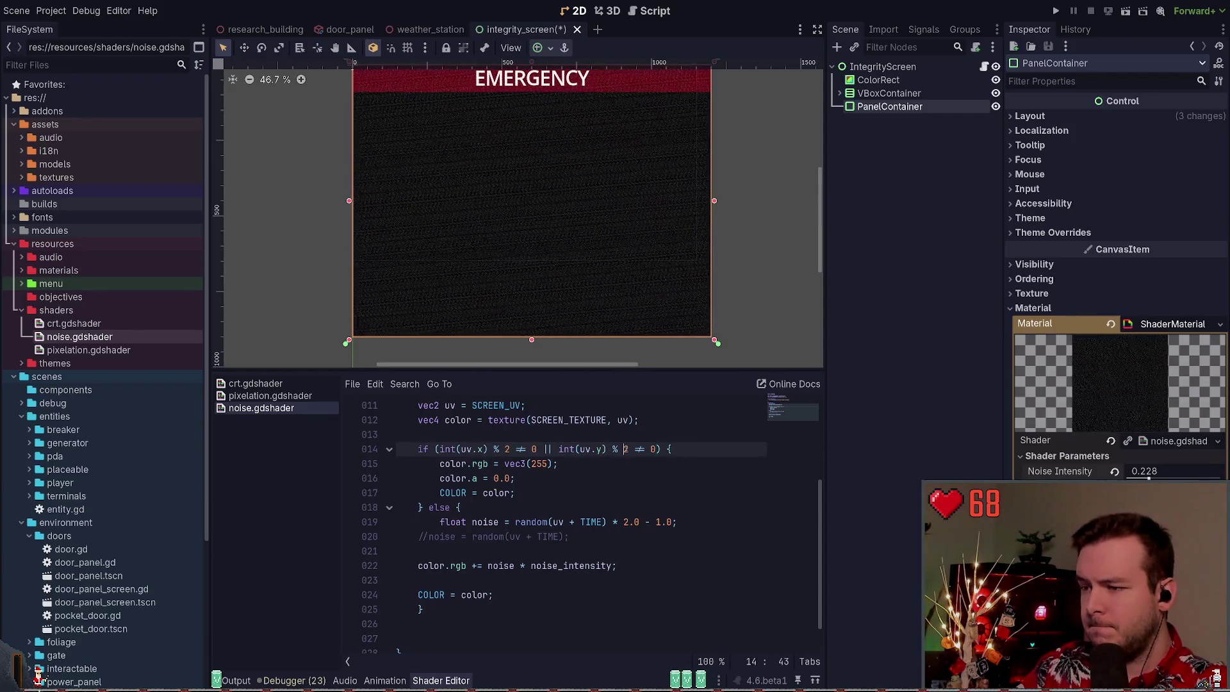
{"action": "left_click", "coordinate": [626, 450]}
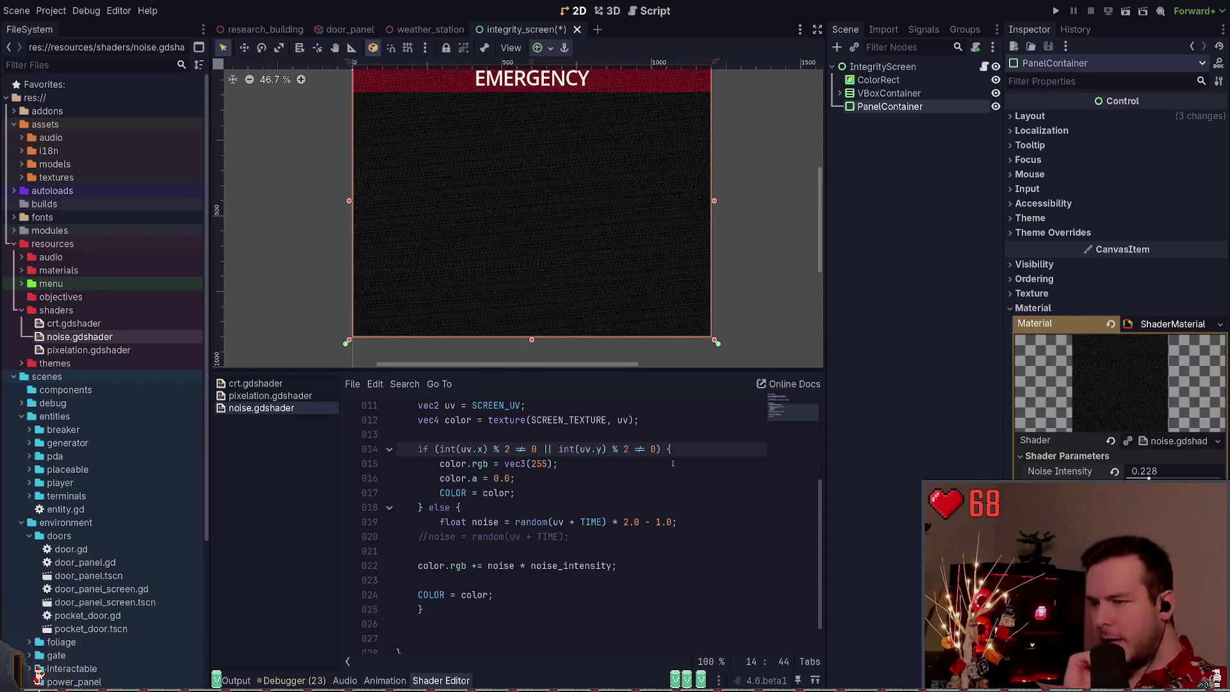
{"action": "key", "text": "Right"}
{"action": "key", "text": "Right"}
{"action": "key", "text": "Right"}
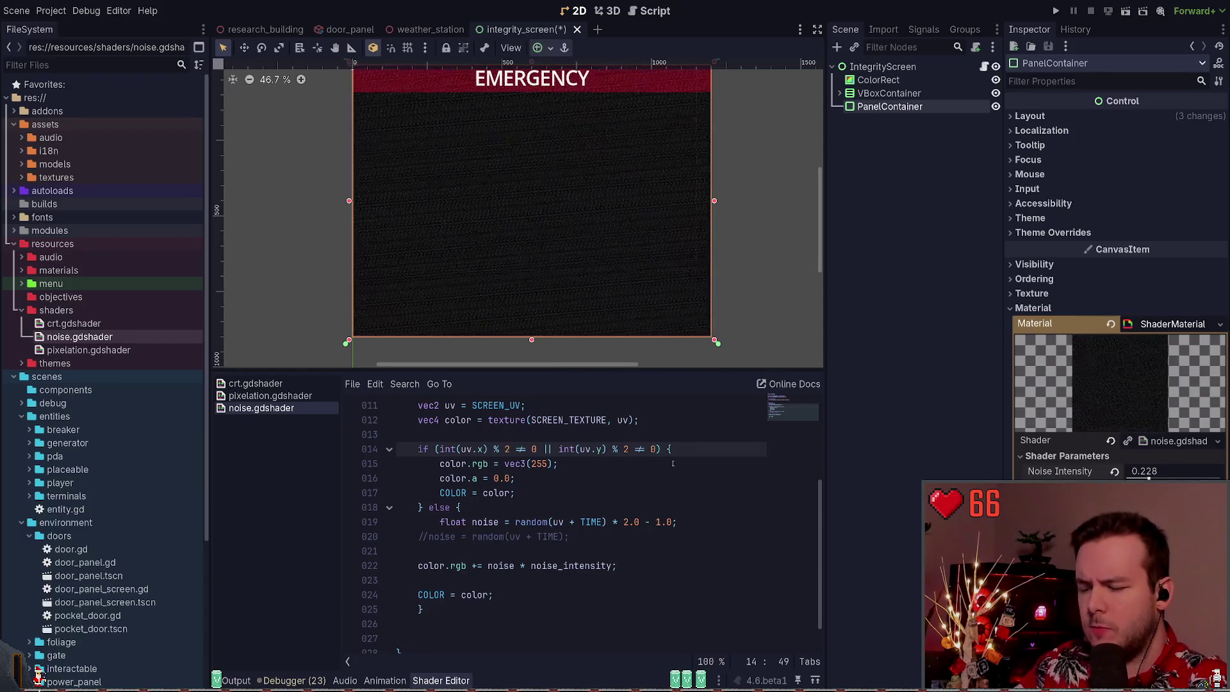
{"action": "key", "text": "Right"}
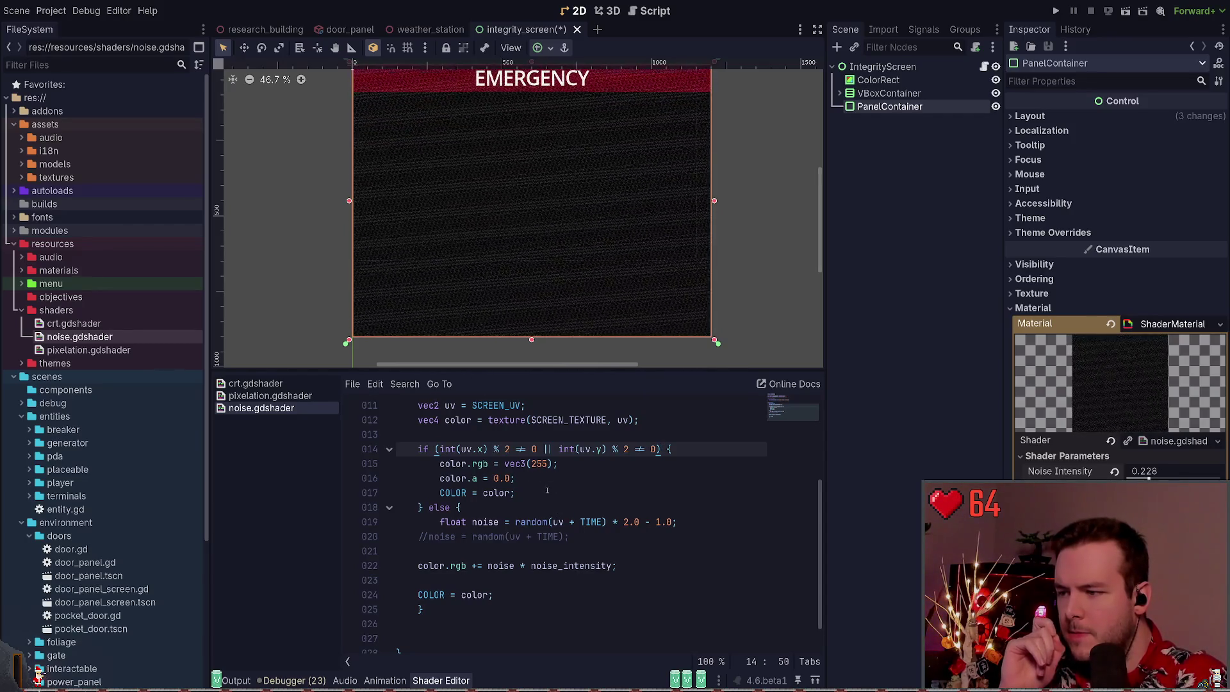
Change line 22's noise blend to a multiply and save the shader
{"action": "left_click", "coordinate": [478, 568]}
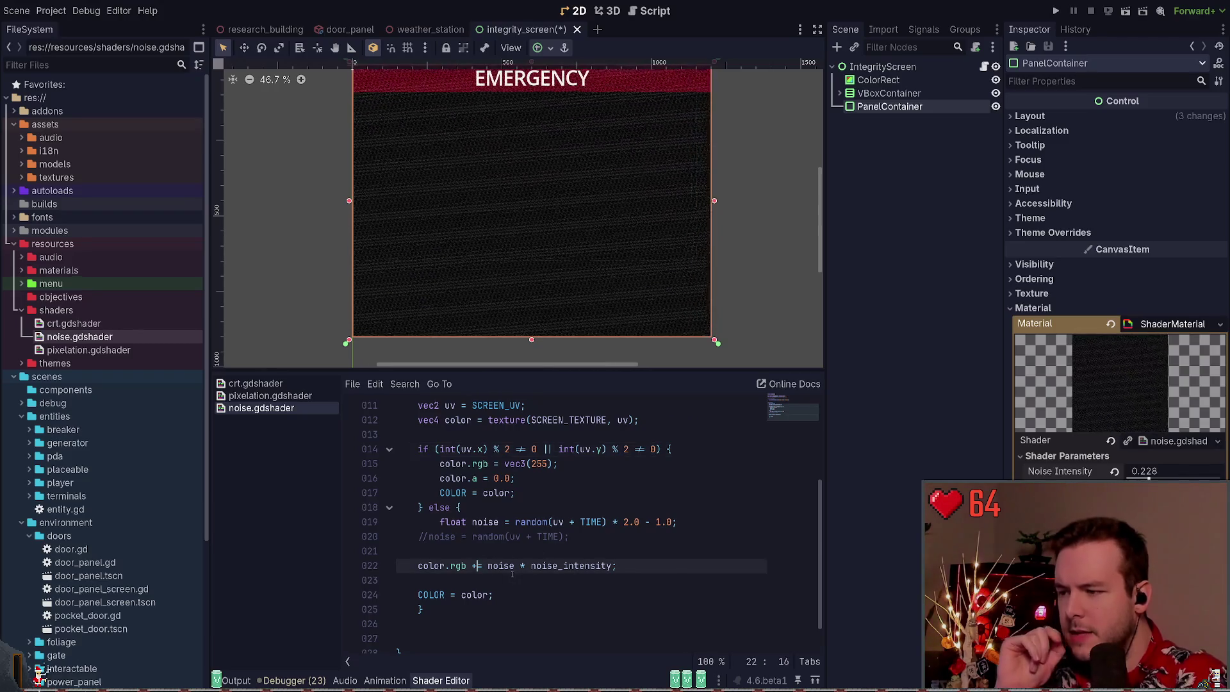
{"action": "key", "text": "BackSpace"}
{"action": "type", "text": "*"}
{"action": "key", "text": "ctrl+s"}
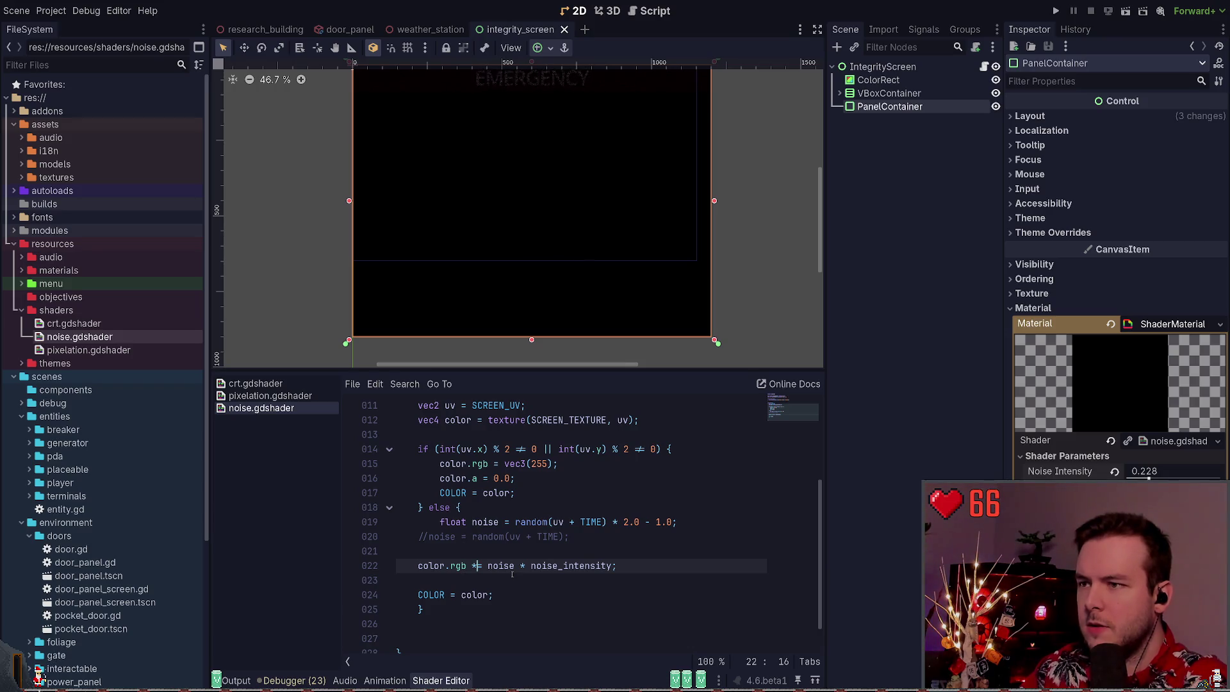
{"action": "scroll", "coordinate": [512, 574], "scroll_direction": "up", "scroll_amount": 1}
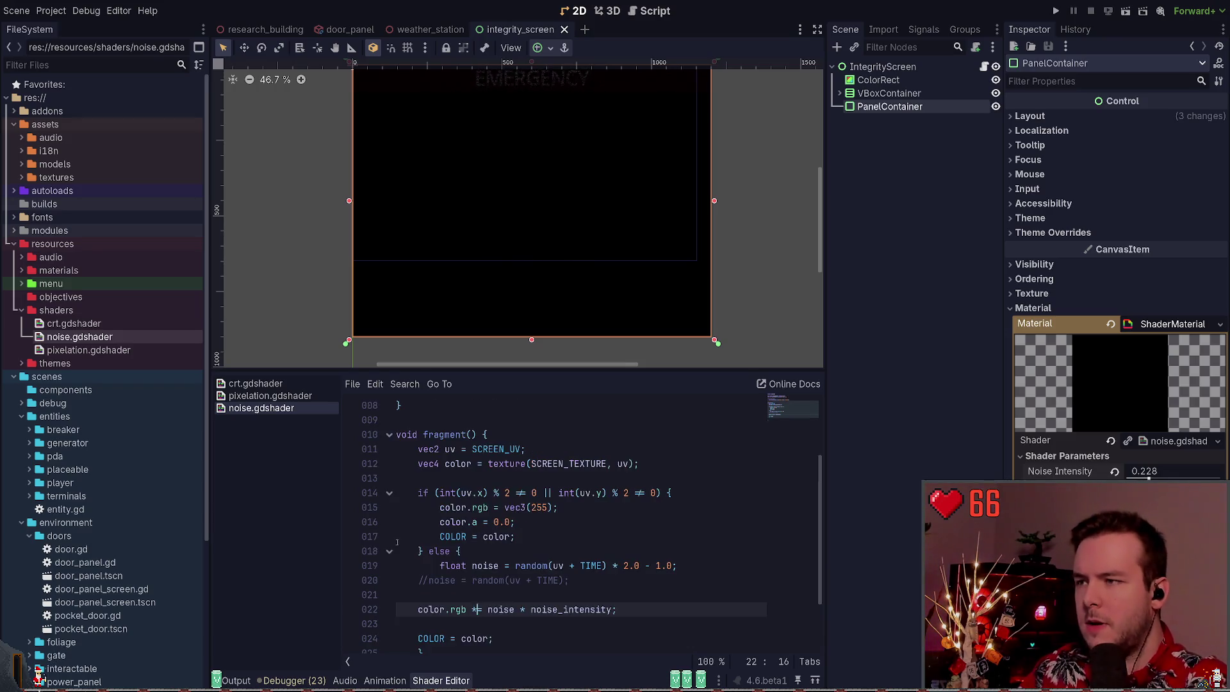
{"action": "scroll", "coordinate": [532, 532], "scroll_direction": "down", "scroll_amount": 1}
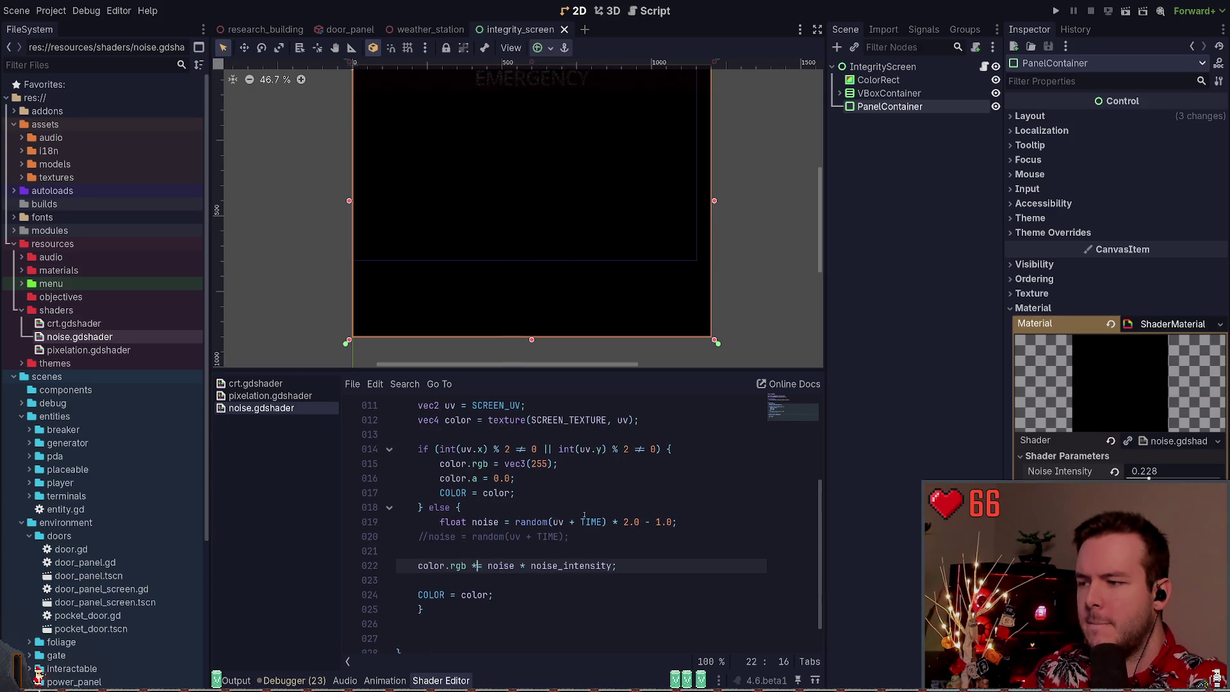
{"action": "scroll", "coordinate": [759, 201], "scroll_direction": "up", "scroll_amount": 1}
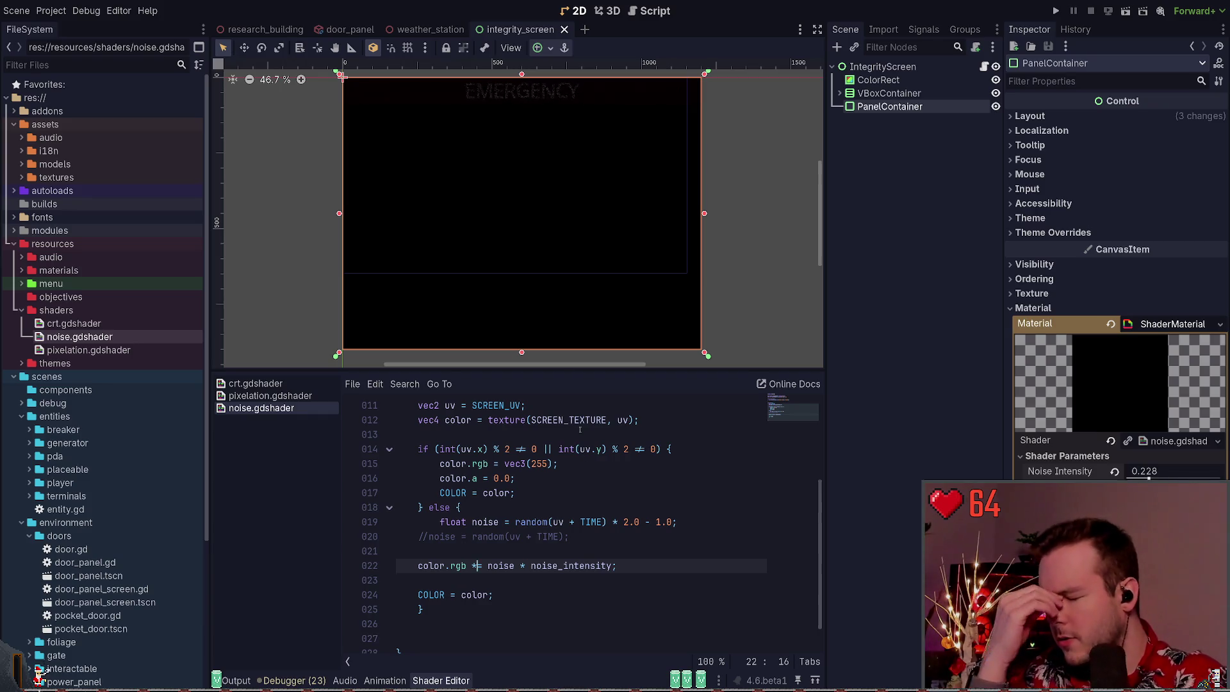
Set Noise Intensity to 0.1 in the Inspector
{"action": "left_click_drag", "start_coordinate": [1148, 474], "coordinate": [1221, 477]}
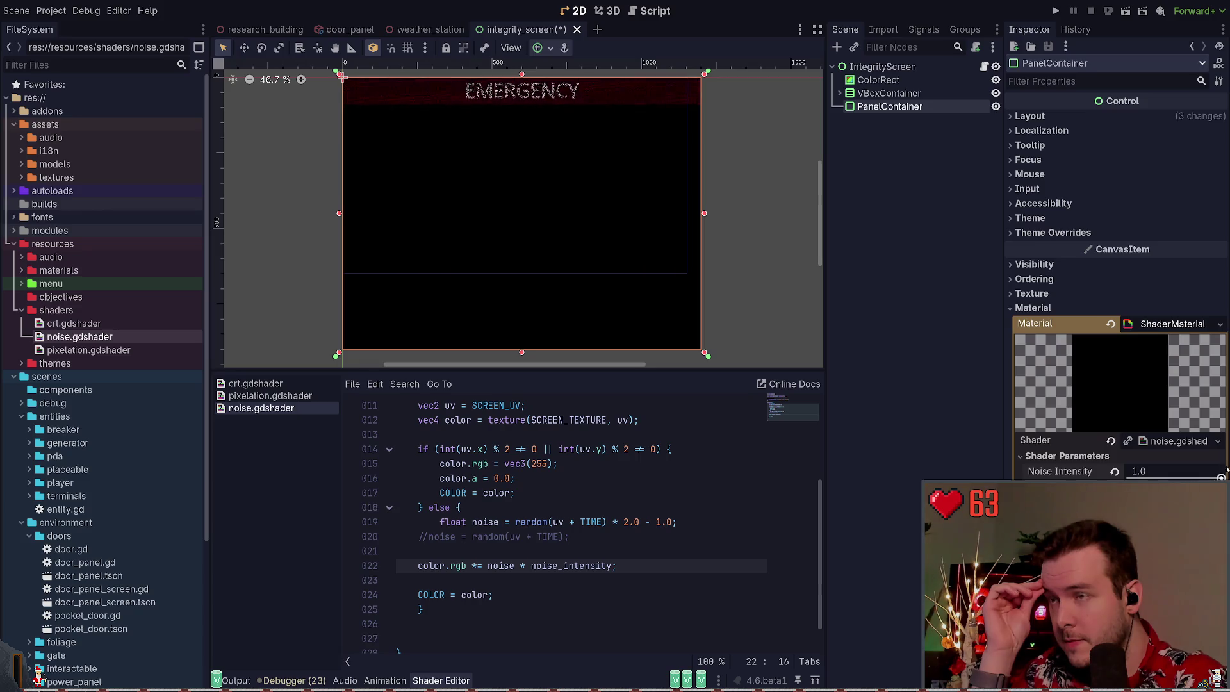
{"action": "left_click", "coordinate": [1115, 472]}
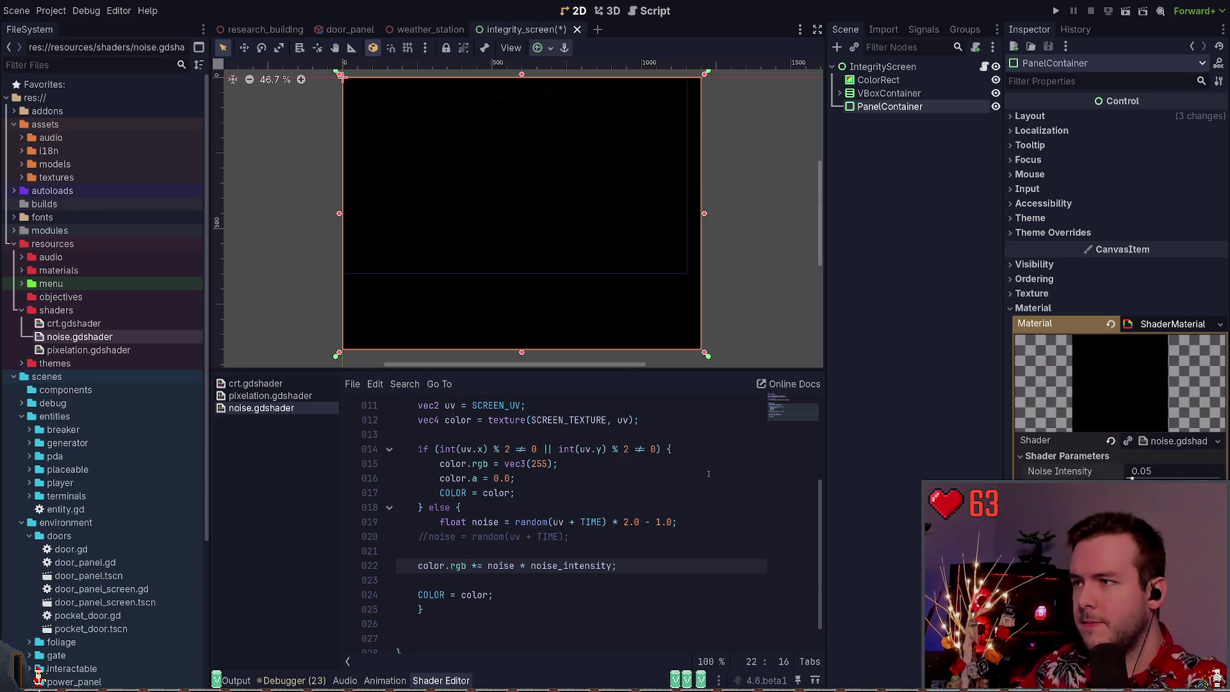
{"action": "left_click", "coordinate": [1170, 472]}
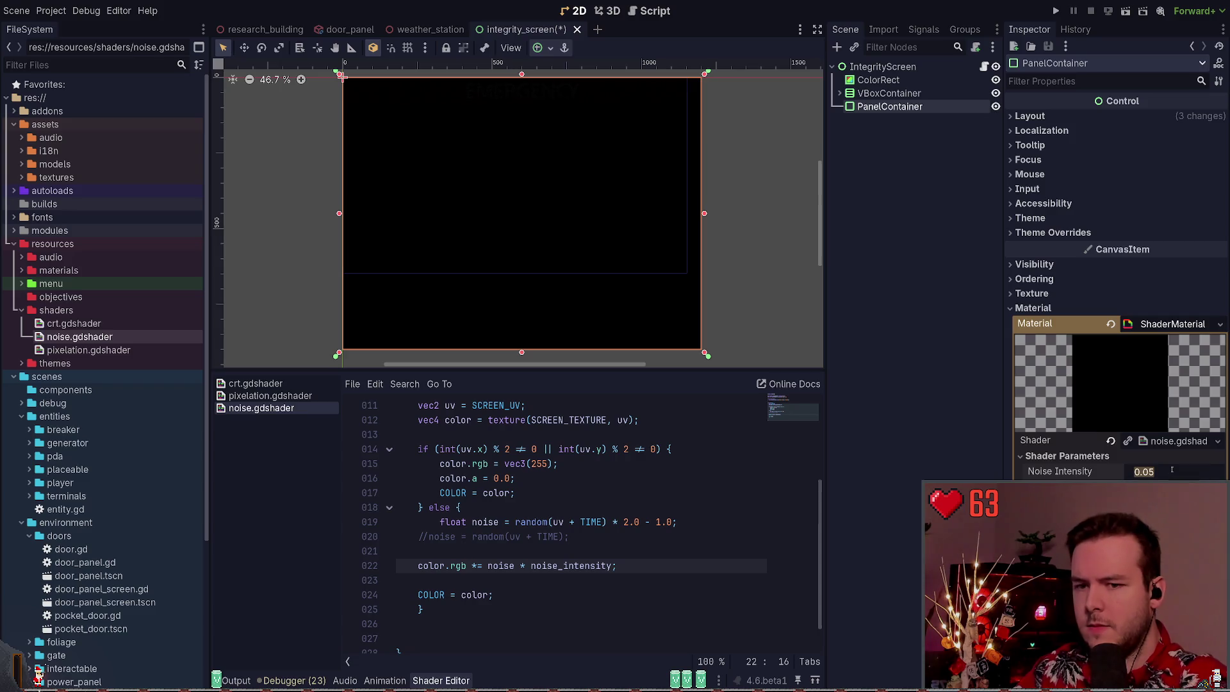
{"action": "type", "text": "0.1"}
{"action": "key", "text": "Return"}
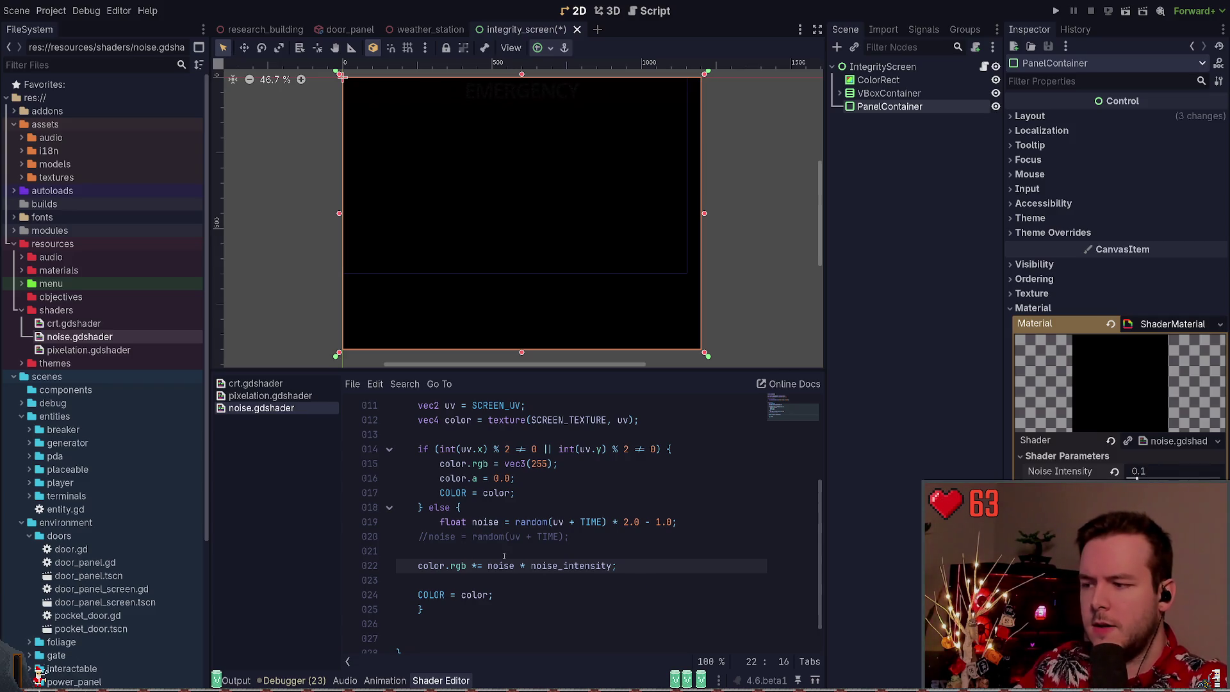
Change line 22 to color.rgb += noise * noise_intensity
{"action": "key", "text": "BackSpace"}
{"action": "type", "text": "-"}
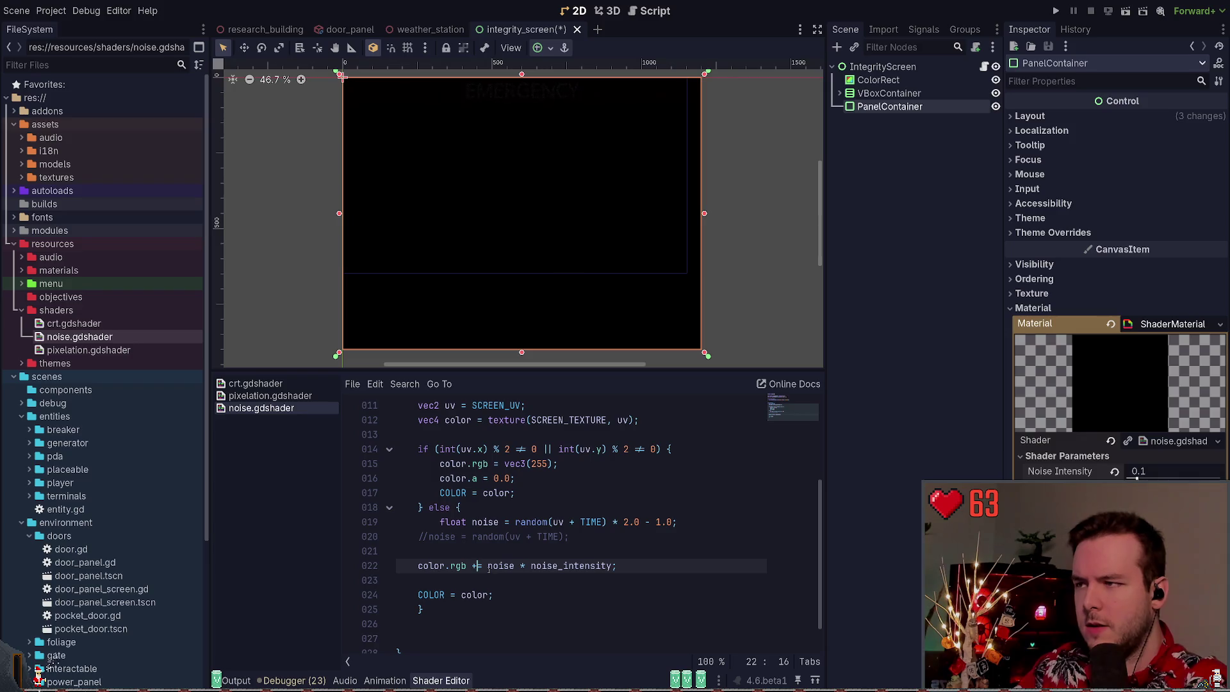
{"action": "key", "text": "ctrl+s"}
{"action": "key", "text": "BackSpace"}
{"action": "type", "text": "+"}
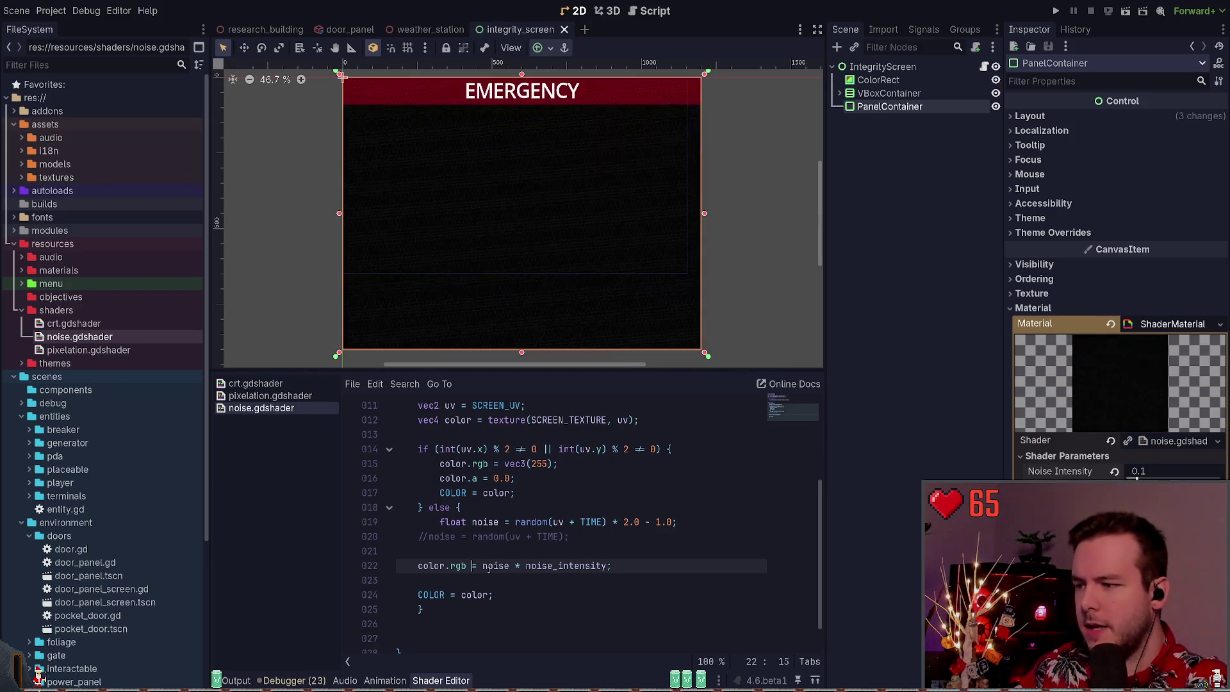
Select the if/else pixel-grid branch lines starting at line 19
{"action": "left_click", "coordinate": [593, 537]}
{"action": "key", "text": "Up"}
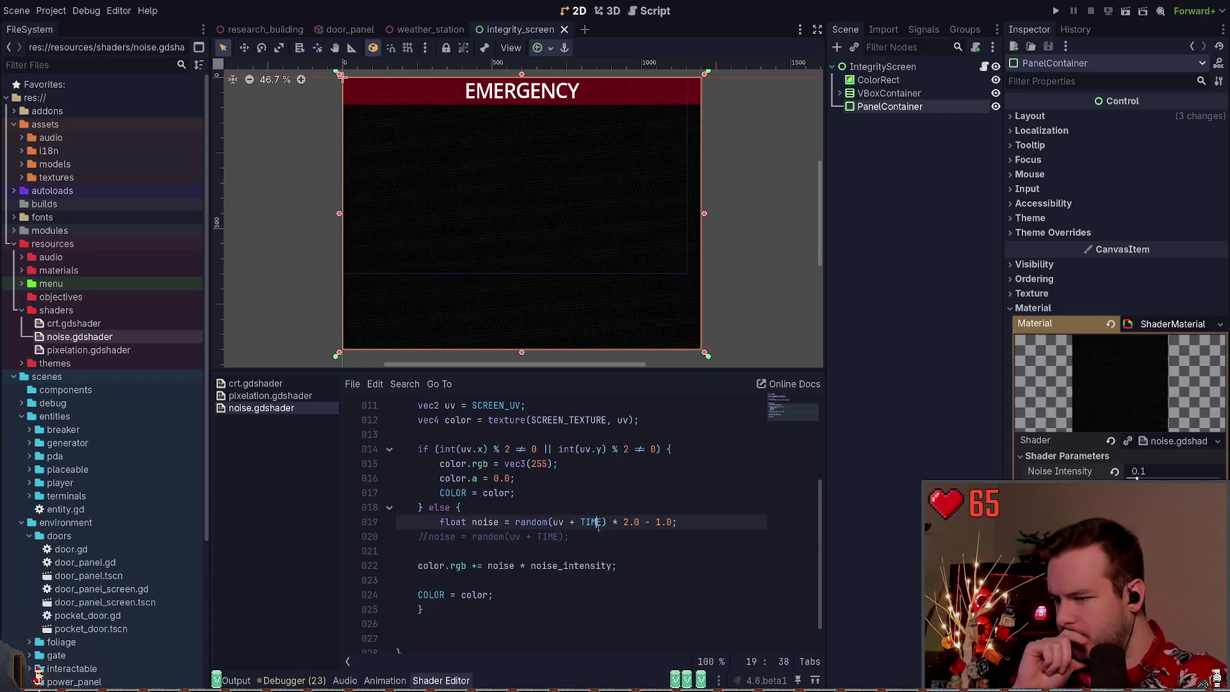
{"action": "key", "text": "Home"}
{"action": "mouse_move", "coordinate": [467, 507]}
{"action": "left_mouse_down"}
{"action": "mouse_move", "coordinate": [396, 508]}
{"action": "mouse_move", "coordinate": [384, 463]}
{"action": "mouse_move", "coordinate": [347, 488]}
{"action": "mouse_move", "coordinate": [337, 444]}
{"action": "left_mouse_up"}
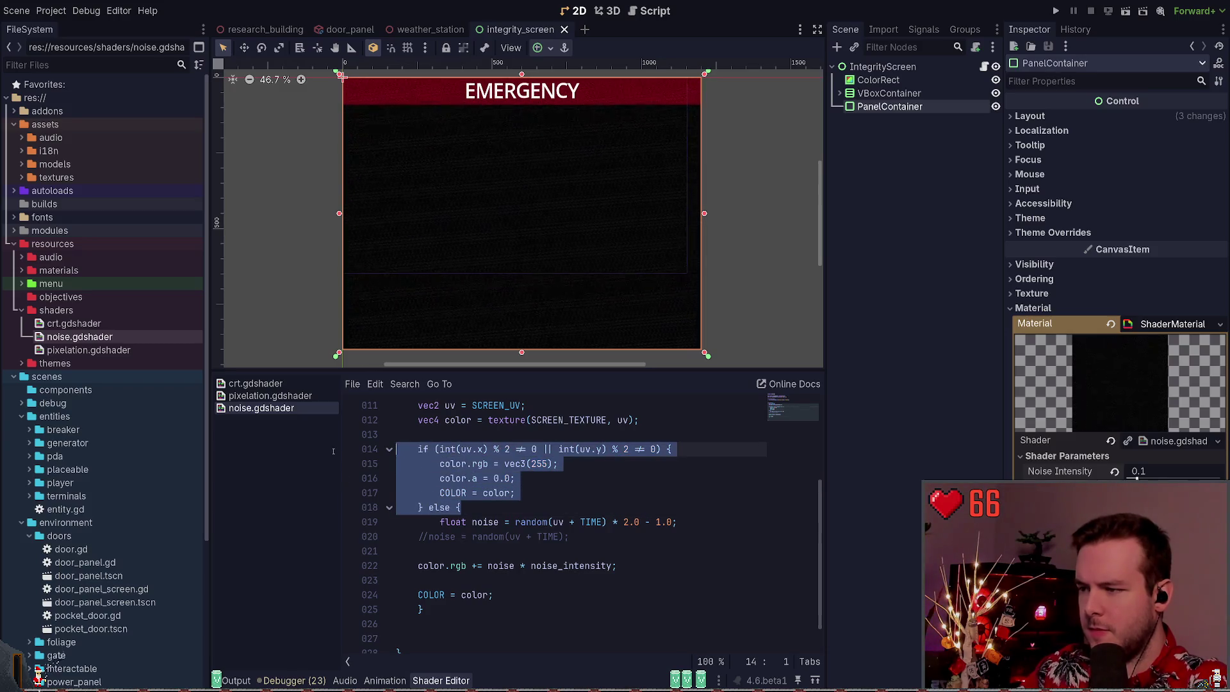
Delete the if/else pixel-grid block and its leftover closing brace
{"action": "key", "text": "BackSpace"}
{"action": "key", "text": "BackSpace"}
{"action": "left_click", "coordinate": [466, 537]}
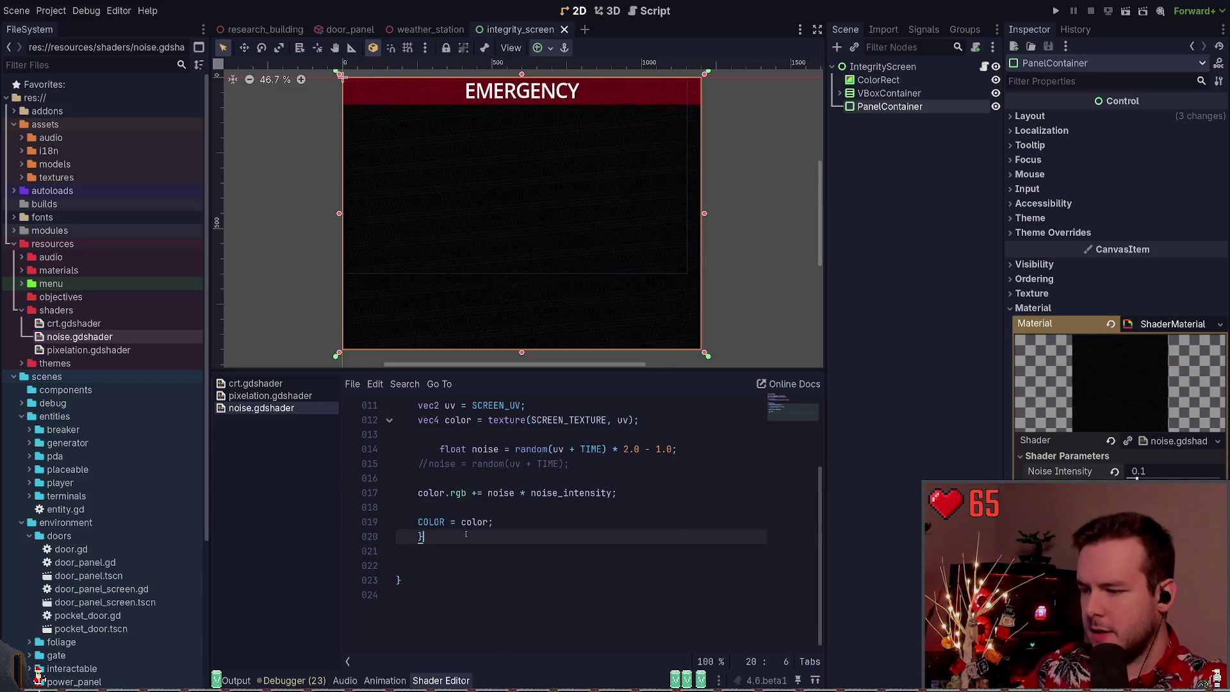
{"action": "key", "text": "BackSpace"}
{"action": "key", "text": "BackSpace"}
{"action": "key", "text": "BackSpace"}
{"action": "key", "text": "ctrl+s"}
Un-indent the float noise line, delete the commented-out noise line, and save
{"action": "left_click", "coordinate": [461, 449]}
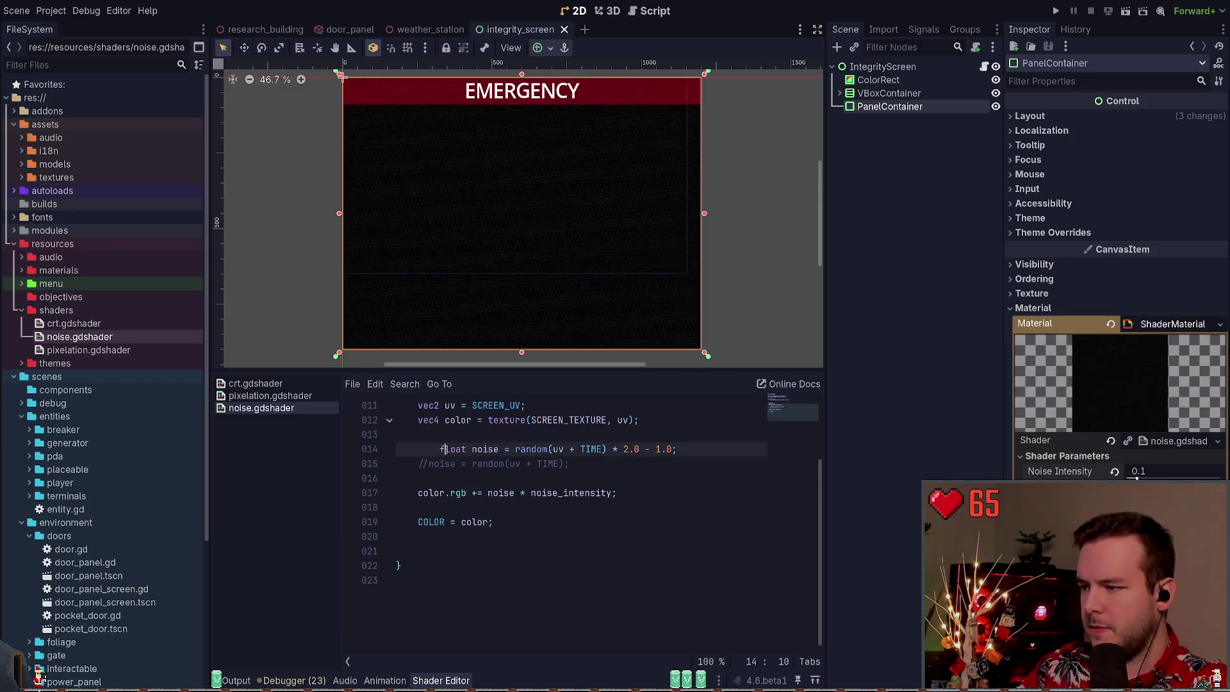
{"action": "key", "text": "shift+Tab"}
{"action": "left_click_drag", "start_coordinate": [570, 464], "coordinate": [268, 475]}
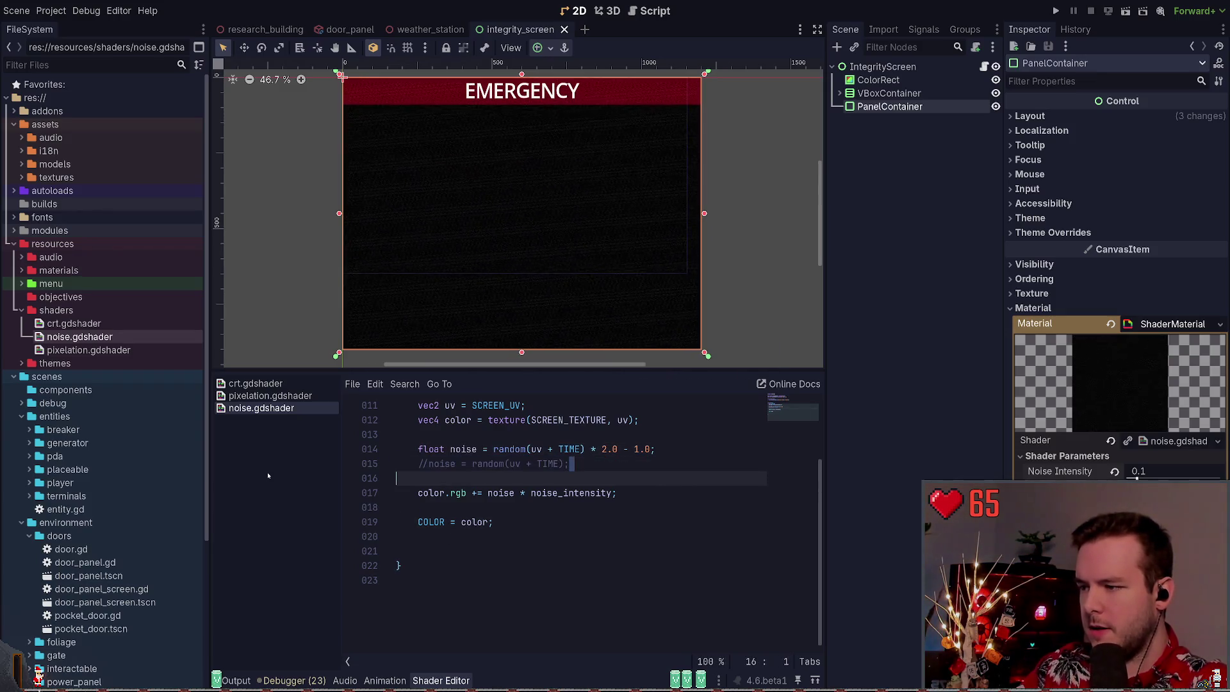
{"action": "key", "text": "BackSpace"}
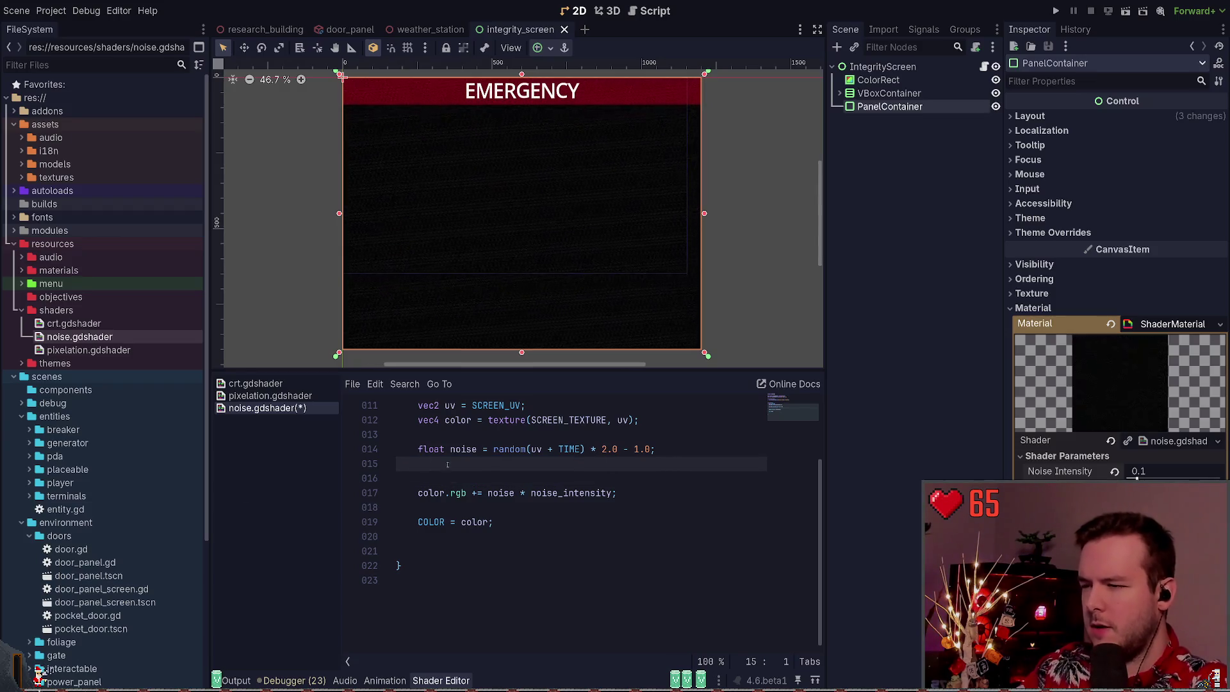
{"action": "scroll", "coordinate": [517, 476], "scroll_direction": "up", "scroll_amount": 3}
{"action": "scroll", "coordinate": [517, 476], "scroll_direction": "down", "scroll_amount": 1}
{"action": "key", "text": "ctrl+s"}
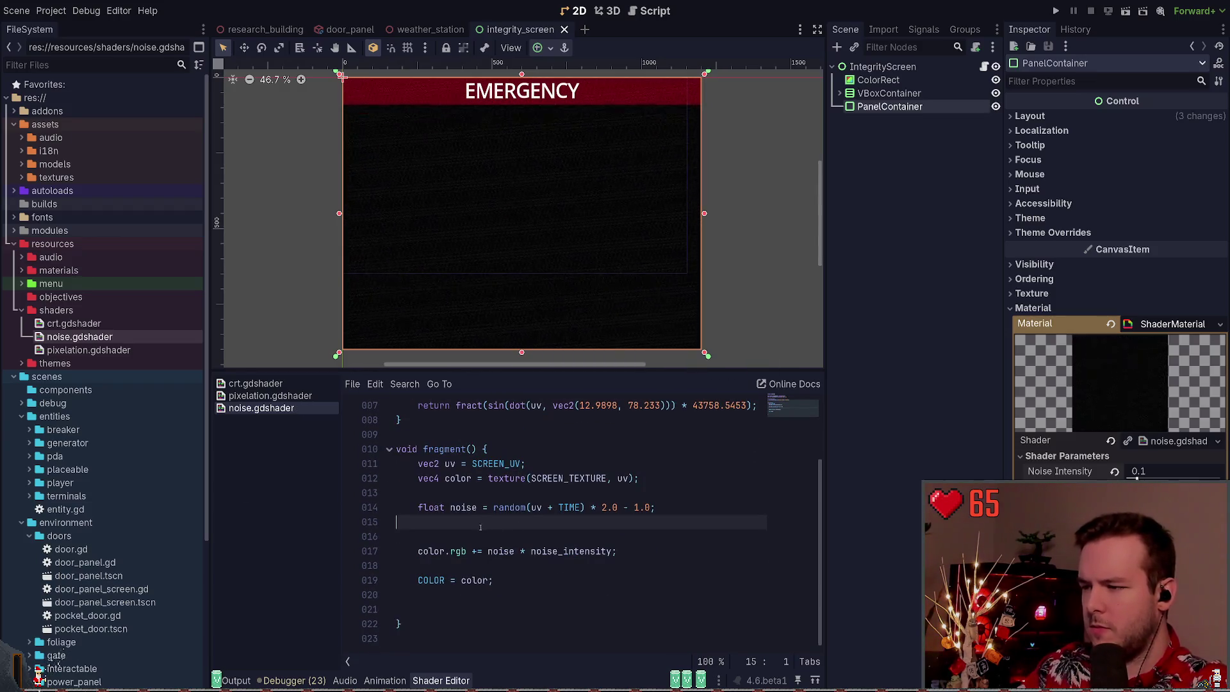
Remove the extra blank lines, leaving one blank line after float noise
{"action": "left_click", "coordinate": [478, 566]}
{"action": "left_click", "coordinate": [490, 534]}
{"action": "key", "text": "BackSpace"}
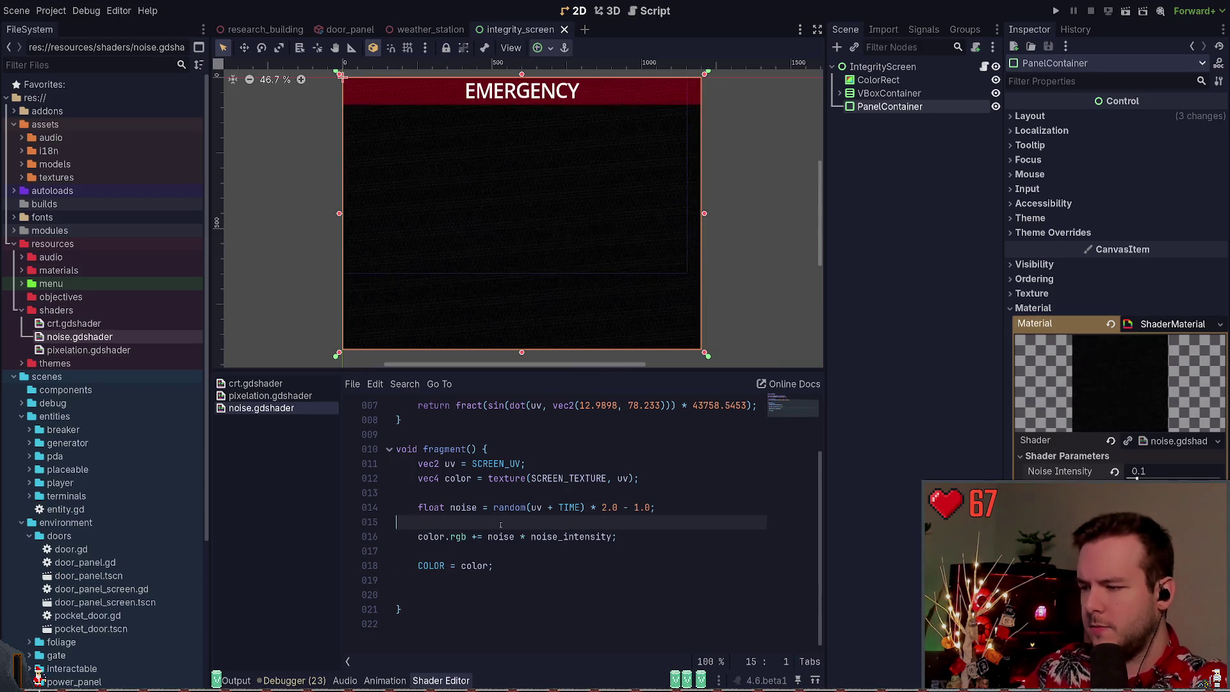
{"action": "key", "text": "BackSpace"}
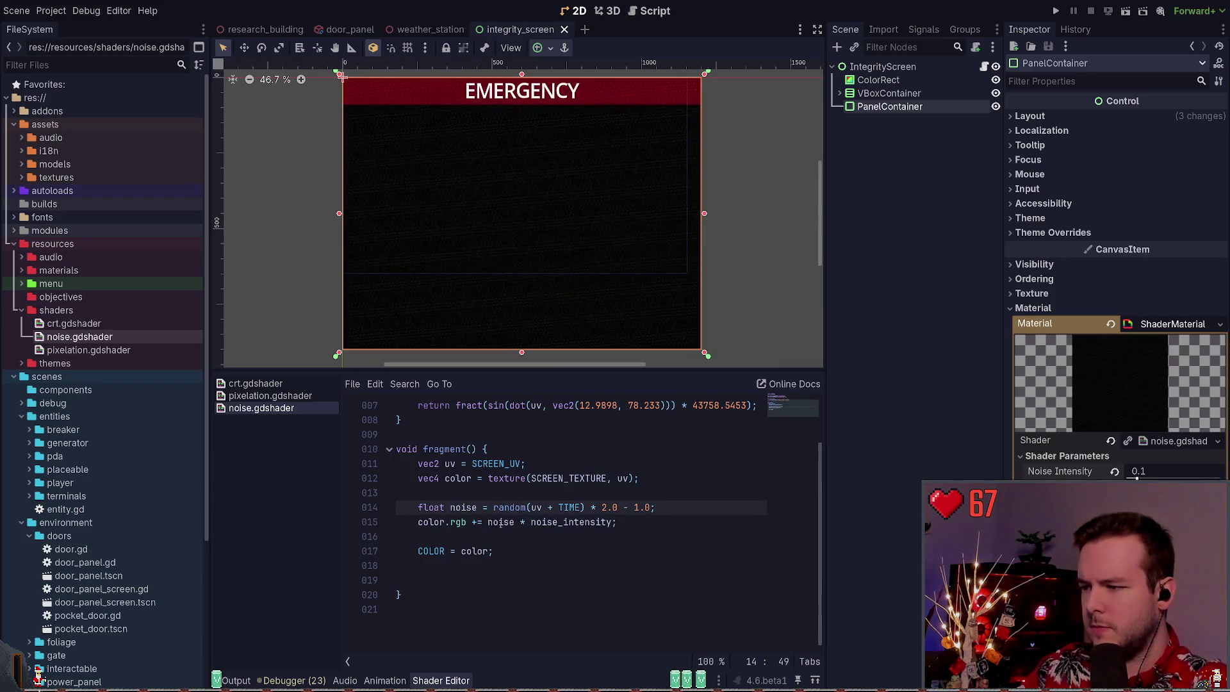
{"action": "key", "text": "Up"}
{"action": "key", "text": "BackSpace"}
{"action": "left_click", "coordinate": [711, 495]}
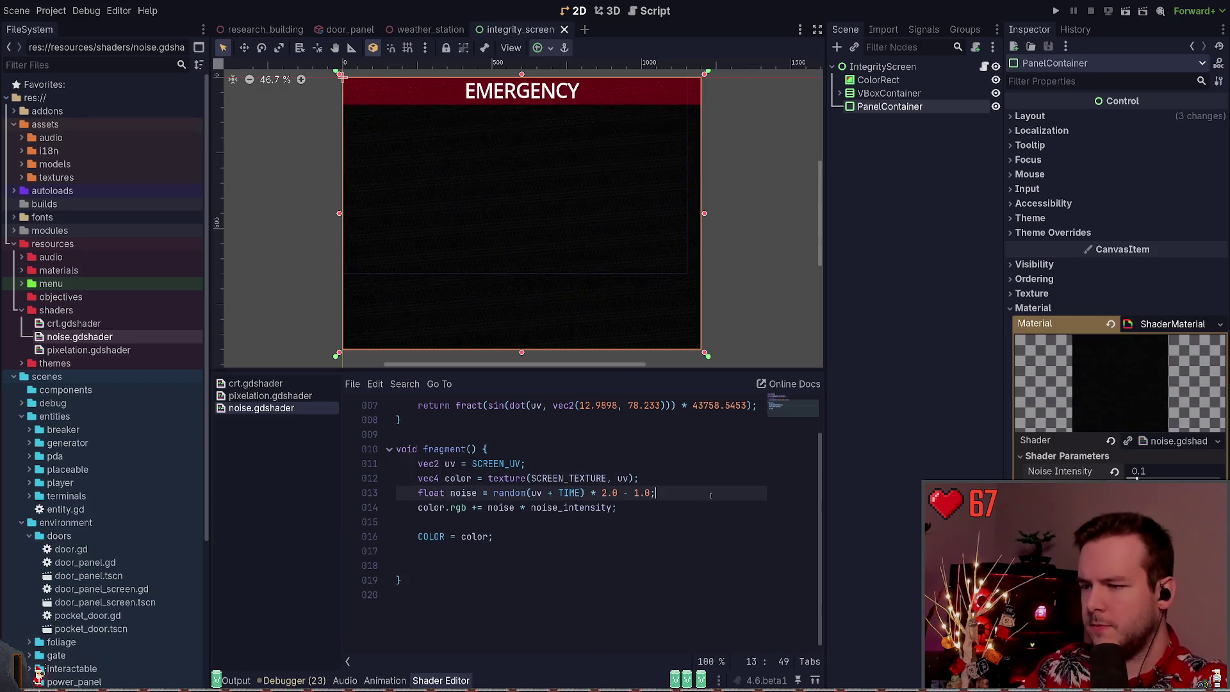
{"action": "key", "text": "Return"}
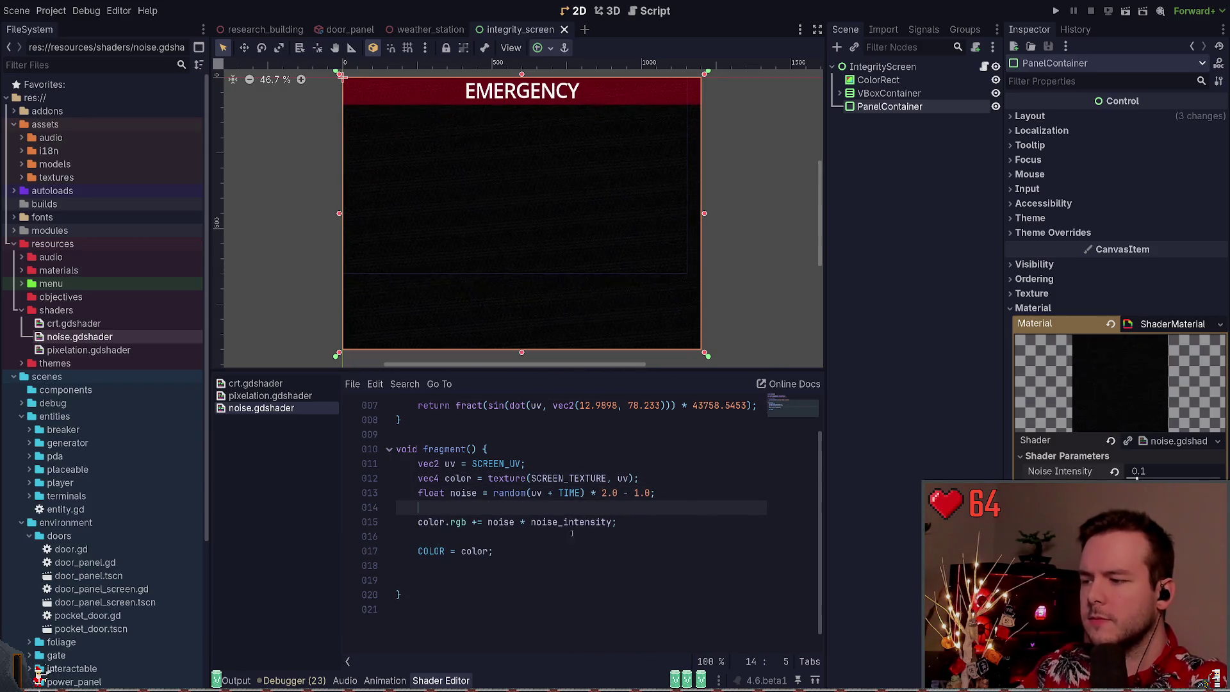
{"action": "scroll", "coordinate": [515, 535], "scroll_direction": "up", "scroll_amount": 1}
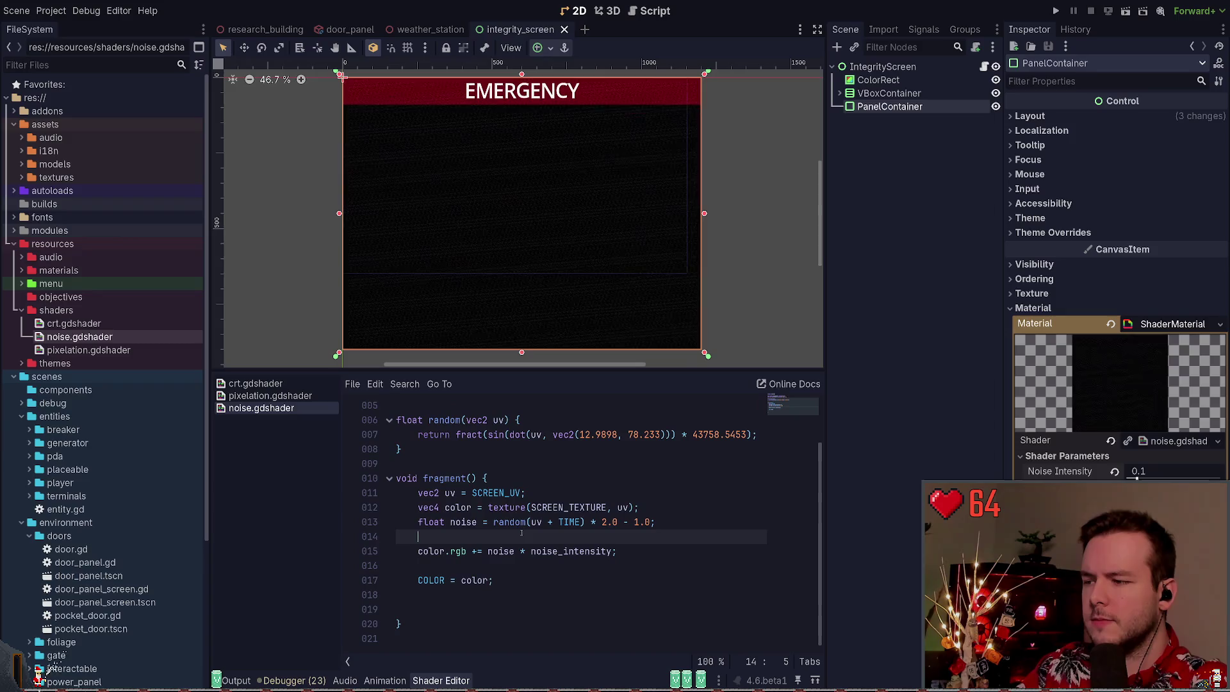
Change the random() argument on line 13 to vec2(TIME) and save
{"action": "double_click", "coordinate": [565, 522]}
{"action": "double_click", "coordinate": [463, 522]}
{"action": "left_click", "coordinate": [504, 536]}
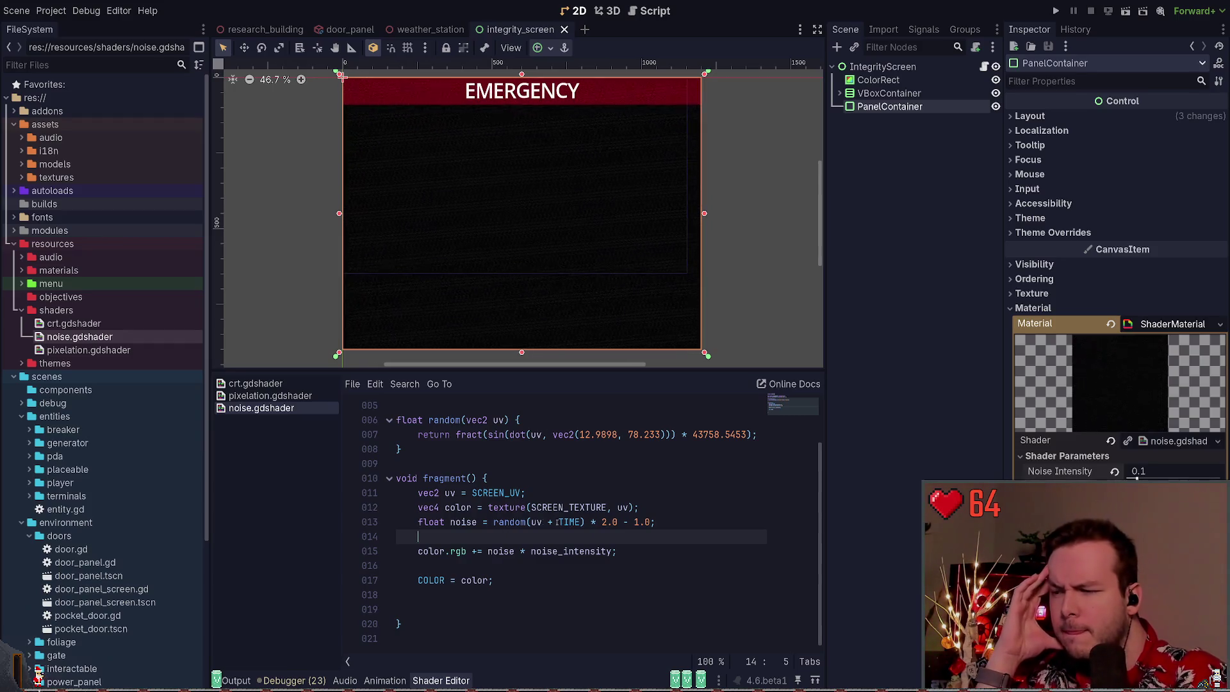
{"action": "left_click", "coordinate": [530, 521]}
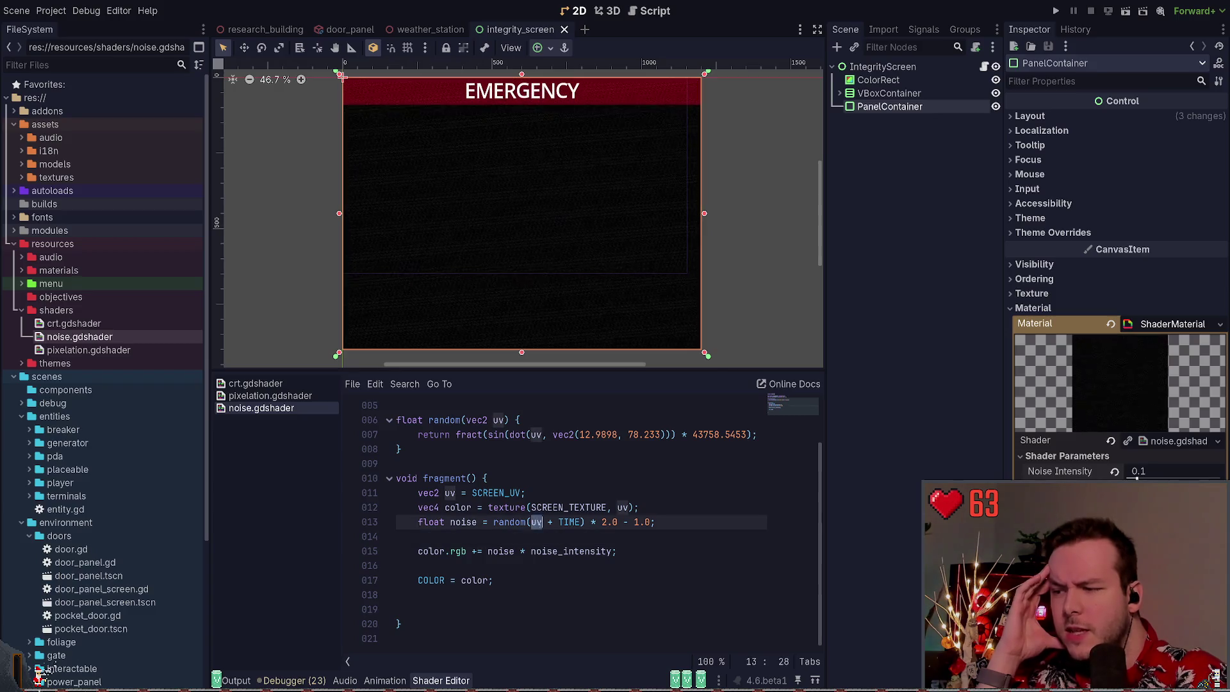
{"action": "left_click_drag", "start_coordinate": [530, 522], "coordinate": [559, 522]}
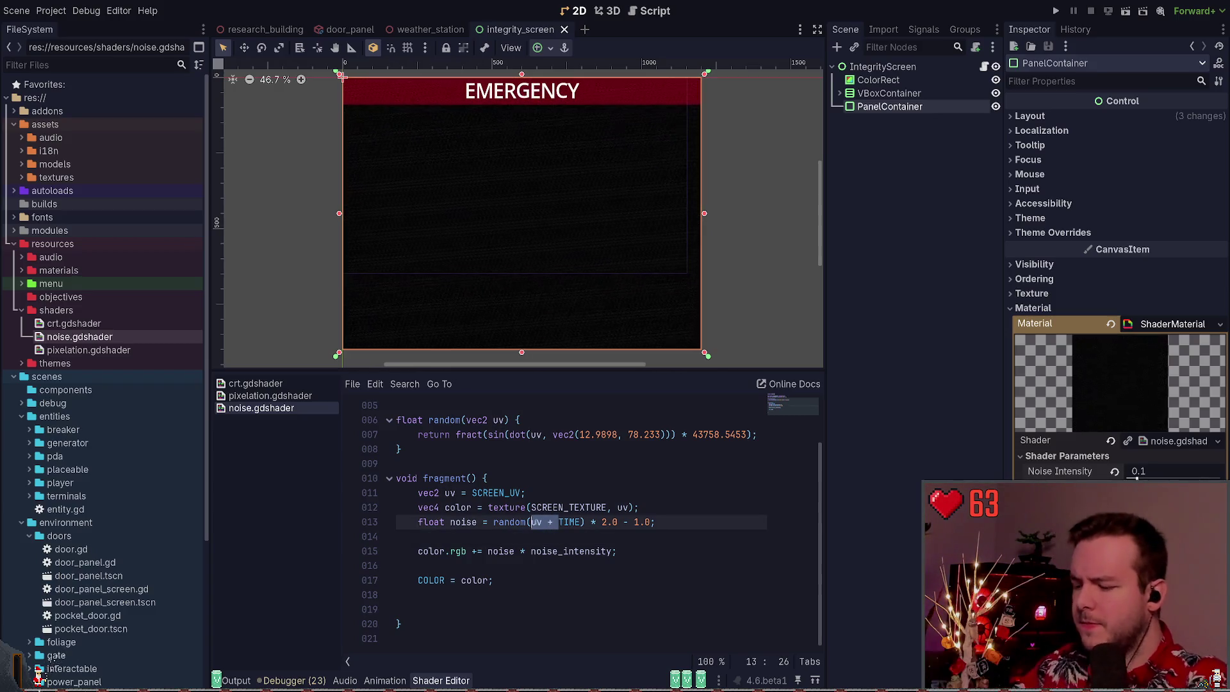
{"action": "key", "text": "BackSpace"}
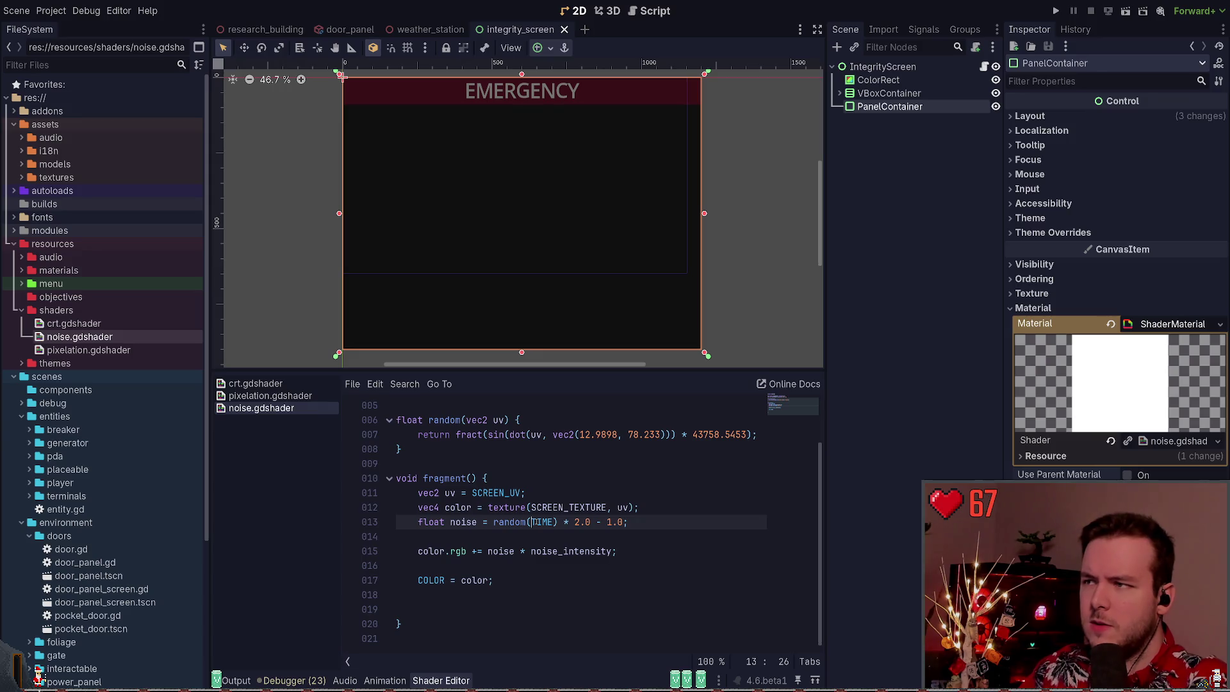
{"action": "type", "text": "vec2"}
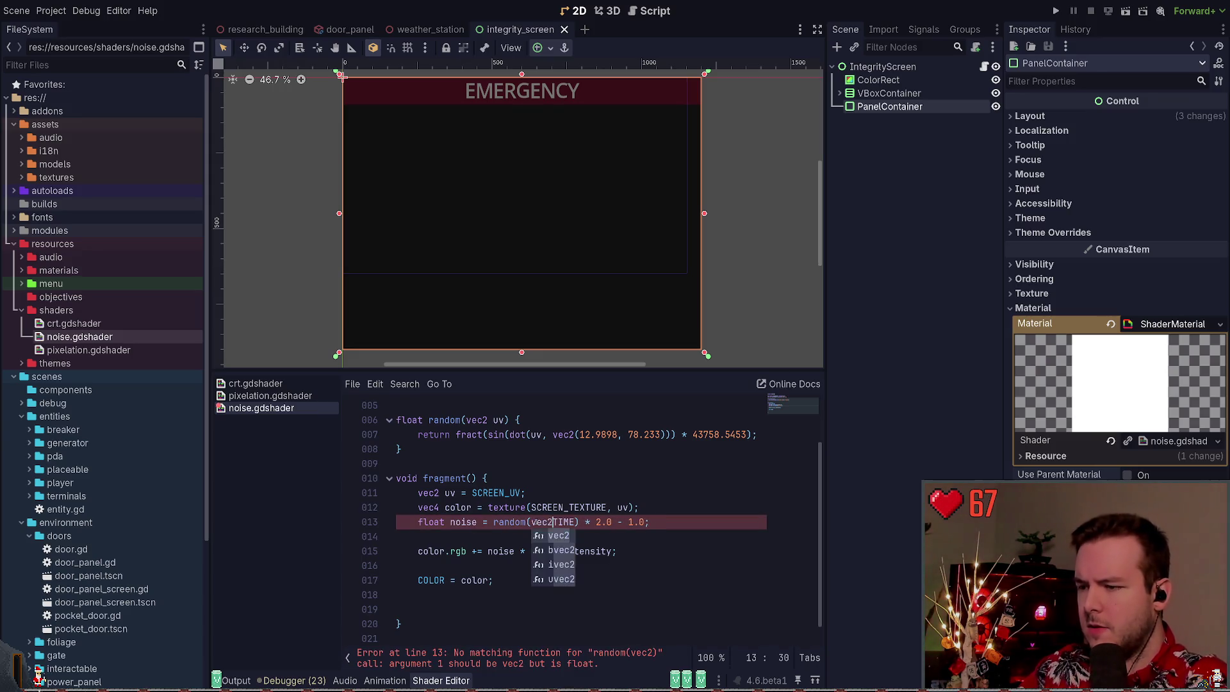
{"action": "type", "text": "("}
{"action": "key", "text": "Right"}
{"action": "key", "text": "Right"}
{"action": "key", "text": "Right"}
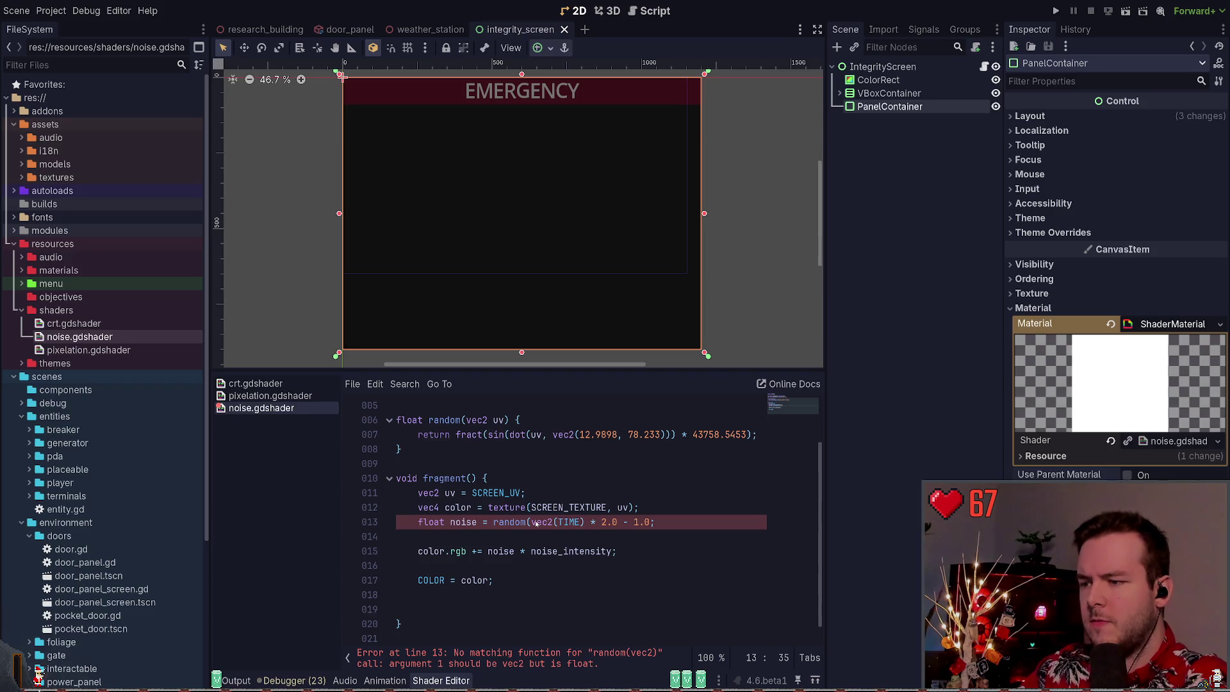
{"action": "type", "text": "))"}
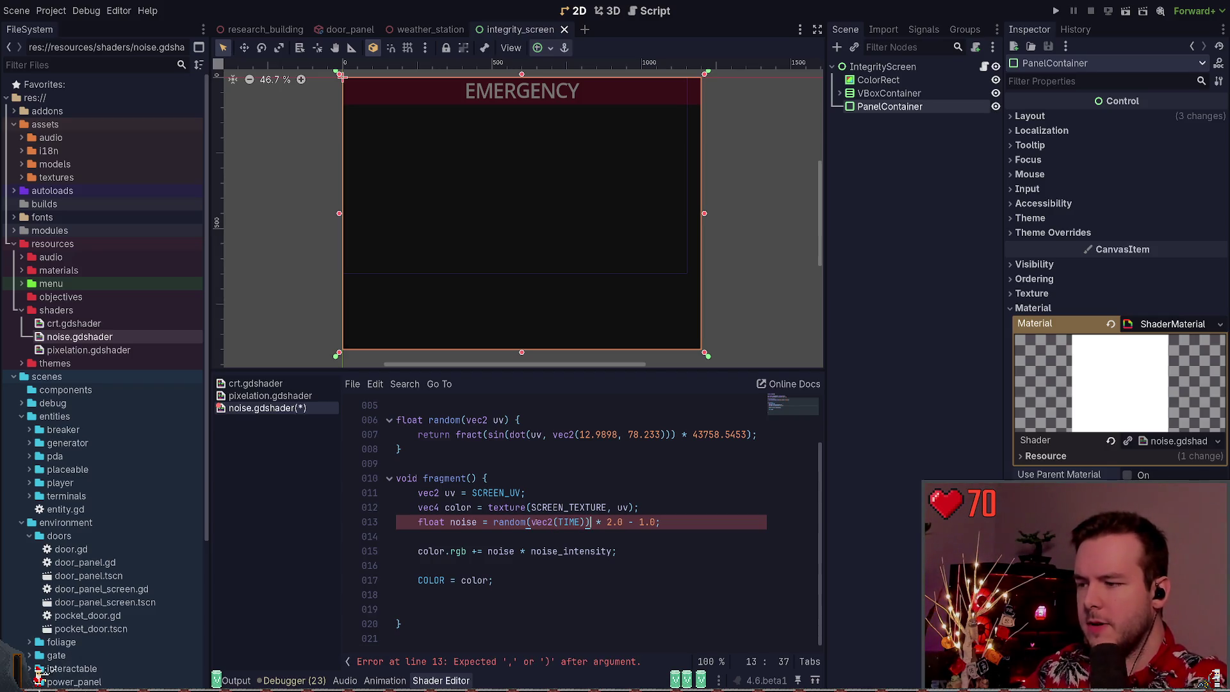
{"action": "key", "text": "ctrl+s"}
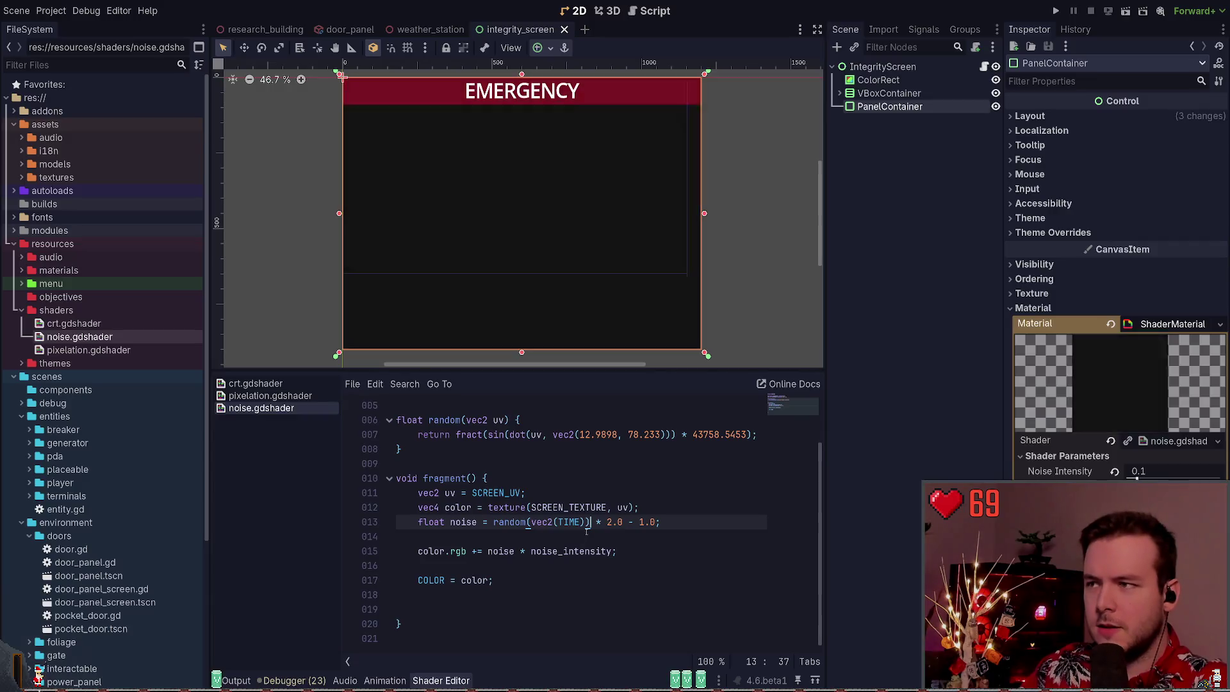
Make the argument vec2(uv * TIME), accepting TIME from autocomplete
{"action": "double_click", "coordinate": [569, 522]}
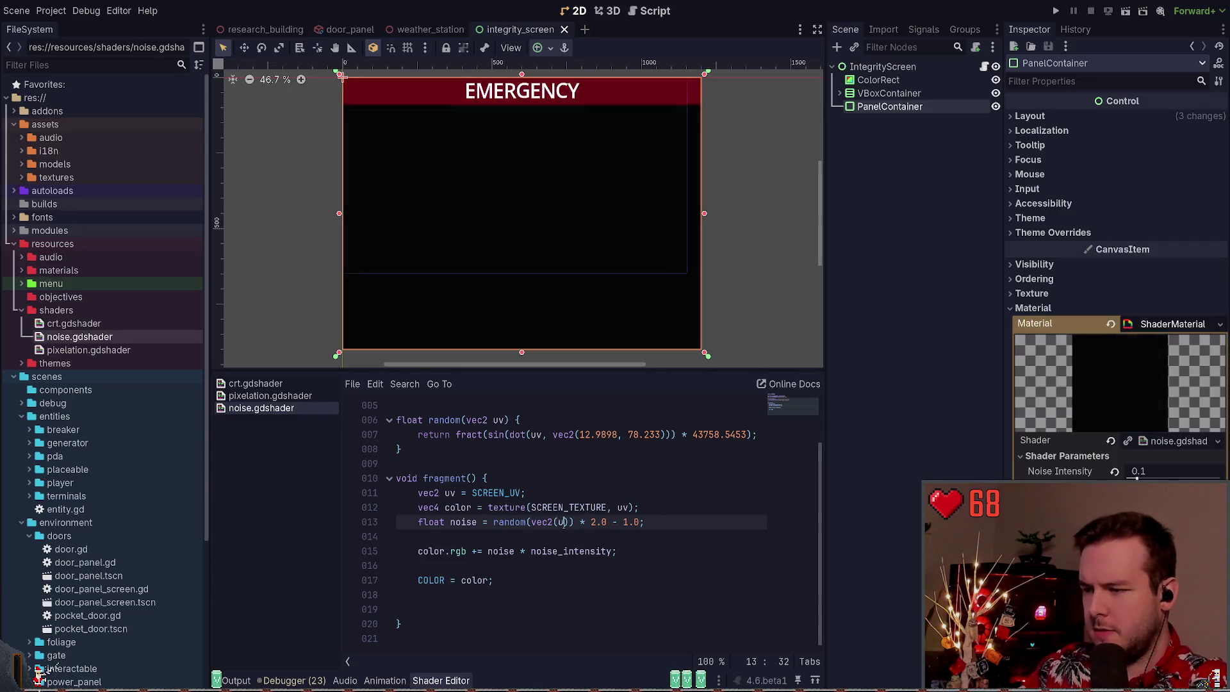
{"action": "type", "text": "uv"}
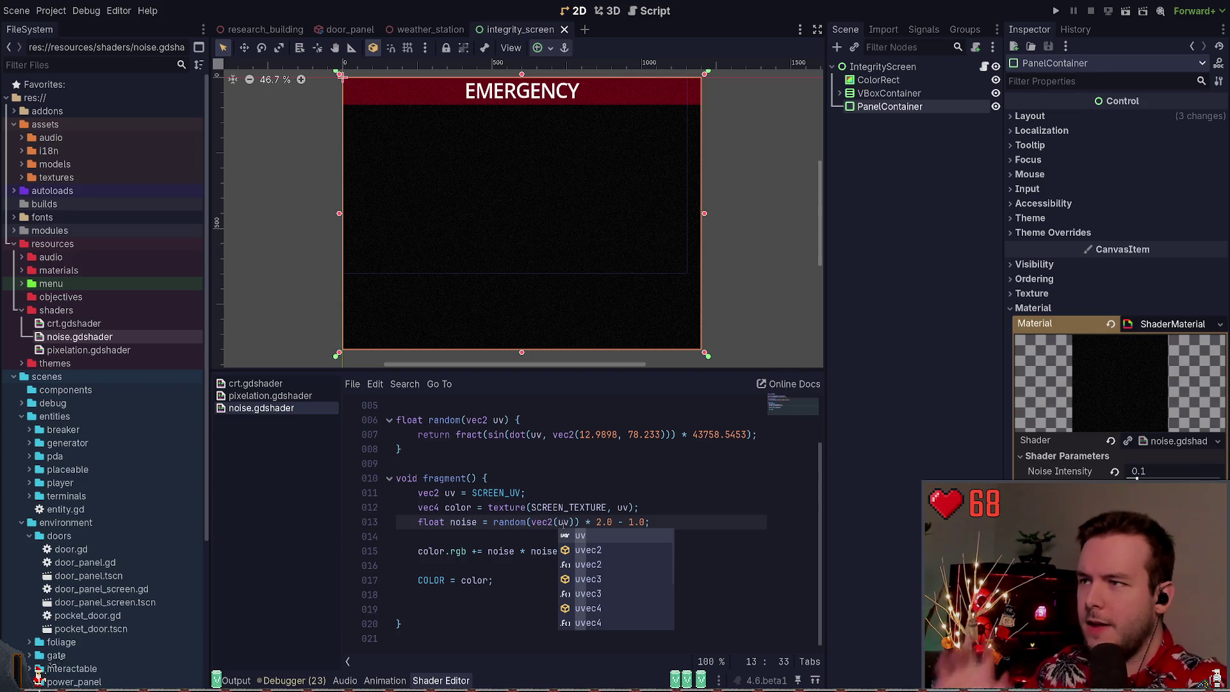
{"action": "scroll", "coordinate": [583, 221], "scroll_direction": "down", "scroll_amount": 1}
{"action": "scroll", "coordinate": [577, 219], "scroll_direction": "right", "scroll_amount": 1}
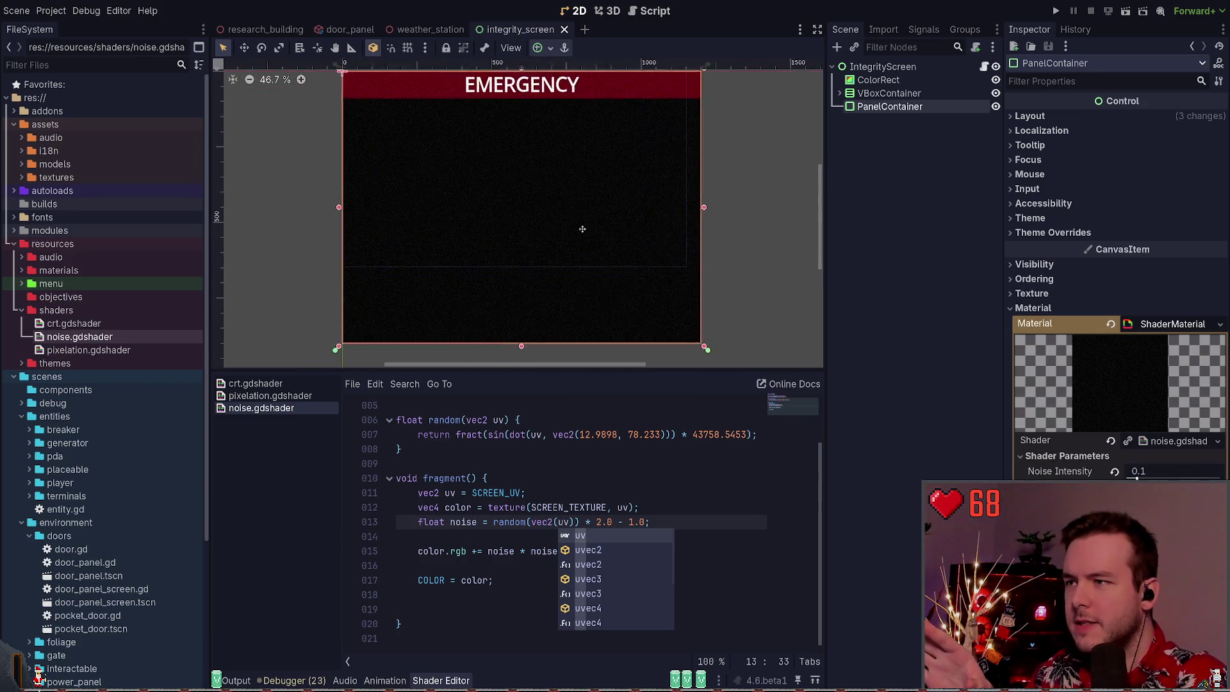
{"action": "scroll", "coordinate": [577, 219], "scroll_direction": "down", "scroll_amount": 1}
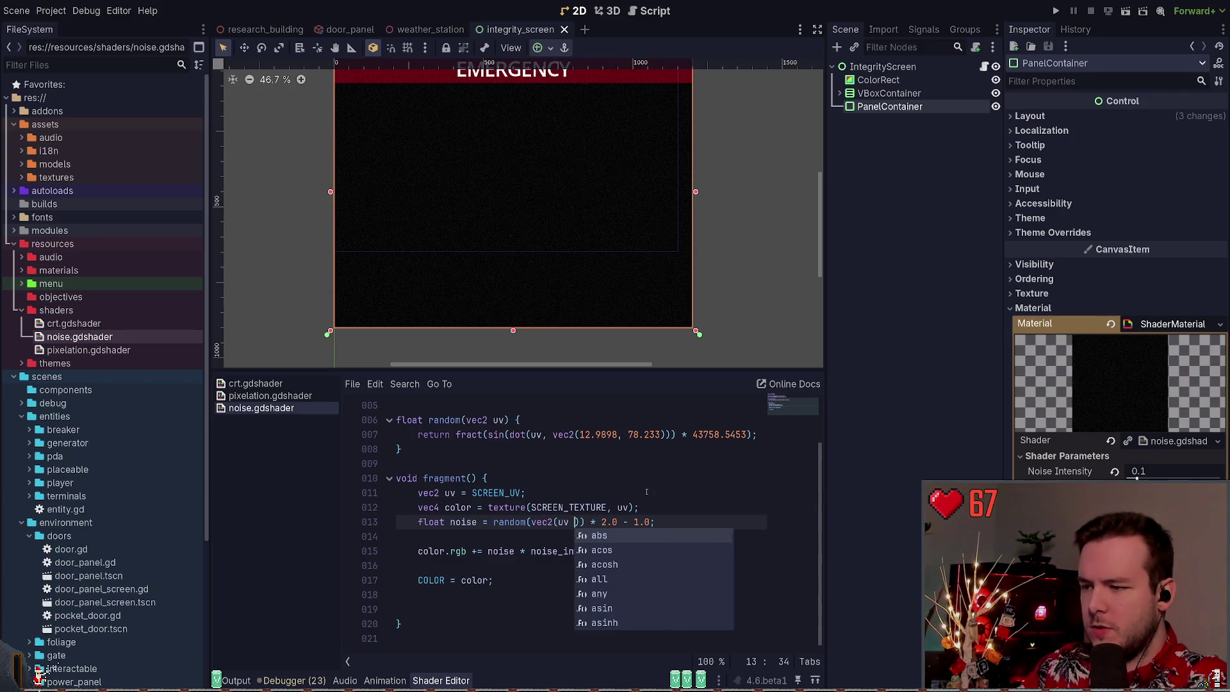
{"action": "type", "text": "* TI"}
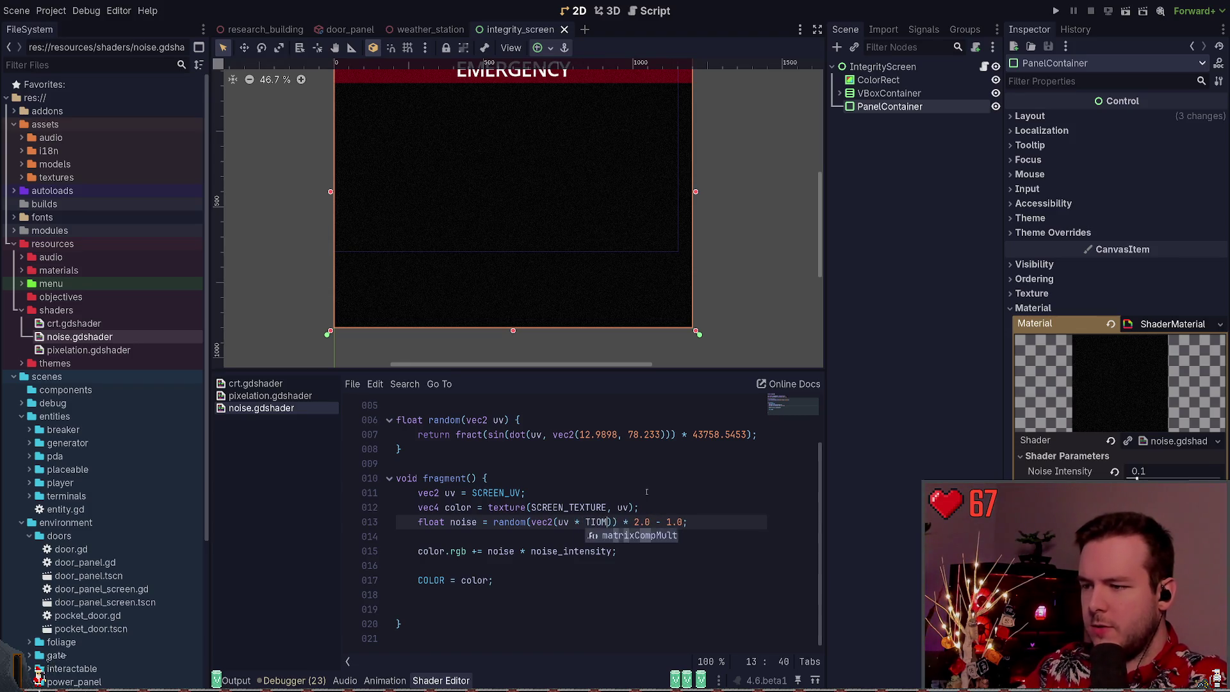
{"action": "key", "text": "Return"}
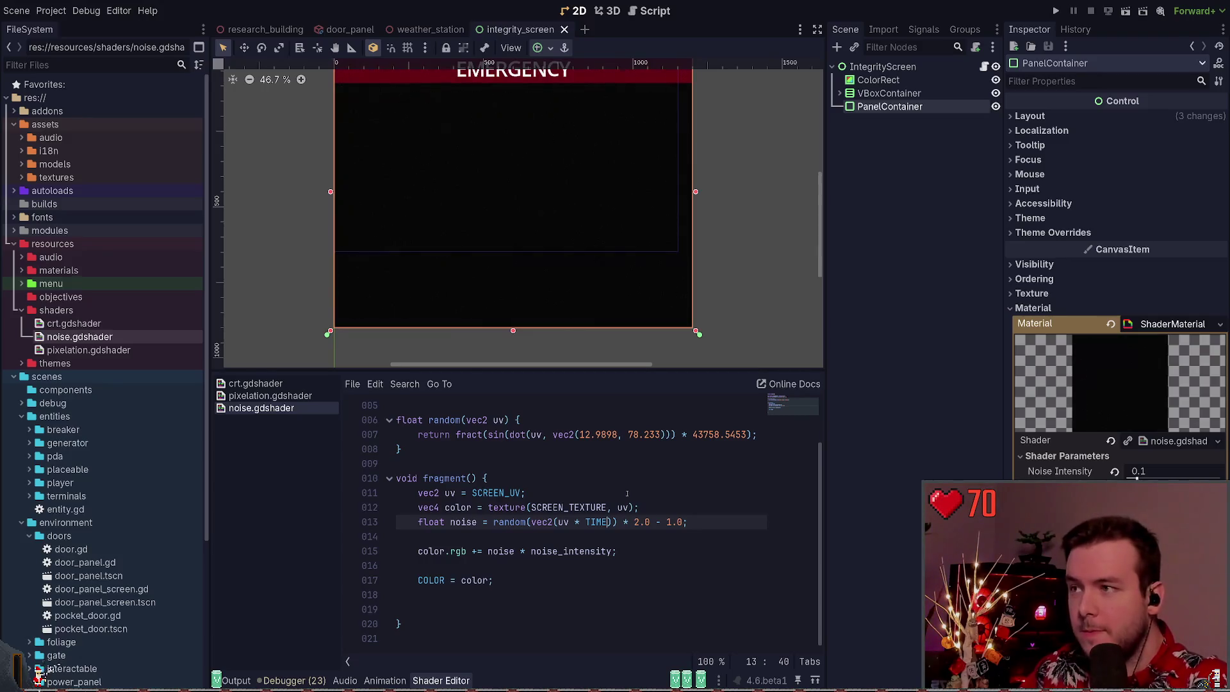
Raise Noise Intensity to 0.19 and save, then lower it back to 0.1
{"action": "left_click_drag", "start_coordinate": [1138, 478], "coordinate": [1147, 477]}
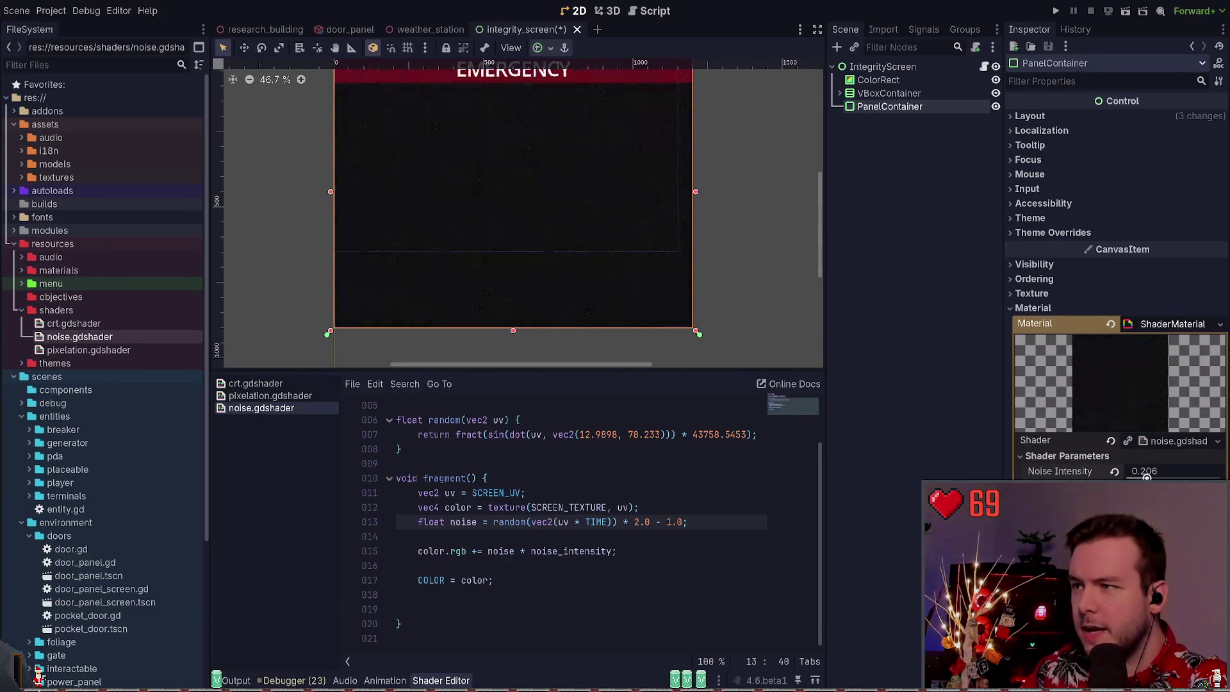
{"action": "left_click", "coordinate": [1168, 471]}
{"action": "type", "text": "0.19"}
{"action": "key", "text": "Return"}
{"action": "key", "text": "ctrl+s"}
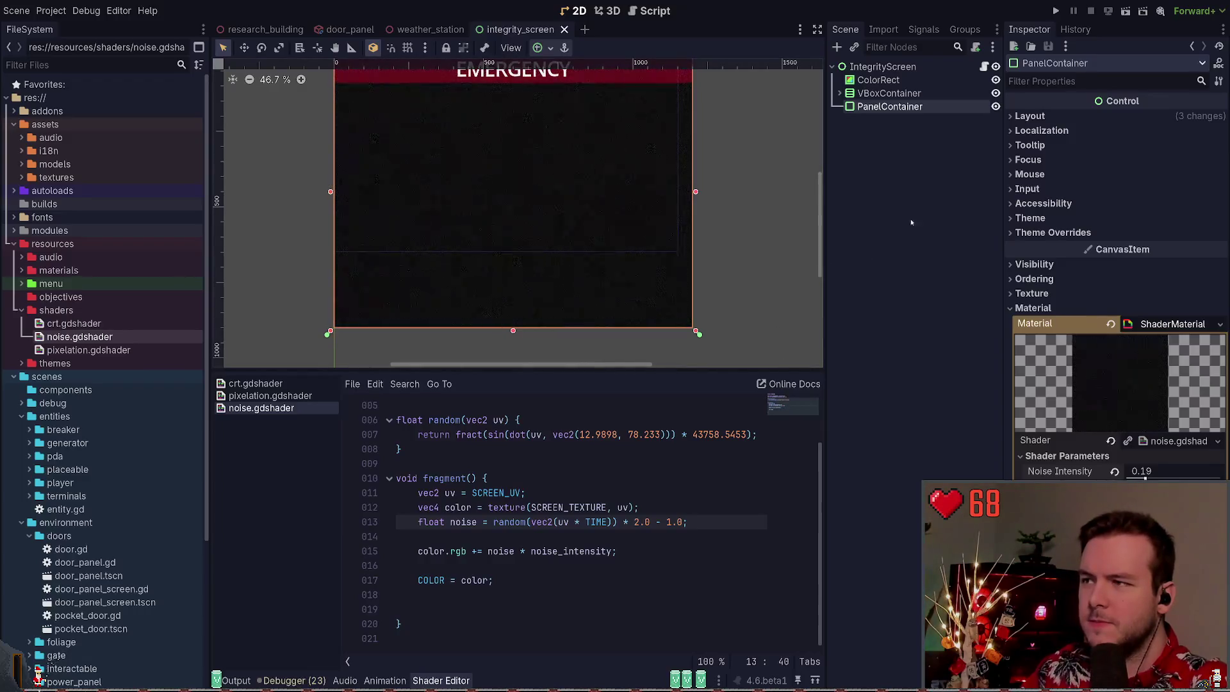
{"action": "left_click_drag", "start_coordinate": [627, 191], "coordinate": [628, 210]}
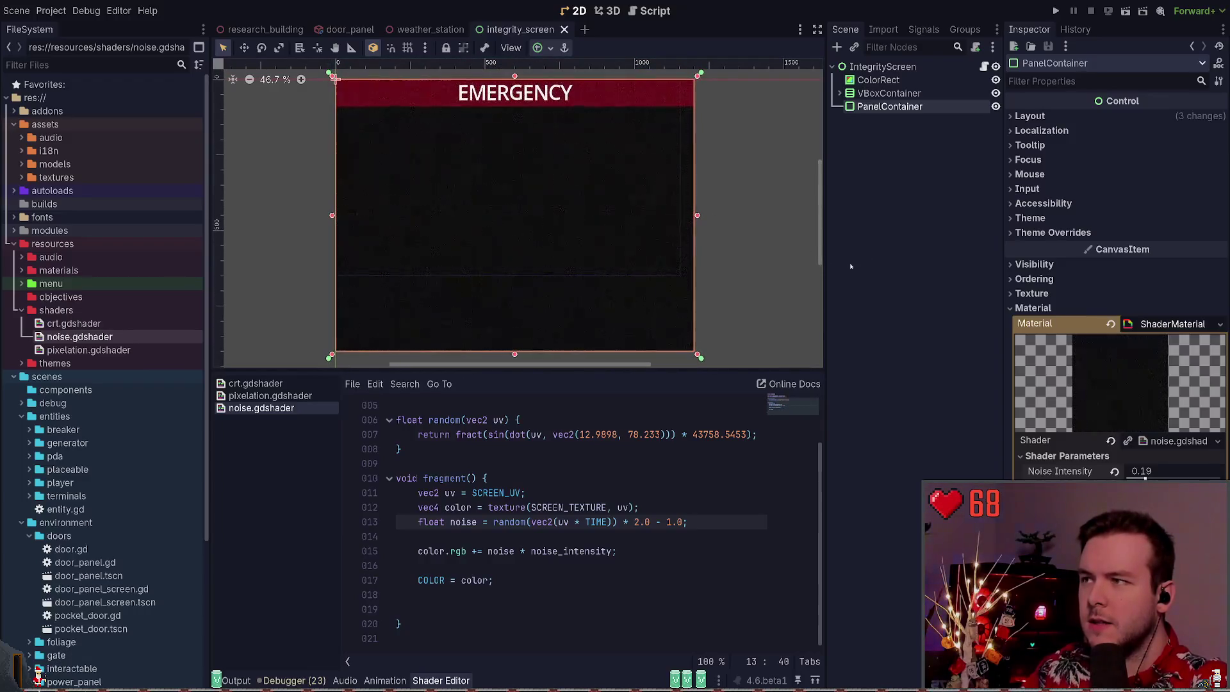
{"action": "left_click", "coordinate": [1137, 471]}
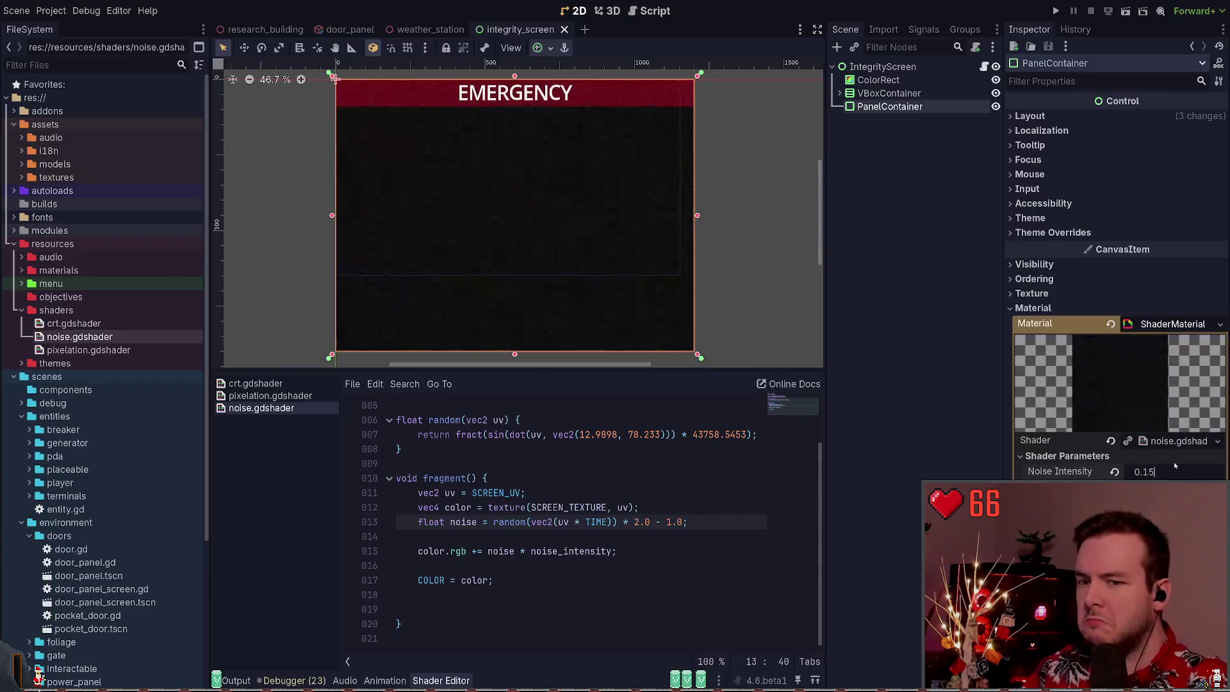
{"action": "key", "text": "Return"}
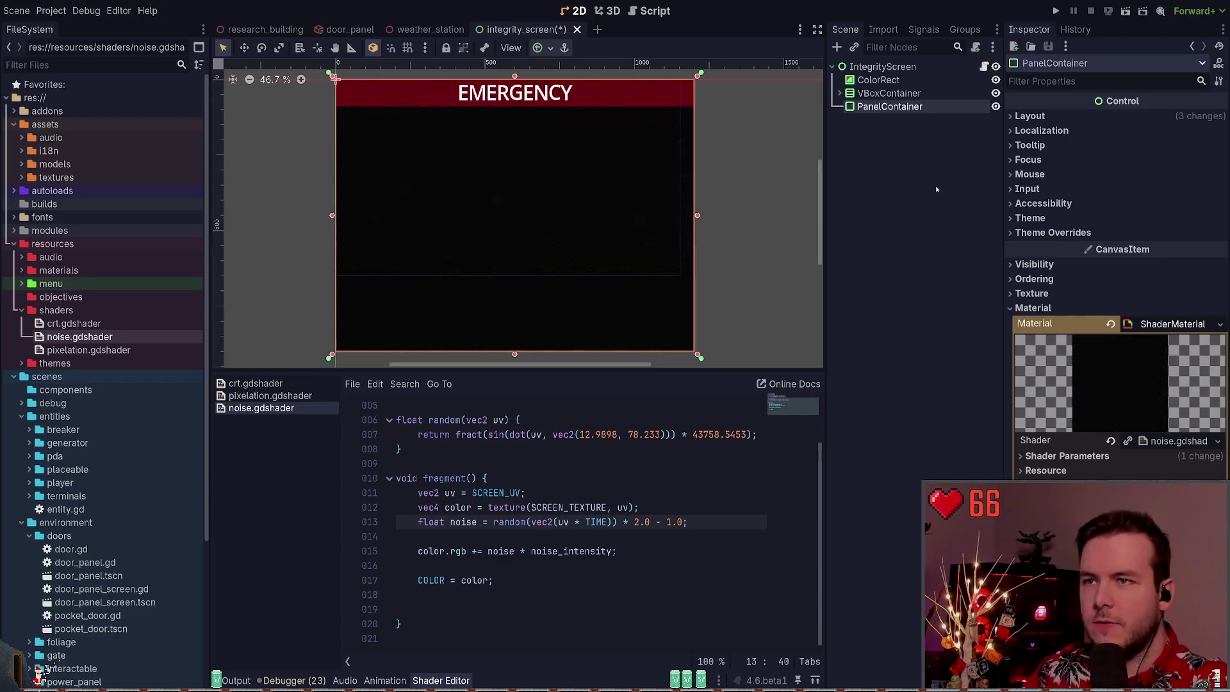
Put the noise ShaderMaterial in IntegrityScreen's Material slot and save
{"action": "left_click", "coordinate": [883, 66]}
{"action": "left_click", "coordinate": [1031, 279]}
{"action": "left_click", "coordinate": [1031, 278]}
{"action": "left_click", "coordinate": [1041, 294]}
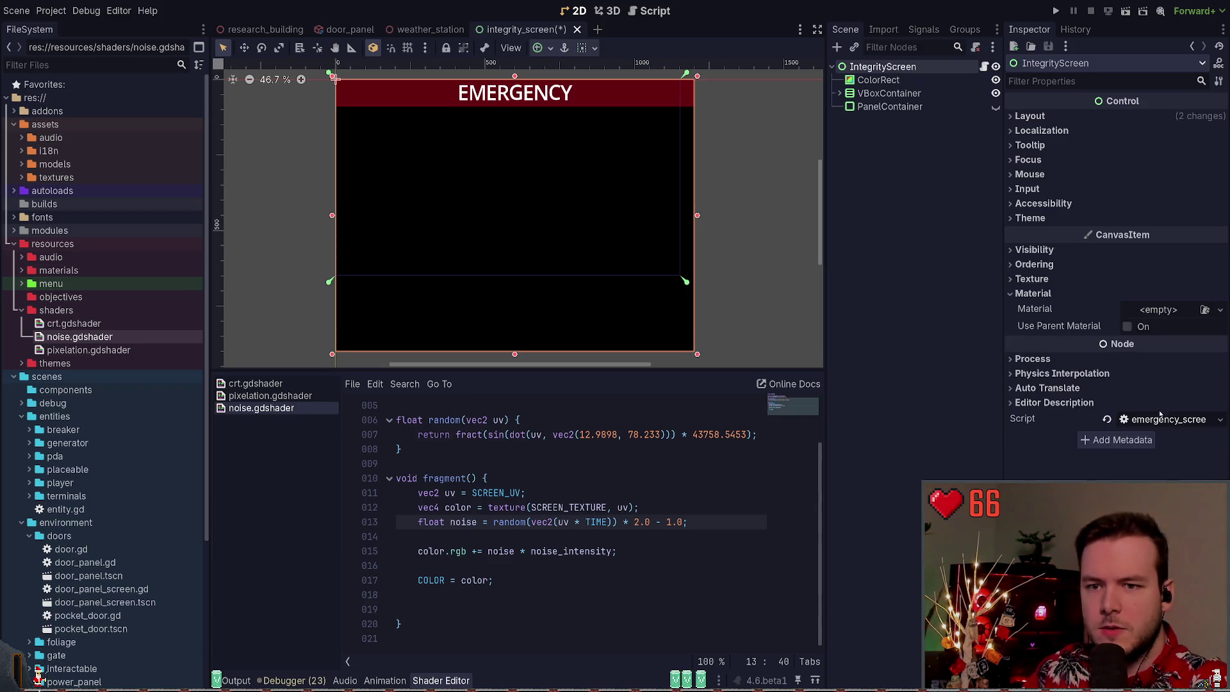
{"action": "left_click_drag", "start_coordinate": [540, 478], "coordinate": [1154, 310]}
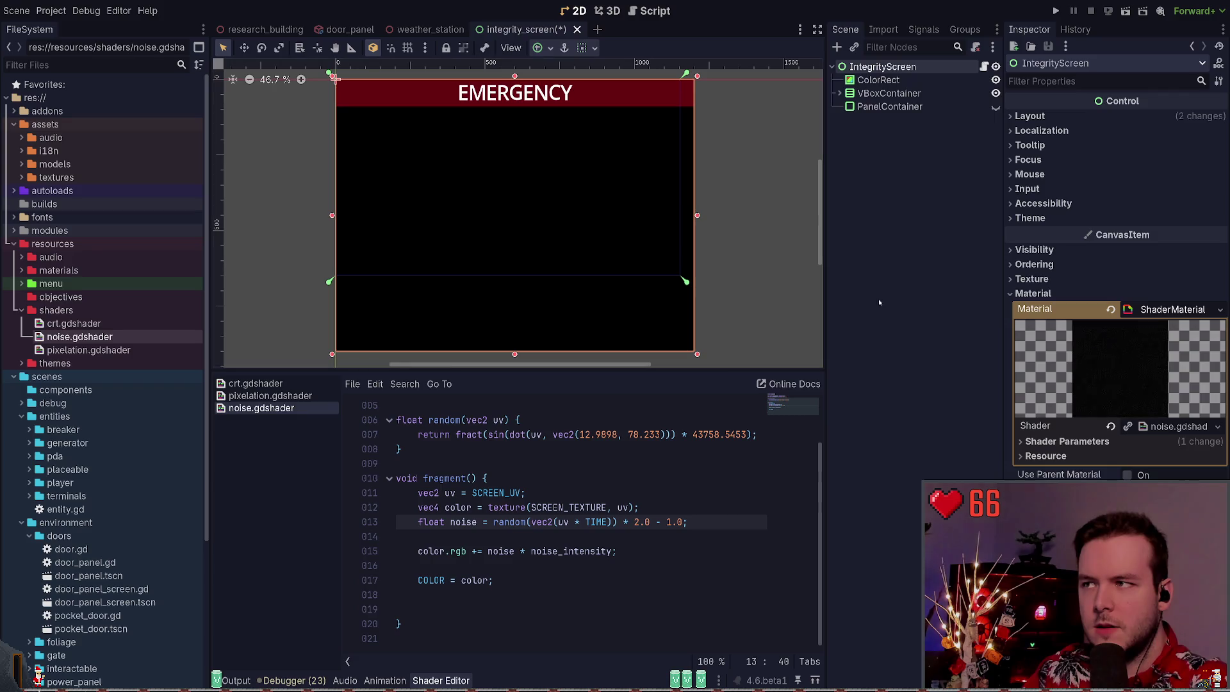
{"action": "key", "text": "ctrl+s"}
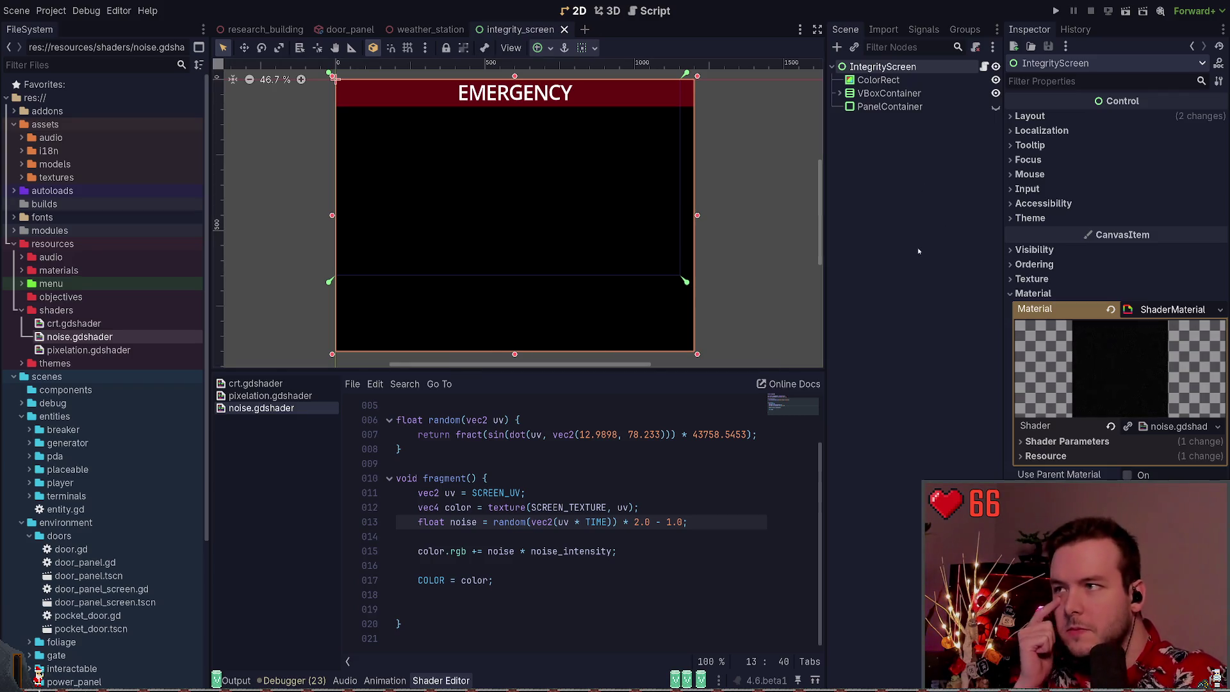
Toggle ColorRect's Use Parent Material on, then off again
{"action": "left_click", "coordinate": [884, 80]}
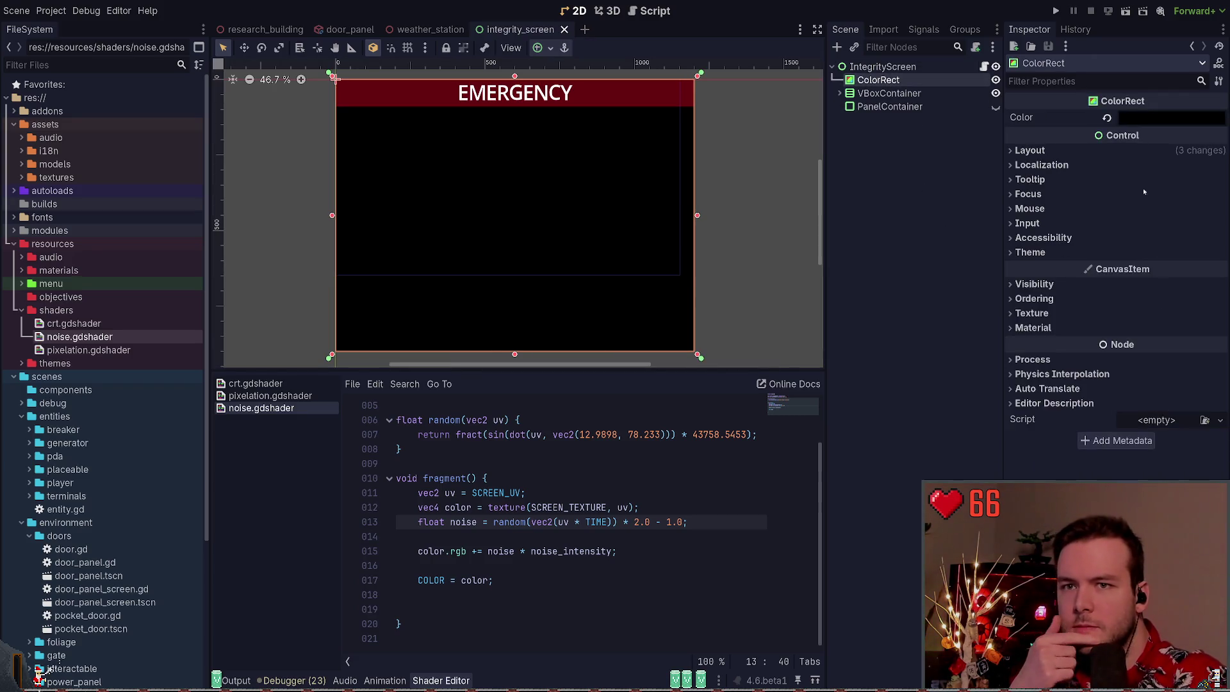
{"action": "left_click", "coordinate": [1033, 328]}
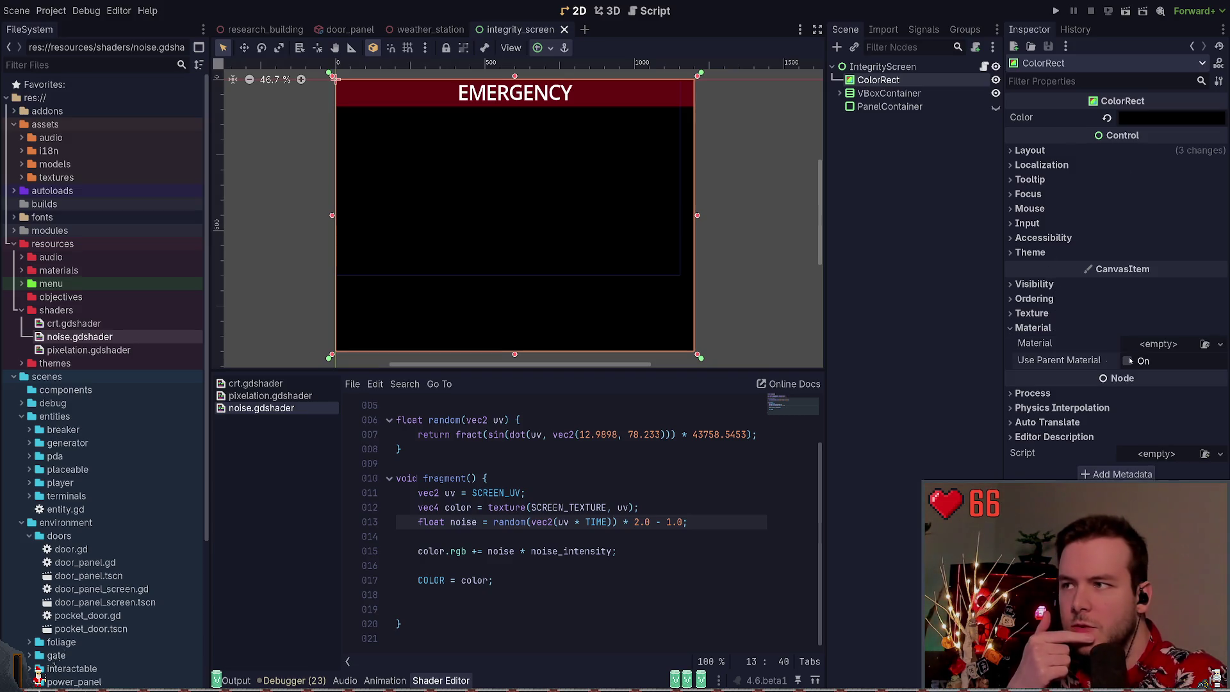
{"action": "left_click", "coordinate": [1129, 361]}
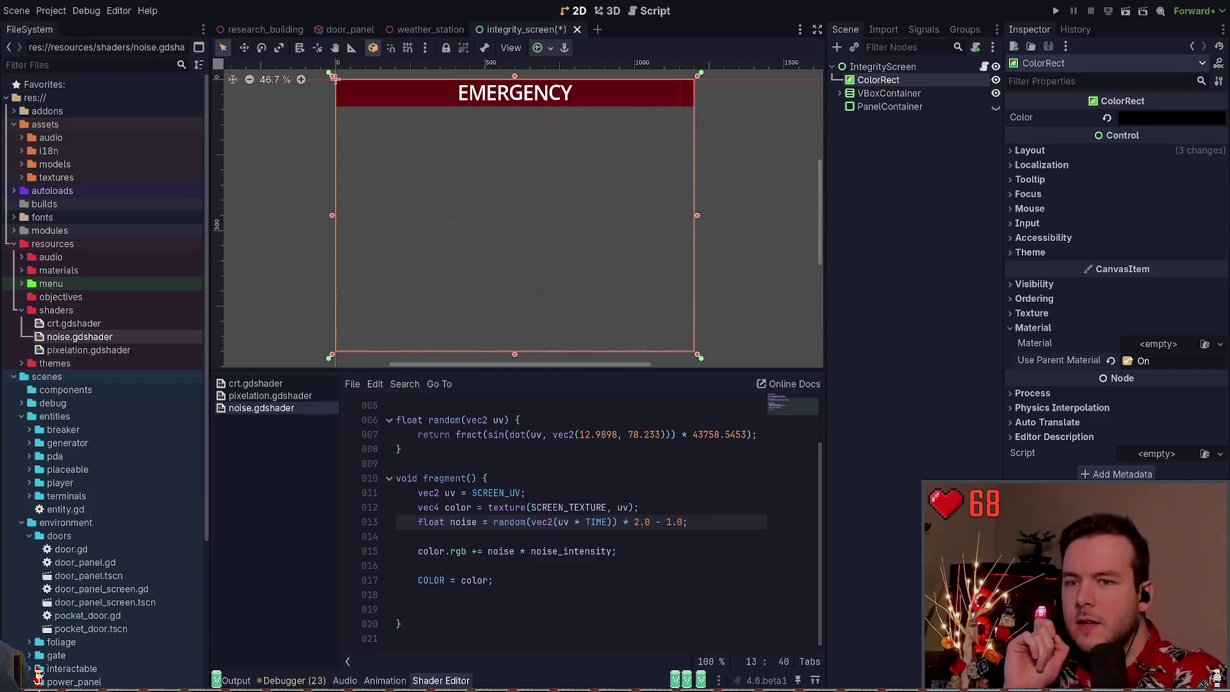
{"action": "left_click", "coordinate": [1128, 360]}
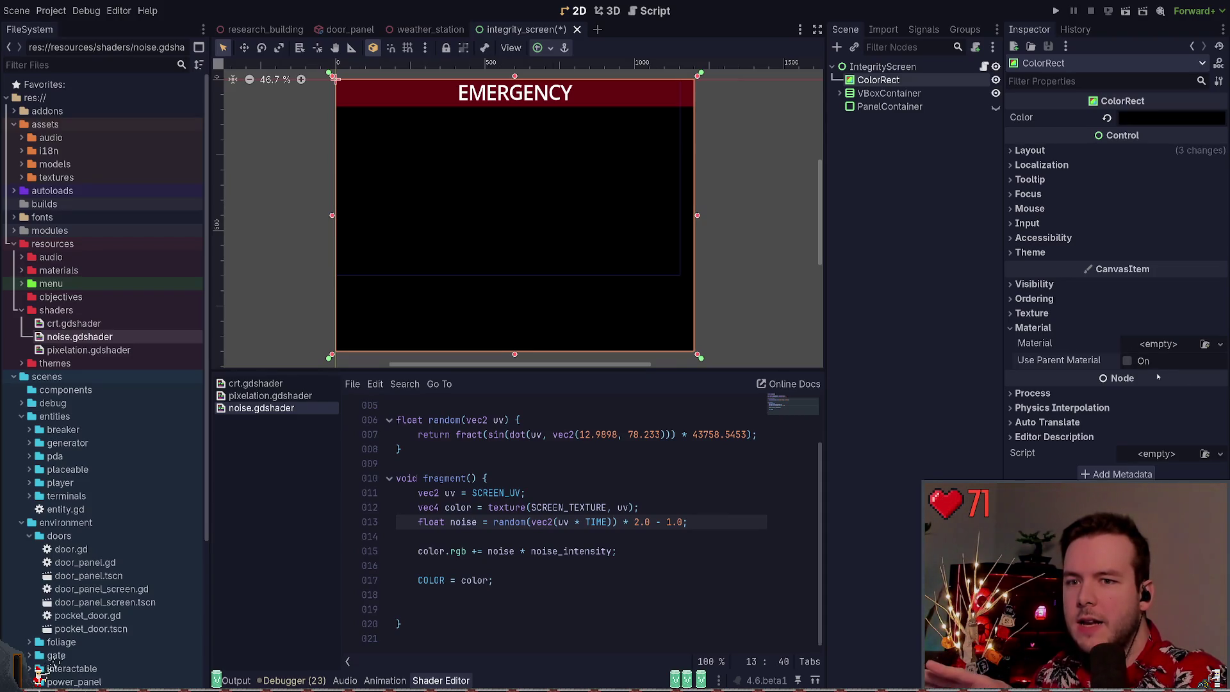
{"action": "left_click", "coordinate": [1154, 327]}
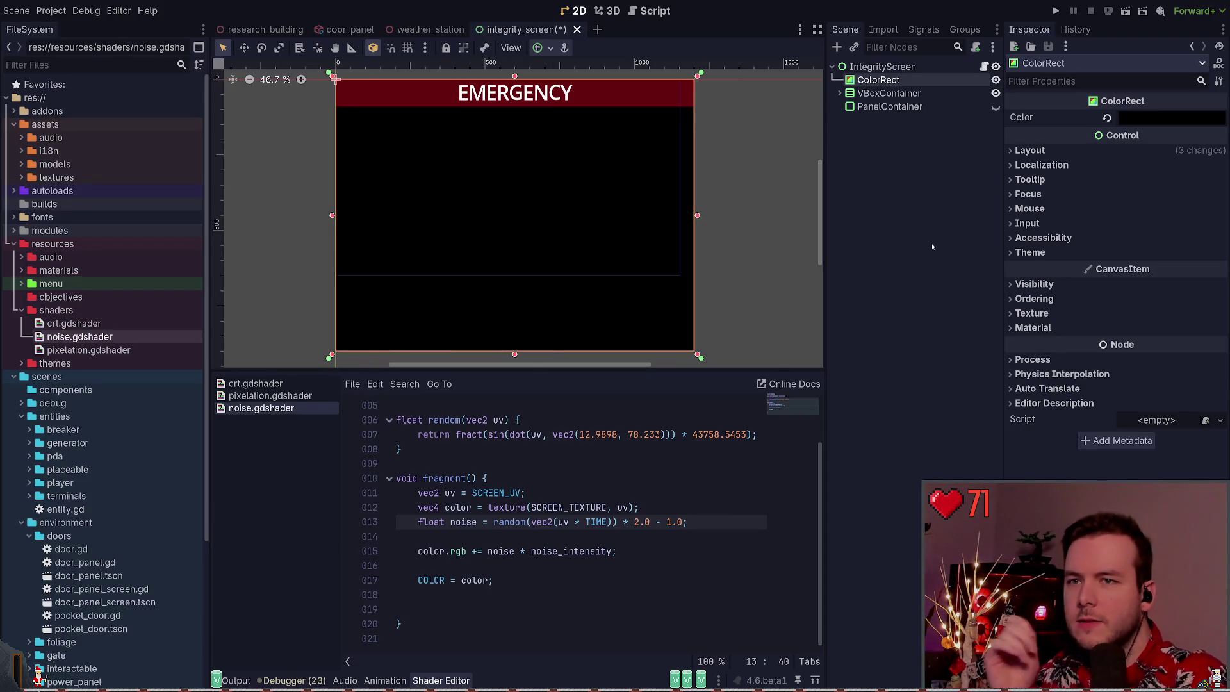
{"action": "left_click", "coordinate": [896, 108]}
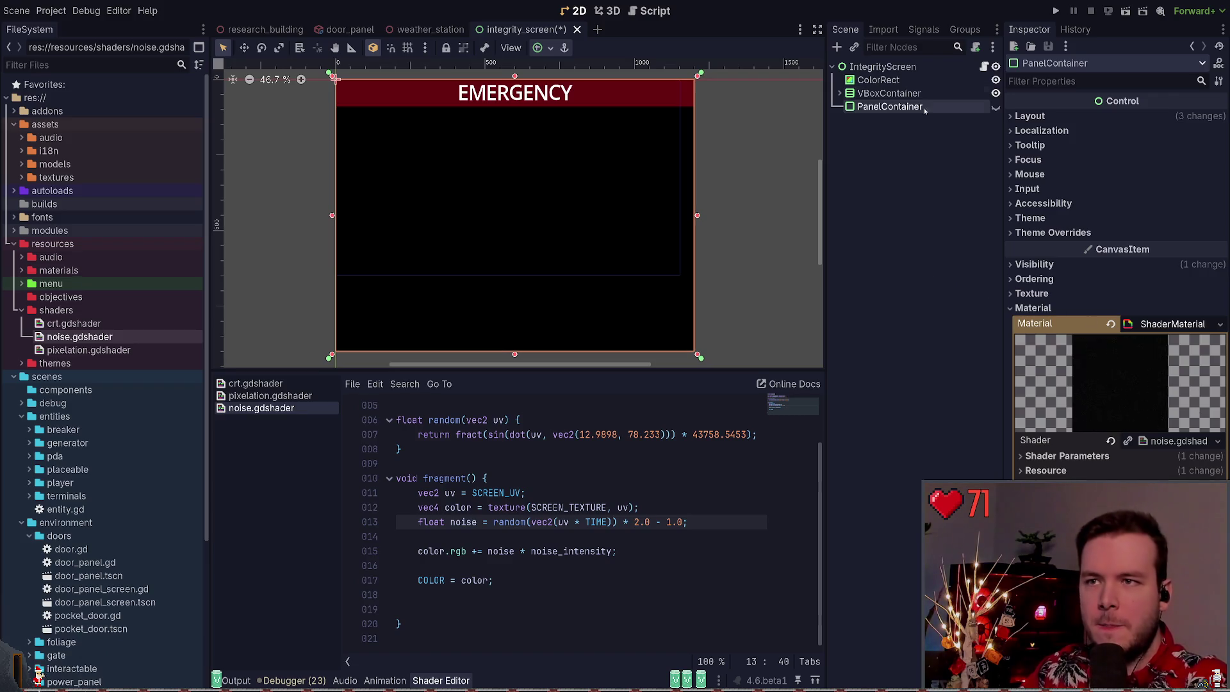
Save the integrity_screen scene and run the project to test the terminal
{"action": "key", "text": "ctrl+s"}
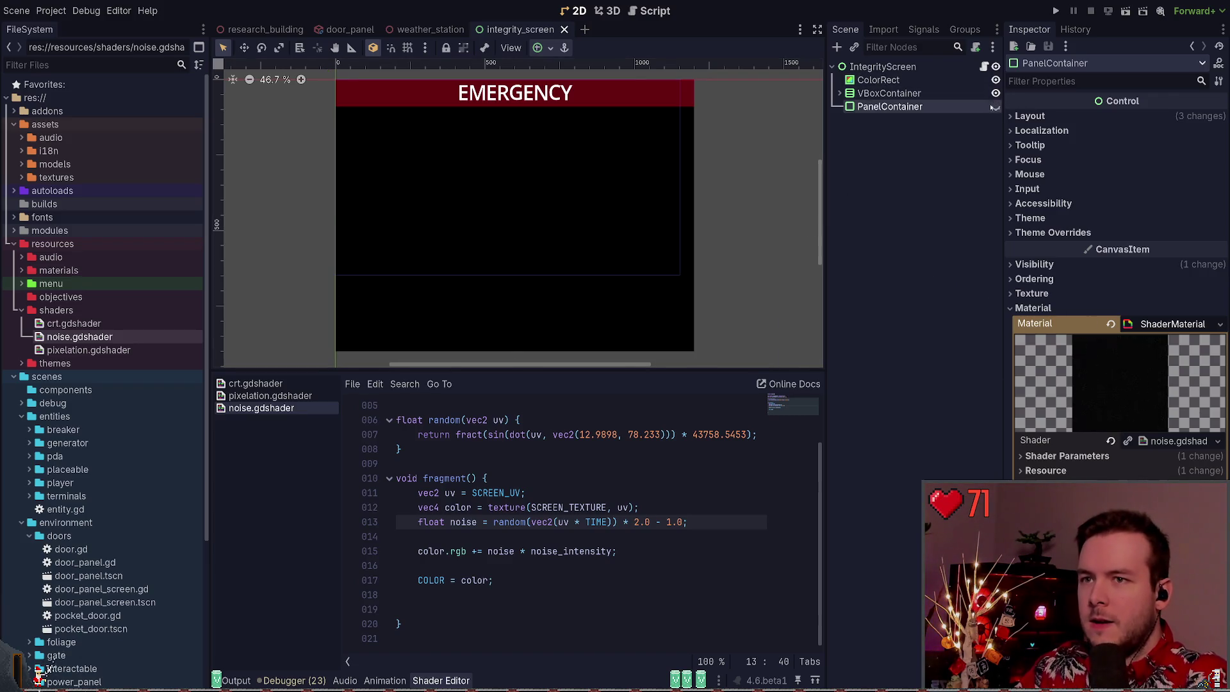
{"action": "left_click", "coordinate": [893, 210]}
{"action": "key", "text": "ctrl+s"}
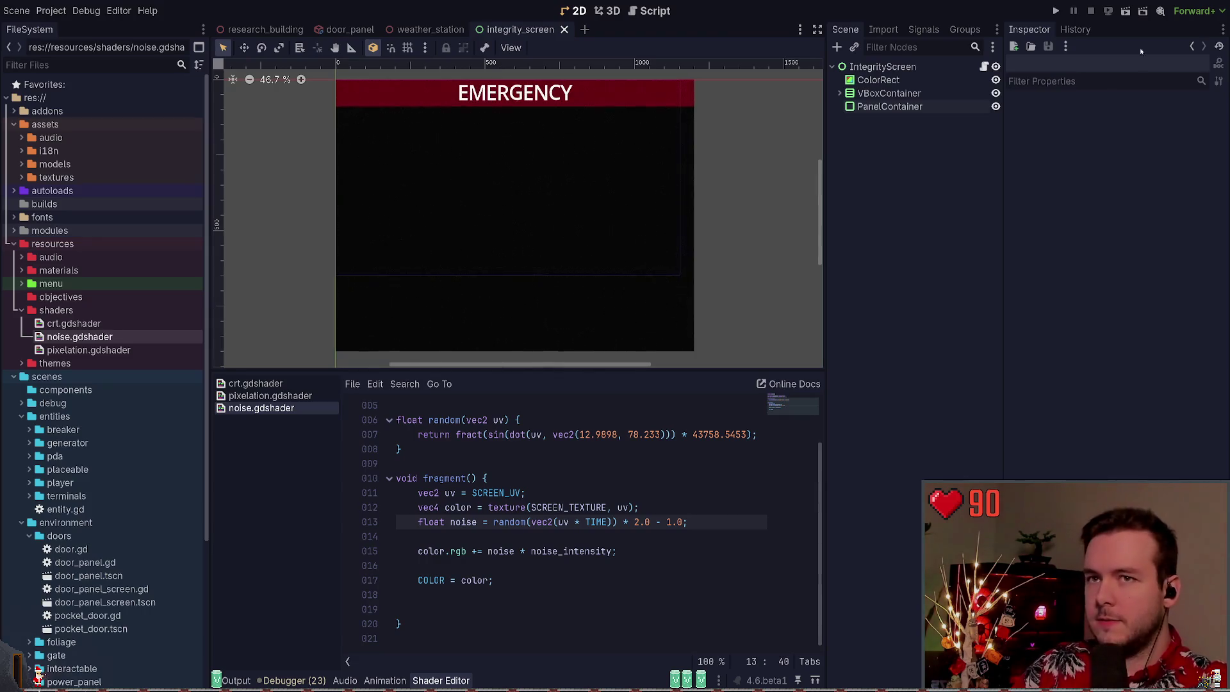
{"action": "left_click", "coordinate": [1057, 11]}
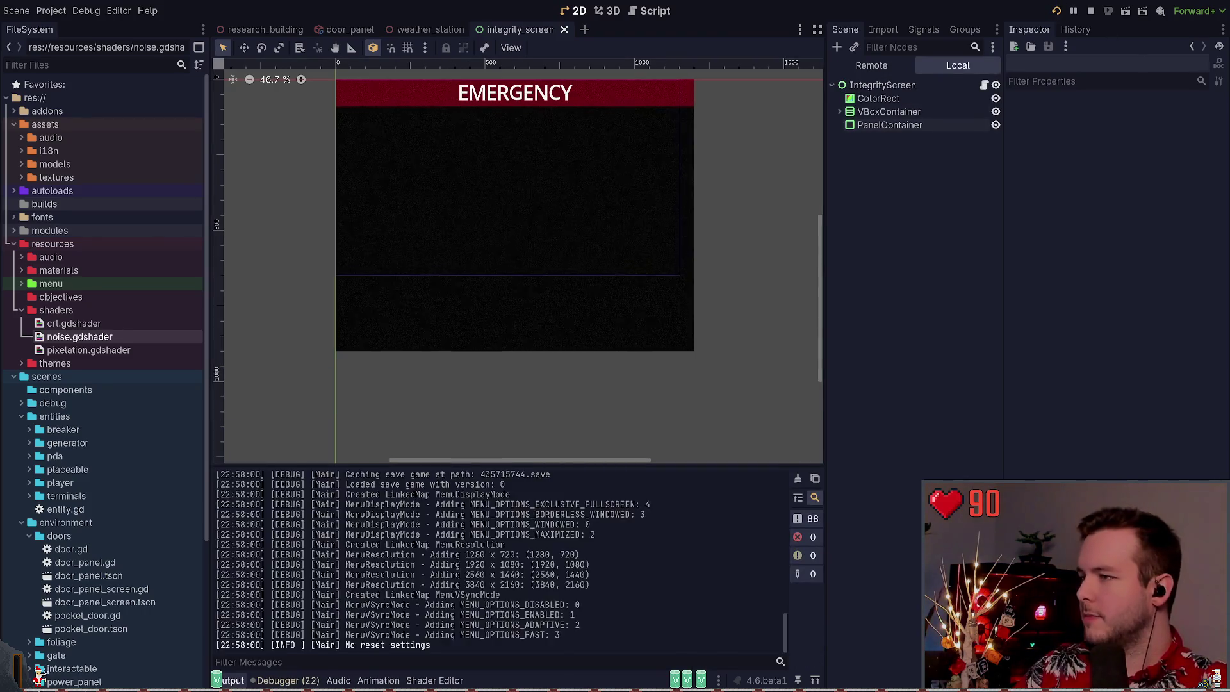
Enter the game, then quit back to the editor via the pause menu
{"action": "key", "text": "Return"}
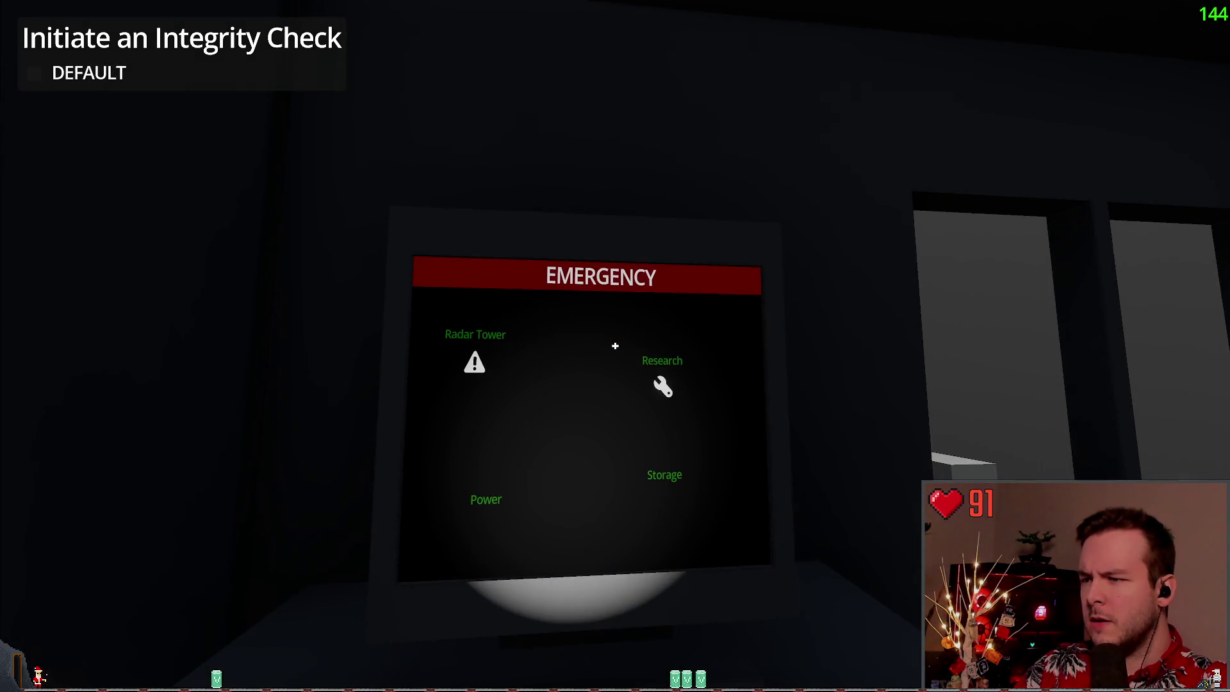
{"action": "key", "text": "Escape"}
{"action": "left_click", "coordinate": [62, 441]}
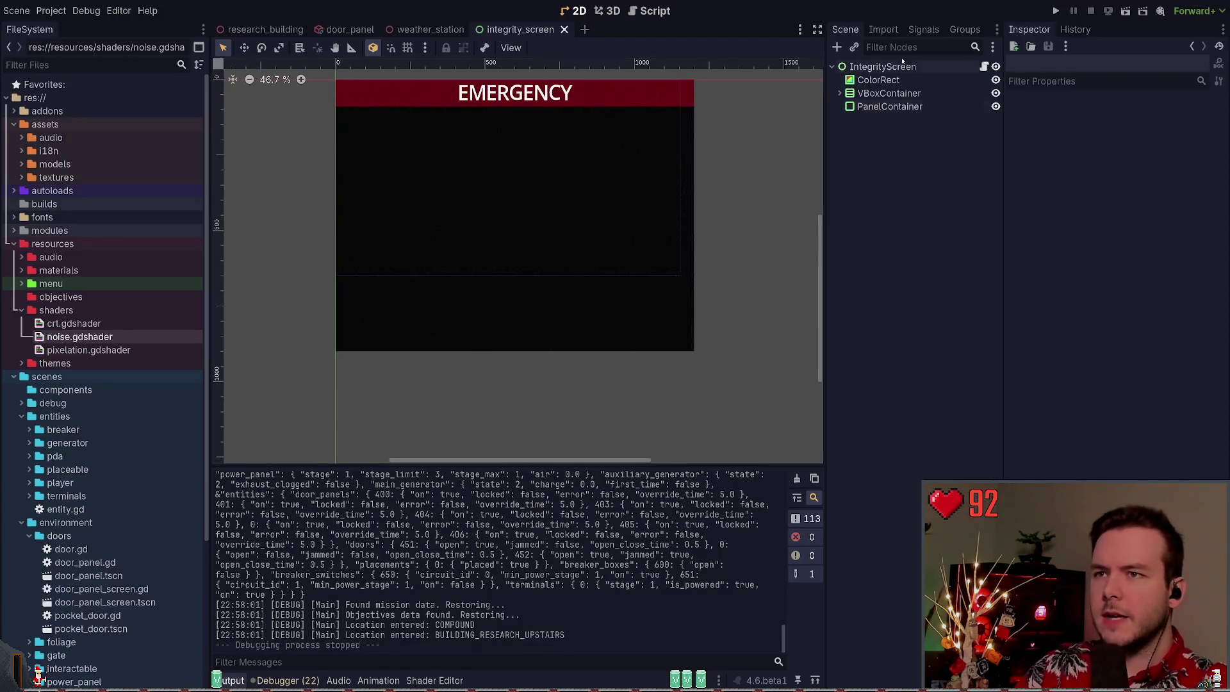
Inspect the EMERGENCY header Label, then quick-open emergency_screen.tscn for reference
{"action": "left_click", "coordinate": [891, 107]}
{"action": "left_click", "coordinate": [879, 81]}
{"action": "left_click", "coordinate": [890, 107]}
{"action": "left_click", "coordinate": [840, 93]}
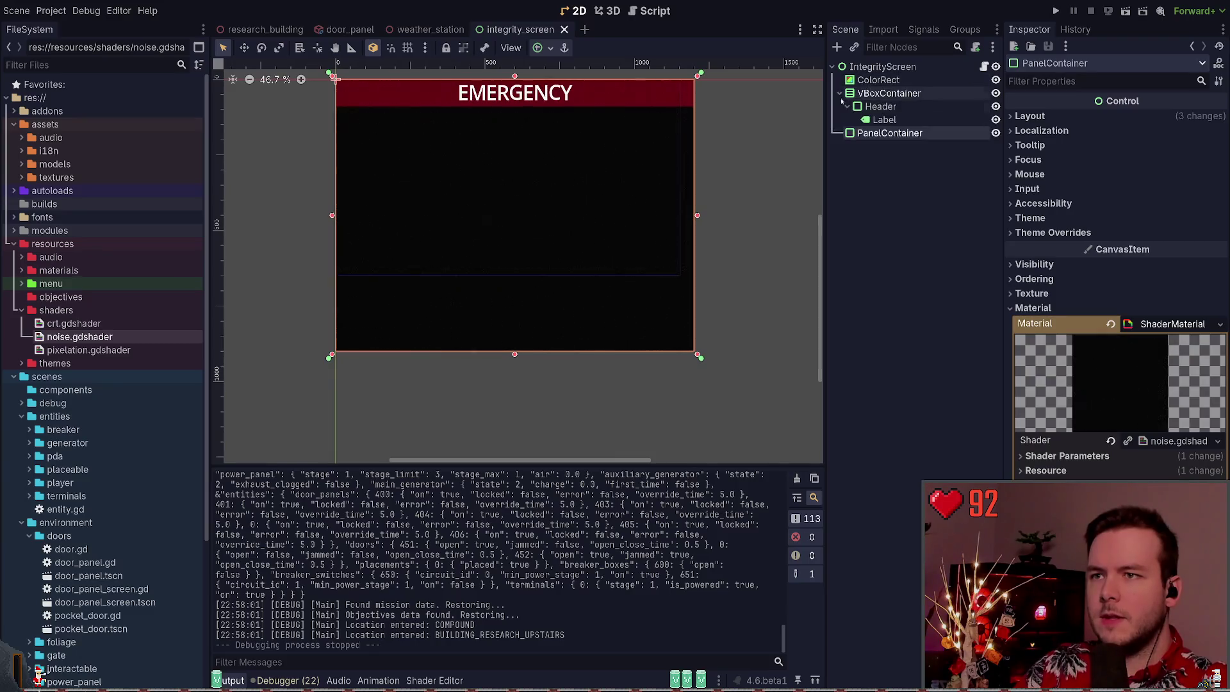
{"action": "left_click", "coordinate": [884, 119]}
{"action": "left_click", "coordinate": [1087, 138]}
{"action": "double_click", "coordinate": [1086, 137]}
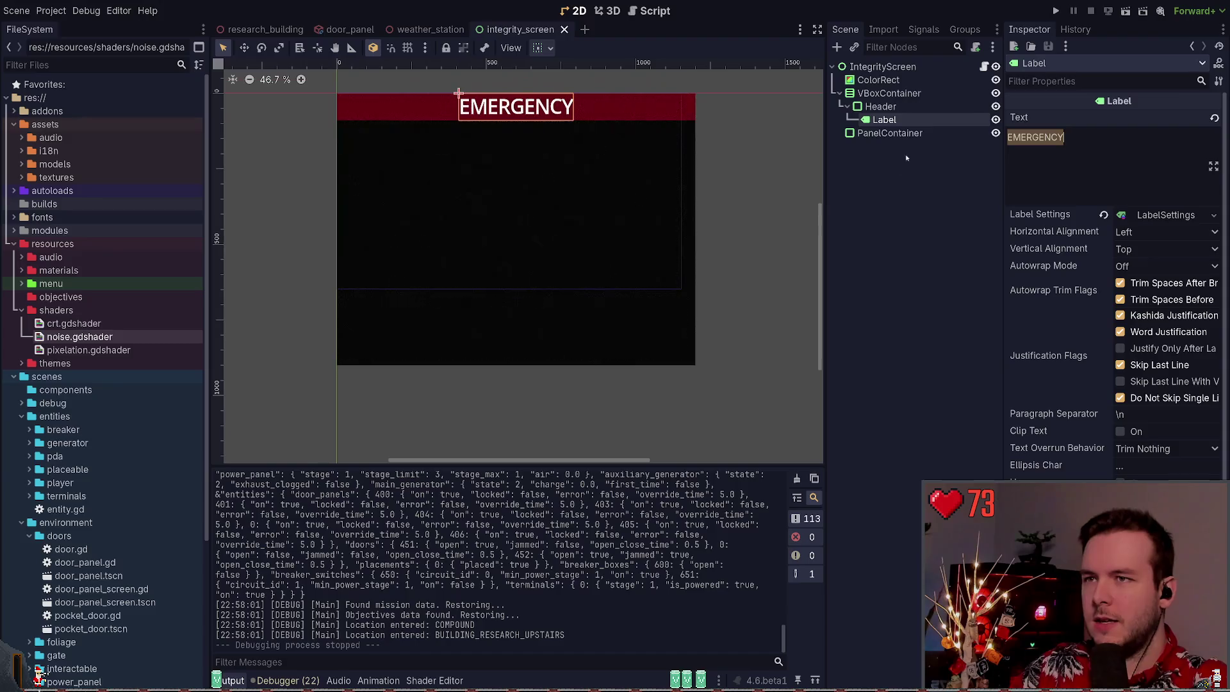
{"action": "left_click", "coordinate": [883, 66]}
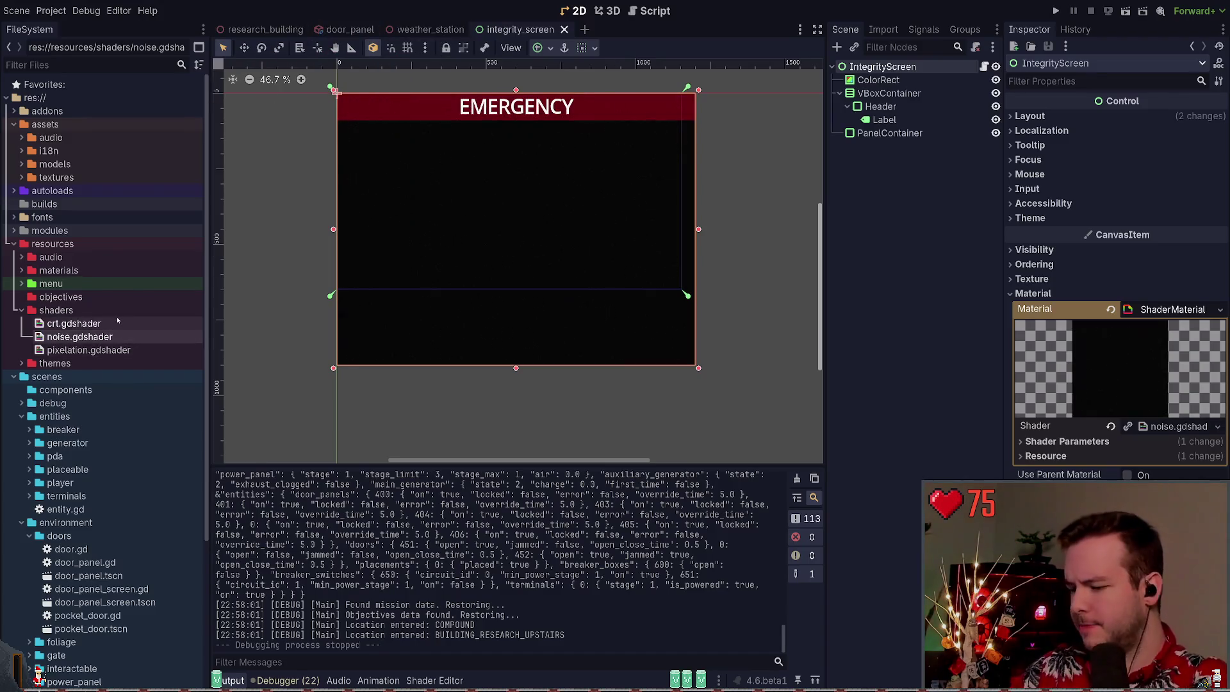
{"action": "key", "text": "ctrl+shift+t"}
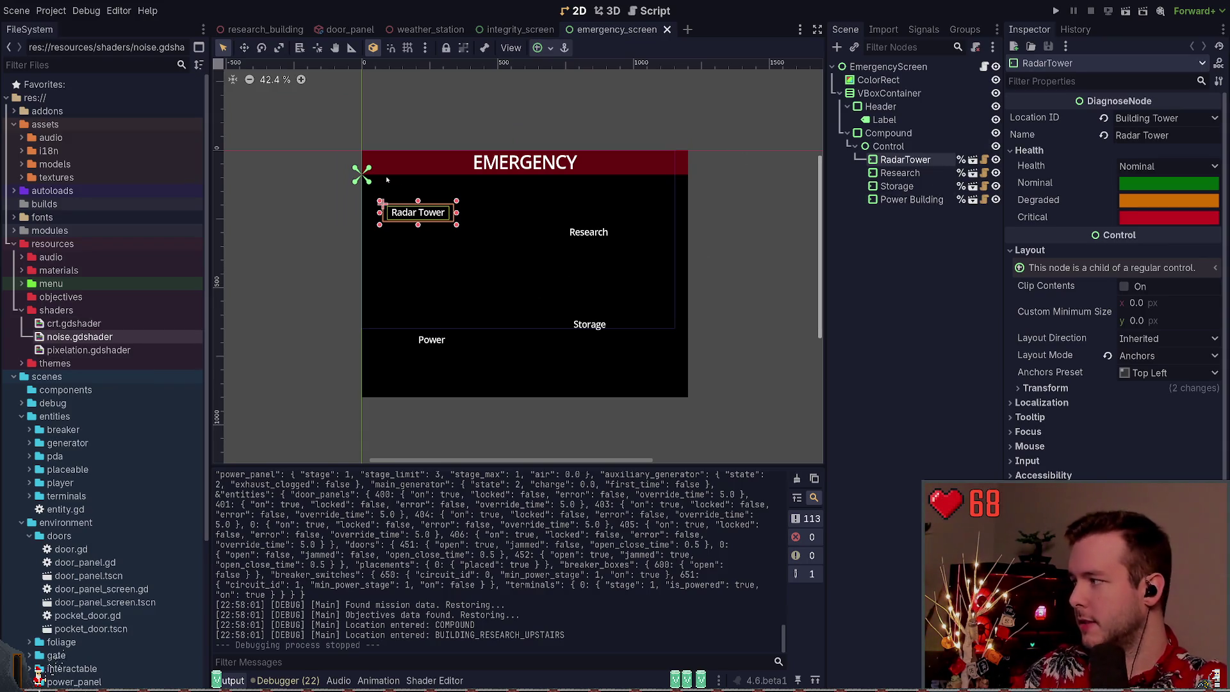
Close emergency_screen, inspect ColorRect, and save the integrity screen scene with nothing selected
{"action": "left_click", "coordinate": [666, 30]}
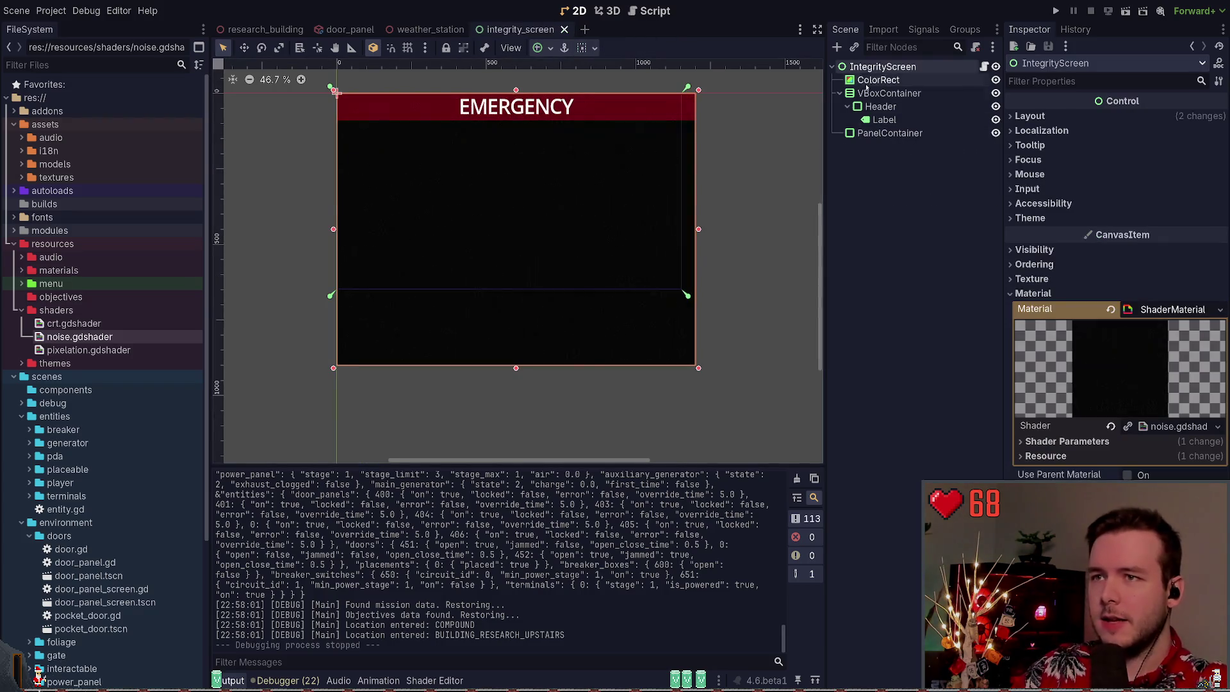
{"action": "left_click", "coordinate": [908, 81]}
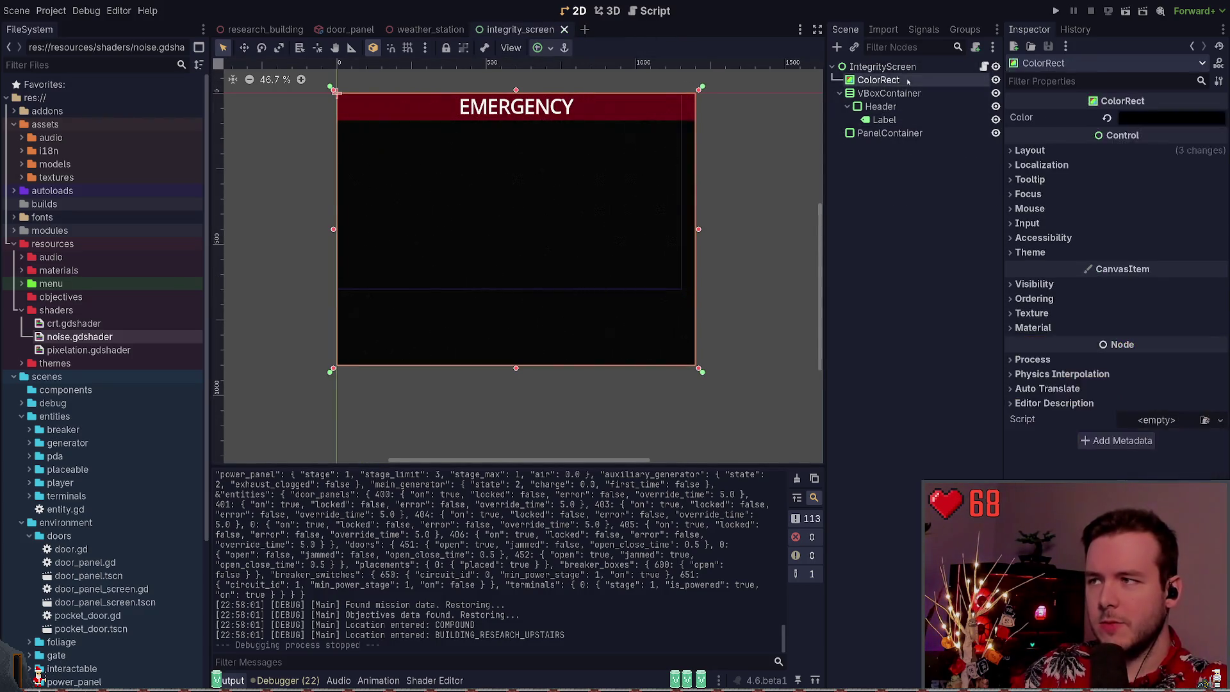
{"action": "left_click", "coordinate": [888, 192]}
{"action": "key", "text": "ctrl+s"}
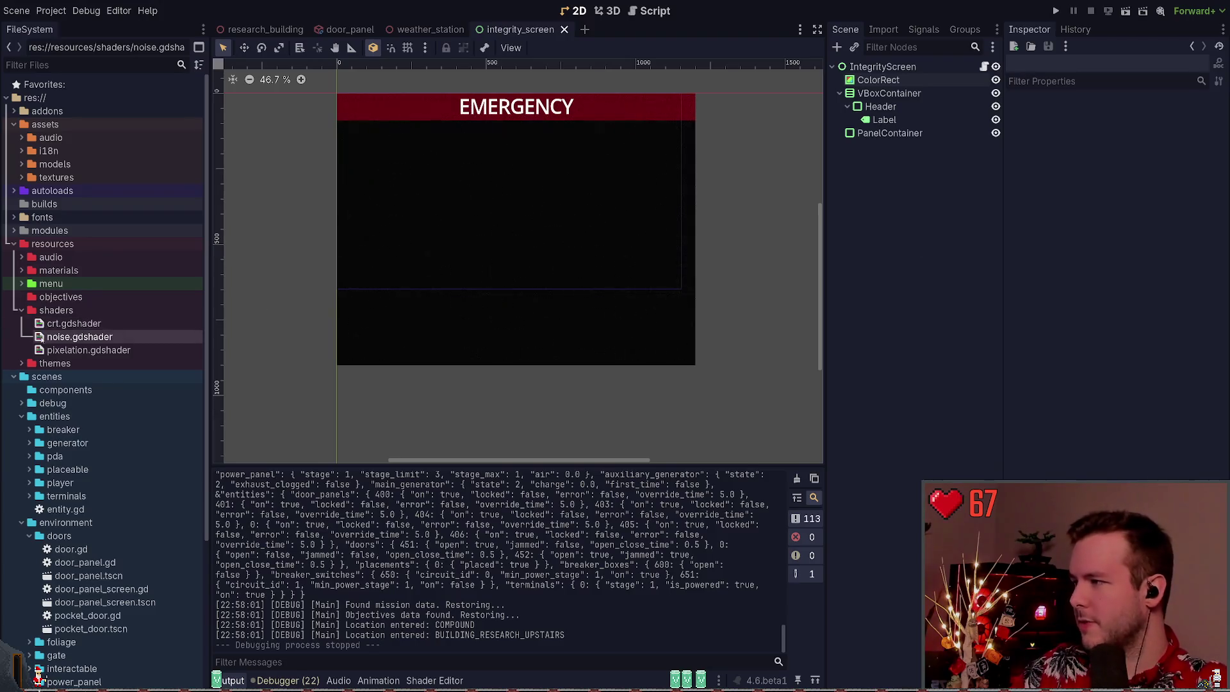
Locate integrity_screen.tscn in the emergency screens folder and open IntegrityScreen's attached script
{"action": "left_click", "coordinate": [21, 311]}
{"action": "left_click", "coordinate": [20, 285]}
{"action": "left_click", "coordinate": [29, 296]}
{"action": "left_click", "coordinate": [21, 284]}
{"action": "scroll", "coordinate": [22, 283], "scroll_direction": "down", "scroll_amount": 5}
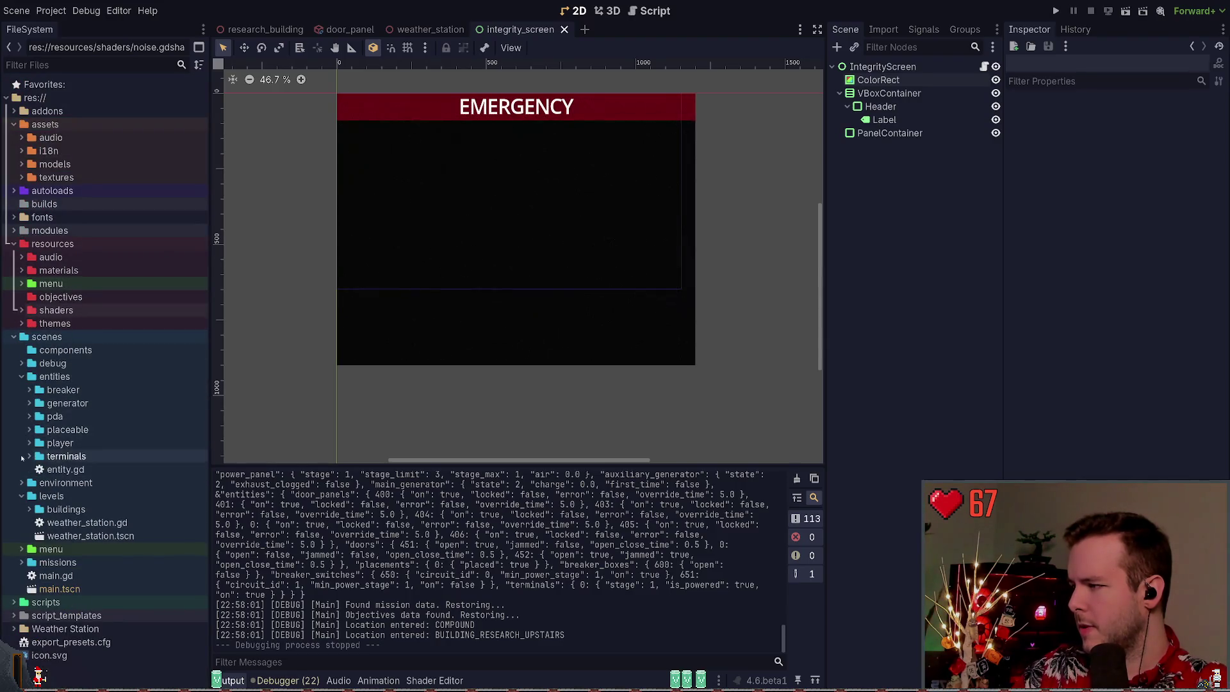
{"action": "scroll", "coordinate": [77, 398], "scroll_direction": "down", "scroll_amount": 5}
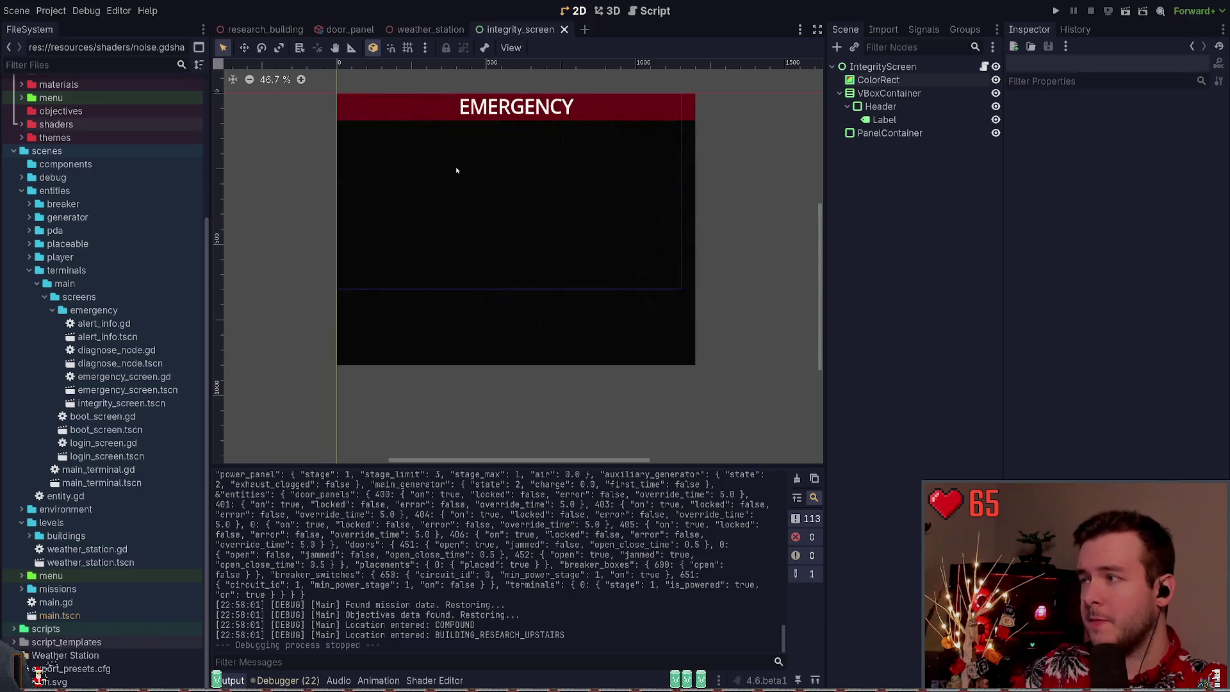
{"action": "left_click_drag", "start_coordinate": [489, 210], "coordinate": [497, 231]}
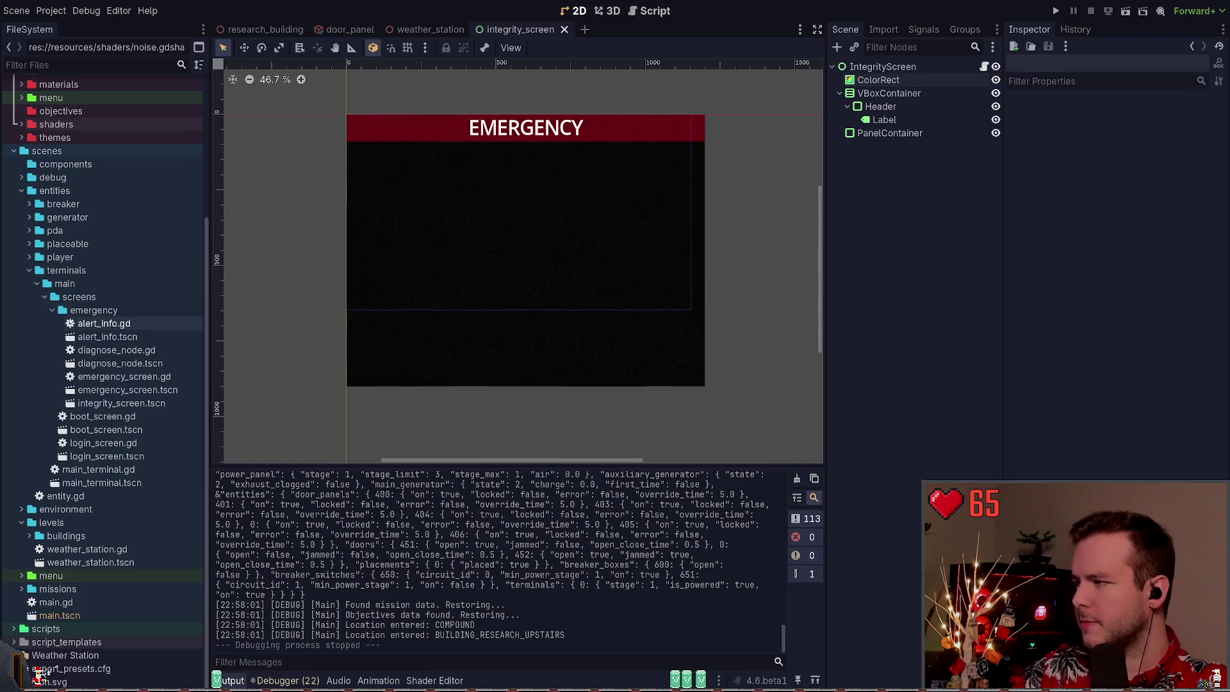
{"action": "left_click", "coordinate": [52, 310]}
{"action": "left_click", "coordinate": [52, 404]}
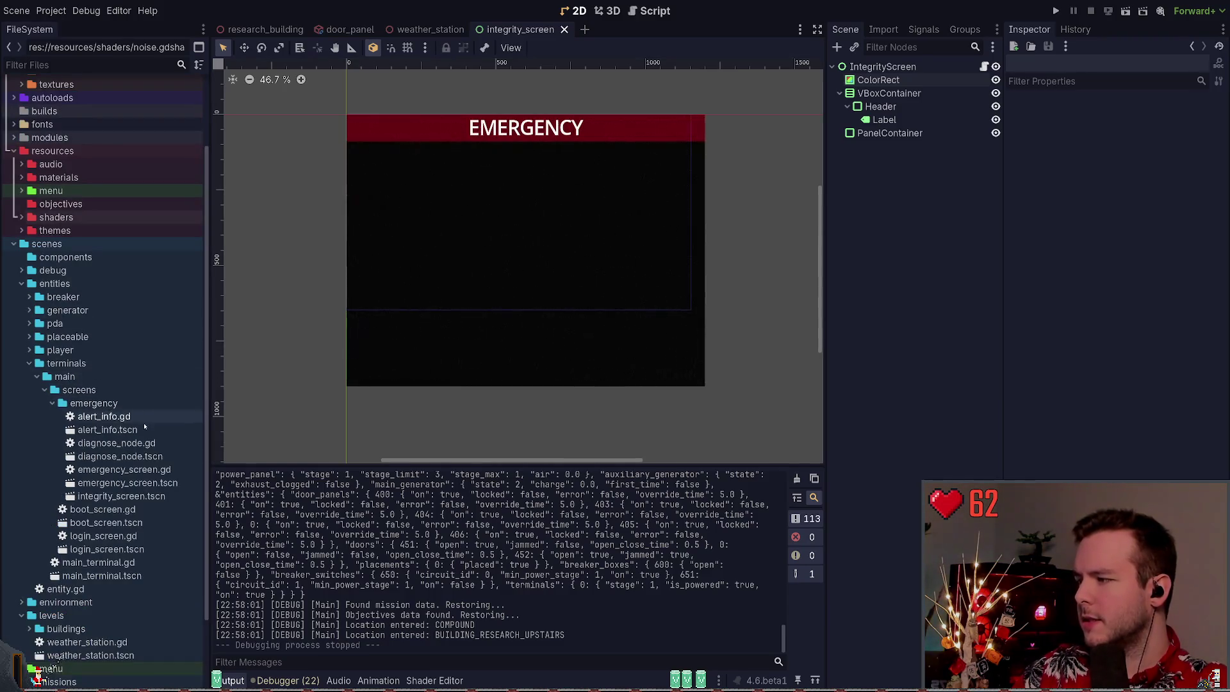
{"action": "left_click", "coordinate": [104, 497]}
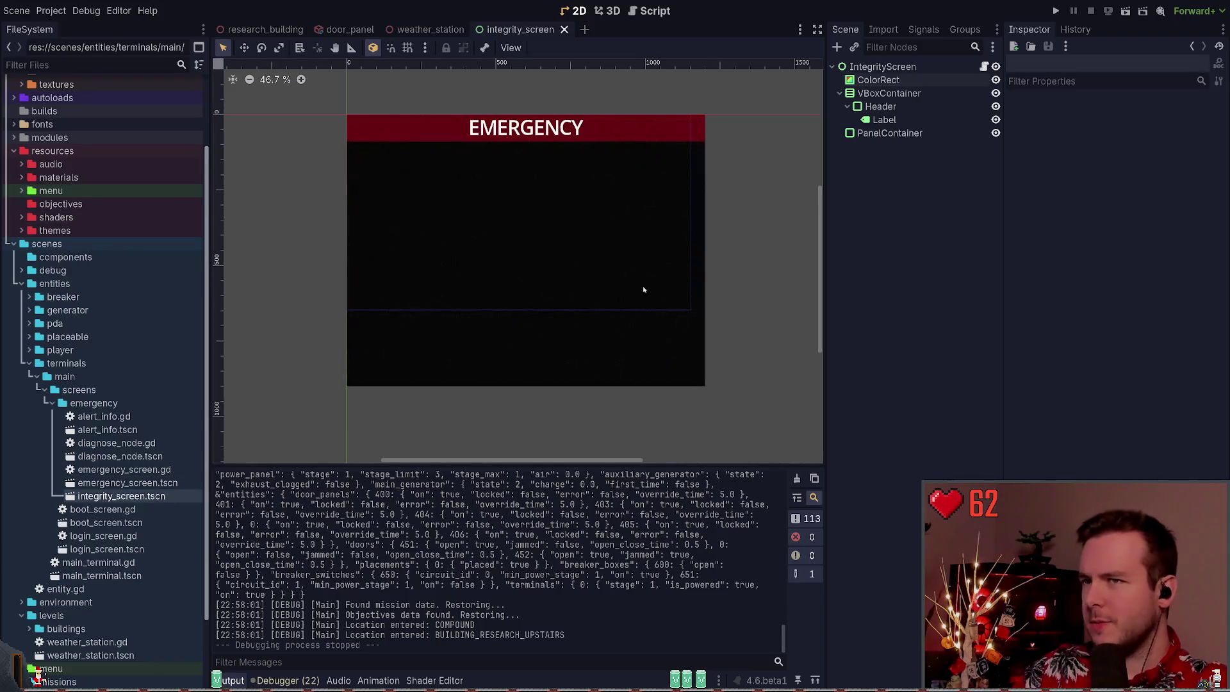
{"action": "left_click", "coordinate": [984, 67]}
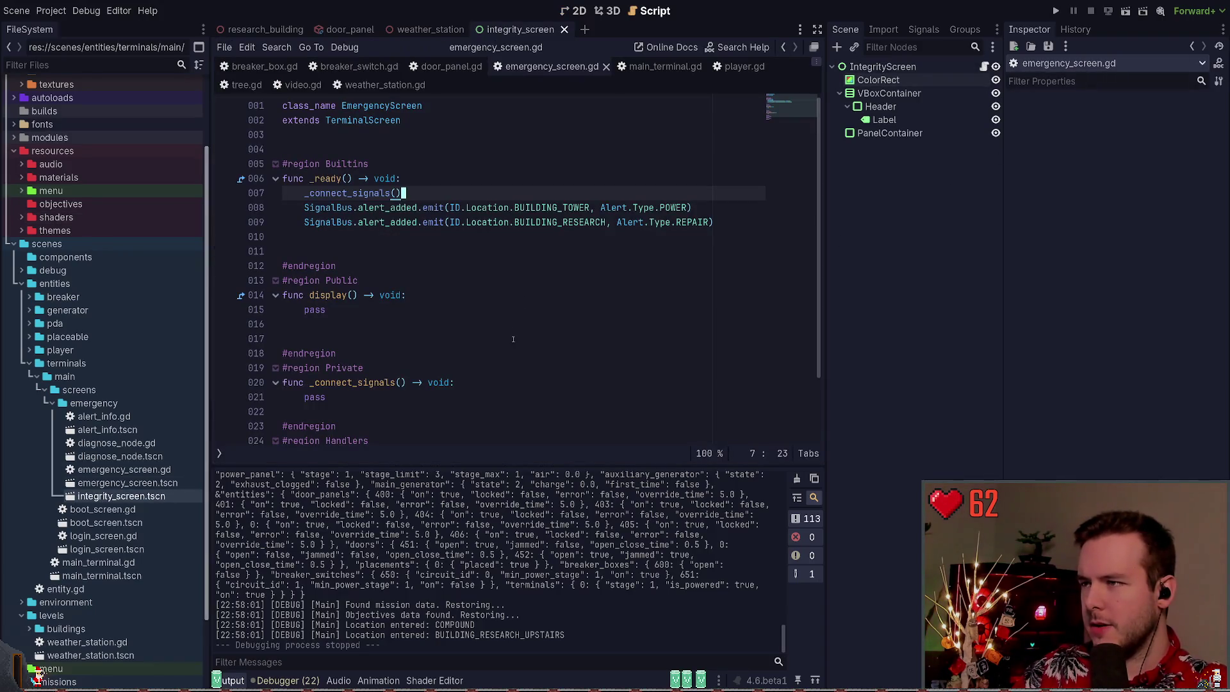
Replace IntegrityScreen's emergency_screen.gd with a new integrity_screen.gd script
{"action": "left_click", "coordinate": [883, 66]}
{"action": "left_click", "coordinate": [976, 47]}
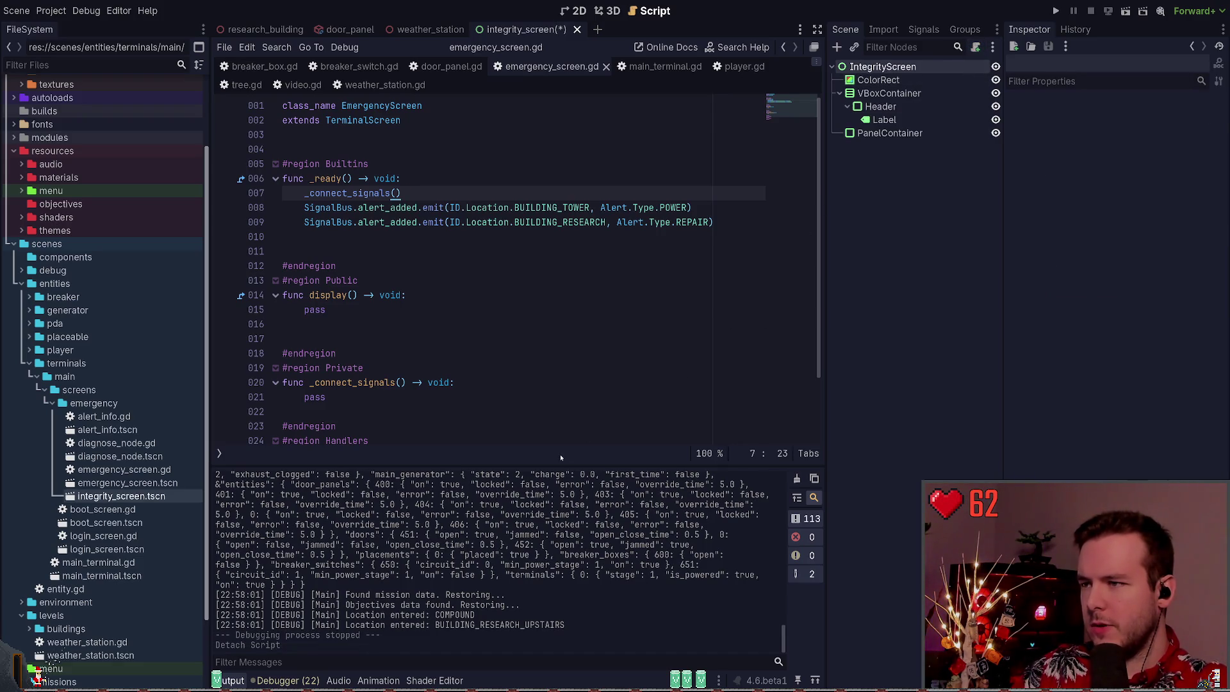
{"action": "key", "text": "Return"}
Copy the display function from emergency_screen.gd and paste it under #region Public
{"action": "left_click", "coordinate": [552, 67]}
{"action": "scroll", "coordinate": [444, 251], "scroll_direction": "down", "scroll_amount": 2}
{"action": "scroll", "coordinate": [445, 252], "scroll_direction": "up", "scroll_amount": 2}
{"action": "left_click_drag", "start_coordinate": [351, 310], "coordinate": [283, 296]}
{"action": "key", "text": "ctrl+c"}
{"action": "left_click", "coordinate": [669, 67]}
{"action": "left_click", "coordinate": [379, 236]}
{"action": "key", "text": "Return"}
{"action": "key", "text": "Return"}
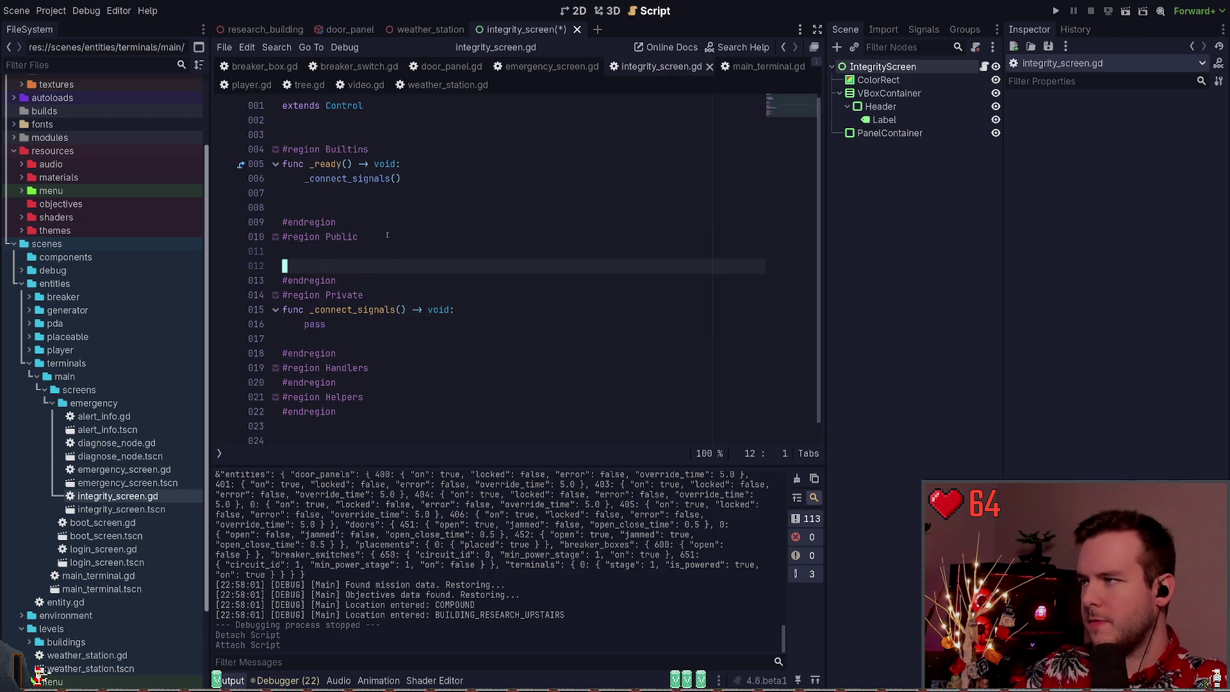
{"action": "key", "text": "ctrl+v"}
Replace extends Control with the class_name and extends header copied from emergency_screen.gd
{"action": "key", "text": "ctrl+Home"}
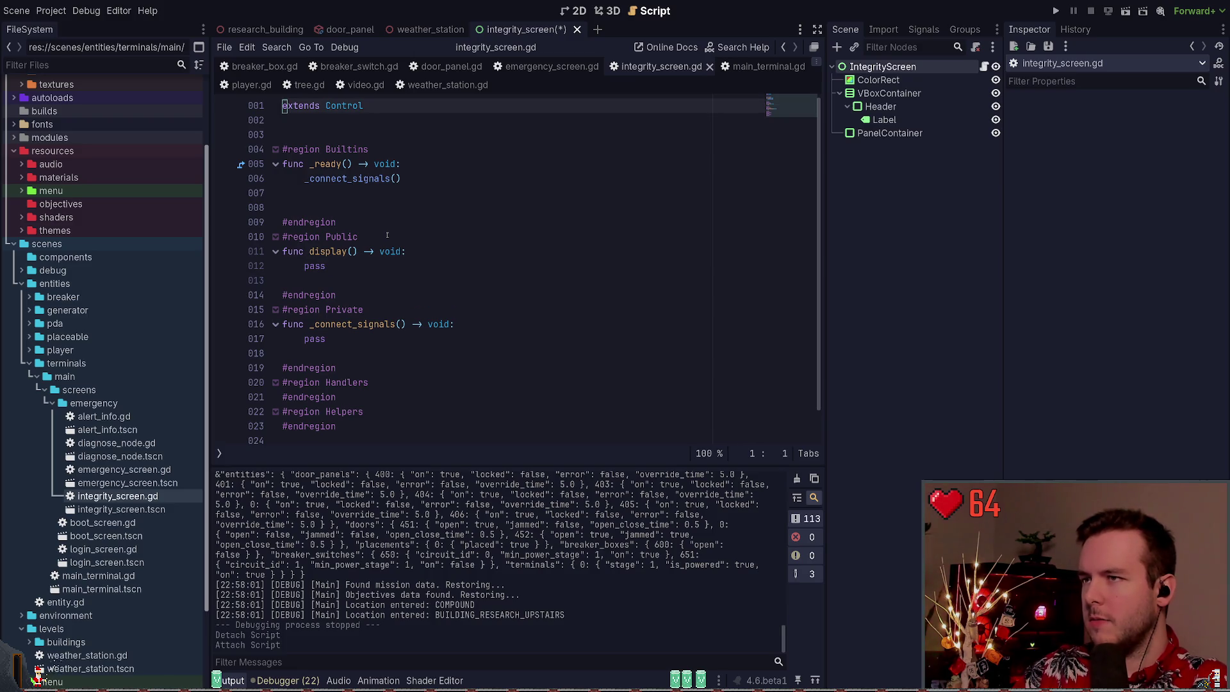
{"action": "key", "text": "alt+Left"}
{"action": "key", "text": "ctrl+a"}
{"action": "key", "text": "ctrl+Home"}
{"action": "key", "text": "shift+Down"}
{"action": "key", "text": "shift+Down"}
{"action": "key", "text": "ctrl+c"}
{"action": "key", "text": "alt+Right"}
{"action": "key", "text": "shift+Down"}
{"action": "key", "text": "ctrl+v"}
Rename the class to IntegrityScreen and save integrity_screen.gd
{"action": "key", "text": "ctrl+Home"}
{"action": "key", "text": "ctrl+Right"}
{"action": "key", "text": "Right"}
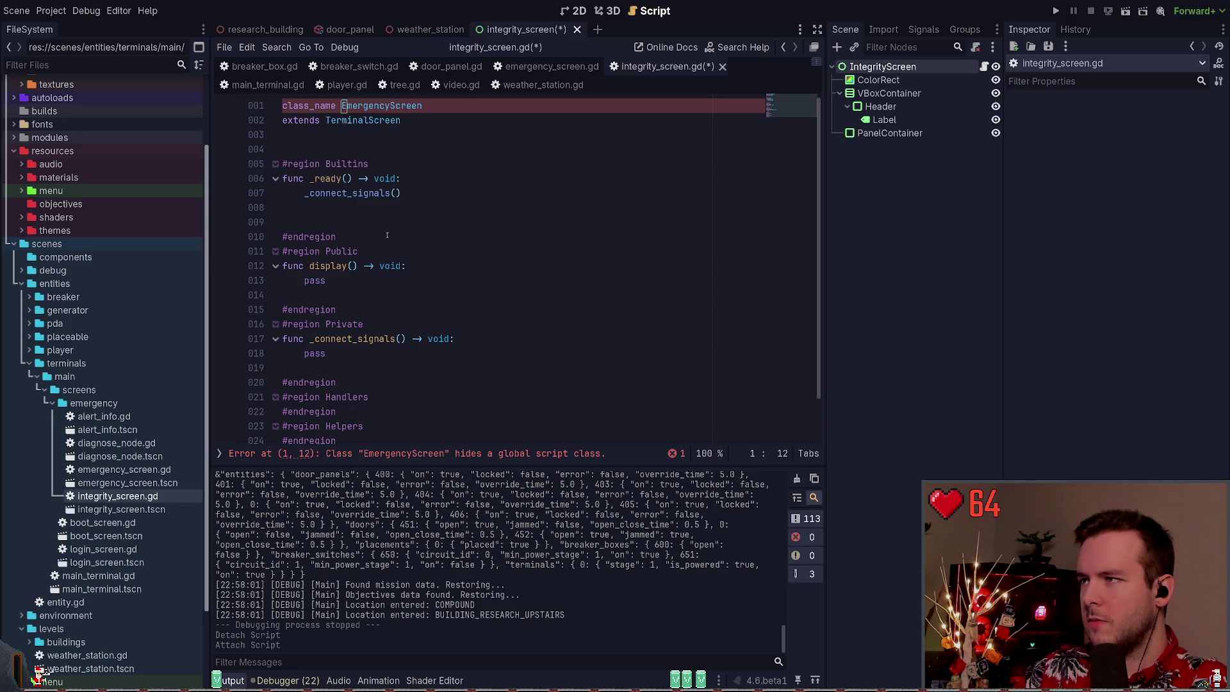
{"action": "key", "text": "Delete"}
{"action": "key", "text": "Delete"}
{"action": "key", "text": "Delete"}
{"action": "key", "text": "Home"}
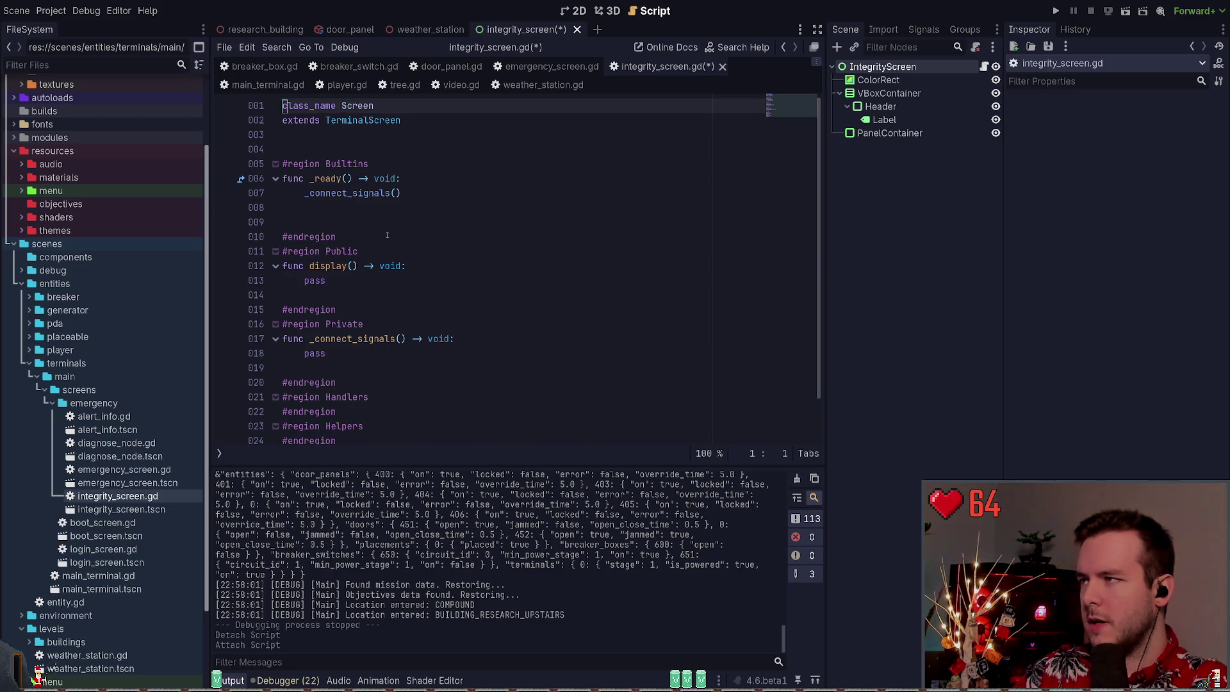
{"action": "type", "text": "Integrity"}
{"action": "key", "text": "ctrl+s"}
{"action": "left_click", "coordinate": [494, 223]}
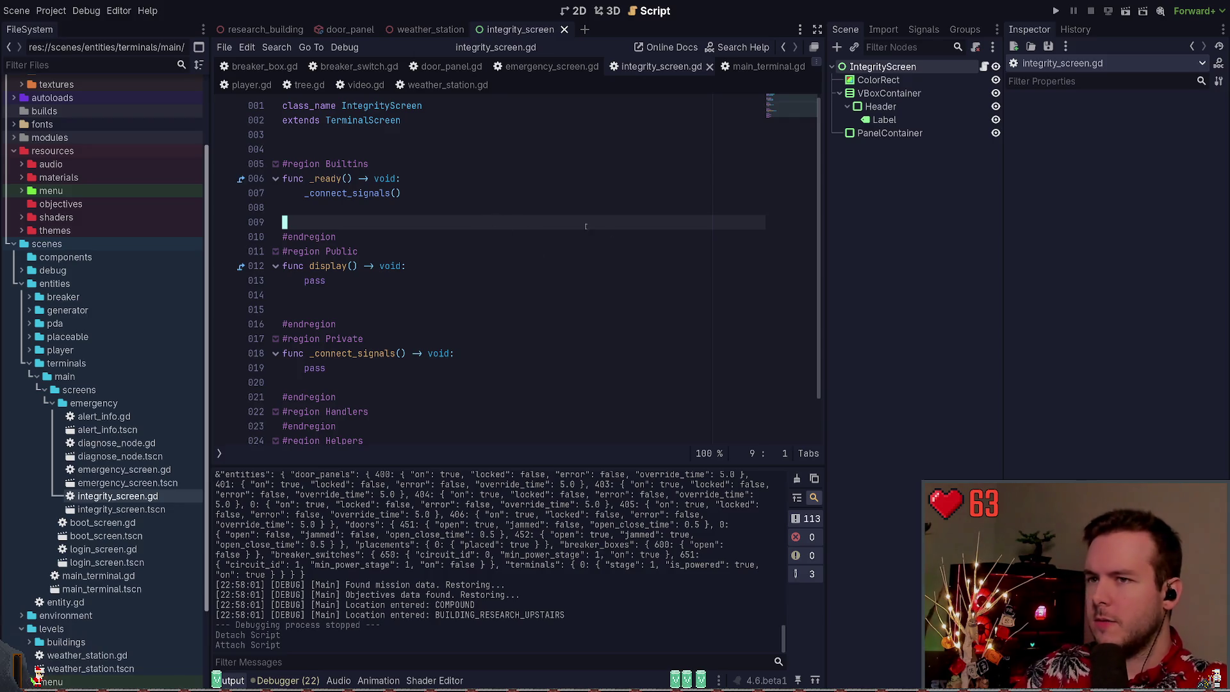
{"action": "left_click", "coordinate": [607, 11]}
{"action": "left_click", "coordinate": [579, 11]}
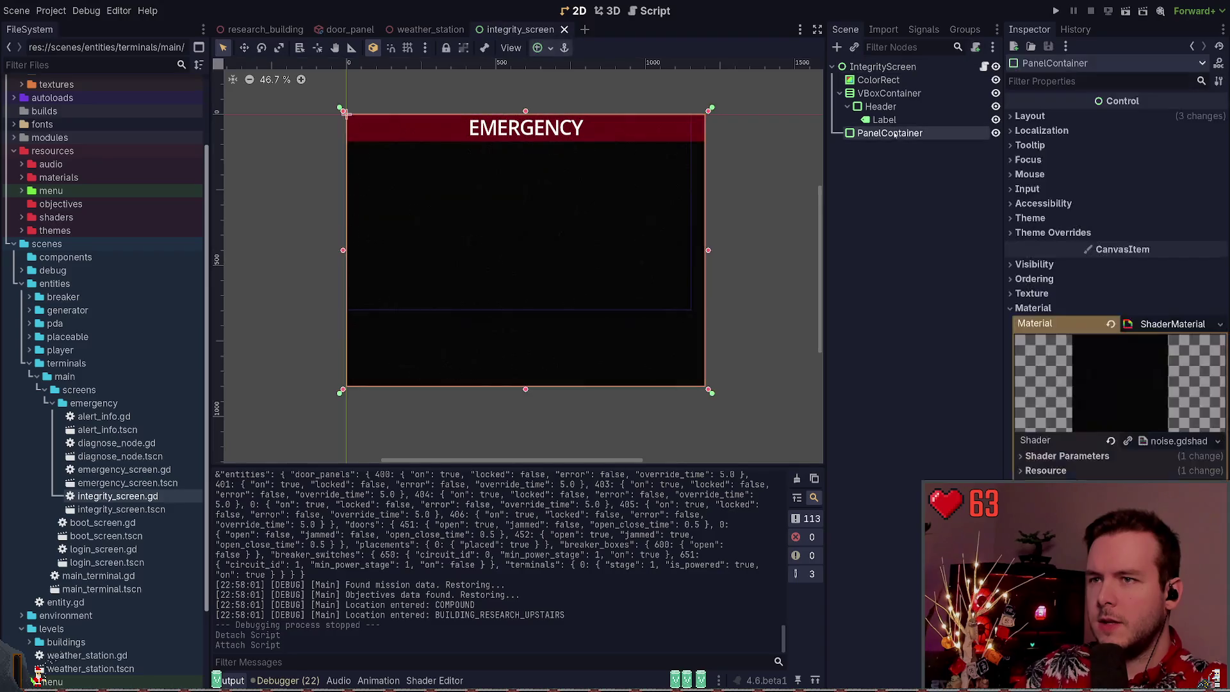
Rename the noise-shaded PanelContainer to StaticOverlay and save the scene
{"action": "left_click", "coordinate": [889, 93]}
{"action": "left_click", "coordinate": [840, 93]}
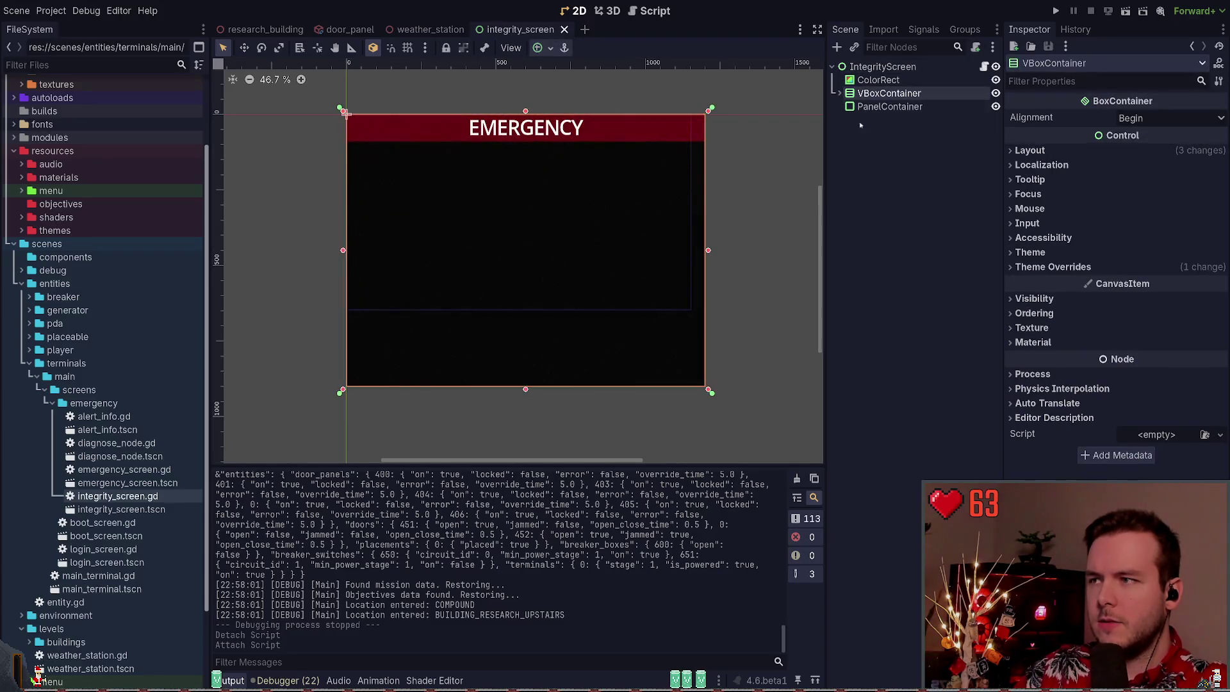
{"action": "left_click", "coordinate": [874, 107]}
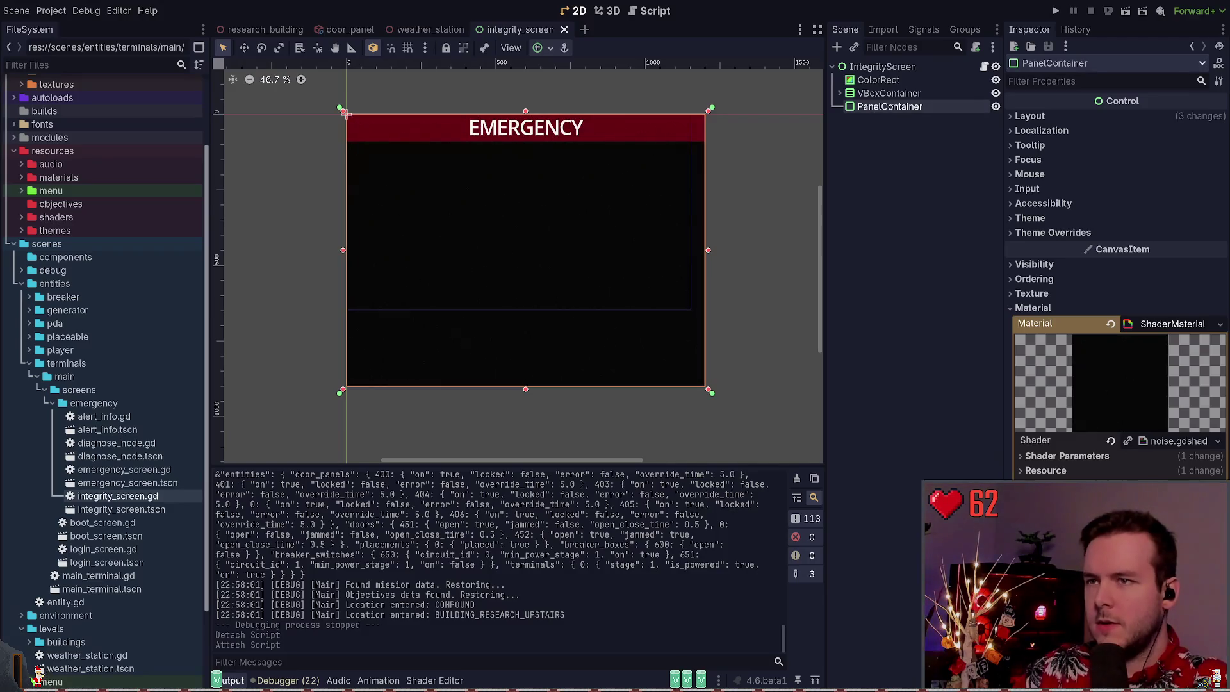
{"action": "type", "text": "Static"}
{"action": "key", "text": "Return"}
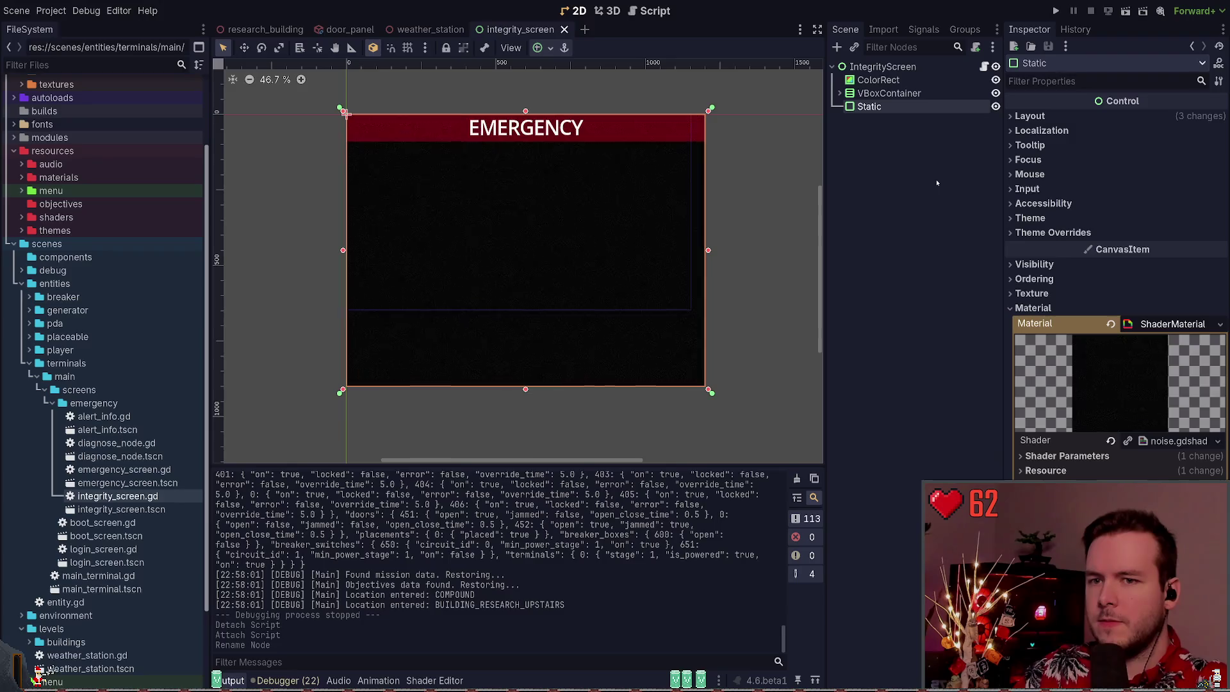
{"action": "key", "text": "ctrl+z"}
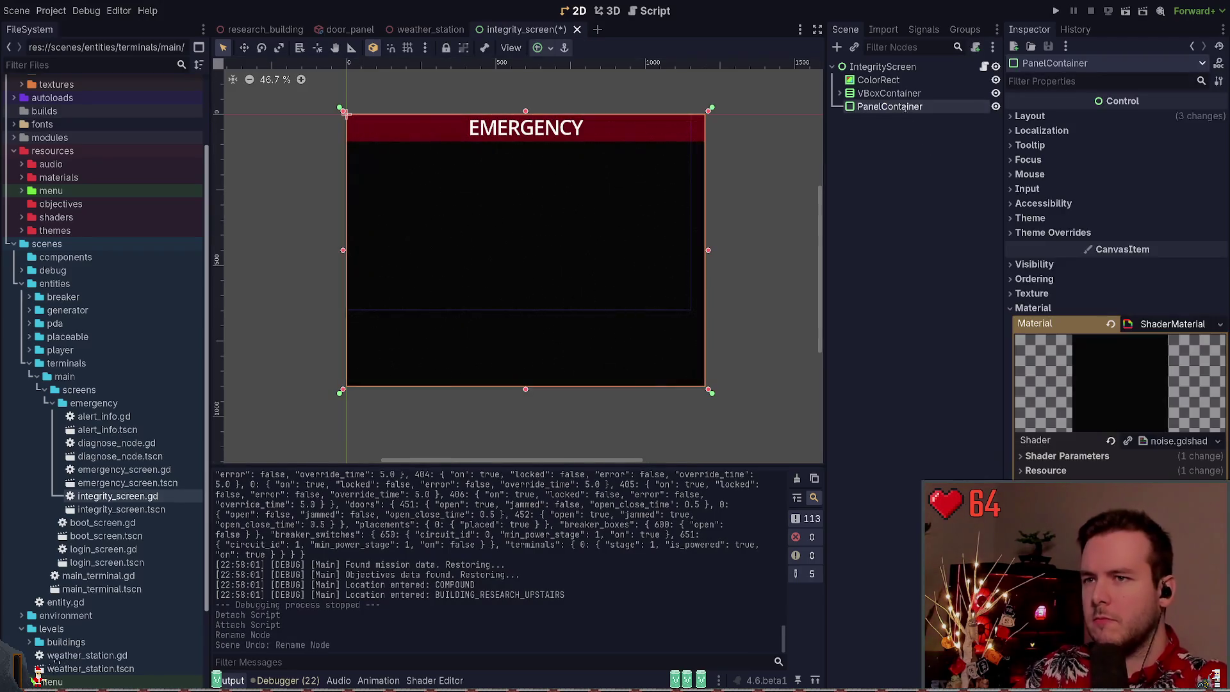
{"action": "key", "text": "ctrl+s"}
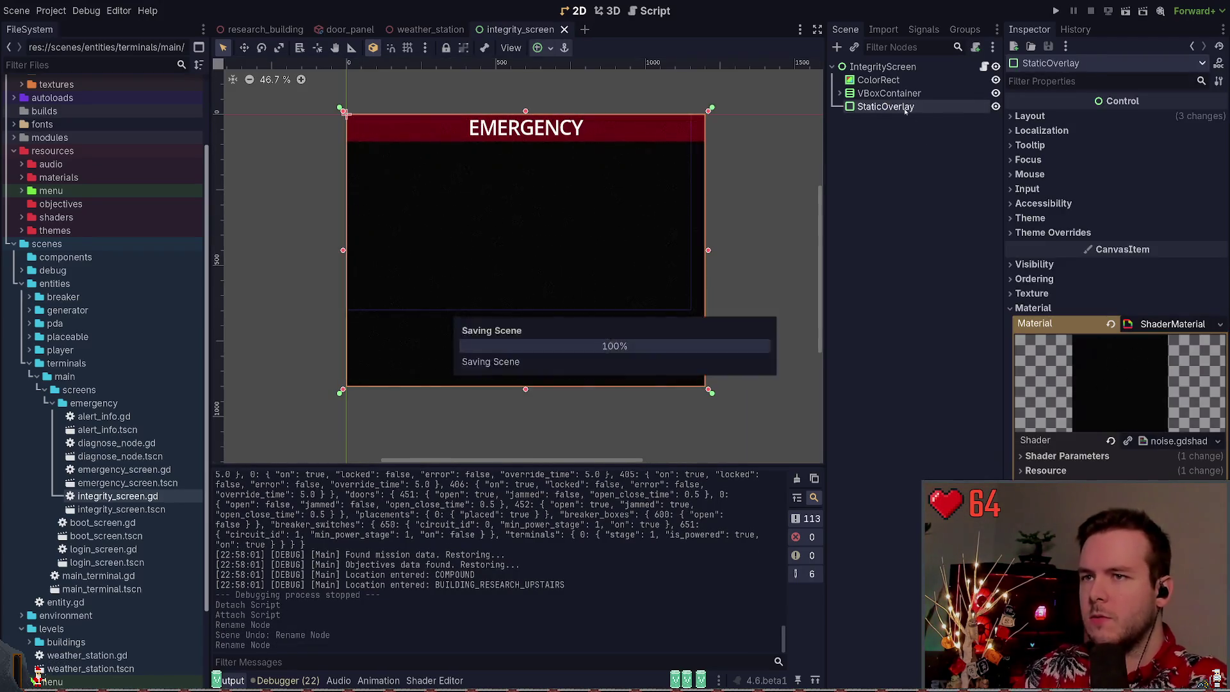
Tidy the scene tree and open the Create New Node dialog under VBoxContainer
{"action": "left_click", "coordinate": [910, 67]}
{"action": "key", "text": "ctrl+a"}
{"action": "key", "text": "Escape"}
{"action": "left_click", "coordinate": [840, 93]}
{"action": "left_click", "coordinate": [881, 106]}
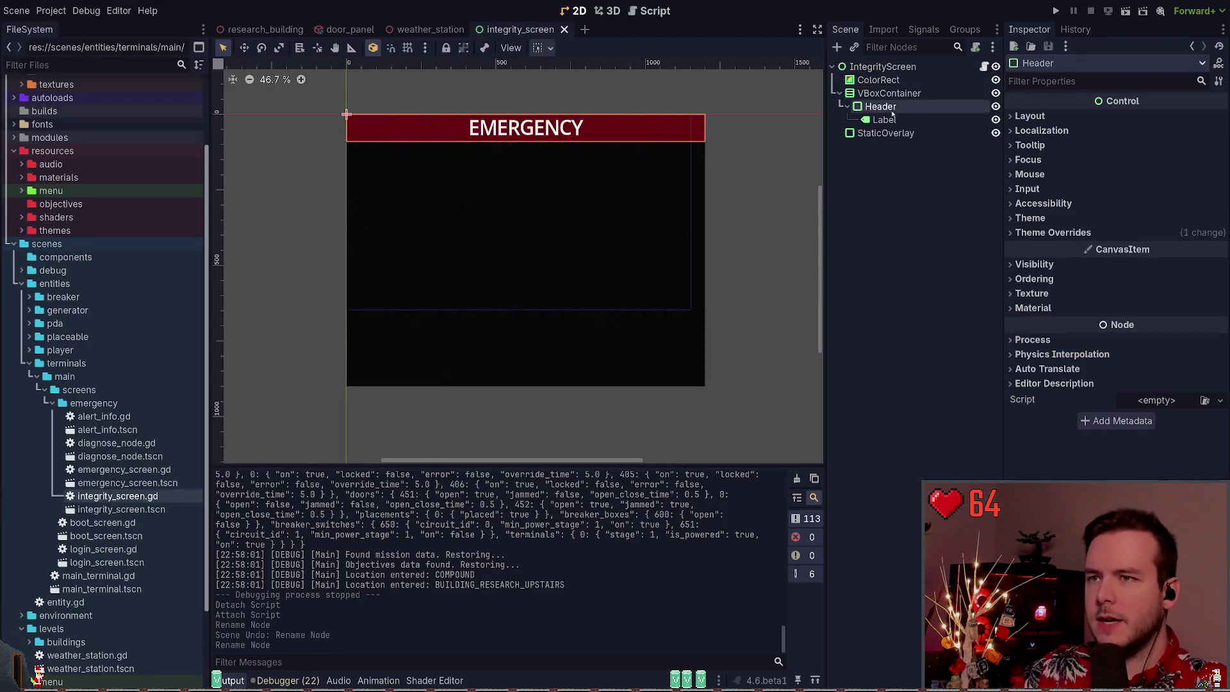
{"action": "left_click", "coordinate": [844, 107]}
{"action": "left_click", "coordinate": [881, 95]}
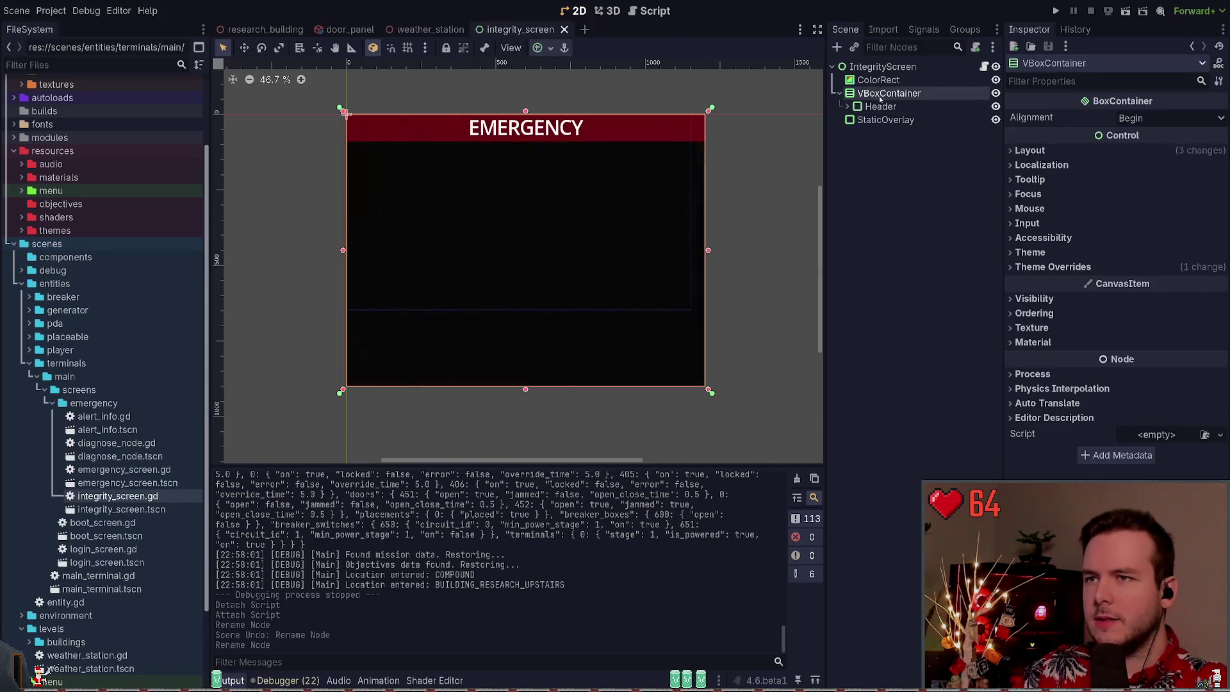
{"action": "key", "text": "ctrl+a"}
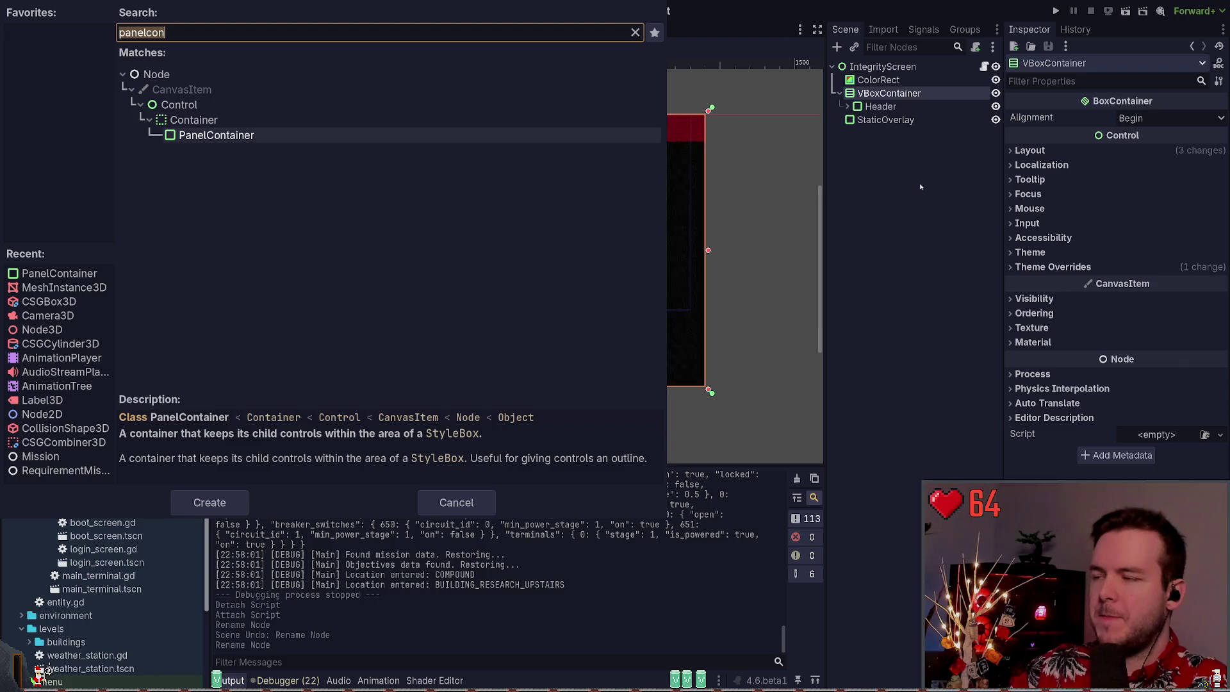
Add a Button node as a child of VBoxContainer
{"action": "type", "text": "button"}
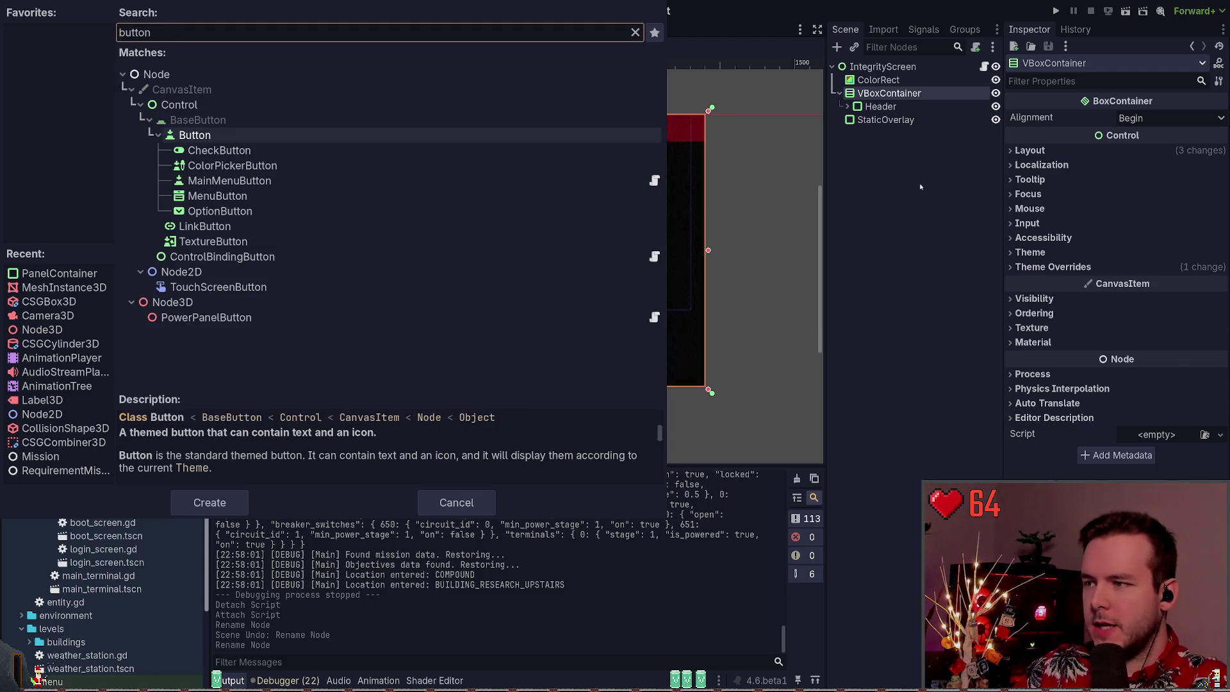
{"action": "key", "text": "Down"}
{"action": "key", "text": "Down"}
{"action": "key", "text": "Down"}
{"action": "key", "text": "Up"}
{"action": "key", "text": "Up"}
{"action": "key", "text": "Up"}
{"action": "key", "text": "Up"}
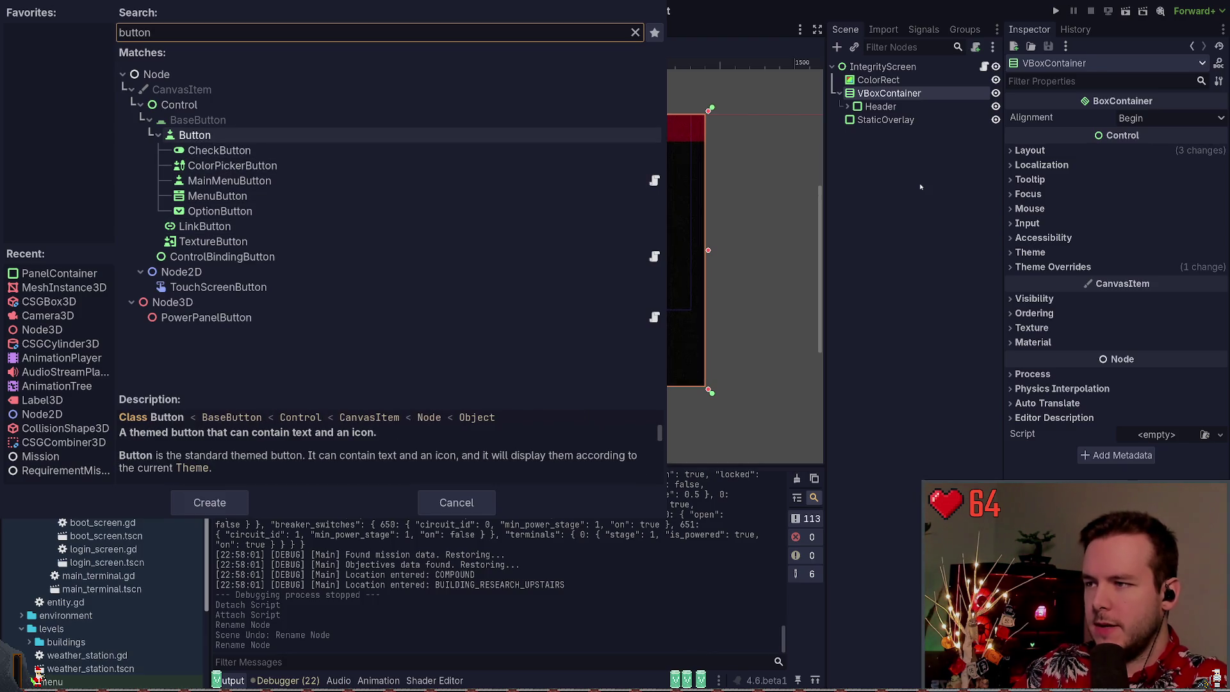
{"action": "key", "text": "Return"}
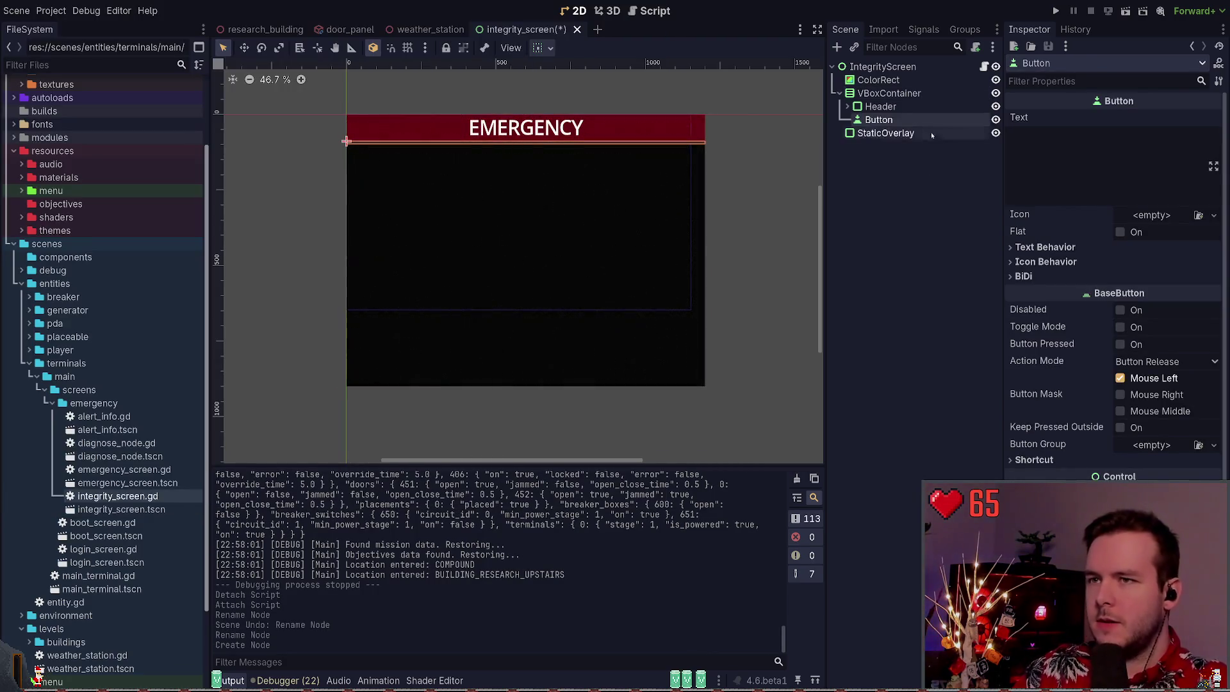
Add a nested VBoxContainer and a CenterContainer, moving the inner VBoxContainer into the CenterContainer
{"action": "left_click", "coordinate": [896, 94]}
{"action": "key", "text": "ctrl+a"}
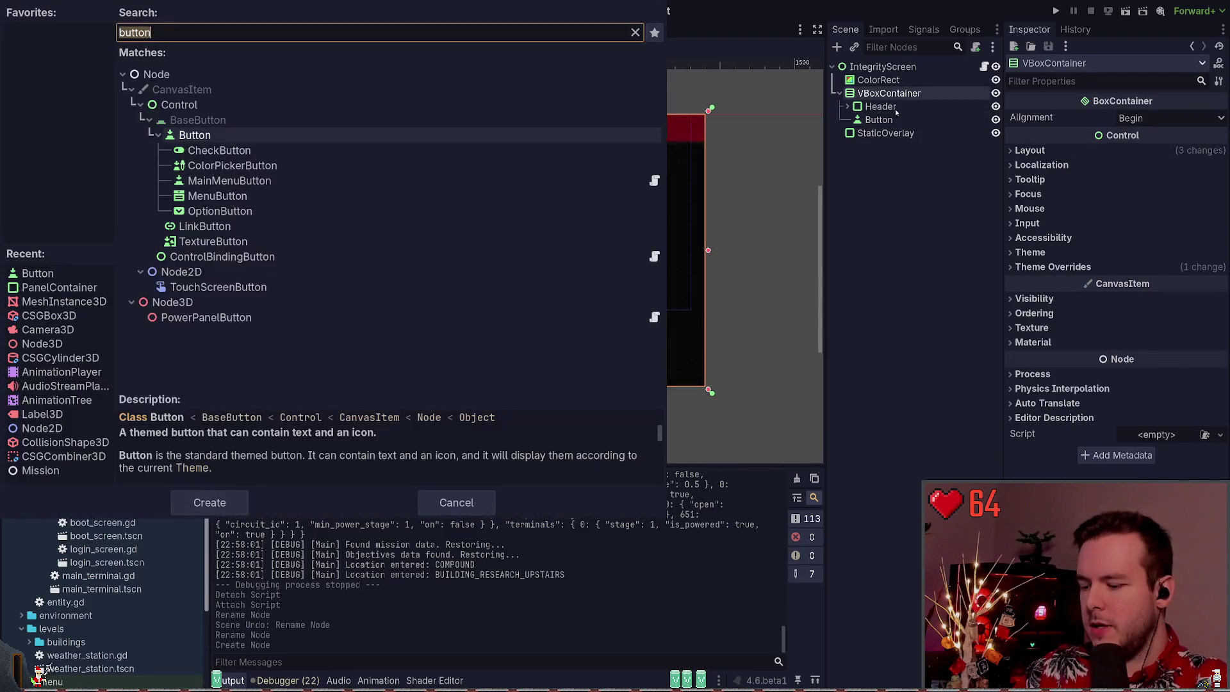
{"action": "type", "text": "vb"}
{"action": "key", "text": "Return"}
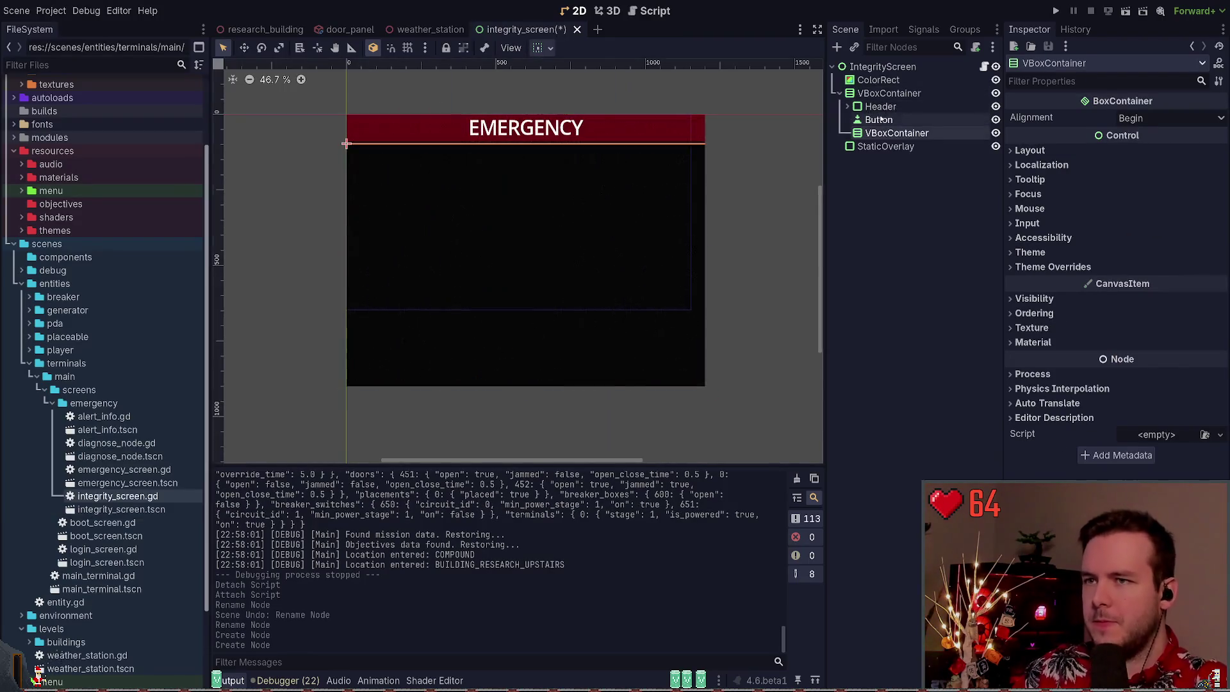
{"action": "left_click", "coordinate": [897, 94]}
{"action": "key", "text": "ctrl+a"}
{"action": "type", "text": "center"}
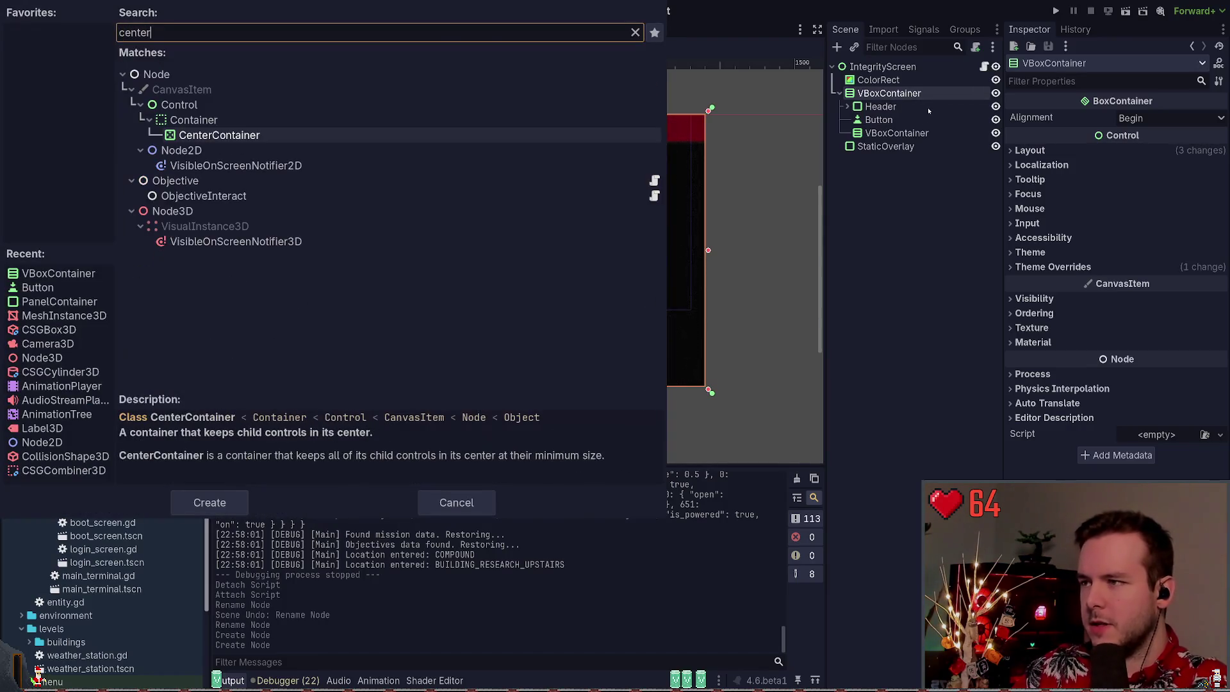
{"action": "key", "text": "Return"}
{"action": "left_click", "coordinate": [897, 133]}
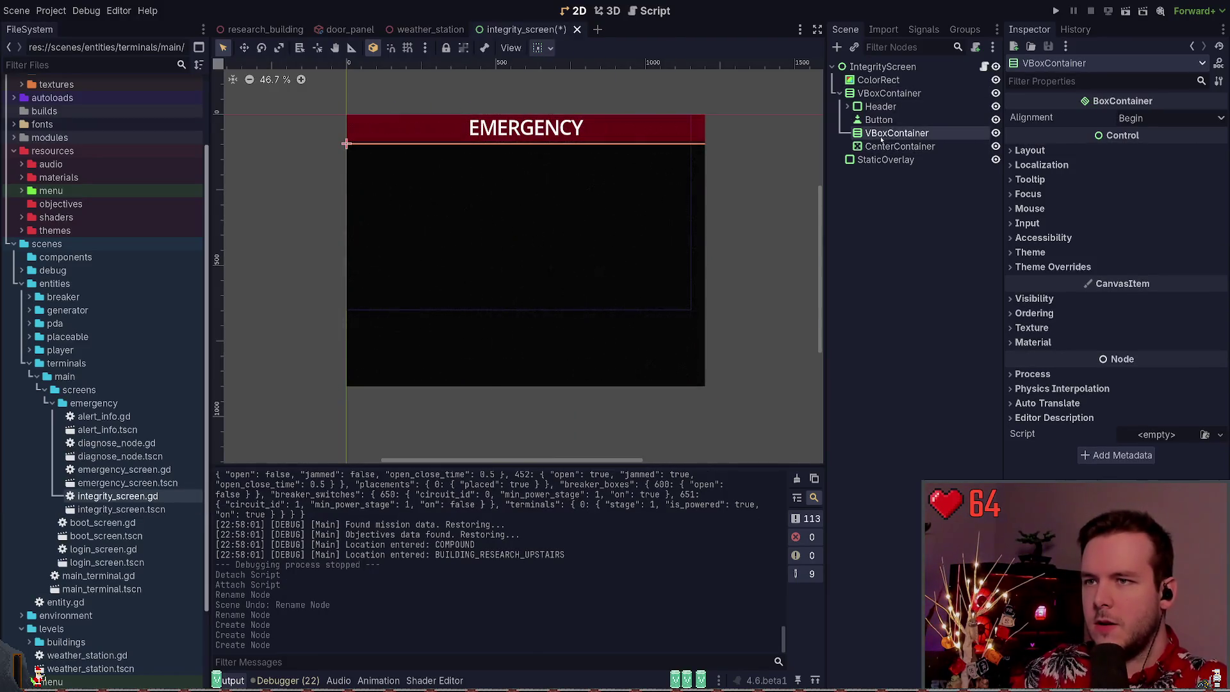
{"action": "left_click_drag", "start_coordinate": [898, 133], "coordinate": [904, 147]}
Turn on Vertical Expand for the CenterContainer, save, and select the Button
{"action": "left_click", "coordinate": [872, 120]}
{"action": "left_click", "coordinate": [897, 121]}
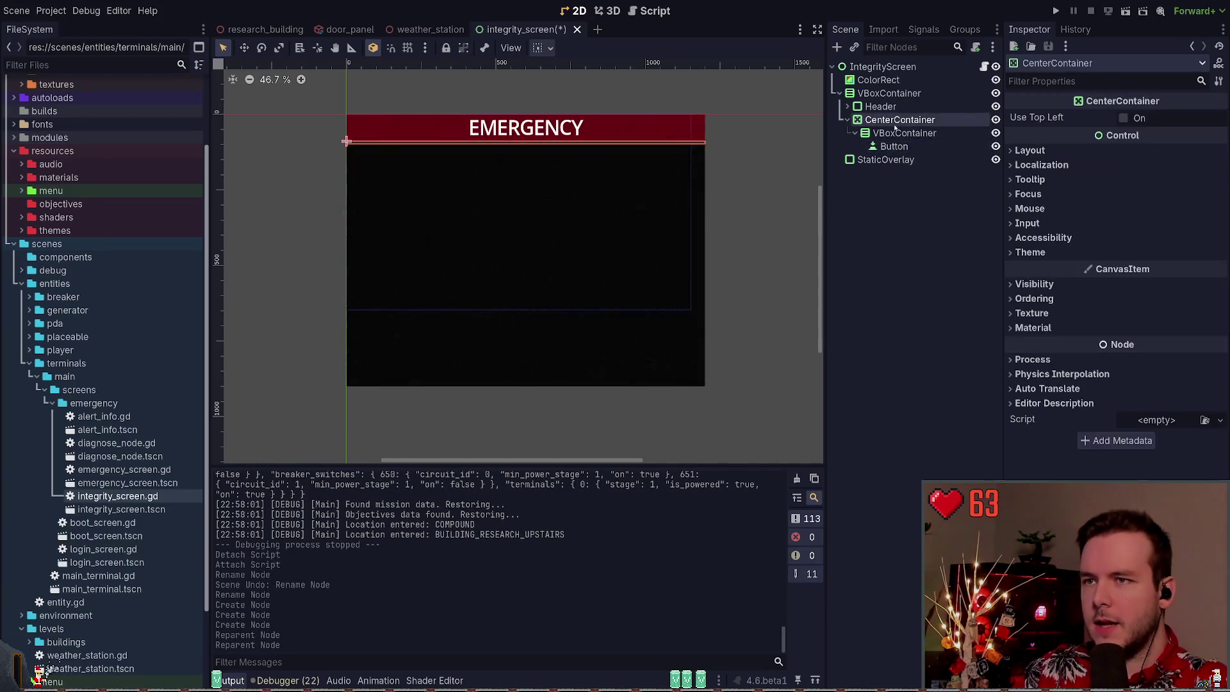
{"action": "left_click", "coordinate": [612, 174]}
{"action": "left_click", "coordinate": [615, 168]}
{"action": "key", "text": "ctrl+s"}
{"action": "left_click", "coordinate": [904, 132]}
{"action": "left_click", "coordinate": [895, 146]}
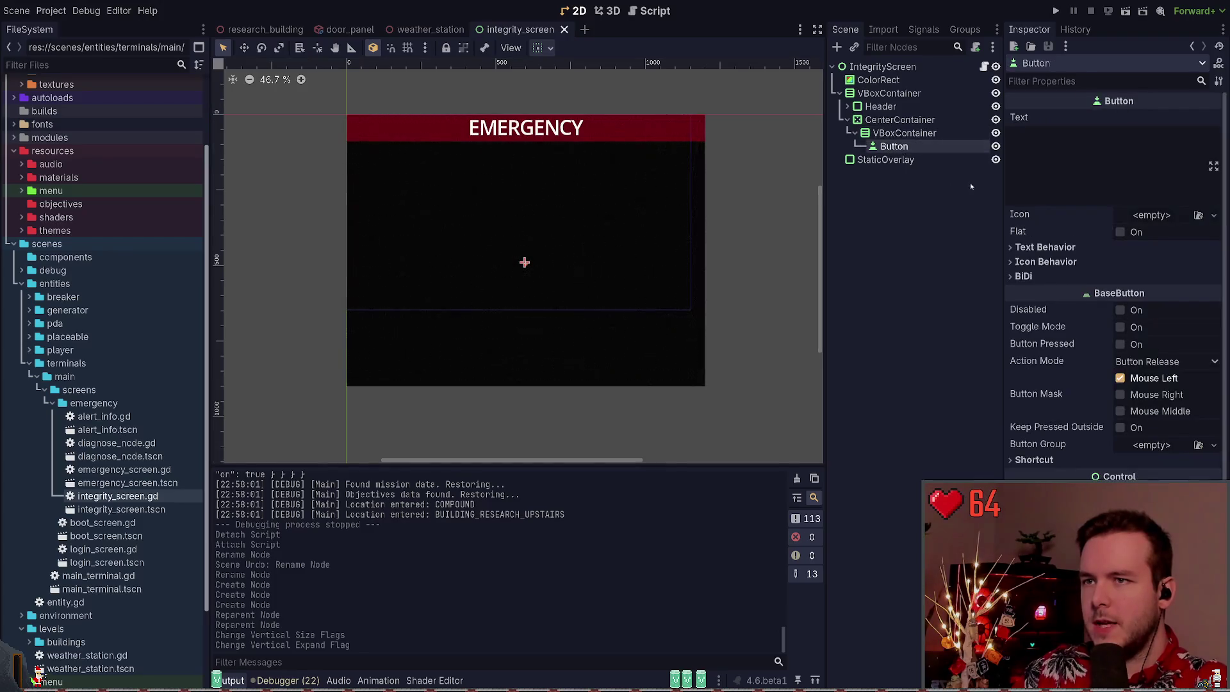
Set the button text to 'Begin Integrity Check' and save the scene
{"action": "type", "text": "OK"}
{"action": "key", "text": "BackSpace"}
{"action": "key", "text": "BackSpace"}
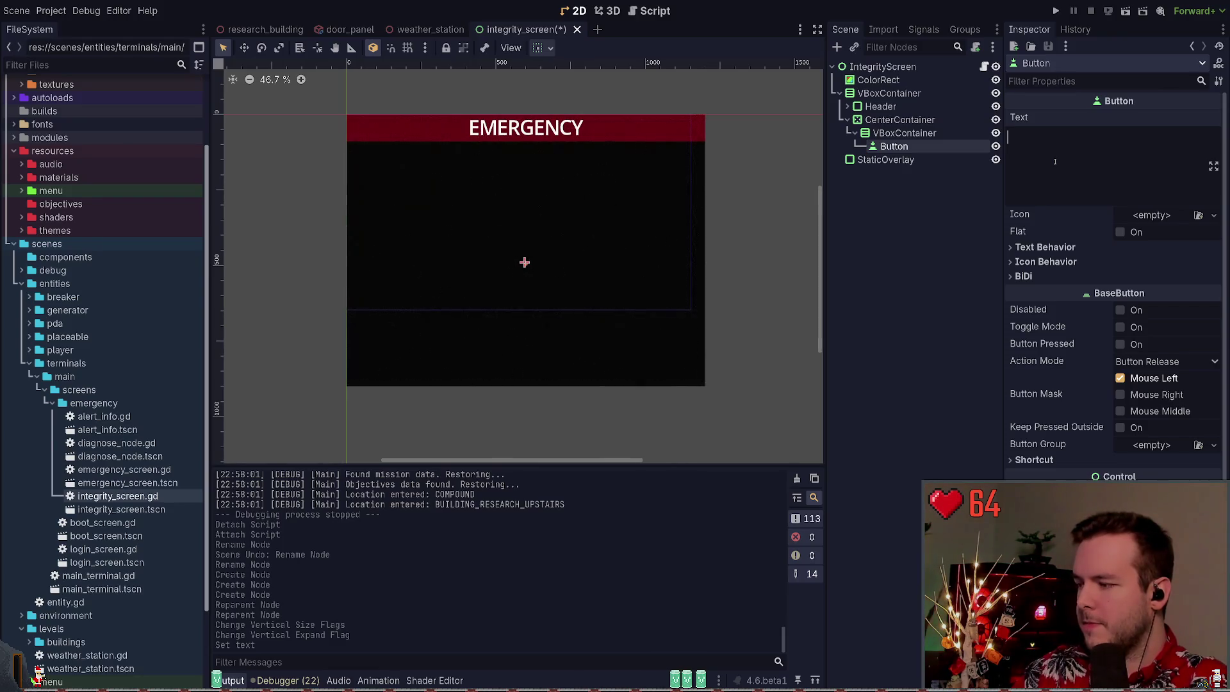
{"action": "type", "text": "Begin Intr"}
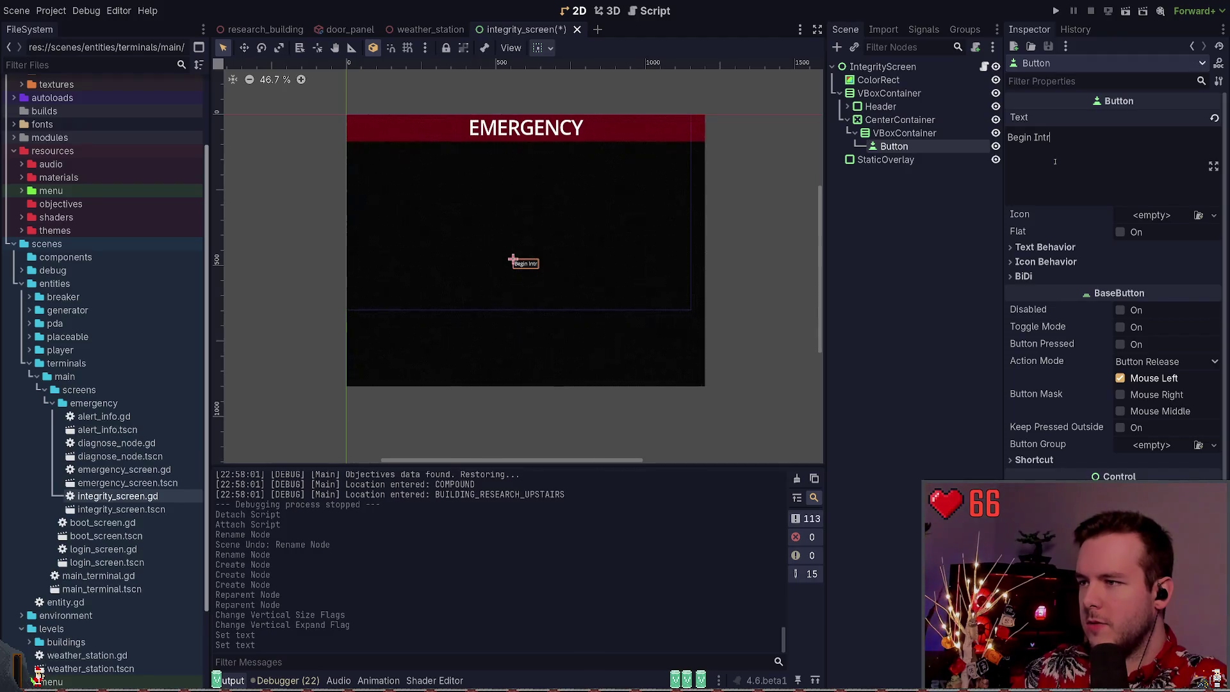
{"action": "key", "text": "BackSpace"}
{"action": "type", "text": "egrity Check"}
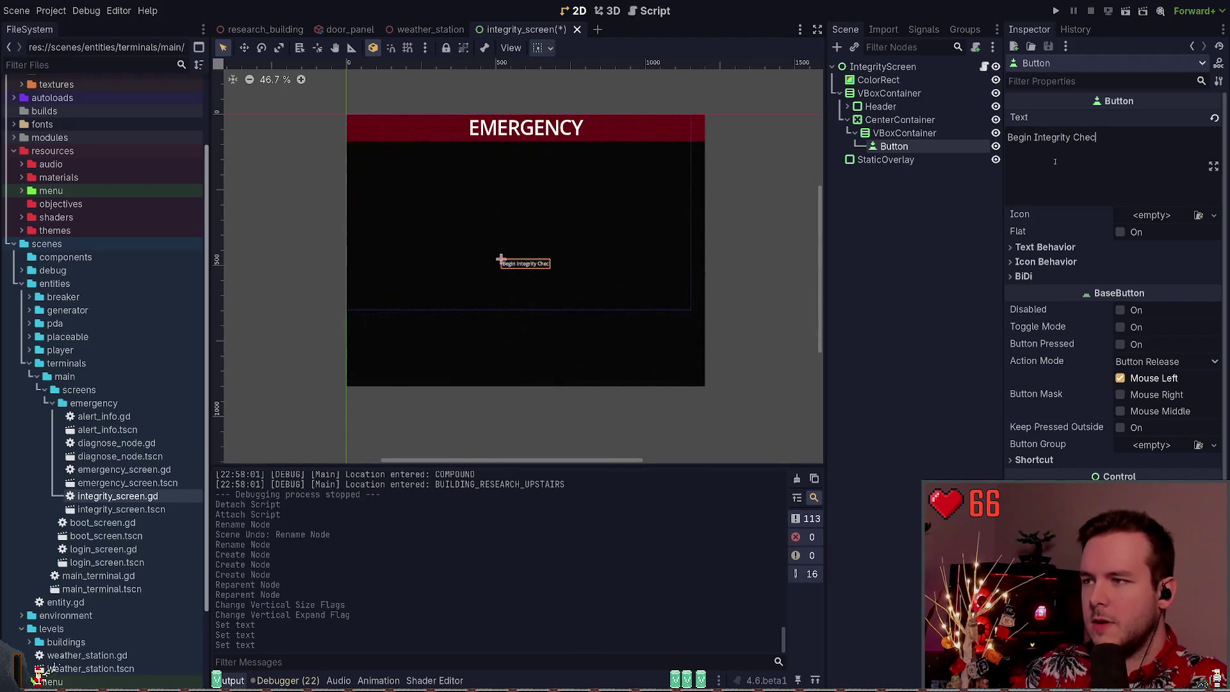
{"action": "key", "text": "ctrl+s"}
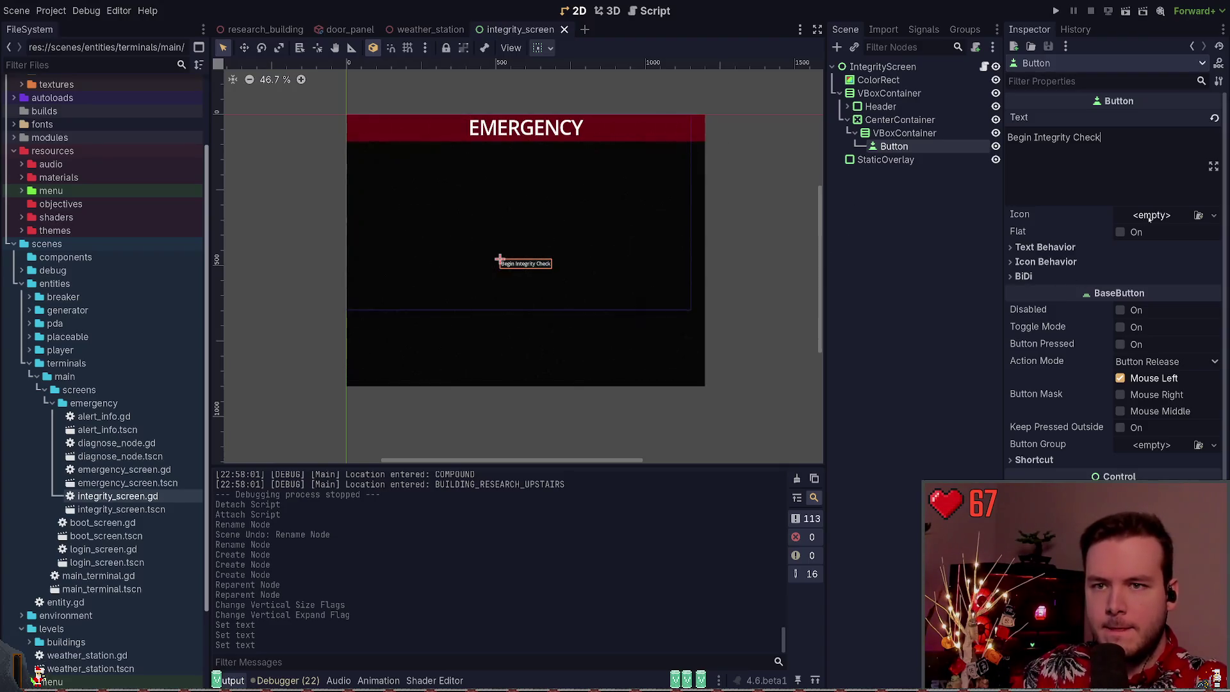
Inspect the button's text behaviour, icon behaviour and text direction options
{"action": "left_click", "coordinate": [1044, 247]}
{"action": "left_click", "coordinate": [1045, 248]}
{"action": "left_click", "coordinate": [1044, 262]}
{"action": "left_click", "coordinate": [1044, 261]}
{"action": "left_click", "coordinate": [1023, 277]}
{"action": "left_click", "coordinate": [1024, 277]}
Try several Custom Minimum Size widths, including 128, undoing each one
{"action": "scroll", "coordinate": [1036, 395], "scroll_direction": "down", "scroll_amount": 3}
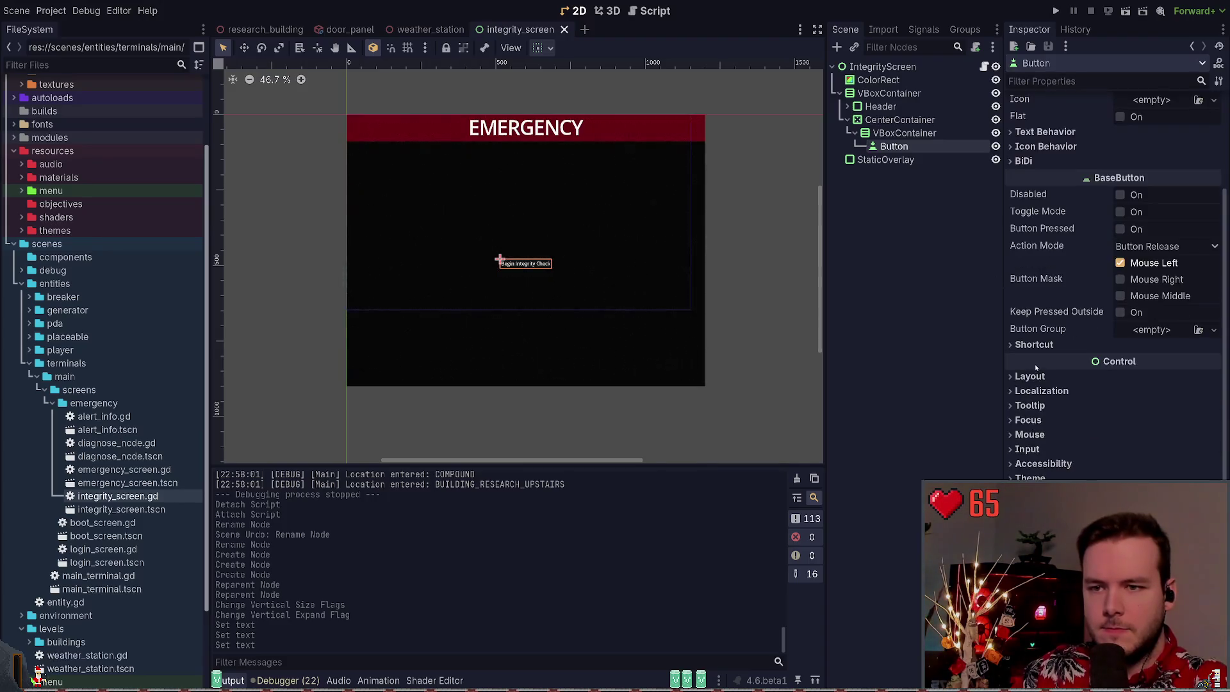
{"action": "left_click", "coordinate": [1047, 377]}
{"action": "left_click", "coordinate": [1147, 429]}
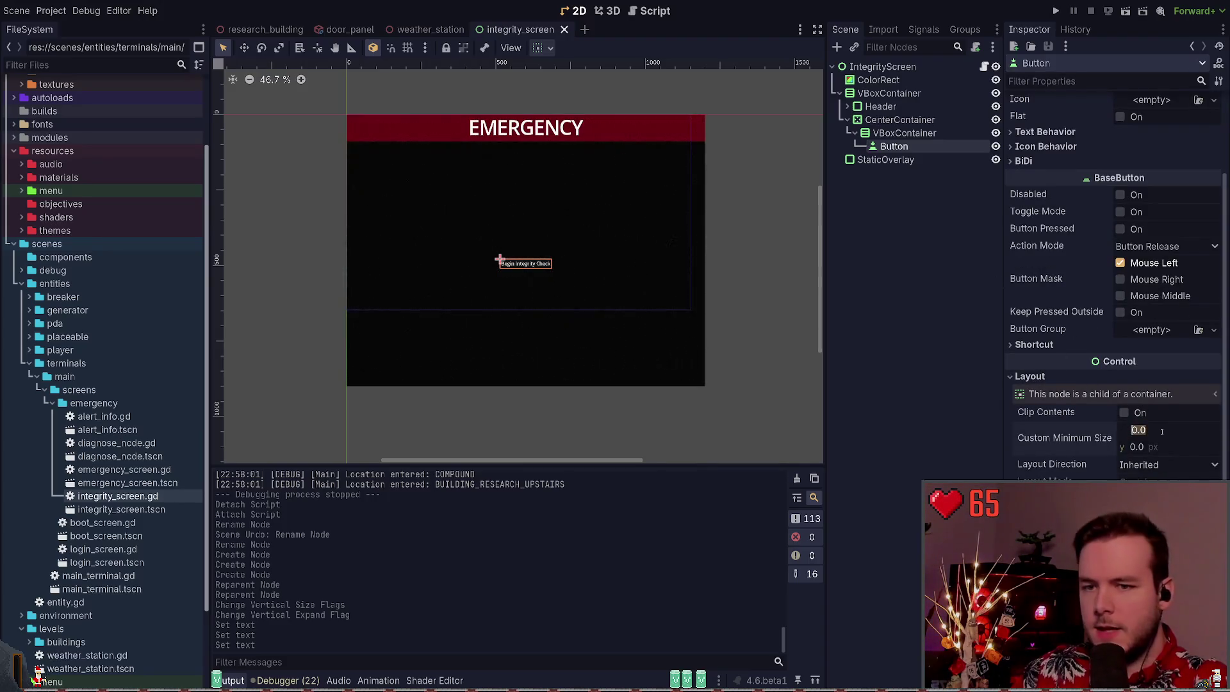
{"action": "key", "text": "Return"}
{"action": "key", "text": "ctrl+z"}
{"action": "left_click", "coordinate": [1162, 432]}
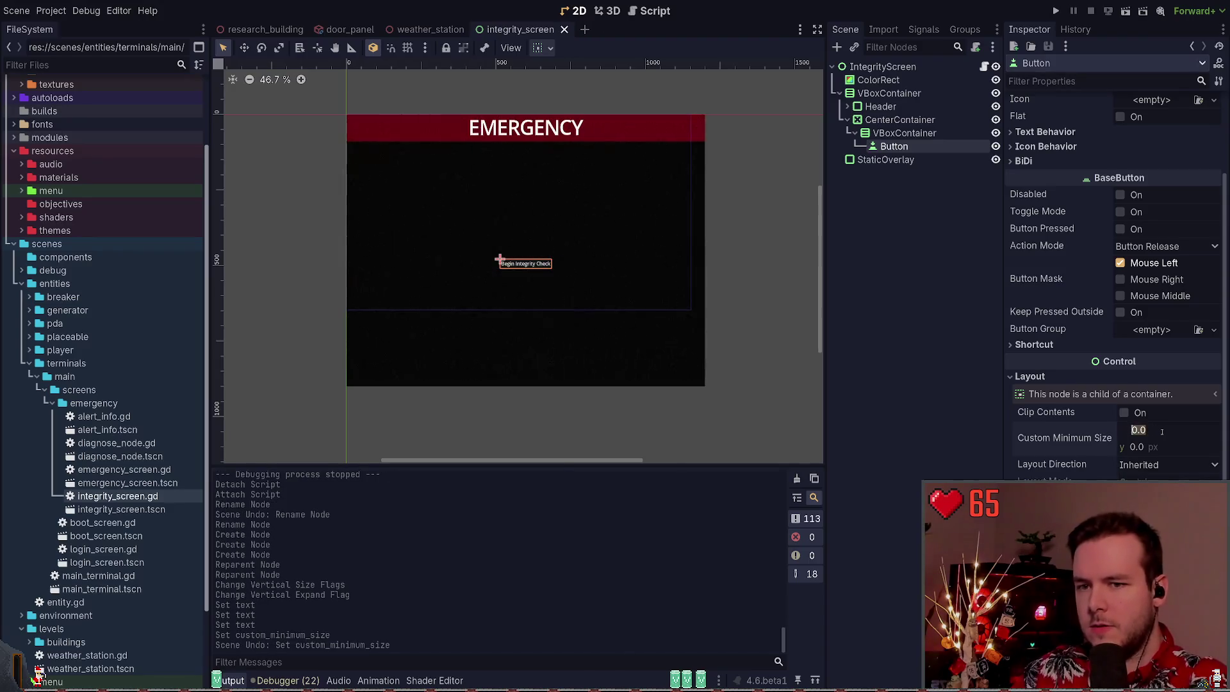
{"action": "type", "text": "64"}
{"action": "key", "text": "Return"}
{"action": "key", "text": "ctrl+z"}
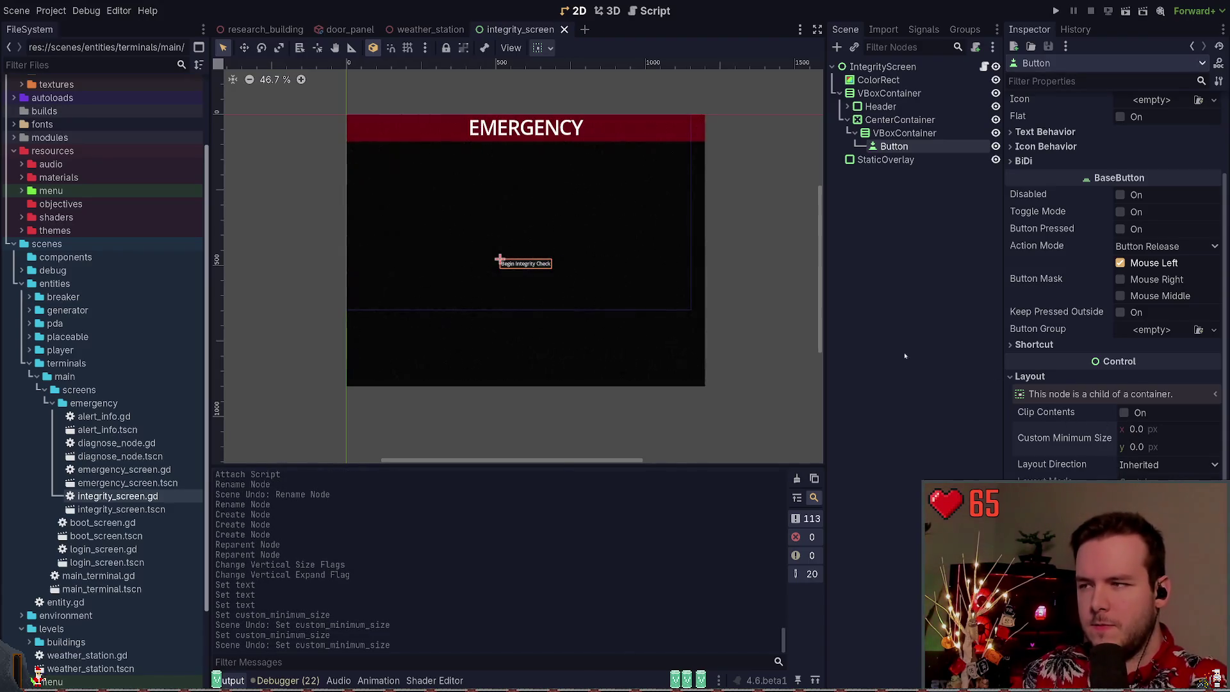
{"action": "left_click", "coordinate": [1162, 431]}
{"action": "type", "text": "128"}
{"action": "key", "text": "Return"}
{"action": "key", "text": "ctrl+z"}
Try a minimum height of 64, then undo so the minimum size stays 0 by 0
{"action": "left_click", "coordinate": [1174, 442]}
{"action": "key", "text": "Return"}
{"action": "key", "text": "ctrl+z"}
{"action": "type", "text": "64"}
{"action": "key", "text": "Return"}
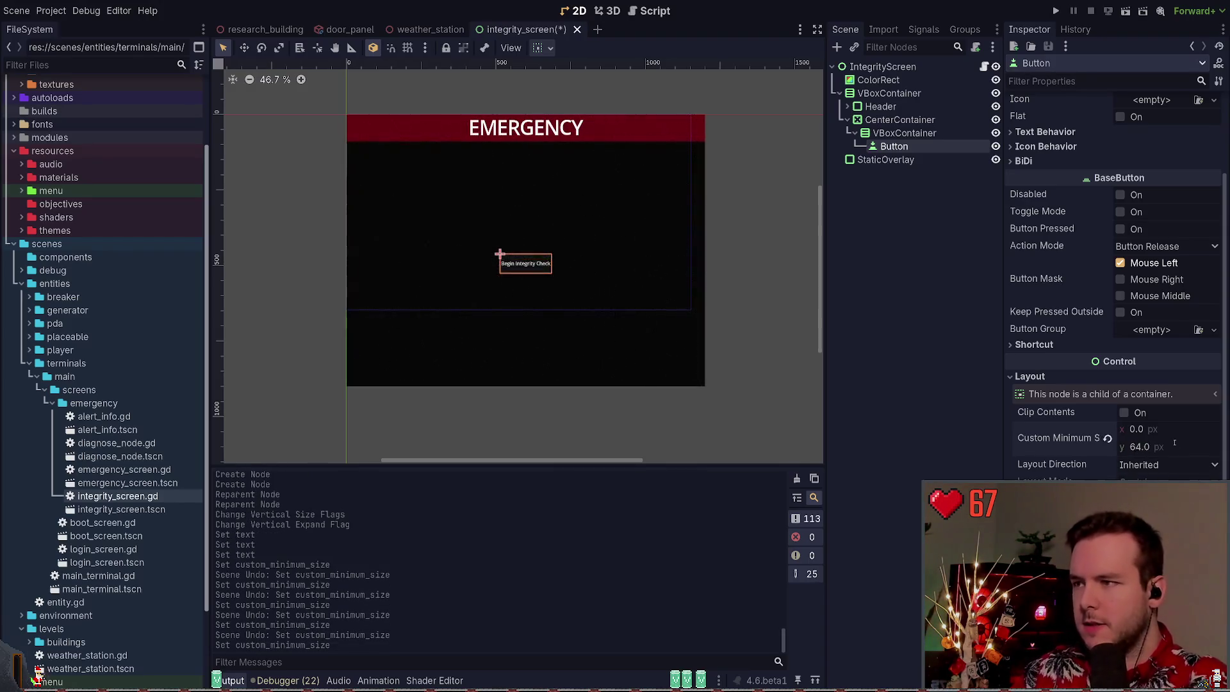
{"action": "left_click", "coordinate": [1165, 431]}
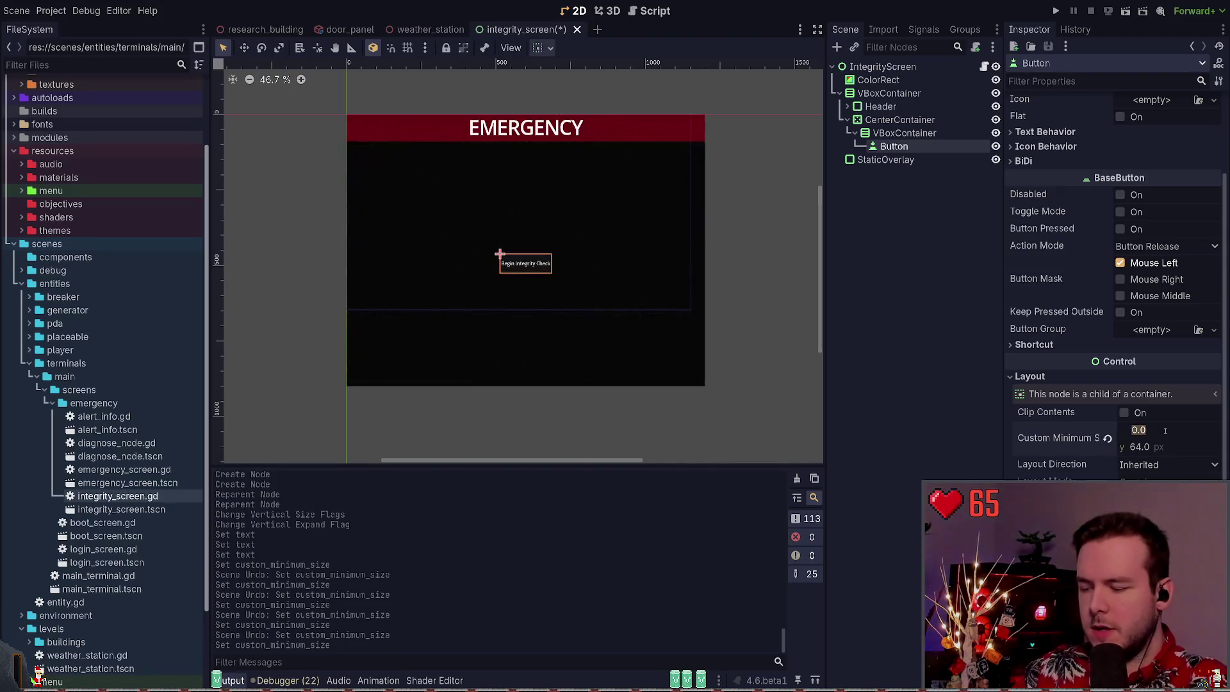
{"action": "key", "text": "Return"}
{"action": "key", "text": "ctrl+z"}
{"action": "key", "text": "ctrl+z"}
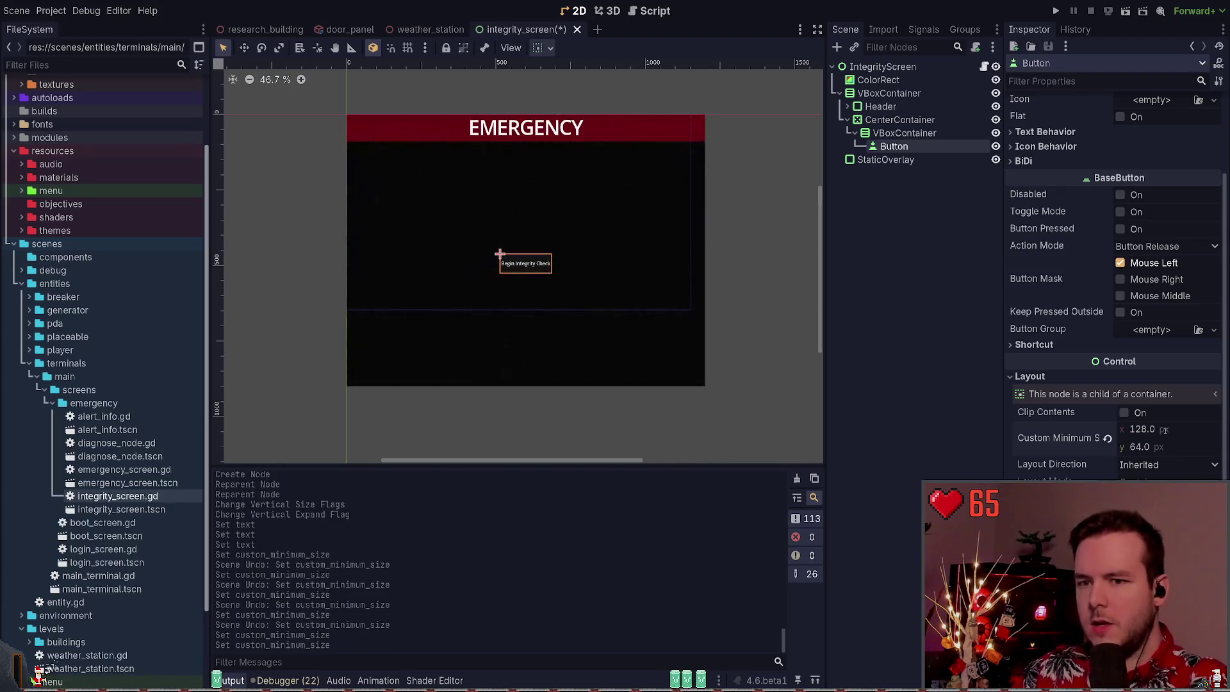
{"action": "left_click", "coordinate": [1051, 377]}
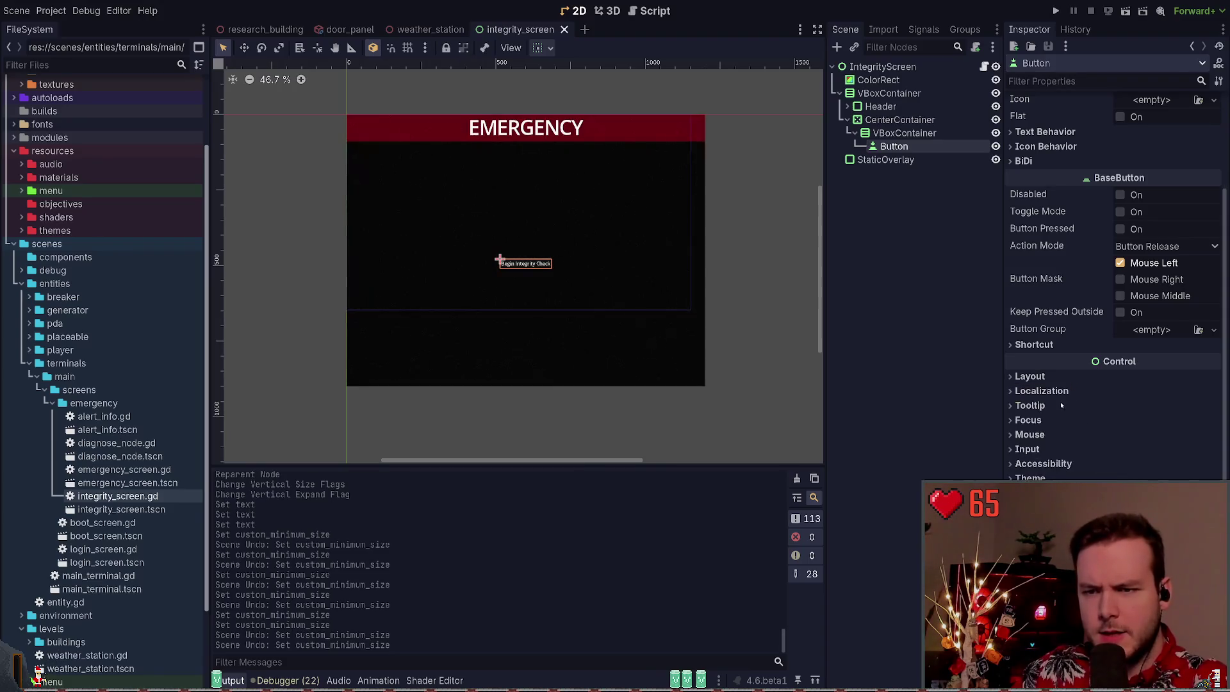
{"action": "scroll", "coordinate": [1034, 393], "scroll_direction": "up", "scroll_amount": 4}
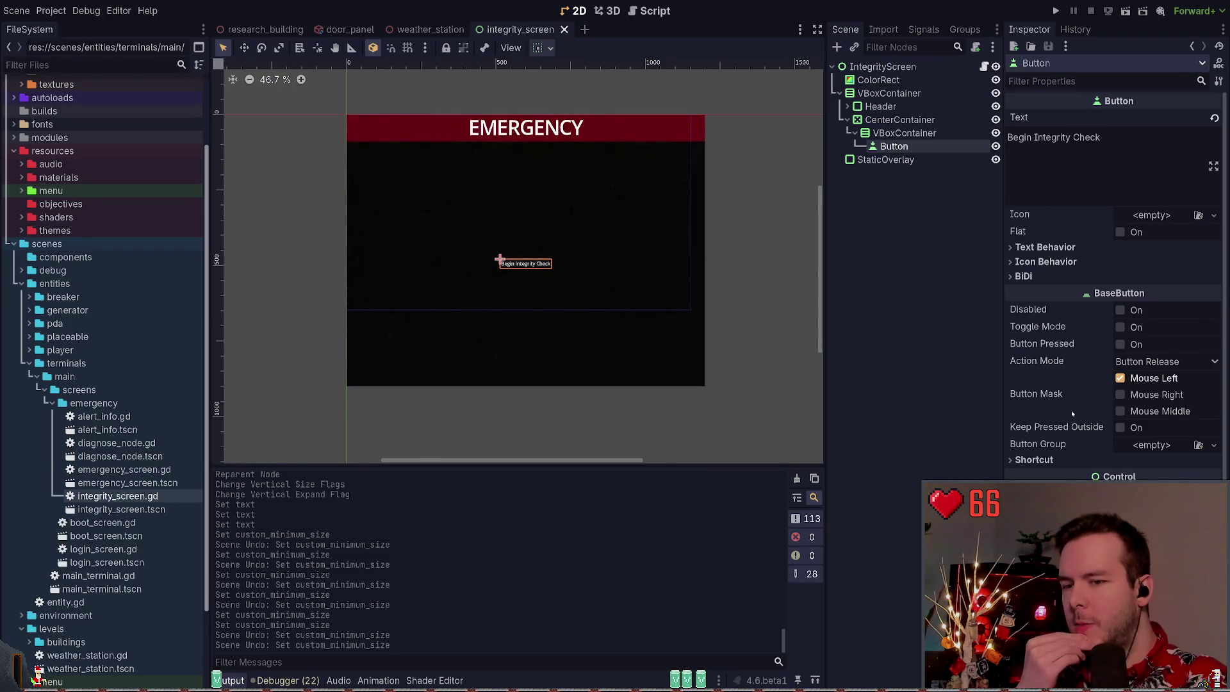
Recheck the text alignment, icon and text direction options, then scroll toward Theme Overrides
{"action": "scroll", "coordinate": [1070, 419], "scroll_direction": "down", "scroll_amount": 2}
{"action": "scroll", "coordinate": [1067, 429], "scroll_direction": "up", "scroll_amount": 2}
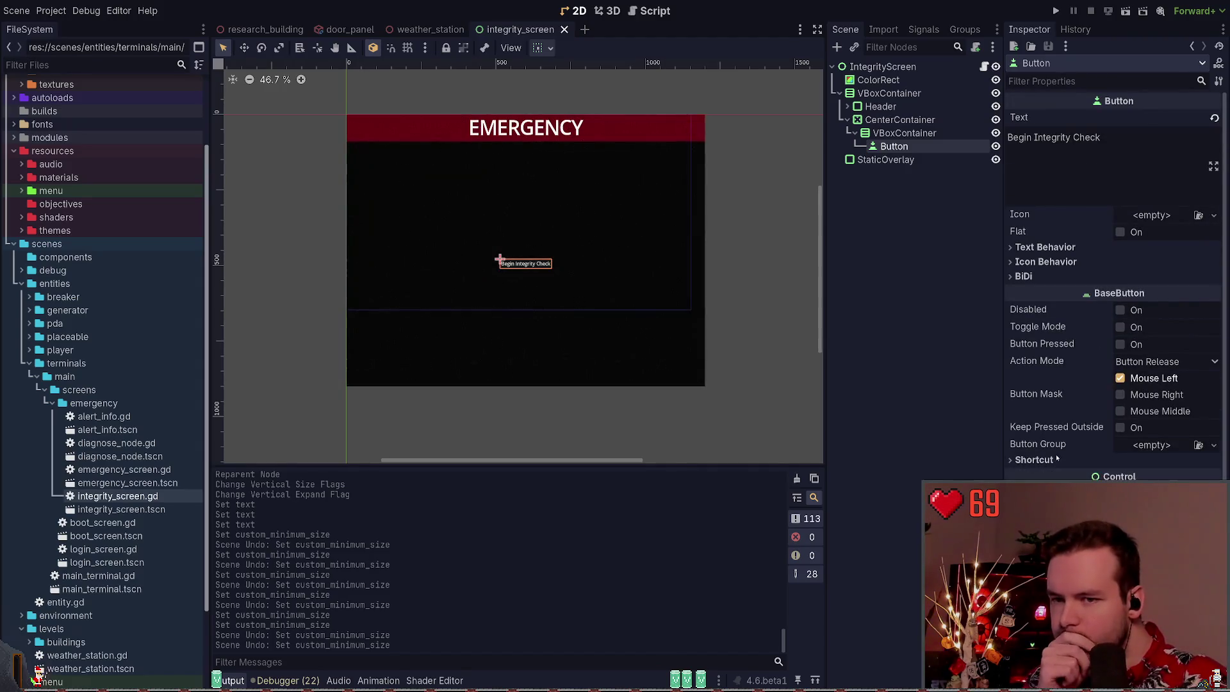
{"action": "left_click", "coordinate": [1044, 249]}
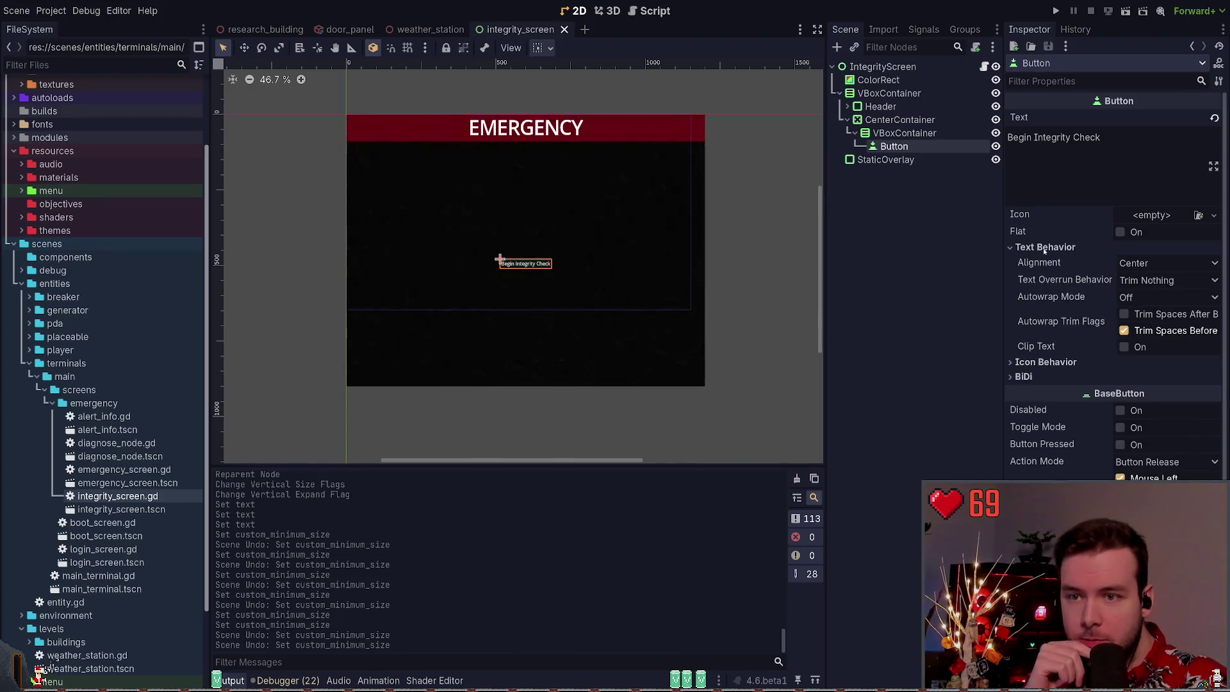
{"action": "left_click", "coordinate": [1045, 250]}
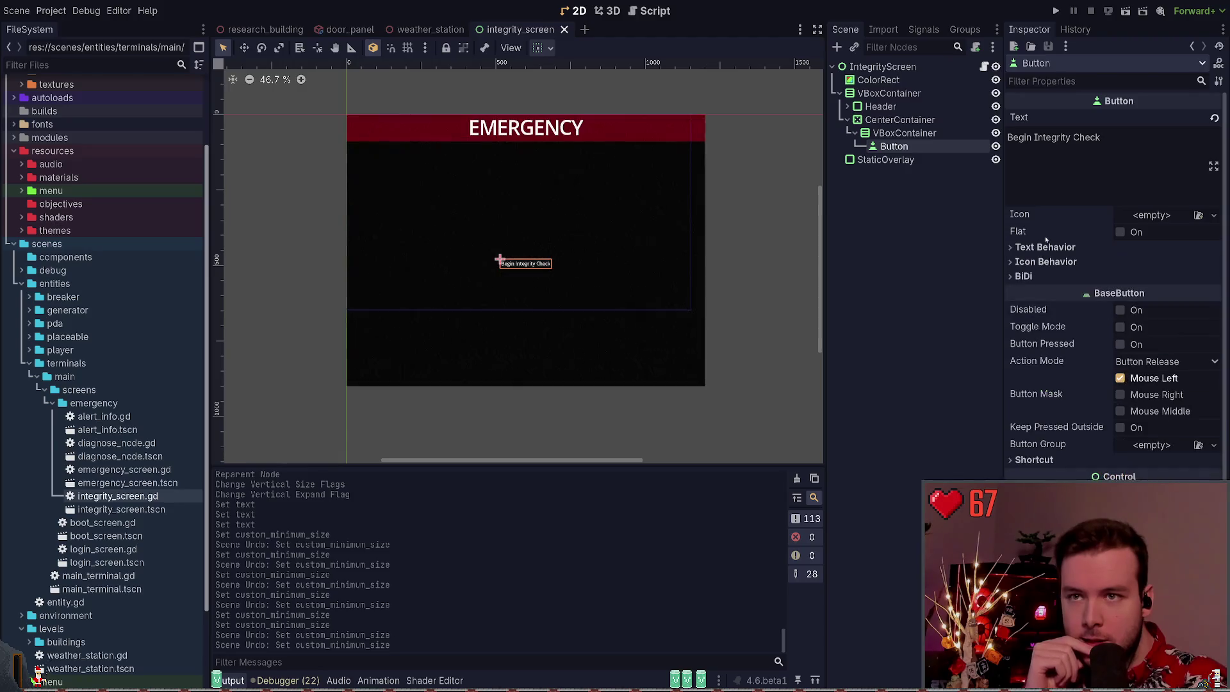
{"action": "left_click", "coordinate": [1033, 262]}
{"action": "left_click", "coordinate": [1033, 261]}
{"action": "left_click", "coordinate": [1025, 276]}
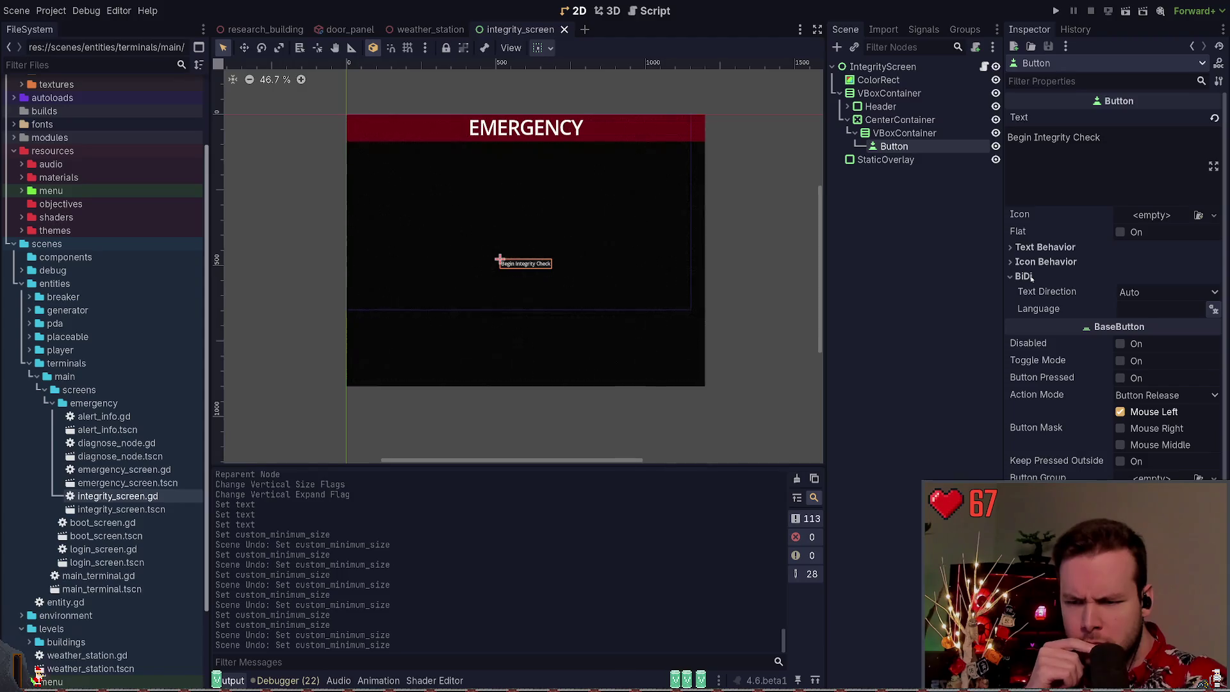
{"action": "left_click", "coordinate": [1025, 276]}
{"action": "left_click", "coordinate": [1025, 276]}
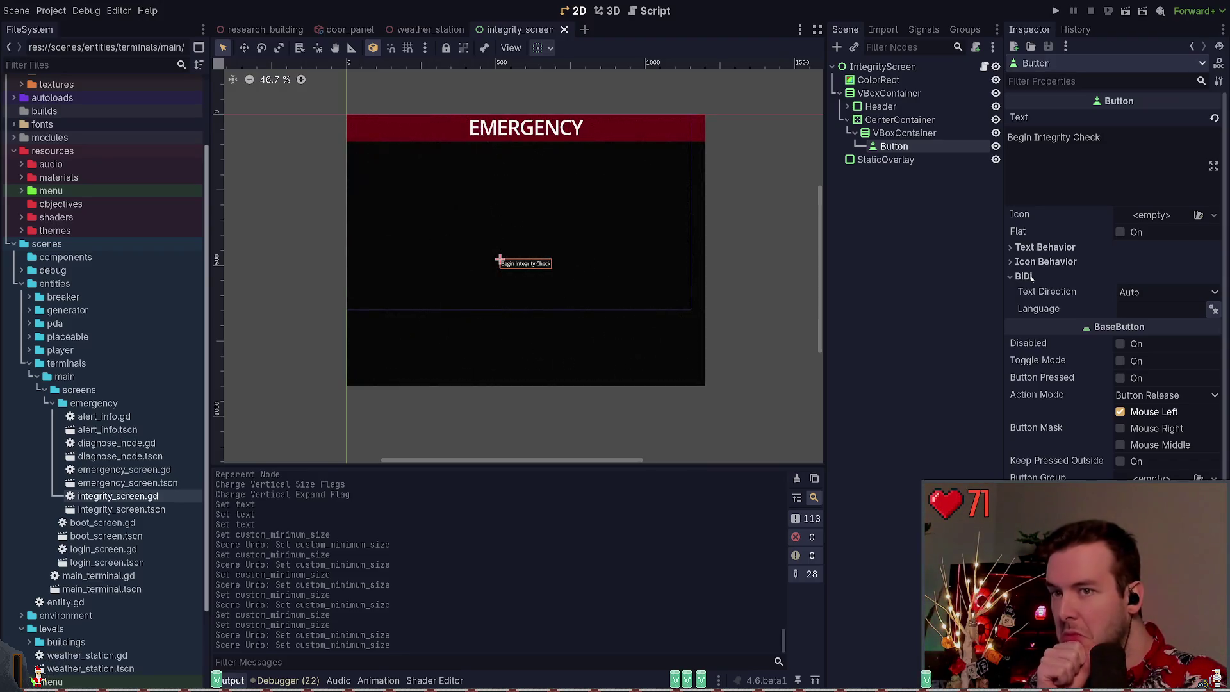
{"action": "left_click", "coordinate": [1025, 276]}
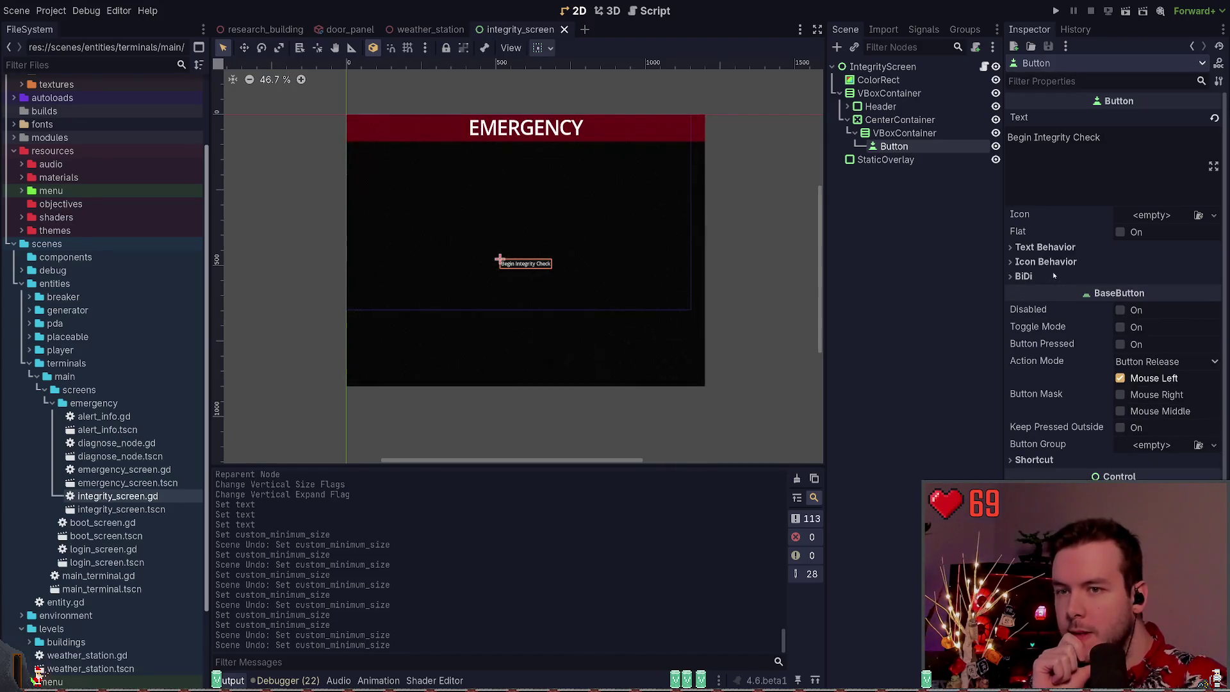
{"action": "scroll", "coordinate": [1068, 342], "scroll_direction": "down", "scroll_amount": 3}
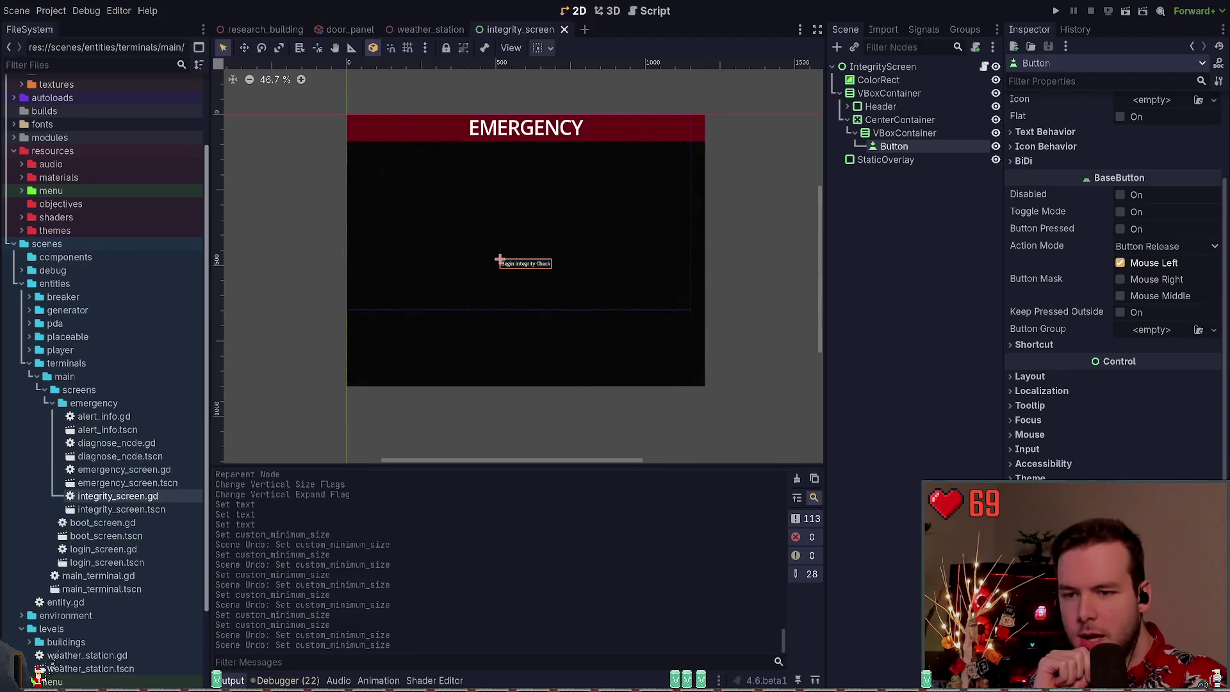
{"action": "scroll", "coordinate": [1115, 288], "scroll_direction": "down", "scroll_amount": 3}
Give the button a 32 px font size override and save the scene
{"action": "left_click", "coordinate": [1160, 462]}
{"action": "type", "text": "32"}
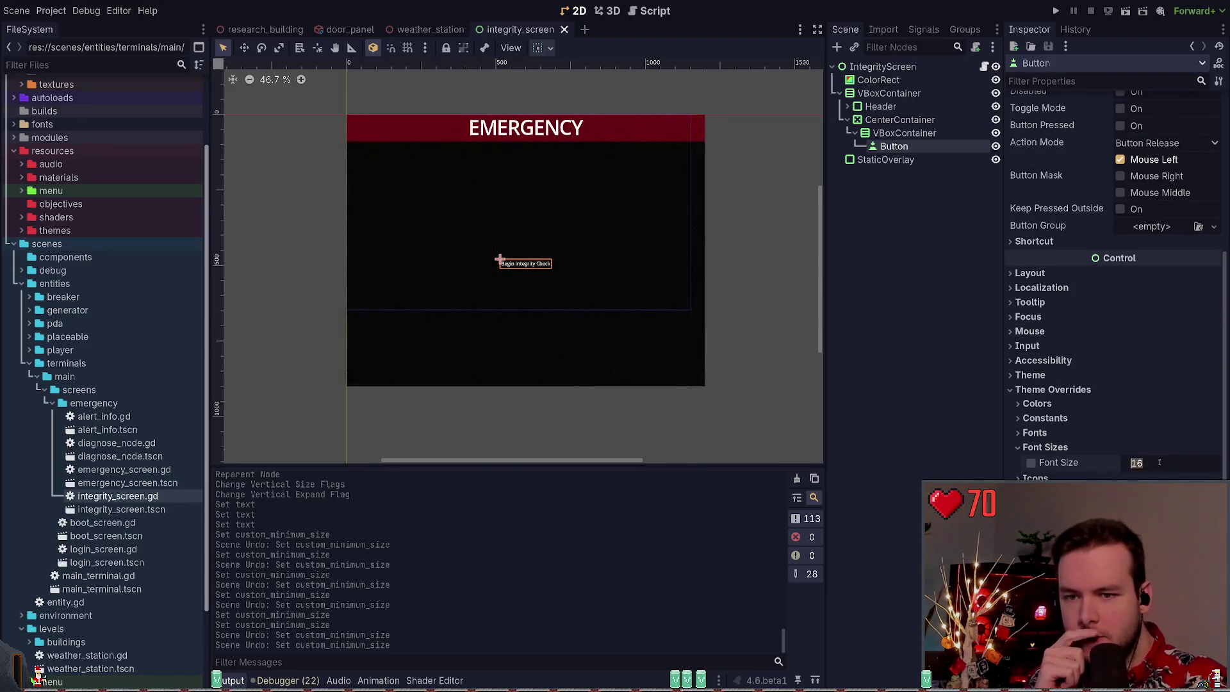
{"action": "key", "text": "Return"}
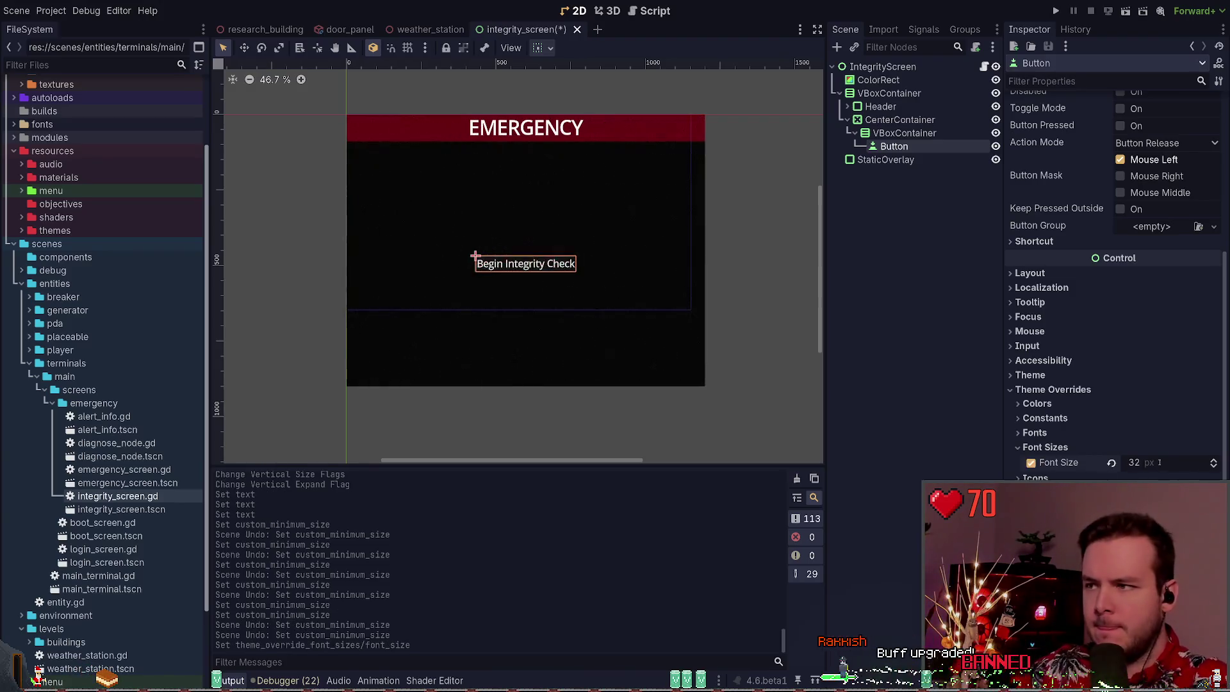
{"action": "key", "text": "ctrl+s"}
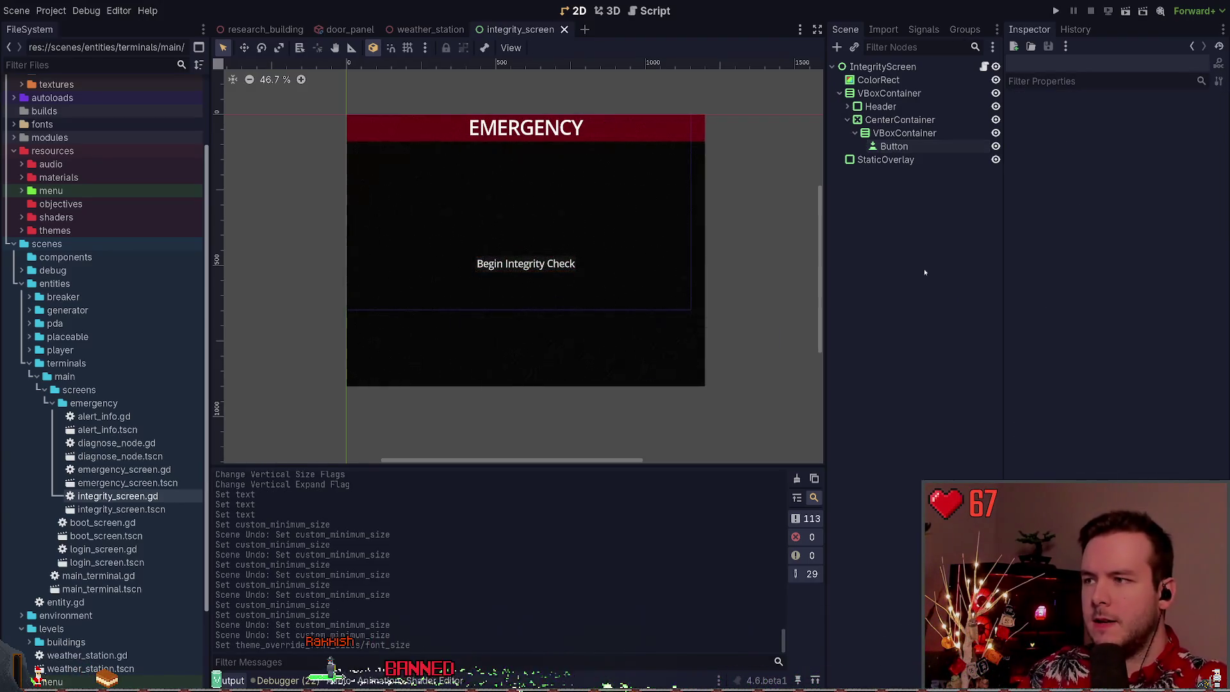
Glance at the constant and colour overrides, then launch the game to test it
{"action": "left_click", "coordinate": [918, 147]}
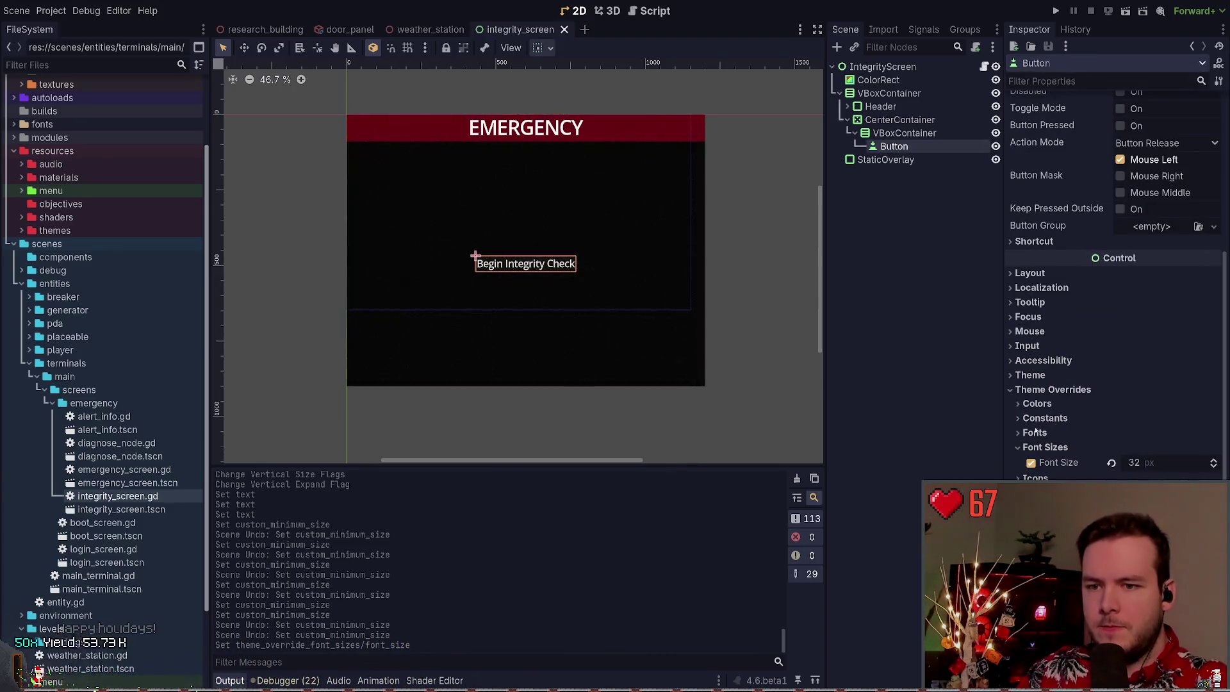
{"action": "left_click", "coordinate": [1017, 418]}
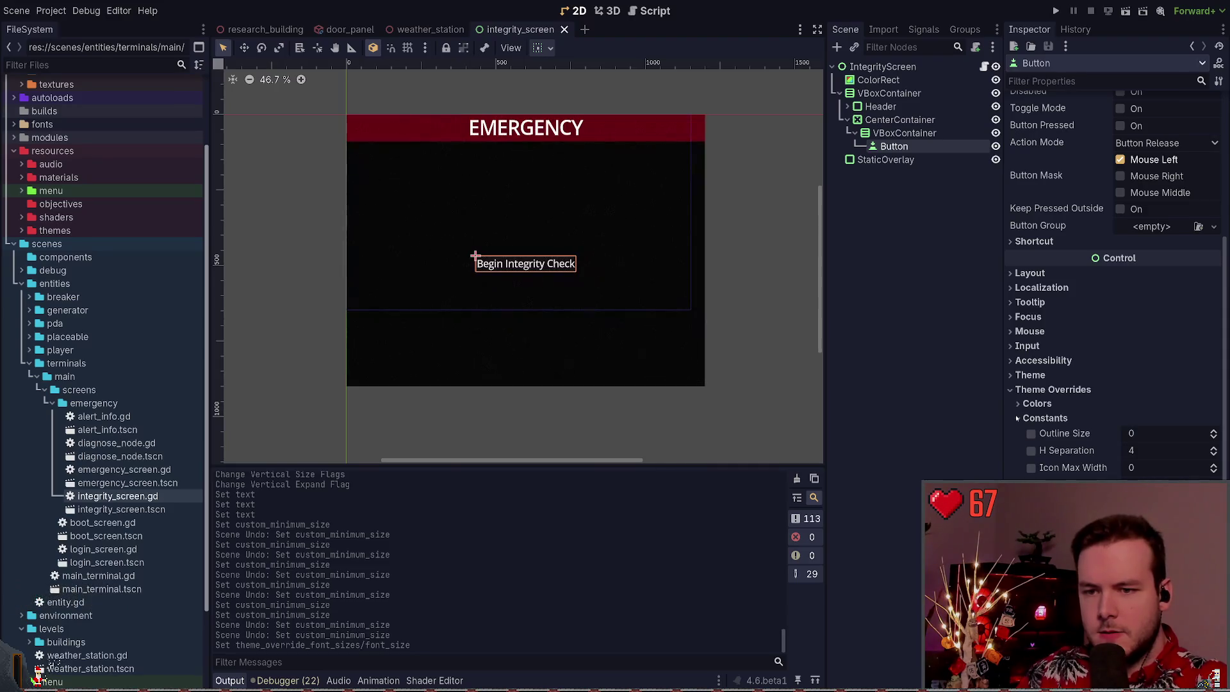
{"action": "left_click", "coordinate": [1017, 417]}
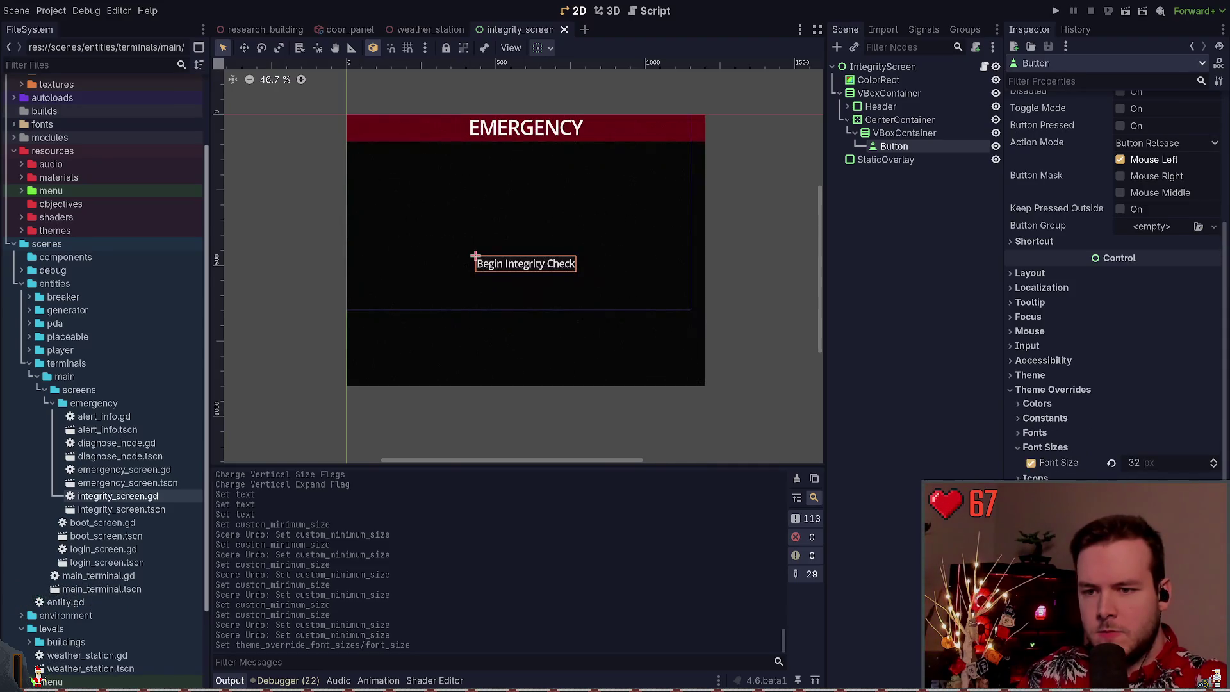
{"action": "left_click", "coordinate": [1033, 409]}
{"action": "left_click", "coordinate": [1033, 409]}
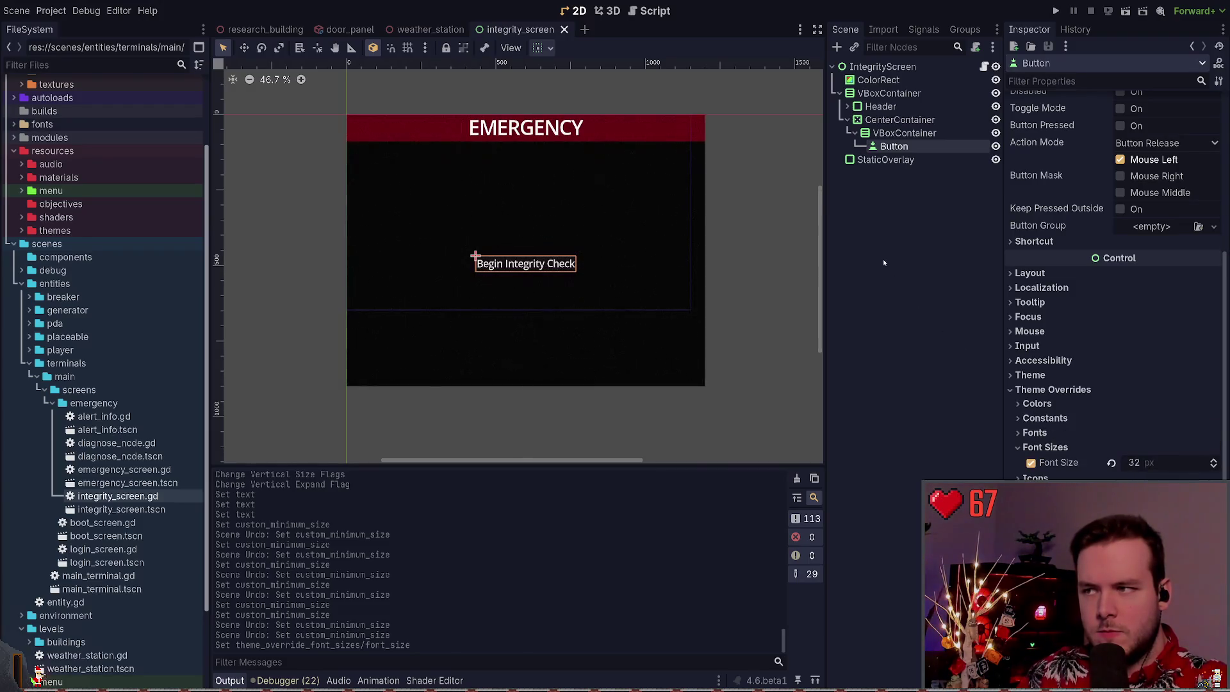
{"action": "left_click", "coordinate": [1055, 9]}
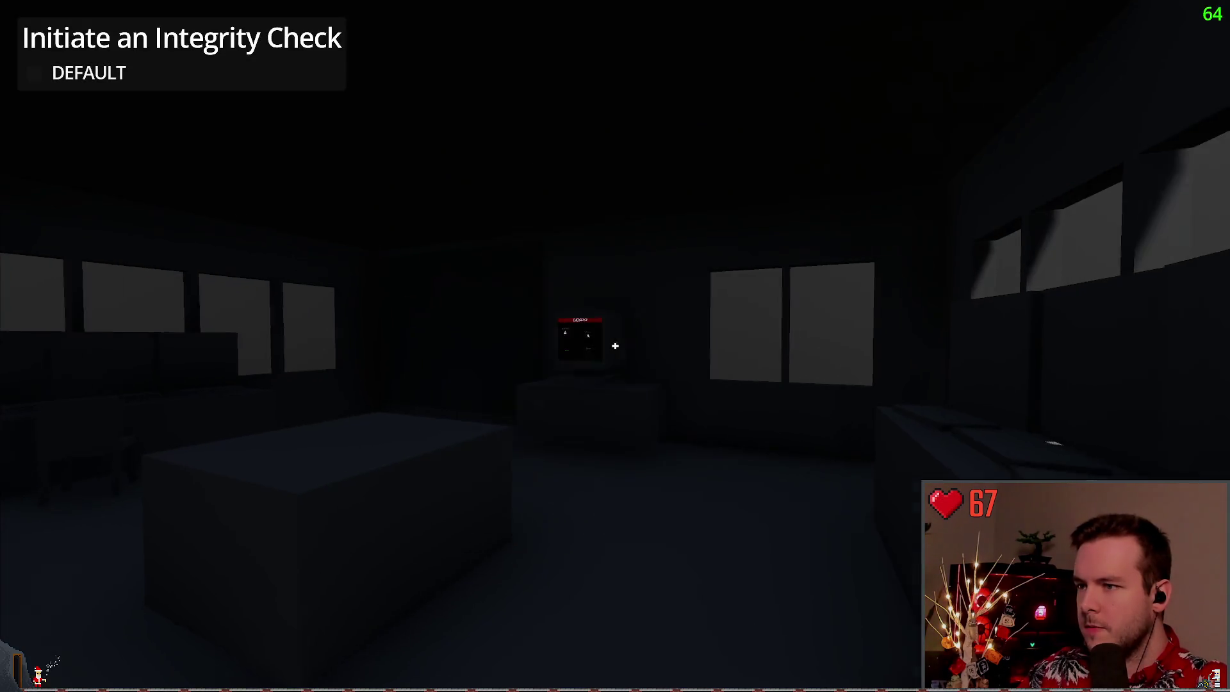
Stop the game and open main_terminal.gd from the main terminal scene
{"action": "key", "text": "F8"}
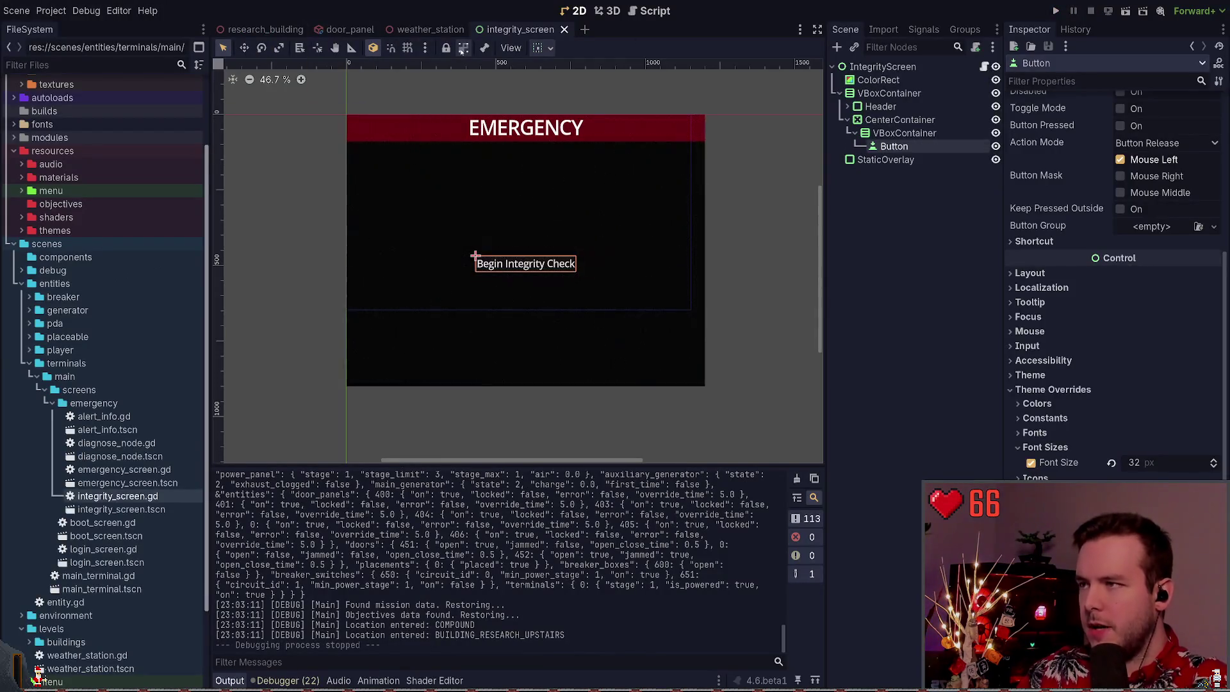
{"action": "key", "text": "ctrl+shift+t"}
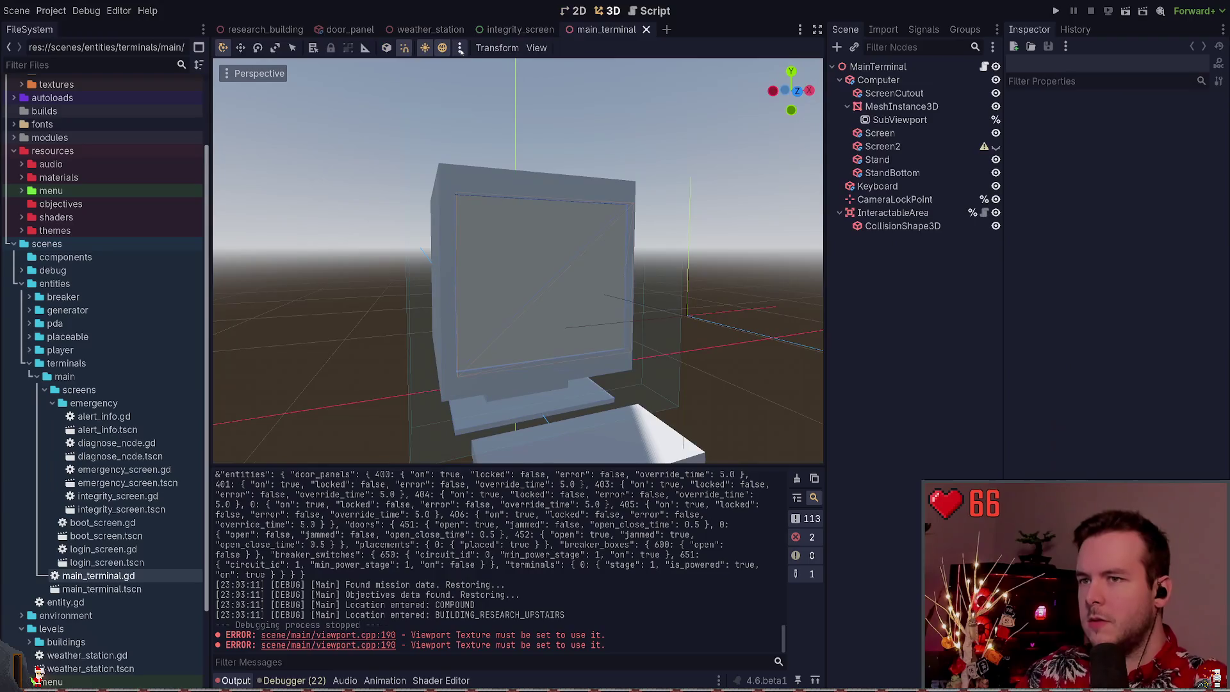
{"action": "left_click", "coordinate": [892, 119]}
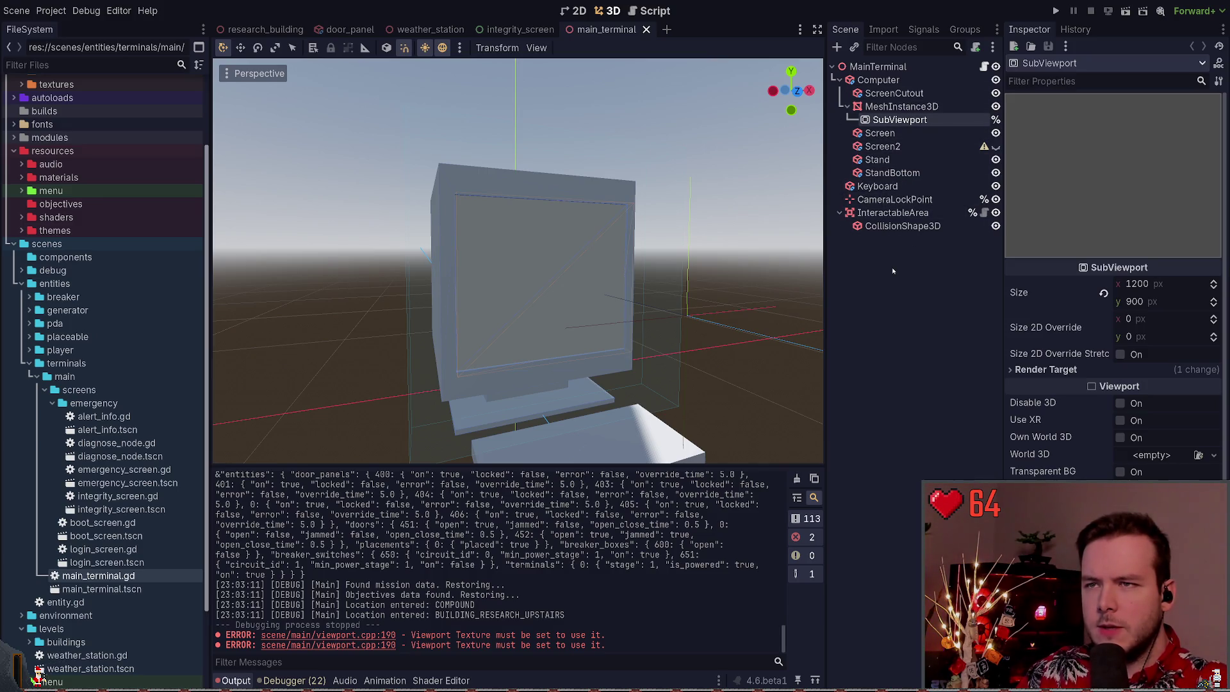
{"action": "left_click", "coordinate": [983, 66]}
{"action": "left_click", "coordinate": [516, 208]}
Preload integrity_screen.tscn as the INTEGRITY_SCREEN constant and save the script
{"action": "left_click", "coordinate": [339, 164]}
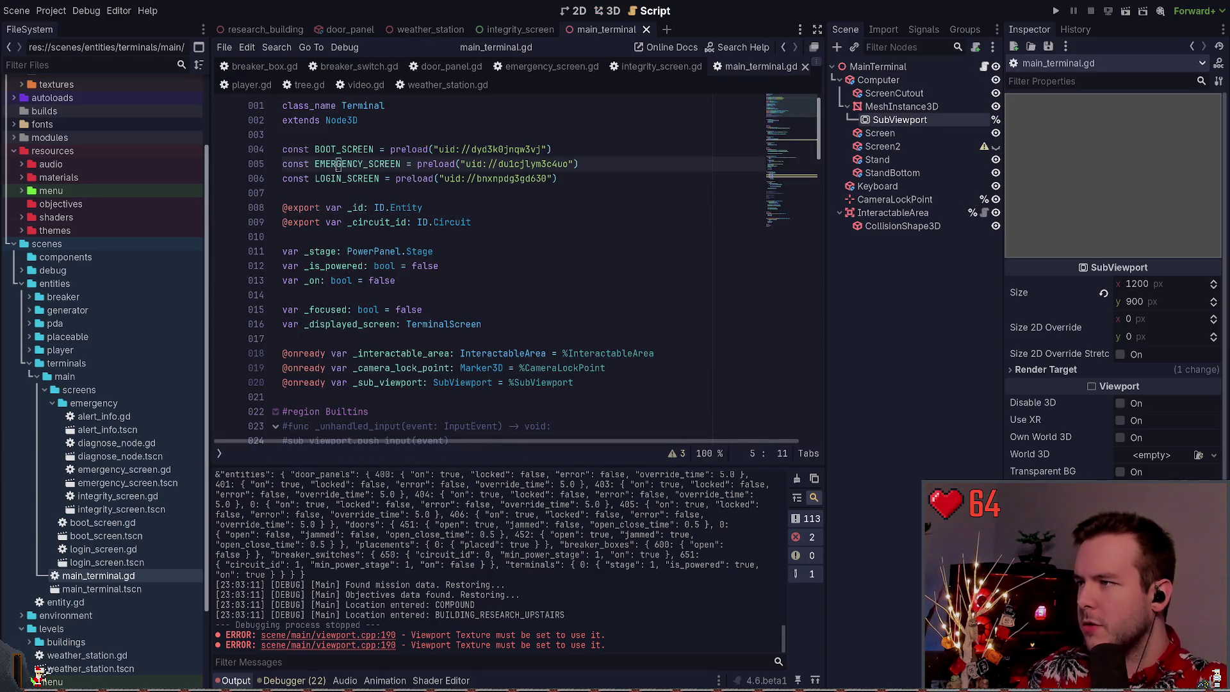
{"action": "scroll", "coordinate": [127, 402], "scroll_direction": "down", "scroll_amount": 3}
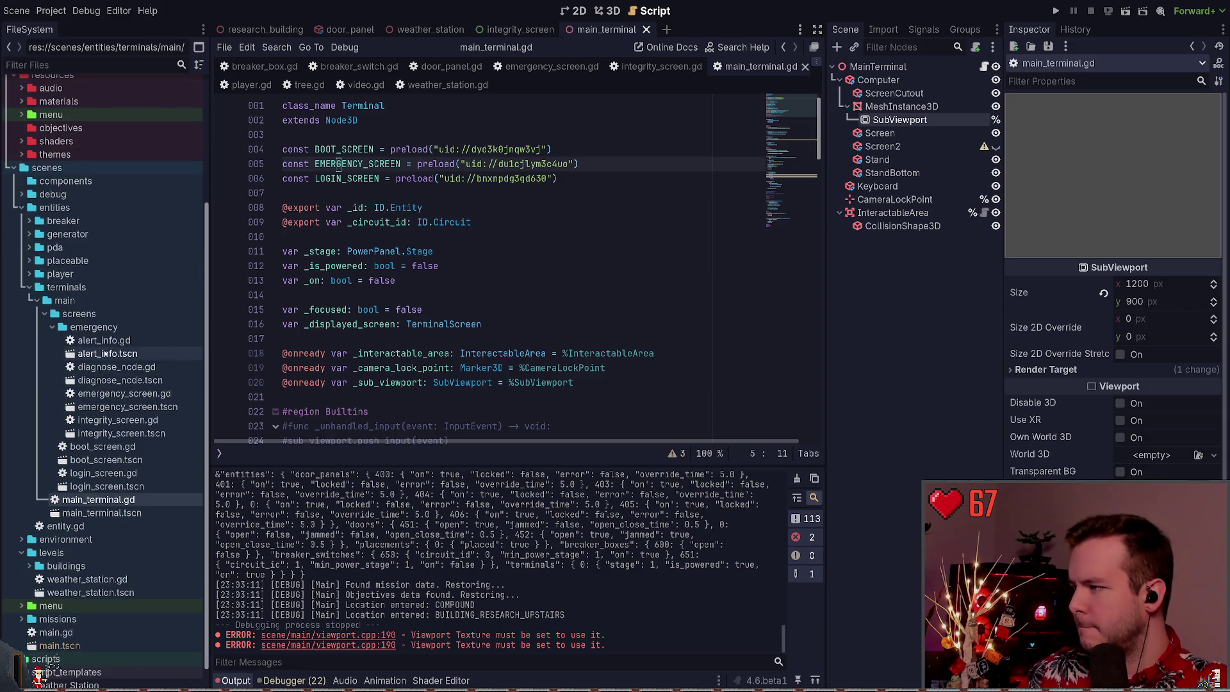
{"action": "mouse_move", "coordinate": [121, 433]}
{"action": "left_mouse_down"}
{"action": "mouse_move", "coordinate": [154, 427]}
{"action": "mouse_move", "coordinate": [388, 195]}
{"action": "mouse_move", "coordinate": [435, 198]}
{"action": "mouse_move", "coordinate": [350, 164]}
{"action": "left_mouse_up"}
{"action": "key", "text": "ctrl+z"}
{"action": "key", "text": "ctrl+s"}
Replace EMERGENCY_SCREEN with INTEGRITY_SCREEN on line 95 and run the game
{"action": "double_click", "coordinate": [349, 164]}
{"action": "key", "text": "ctrl+c"}
{"action": "double_click", "coordinate": [358, 179]}
{"action": "scroll", "coordinate": [454, 260], "scroll_direction": "down", "scroll_amount": 10}
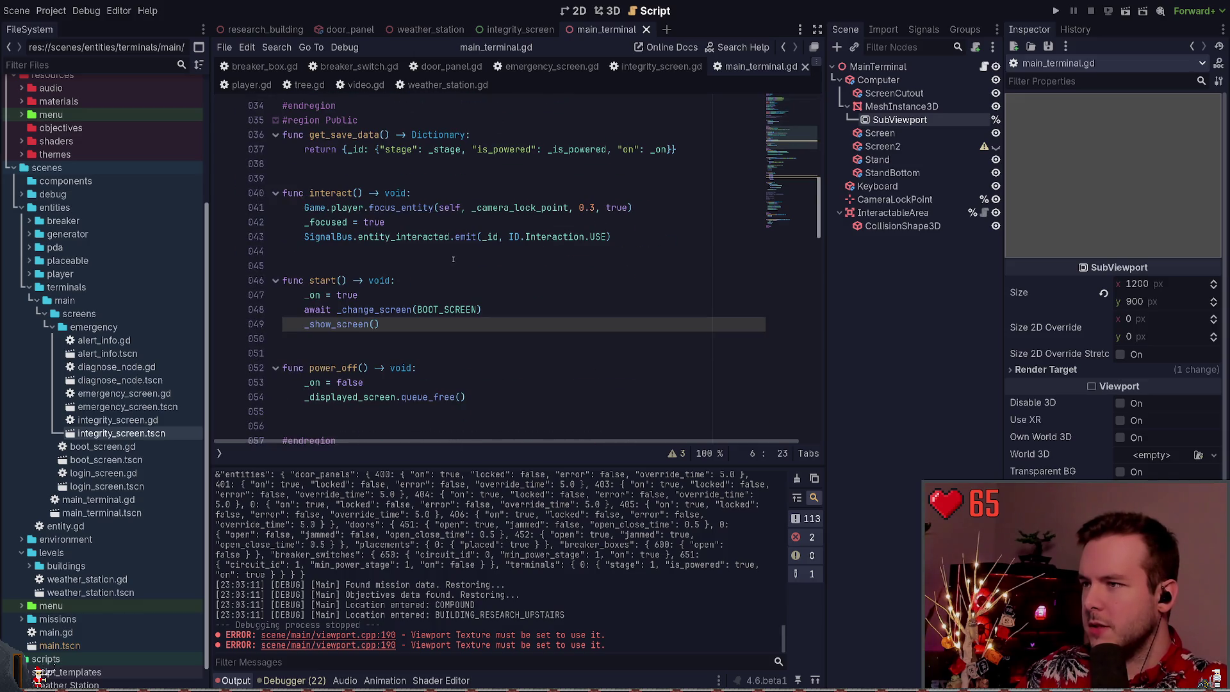
{"action": "scroll", "coordinate": [453, 259], "scroll_direction": "down", "scroll_amount": 14}
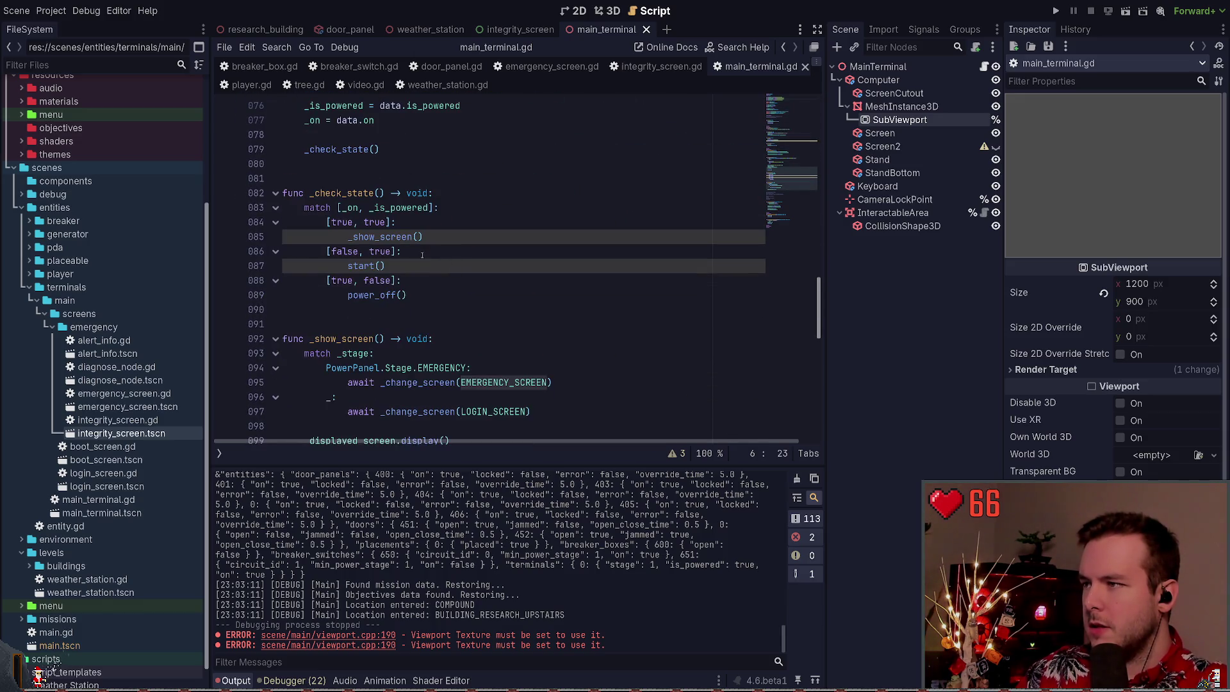
{"action": "scroll", "coordinate": [428, 255], "scroll_direction": "down", "scroll_amount": 4}
{"action": "double_click", "coordinate": [503, 208]}
{"action": "key", "text": "ctrl+v"}
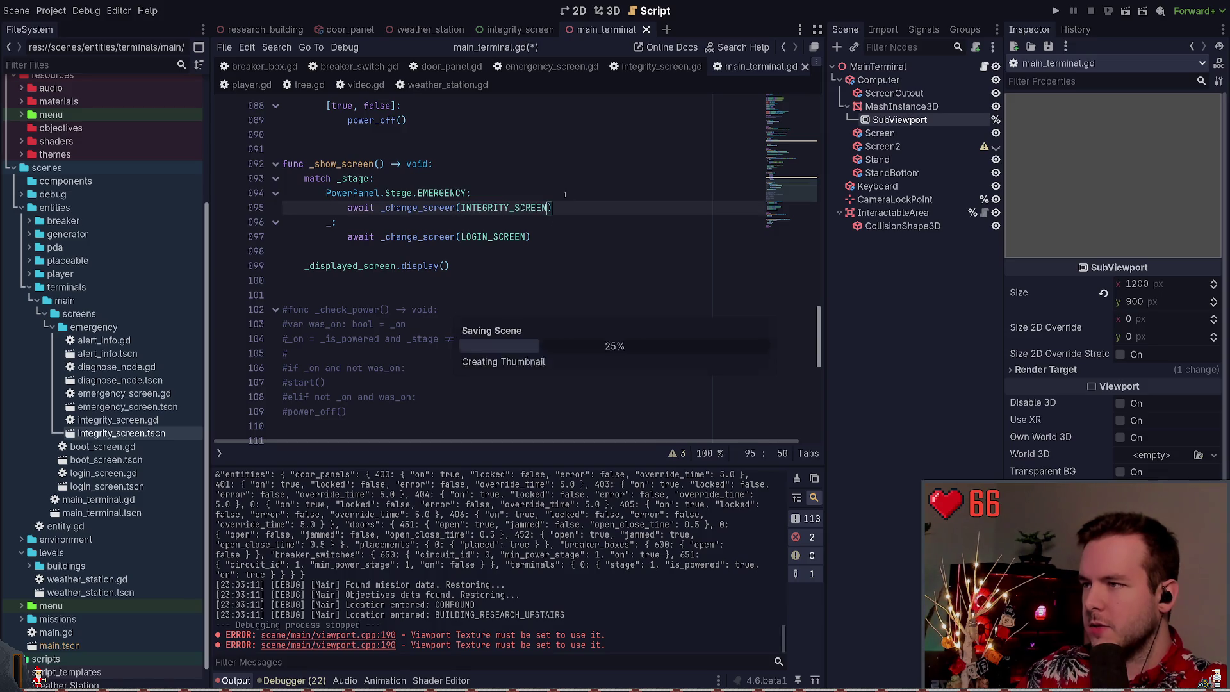
{"action": "key", "text": "F5"}
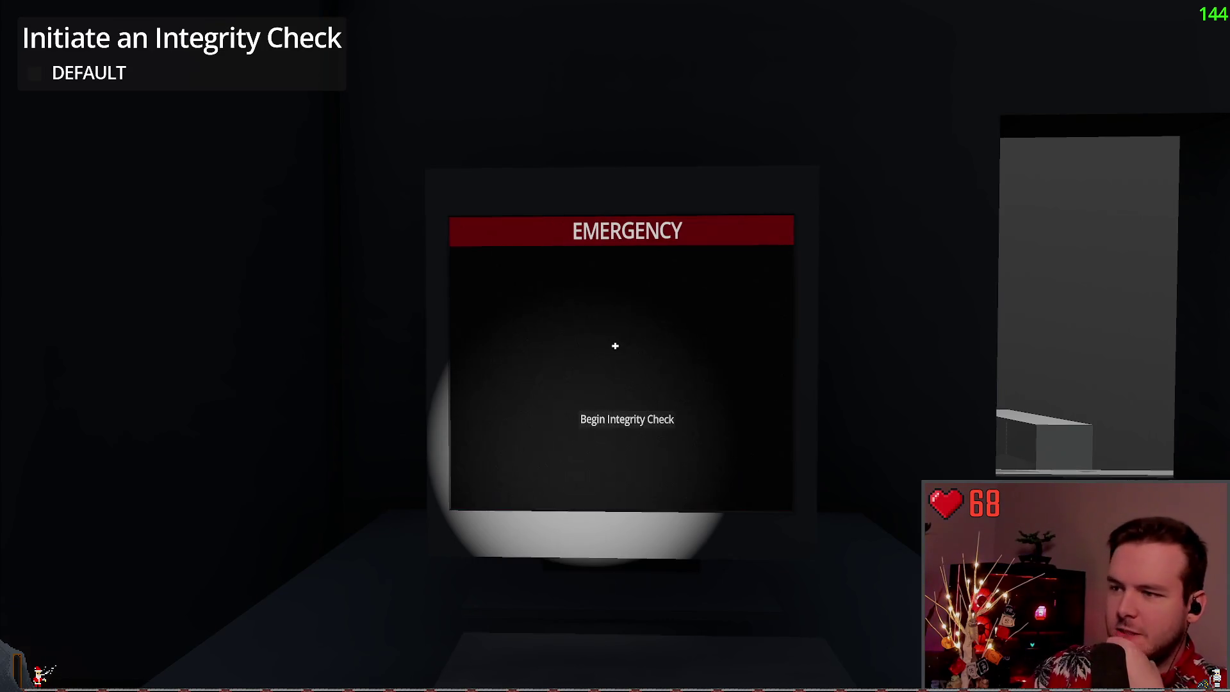
Walk up to the emergency terminal to view the centred Begin Integrity Check button
{"action": "key", "text": "w"}
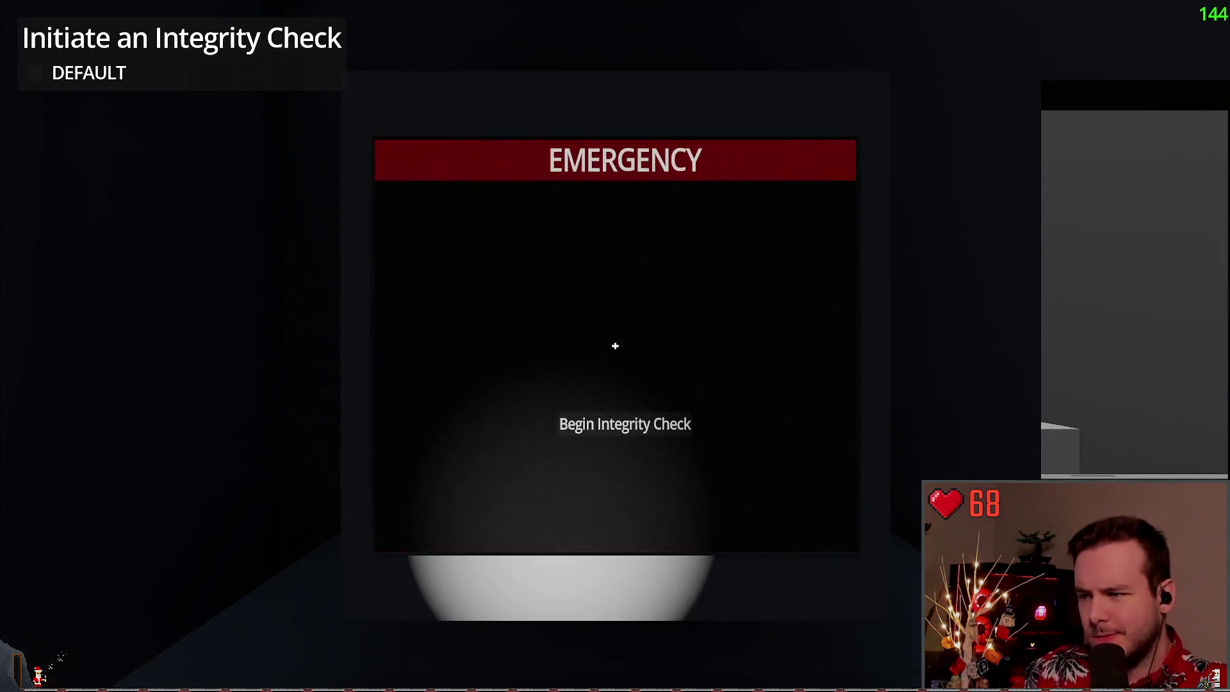
{"action": "key", "text": "s"}
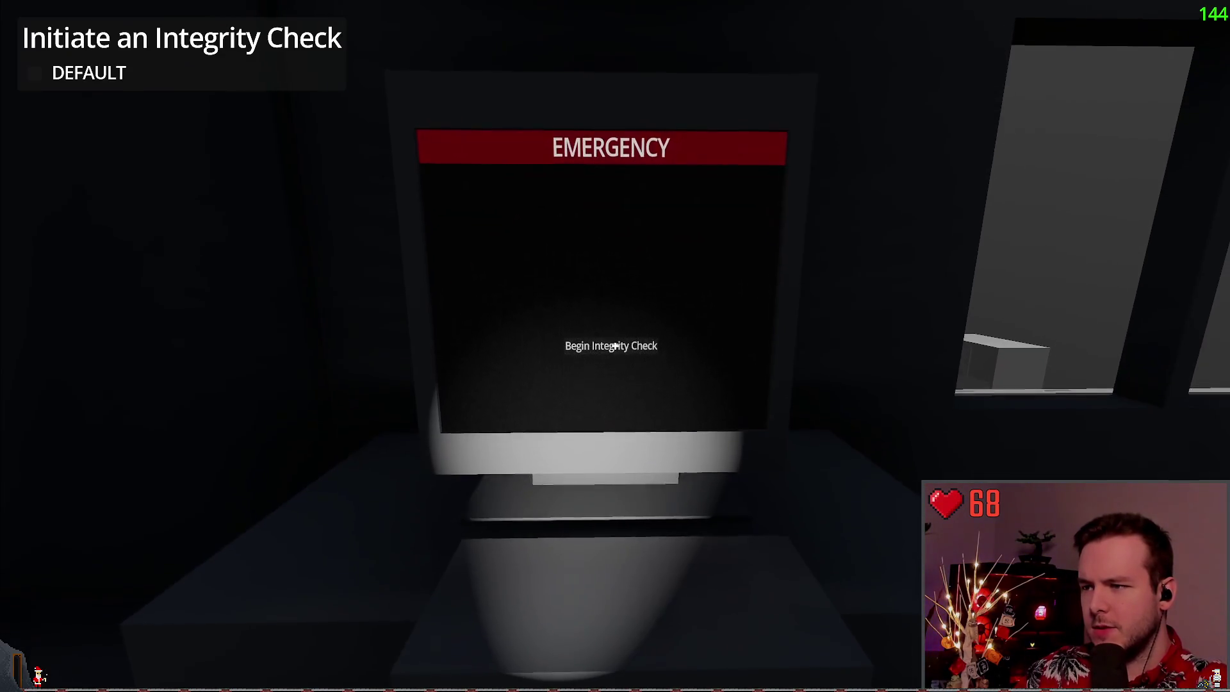
{"action": "key", "text": "s"}
{"action": "key", "text": "w"}
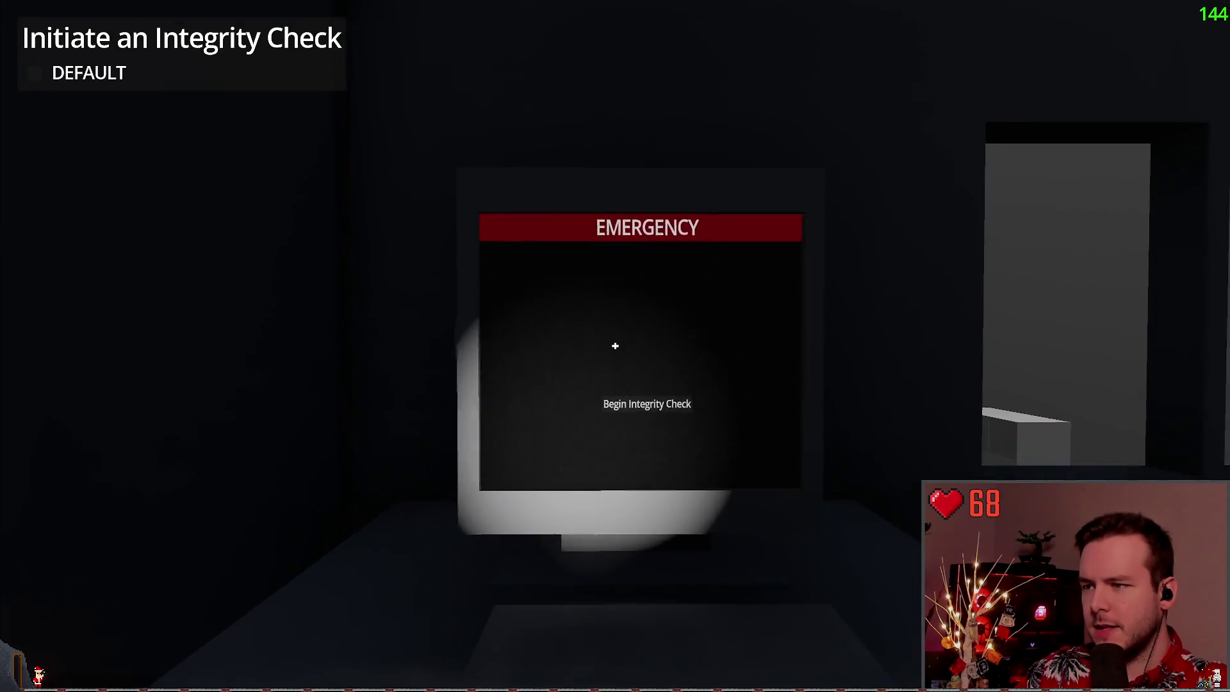
{"action": "key", "text": "s"}
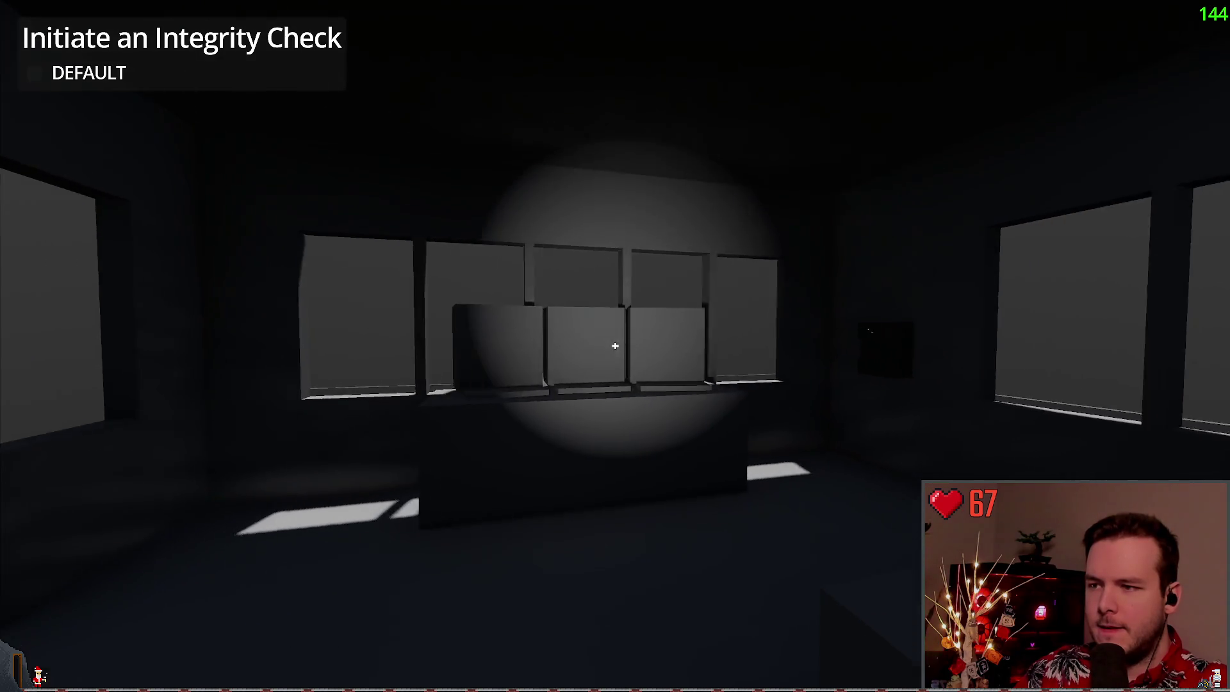
Quit the game via the pause menu's Dev Quit and confirm
{"action": "key", "text": "Escape"}
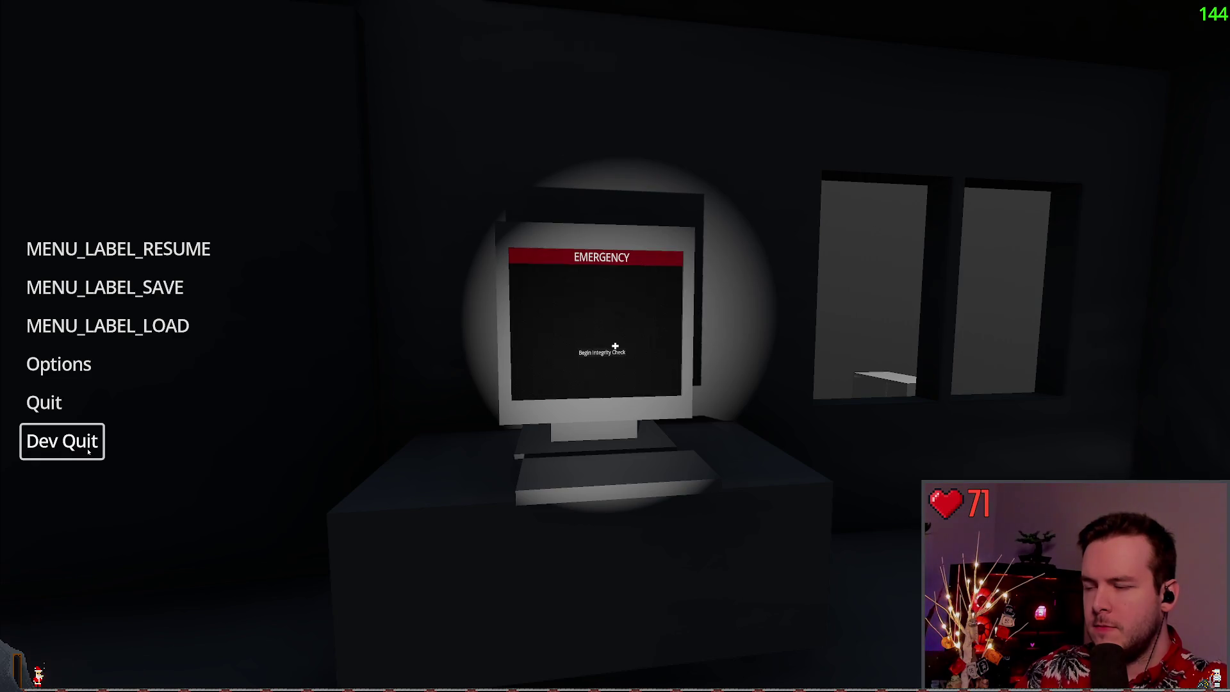
{"action": "left_click", "coordinate": [90, 450]}
{"action": "left_click", "coordinate": [549, 371]}
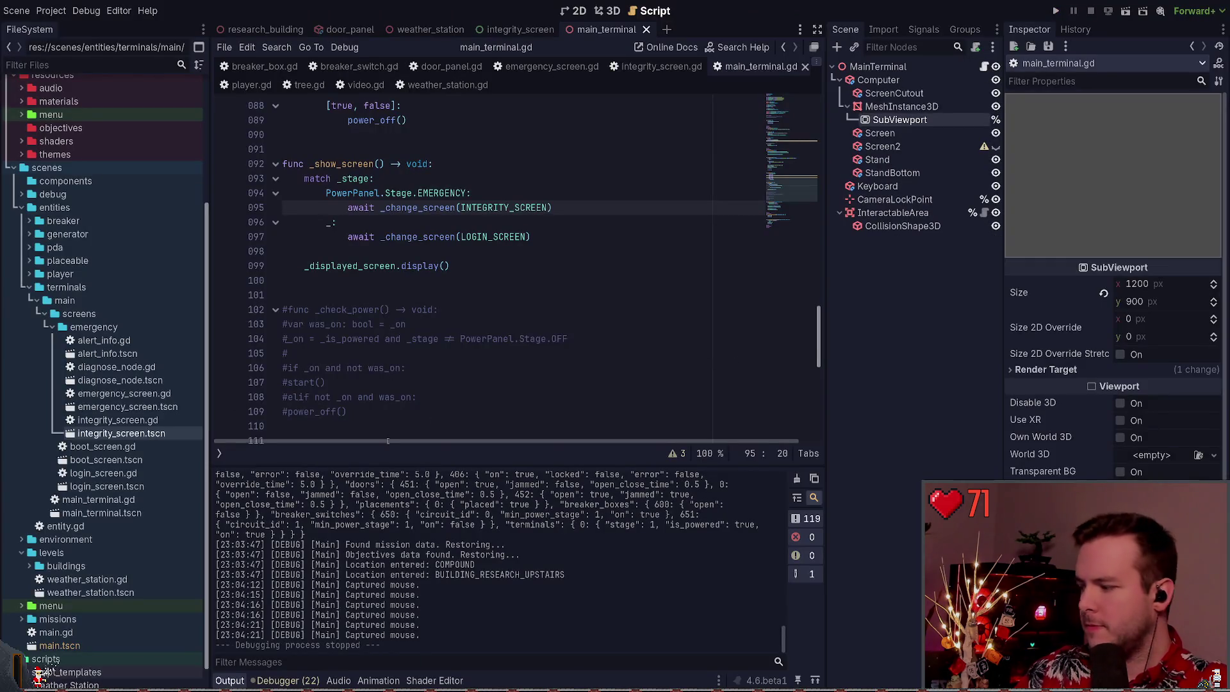
In Obsidian, pan the Storyboard canvas to the EMERGENCY panel and Integrity Check sketches
{"action": "key", "text": "alt+Tab"}
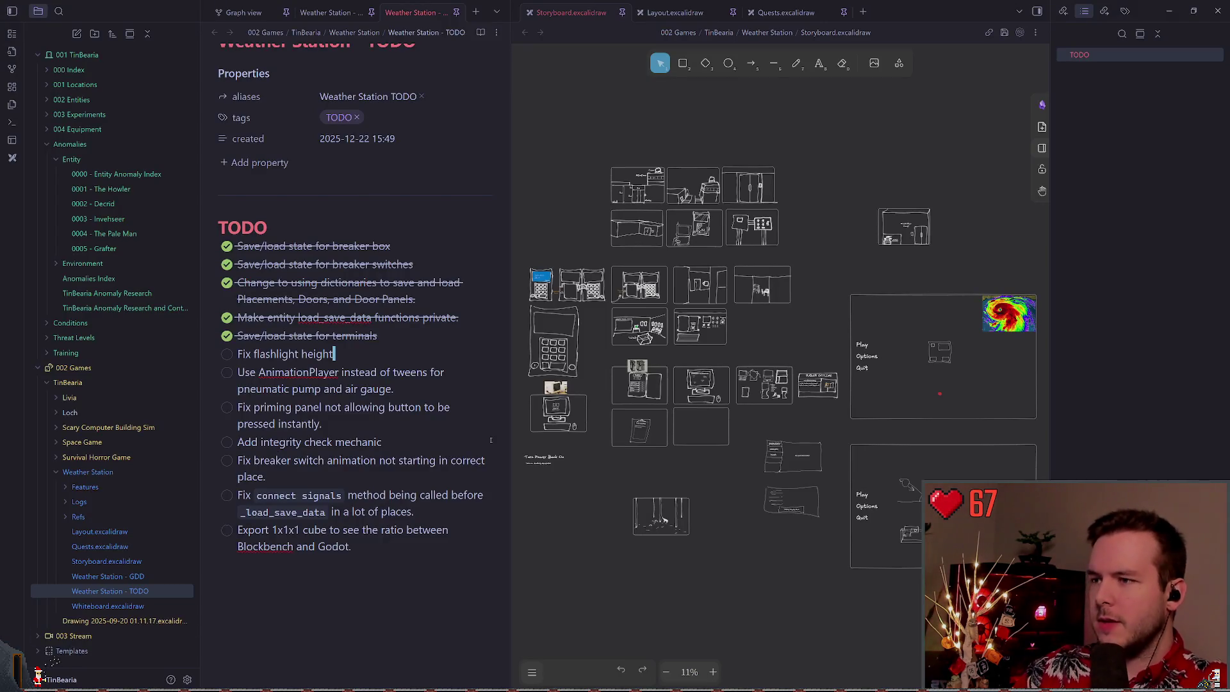
{"action": "scroll", "coordinate": [739, 348], "scroll_direction": "up", "scroll_amount": 8}
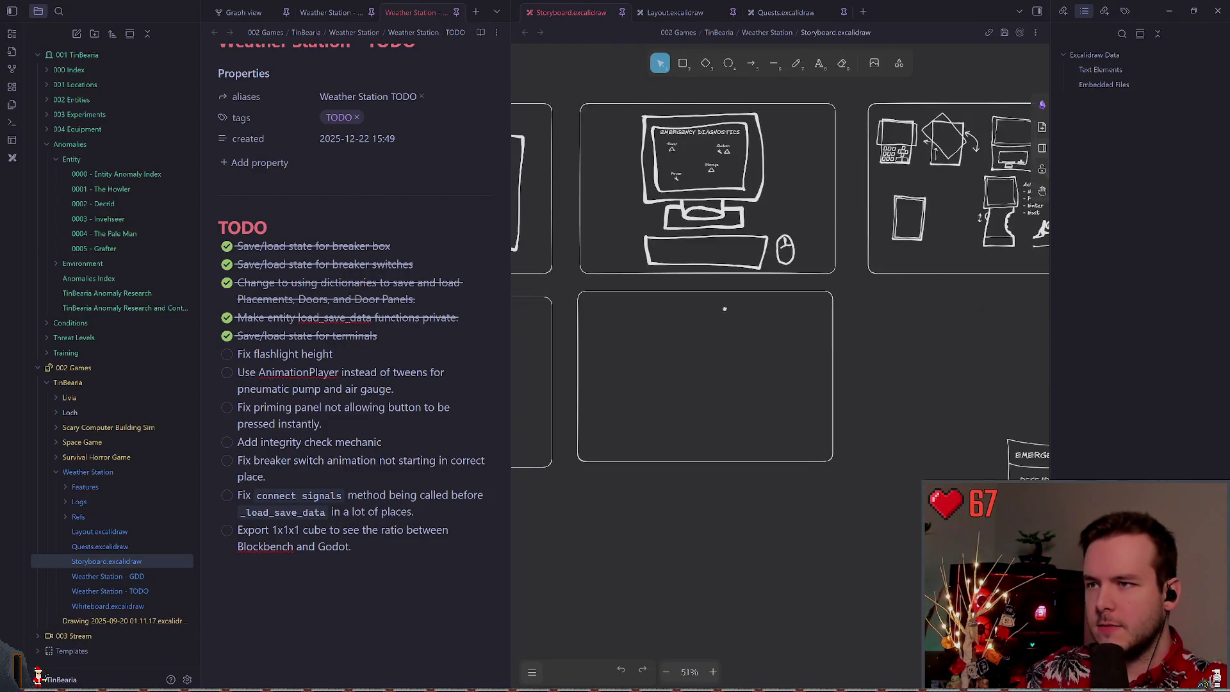
{"action": "scroll", "coordinate": [705, 256], "scroll_direction": "down", "scroll_amount": 3}
{"action": "scroll", "coordinate": [685, 318], "scroll_direction": "right", "scroll_amount": 5}
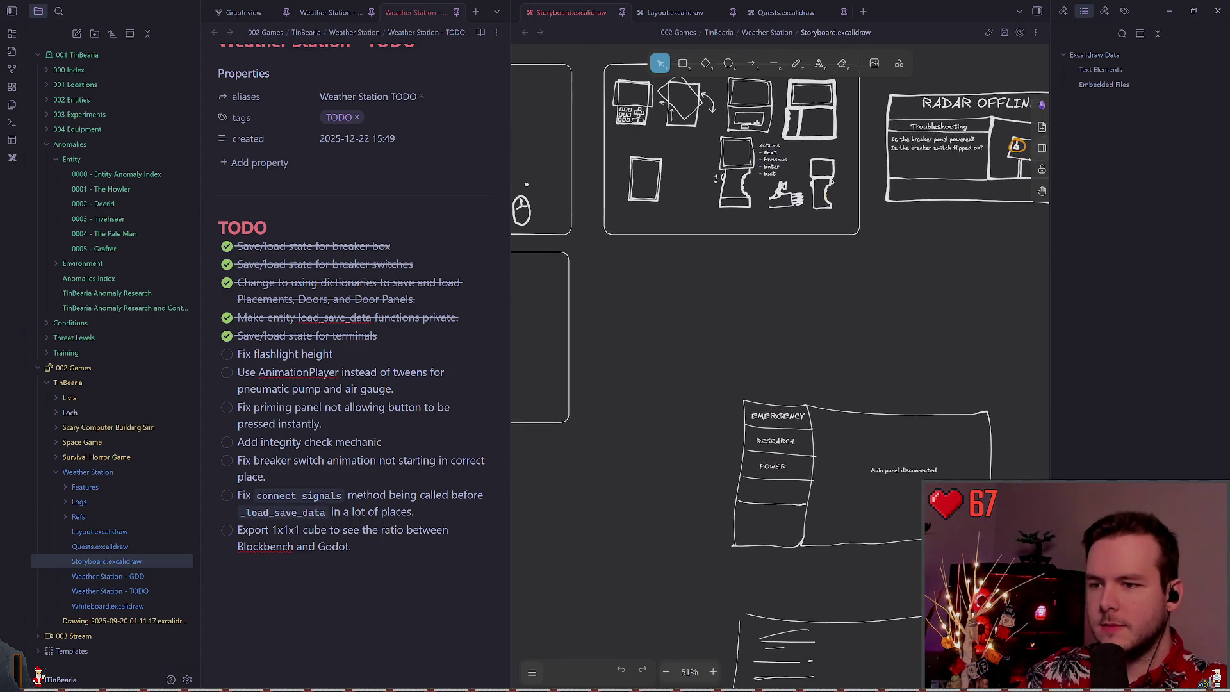
{"action": "scroll", "coordinate": [685, 317], "scroll_direction": "down", "scroll_amount": 5}
{"action": "scroll", "coordinate": [666, 257], "scroll_direction": "right", "scroll_amount": 2}
{"action": "scroll", "coordinate": [759, 274], "scroll_direction": "up", "scroll_amount": 3}
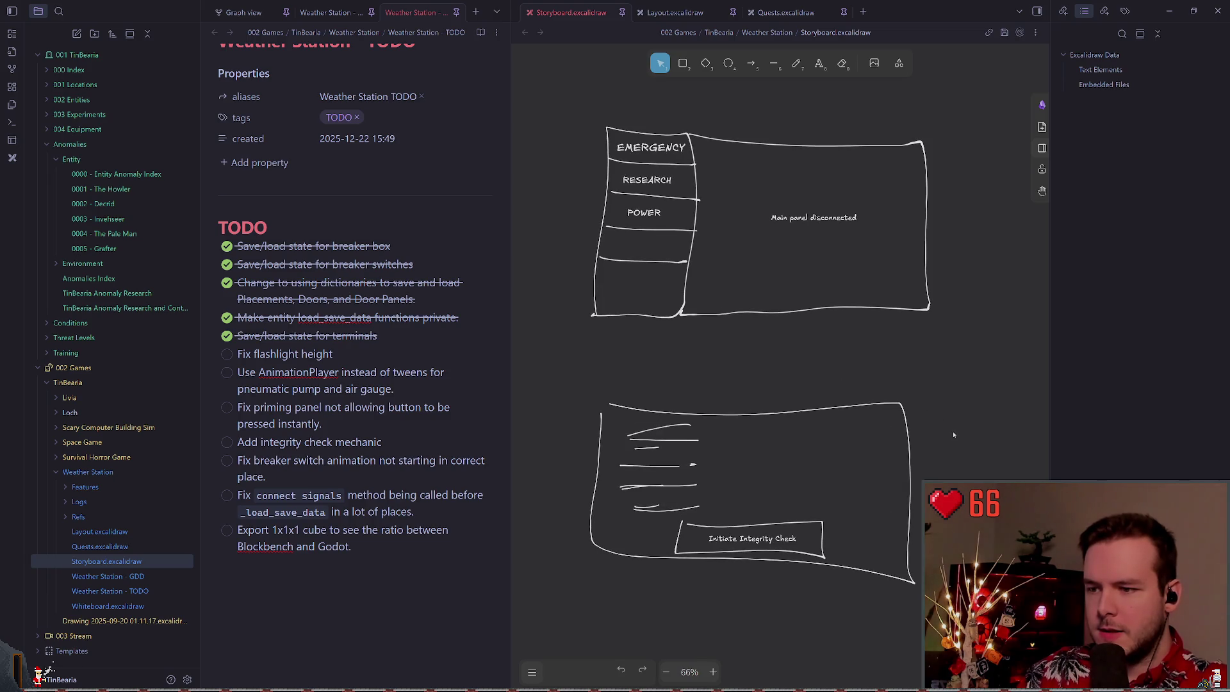
{"action": "scroll", "coordinate": [801, 419], "scroll_direction": "down", "scroll_amount": 1}
{"action": "scroll", "coordinate": [801, 419], "scroll_direction": "right", "scroll_amount": 1}
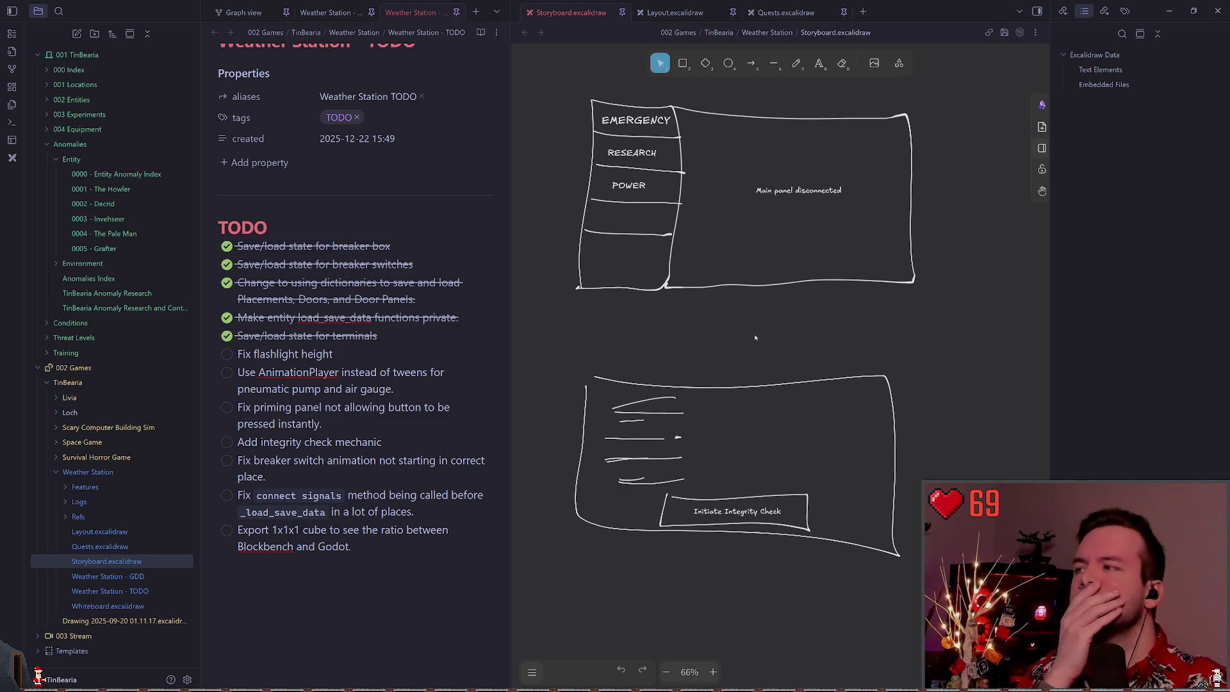
{"action": "scroll", "coordinate": [764, 350], "scroll_direction": "up", "scroll_amount": 1}
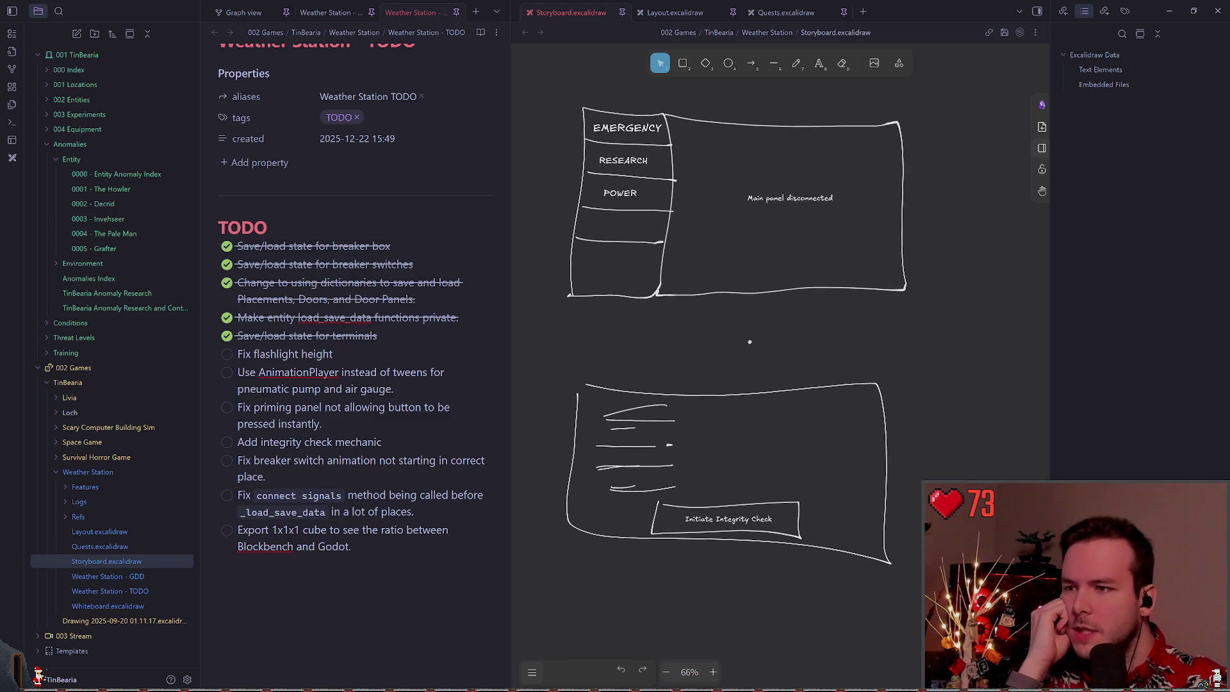
{"action": "scroll", "coordinate": [619, 367], "scroll_direction": "up", "scroll_amount": 1}
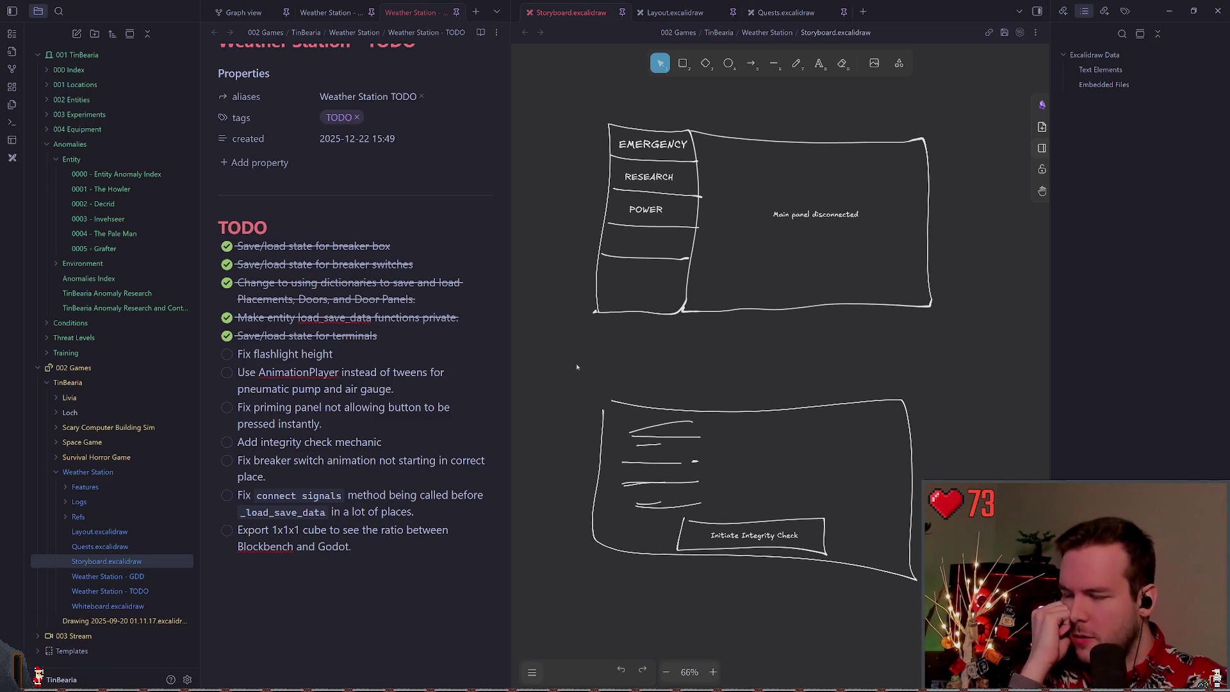
{"action": "scroll", "coordinate": [737, 378], "scroll_direction": "up", "scroll_amount": 1}
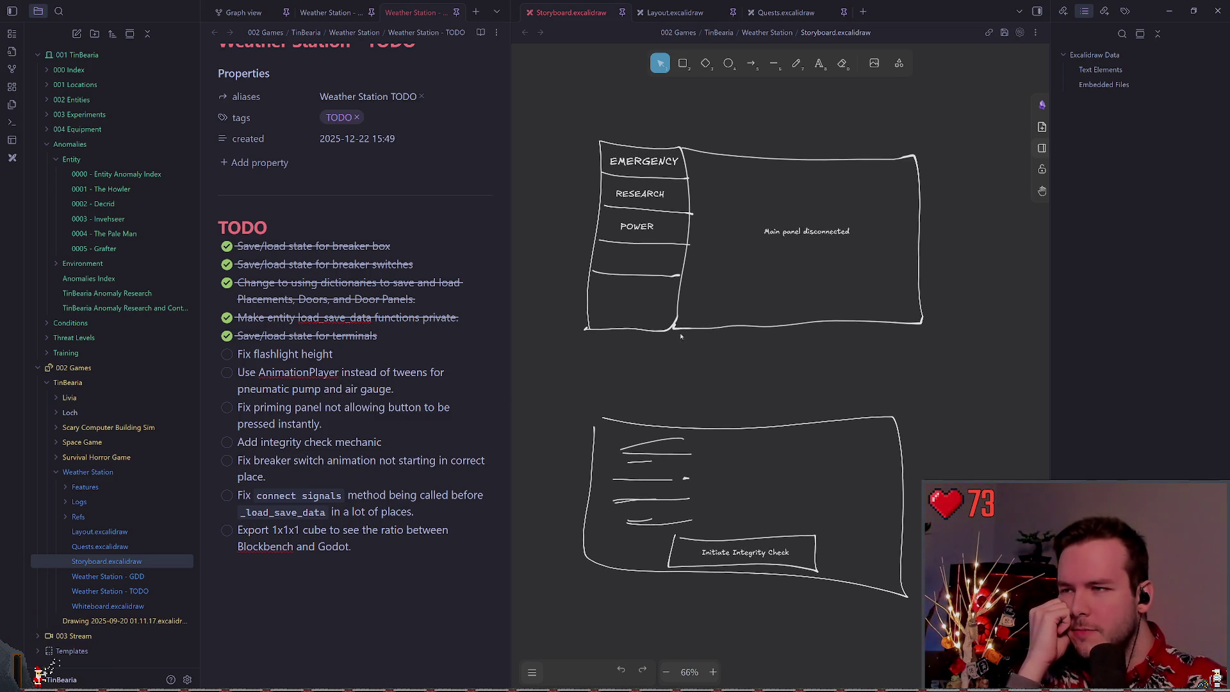
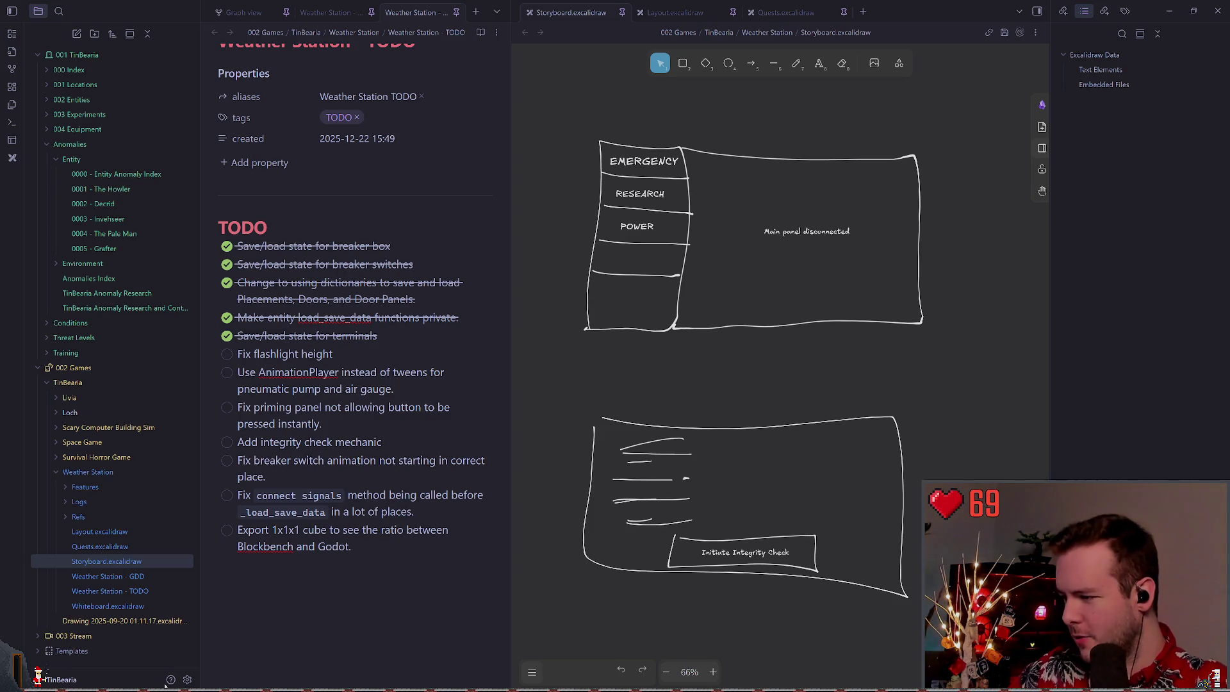
Review the flashlight height, integrity check and connect signals TODO items, then return to Godot
{"action": "left_click", "coordinate": [165, 686]}
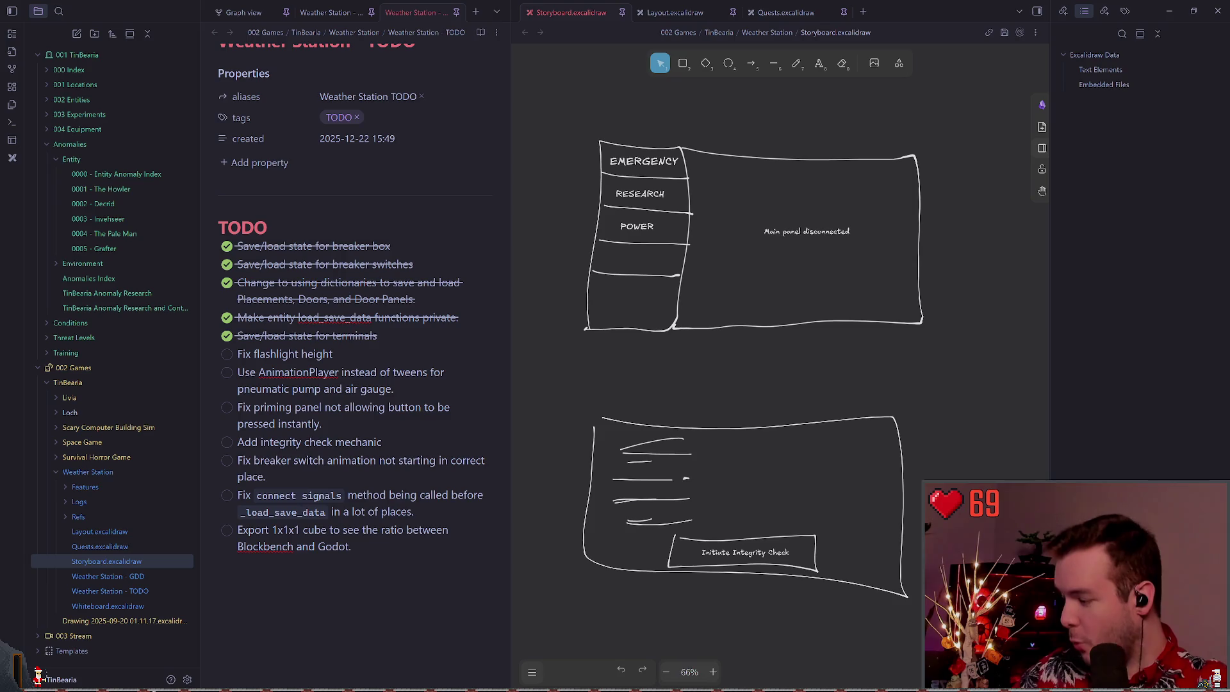
{"action": "left_click_drag", "start_coordinate": [257, 354], "coordinate": [403, 365]}
{"action": "scroll", "coordinate": [403, 365], "scroll_direction": "down", "scroll_amount": 1}
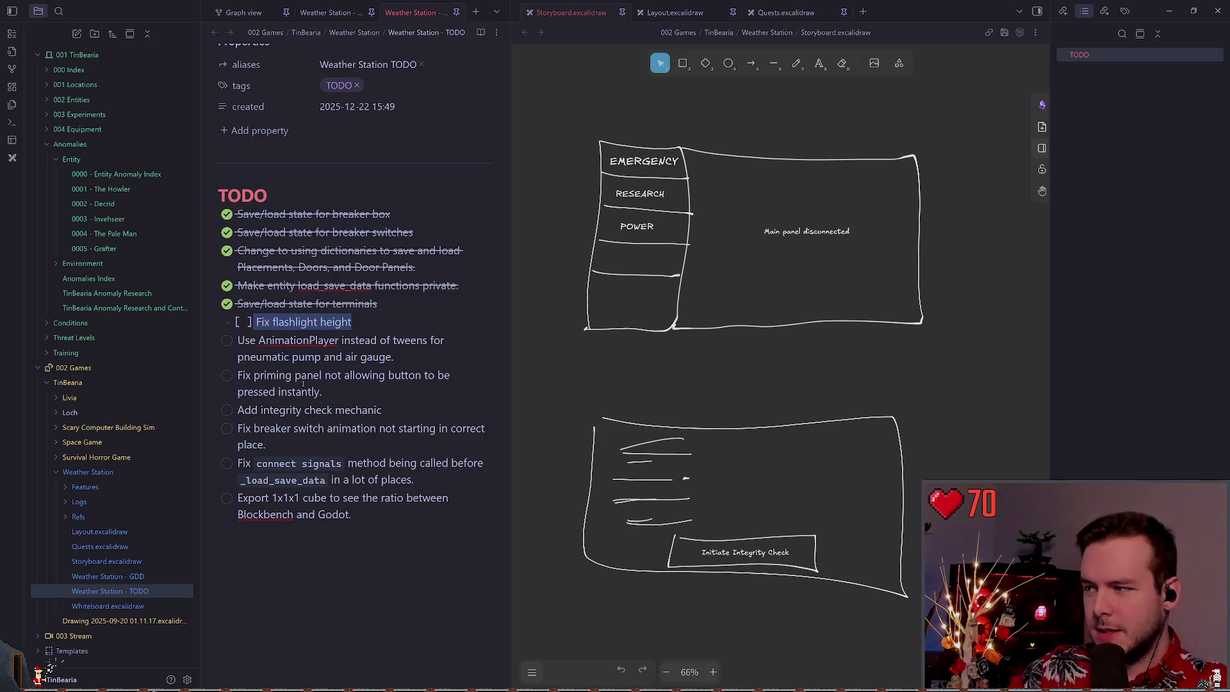
{"action": "left_click_drag", "start_coordinate": [382, 410], "coordinate": [237, 410]}
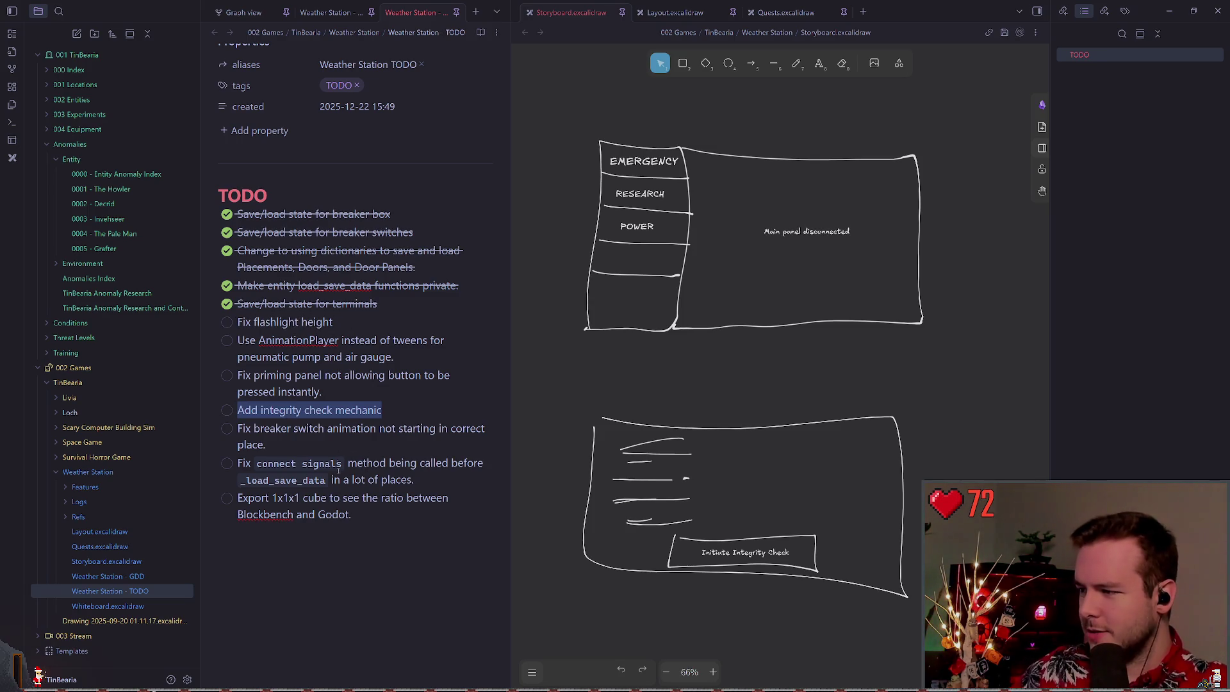
{"action": "triple_click", "coordinate": [424, 481]}
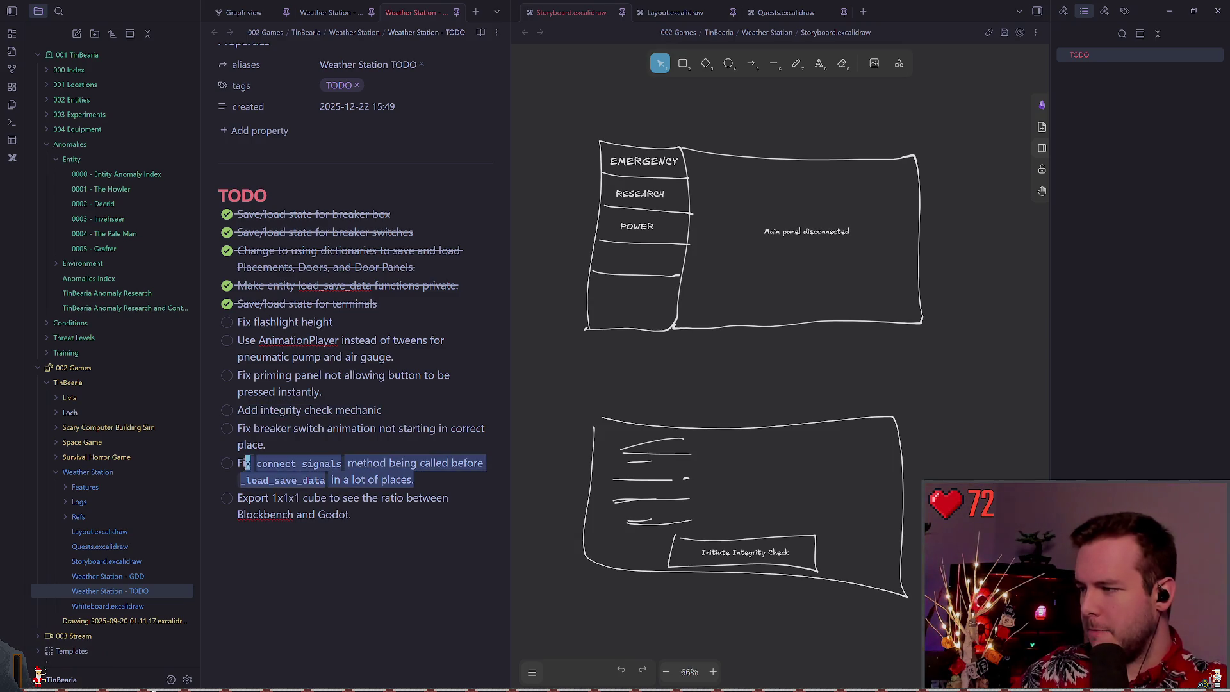
{"action": "left_click", "coordinate": [477, 482]}
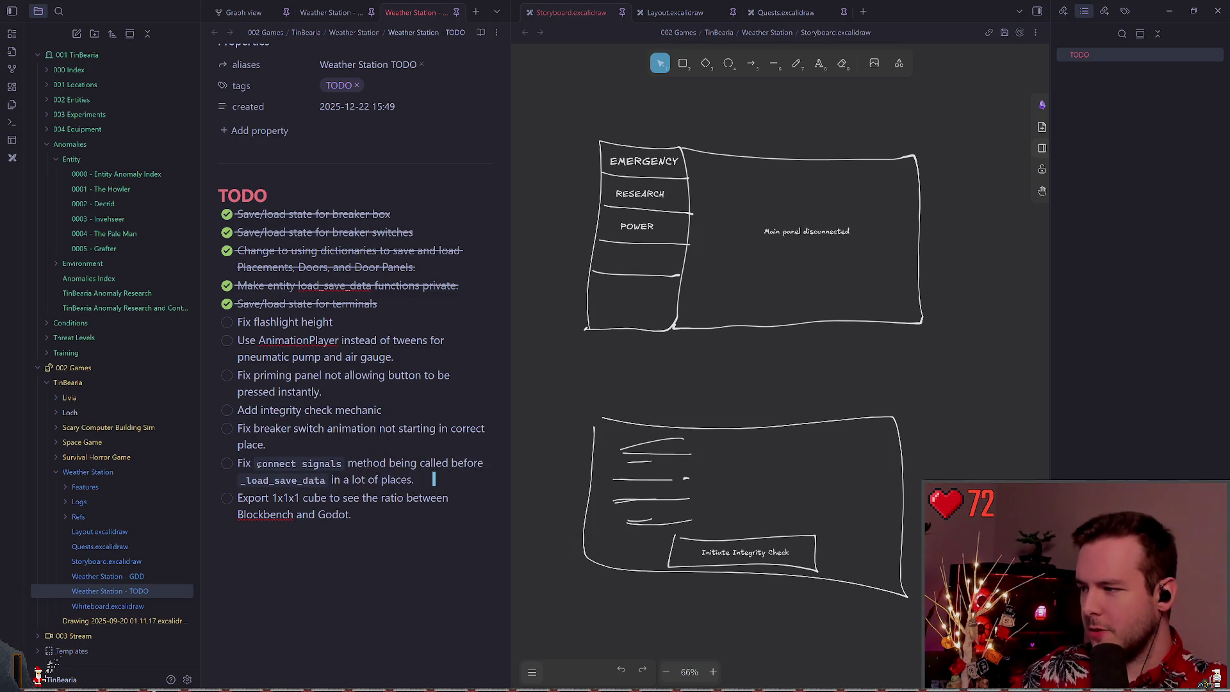
{"action": "key", "text": "shift+Home"}
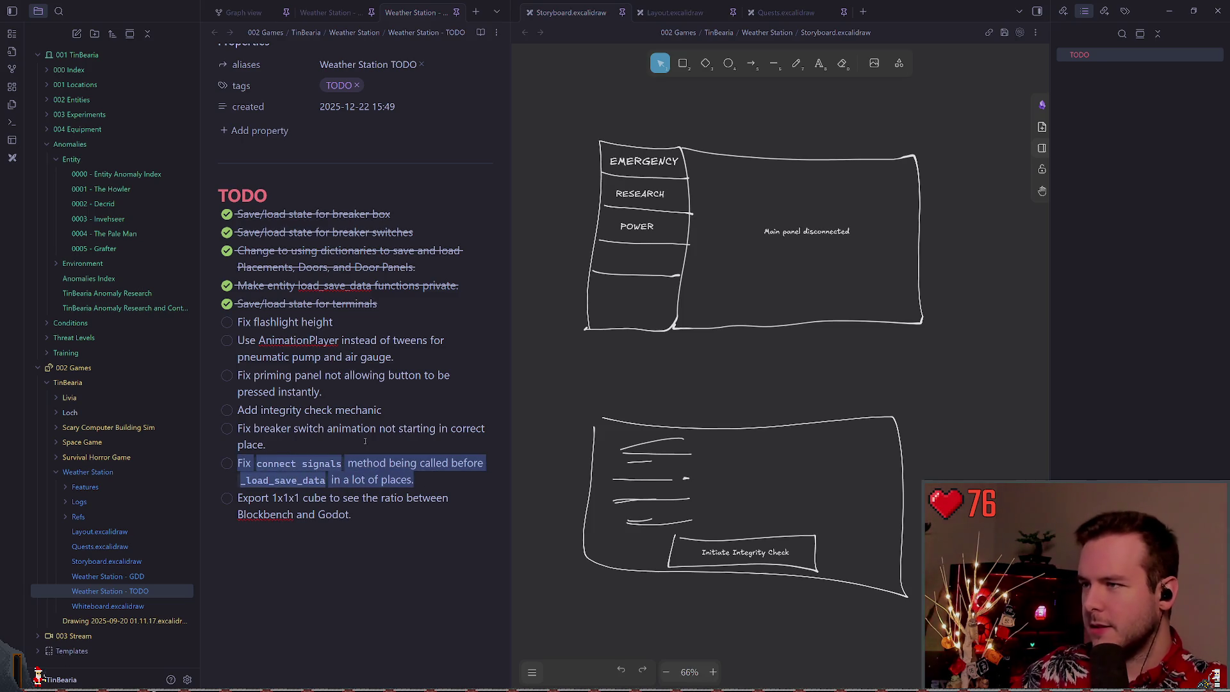
{"action": "key", "text": "alt+Tab"}
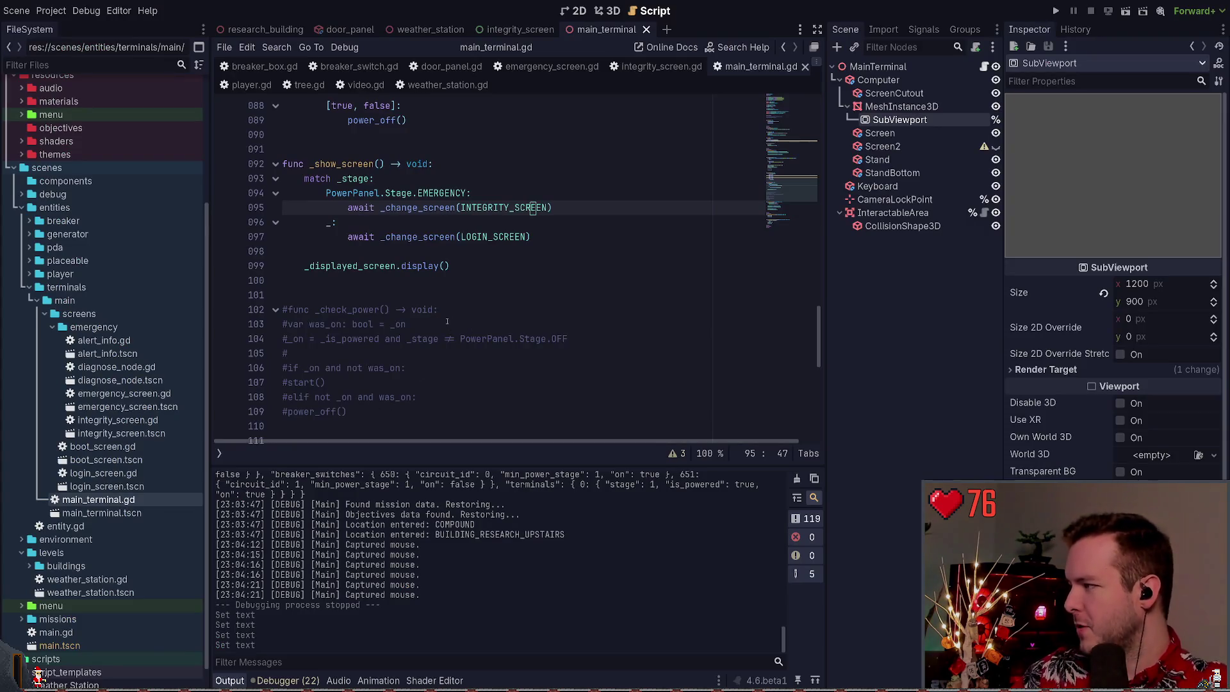
Look over the main_terminal.gd code around the LOGIN_SCREEN argument and lines 91–101
{"action": "left_click", "coordinate": [464, 299]}
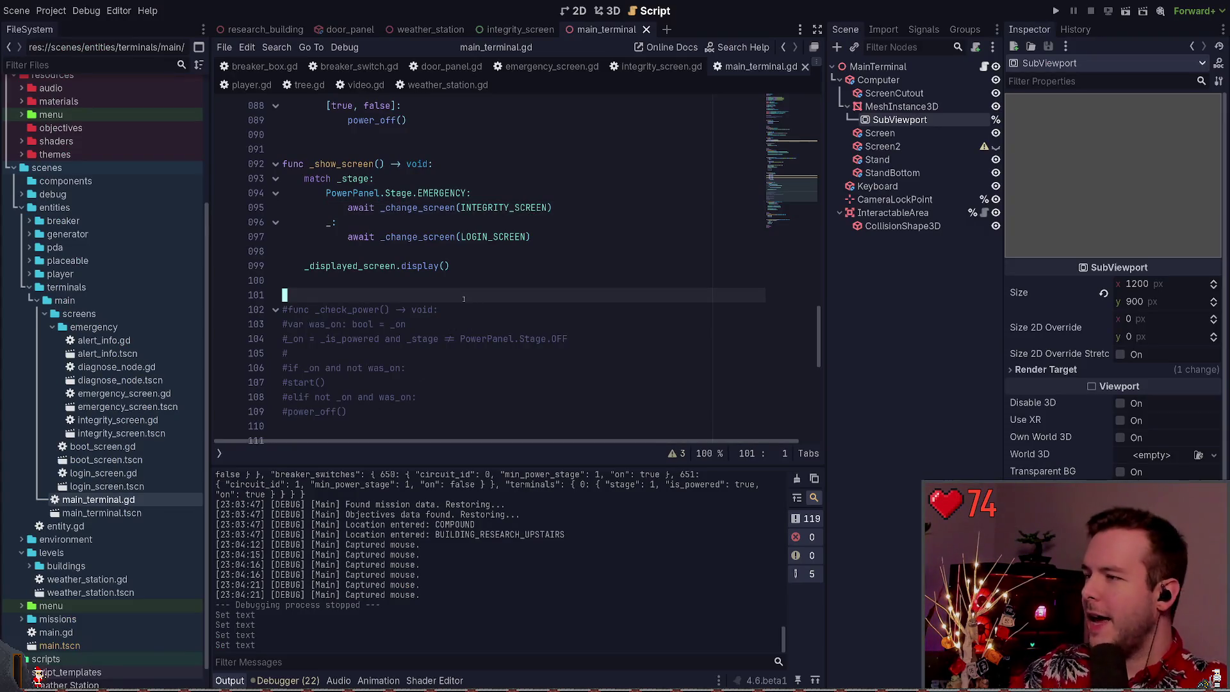
{"action": "scroll", "coordinate": [483, 295], "scroll_direction": "up", "scroll_amount": 1}
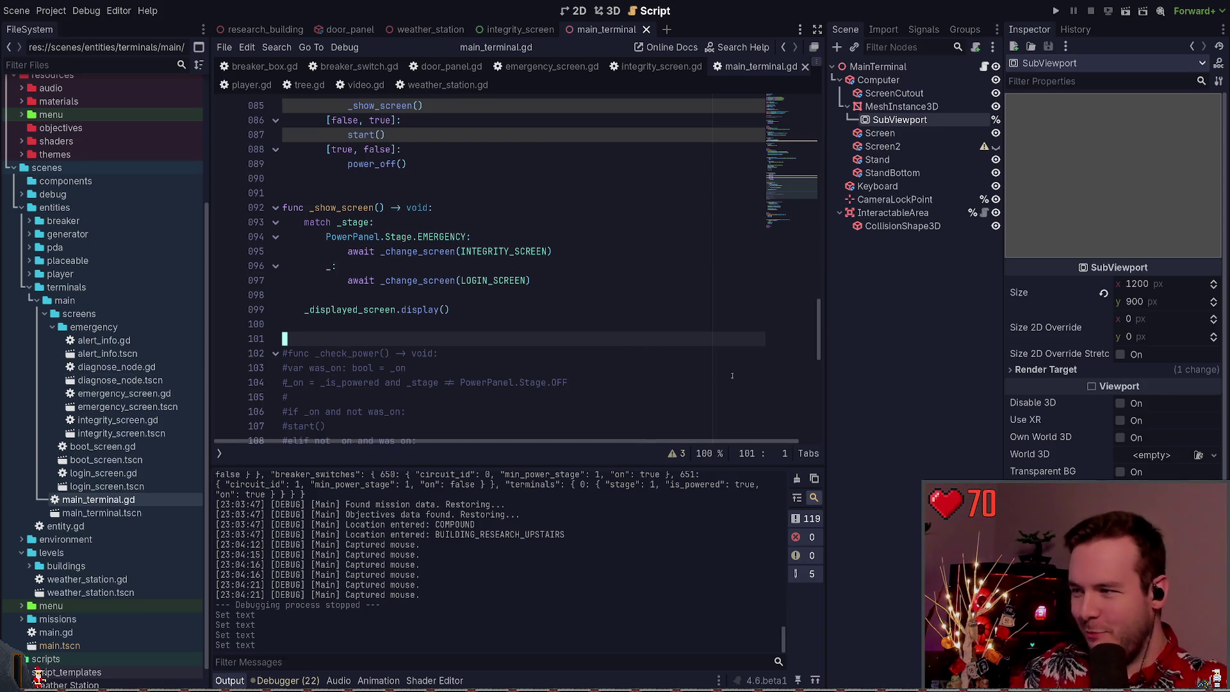
{"action": "scroll", "coordinate": [382, 335], "scroll_direction": "down", "scroll_amount": 2}
{"action": "scroll", "coordinate": [382, 335], "scroll_direction": "up", "scroll_amount": 3}
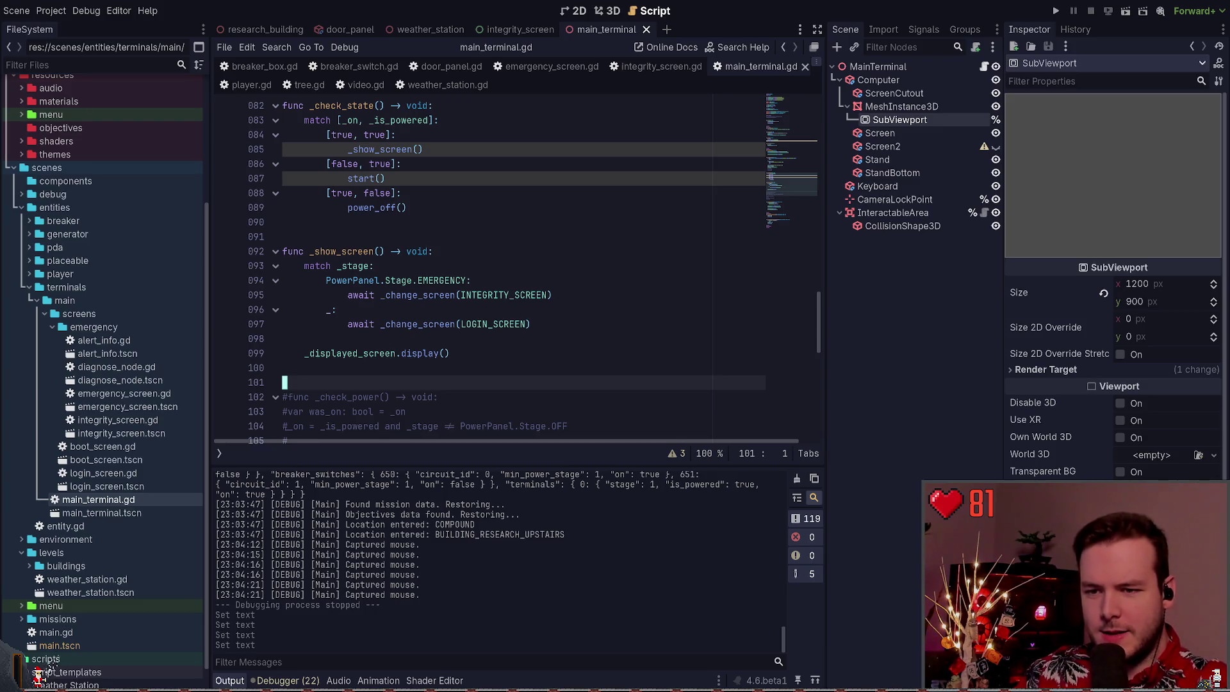
{"action": "left_click", "coordinate": [456, 325]}
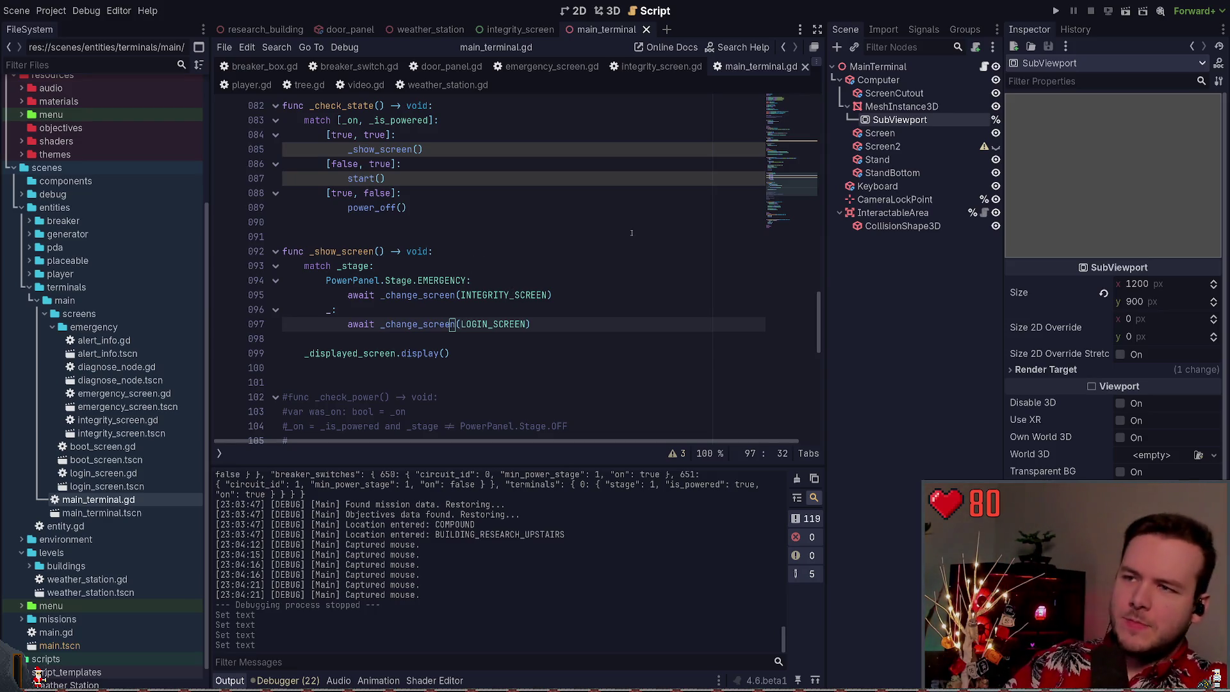
{"action": "left_click", "coordinate": [594, 232]}
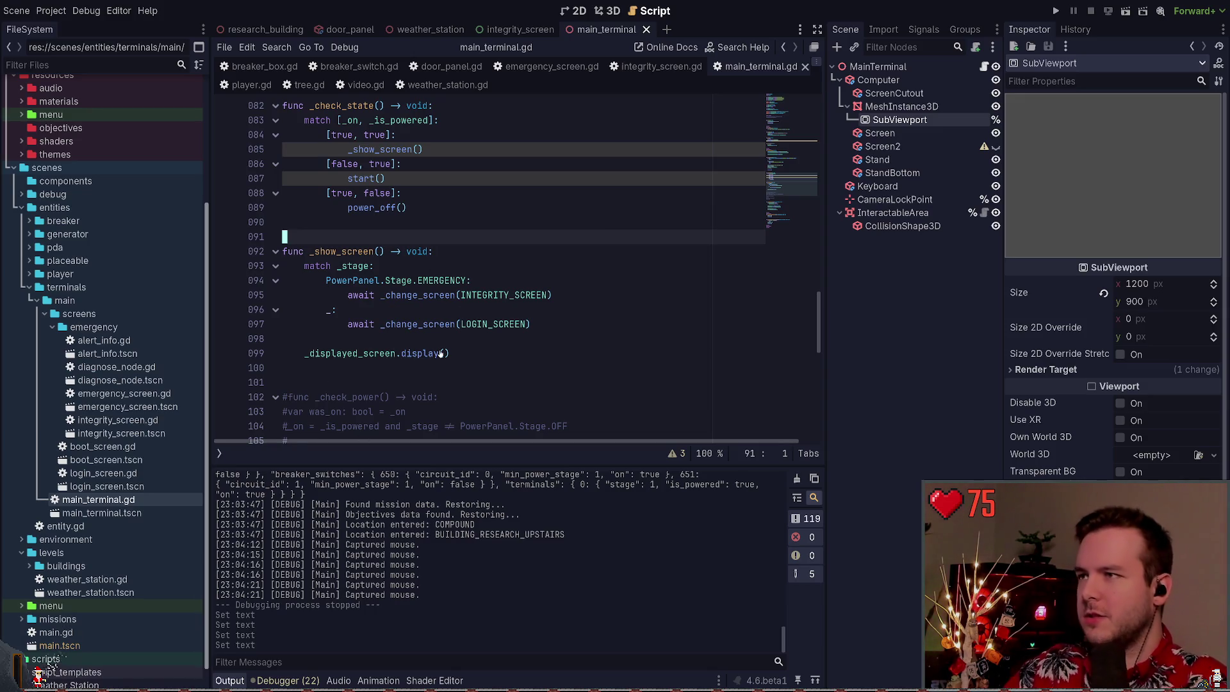
Close main_terminal.gd, the main_terminal and integrity_screen scenes, and every remaining script
{"action": "left_click", "coordinate": [805, 66]}
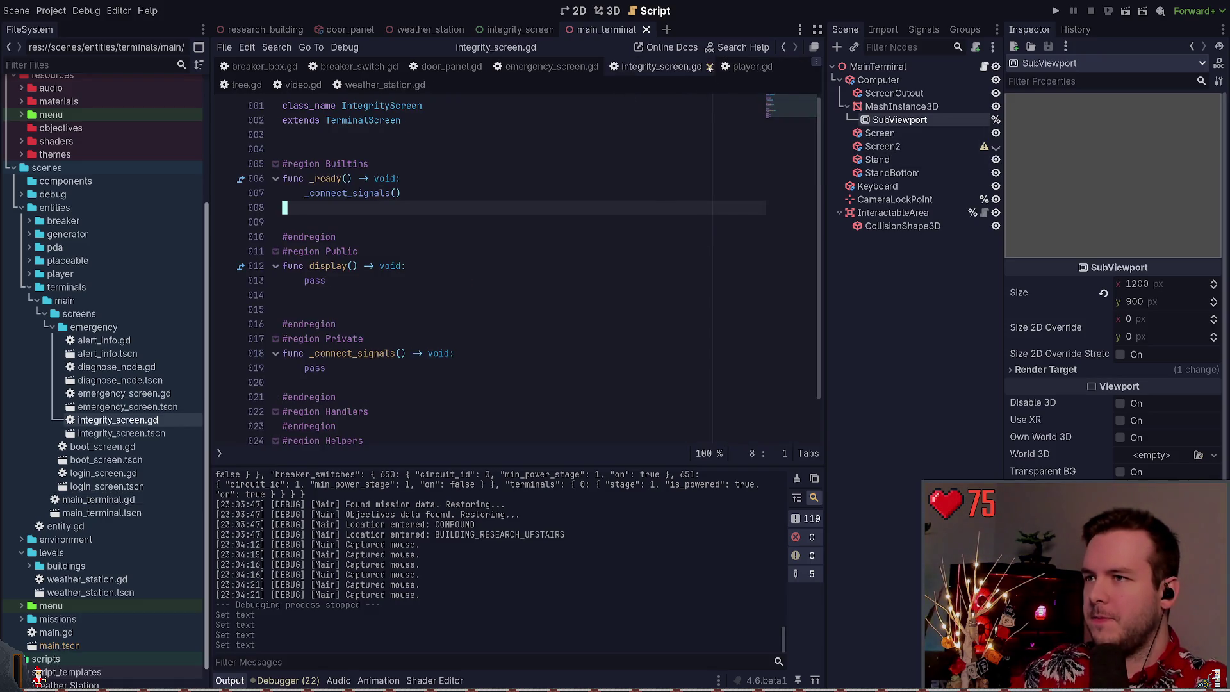
{"action": "left_click", "coordinate": [646, 30]}
{"action": "left_click", "coordinate": [564, 29]}
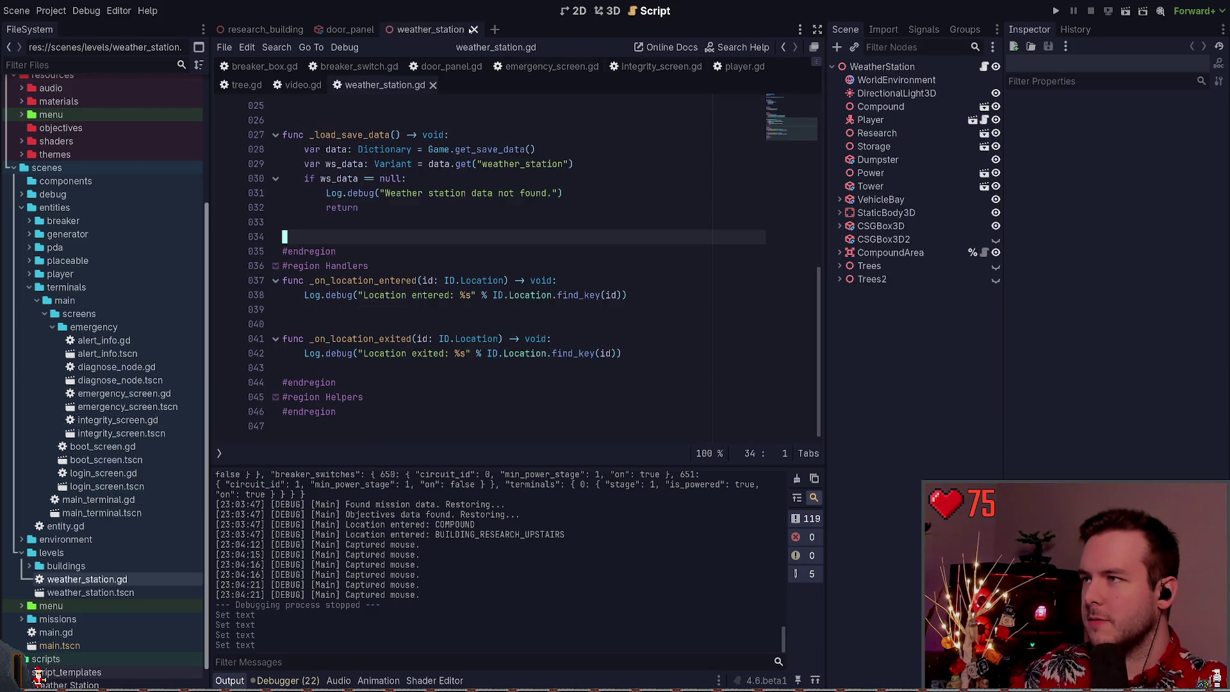
{"action": "left_click", "coordinate": [676, 67]}
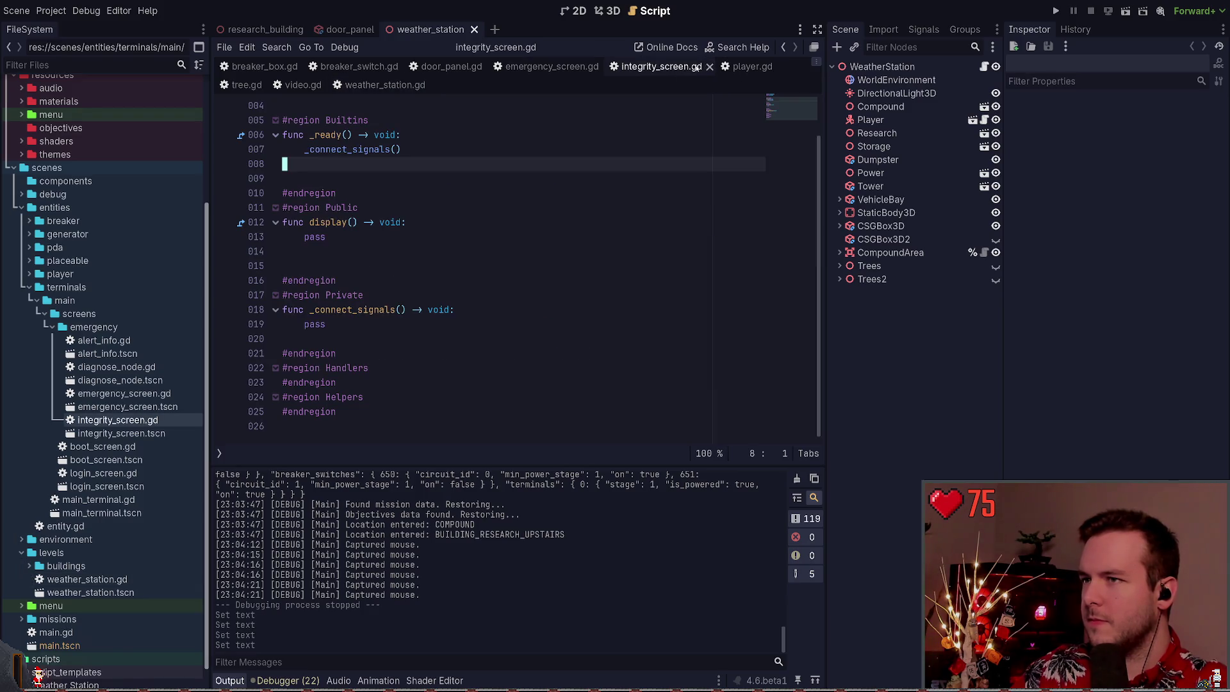
{"action": "left_click", "coordinate": [710, 66]}
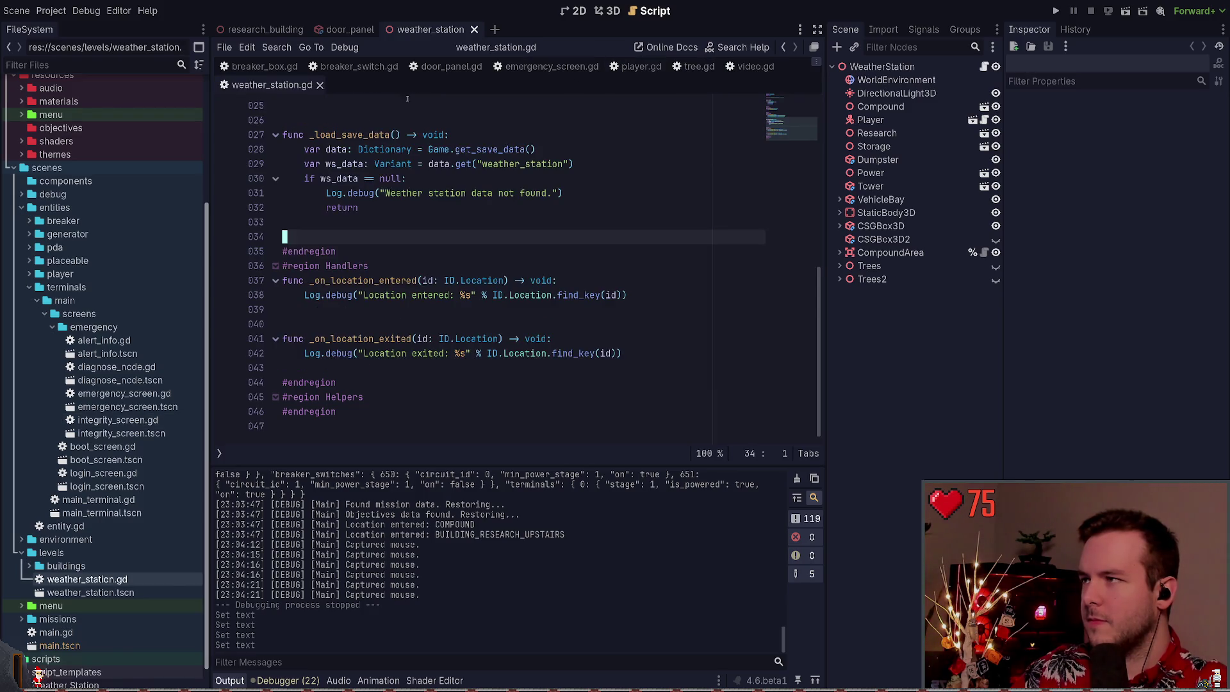
{"action": "left_click", "coordinate": [545, 67]}
{"action": "key", "text": "ctrl+w"}
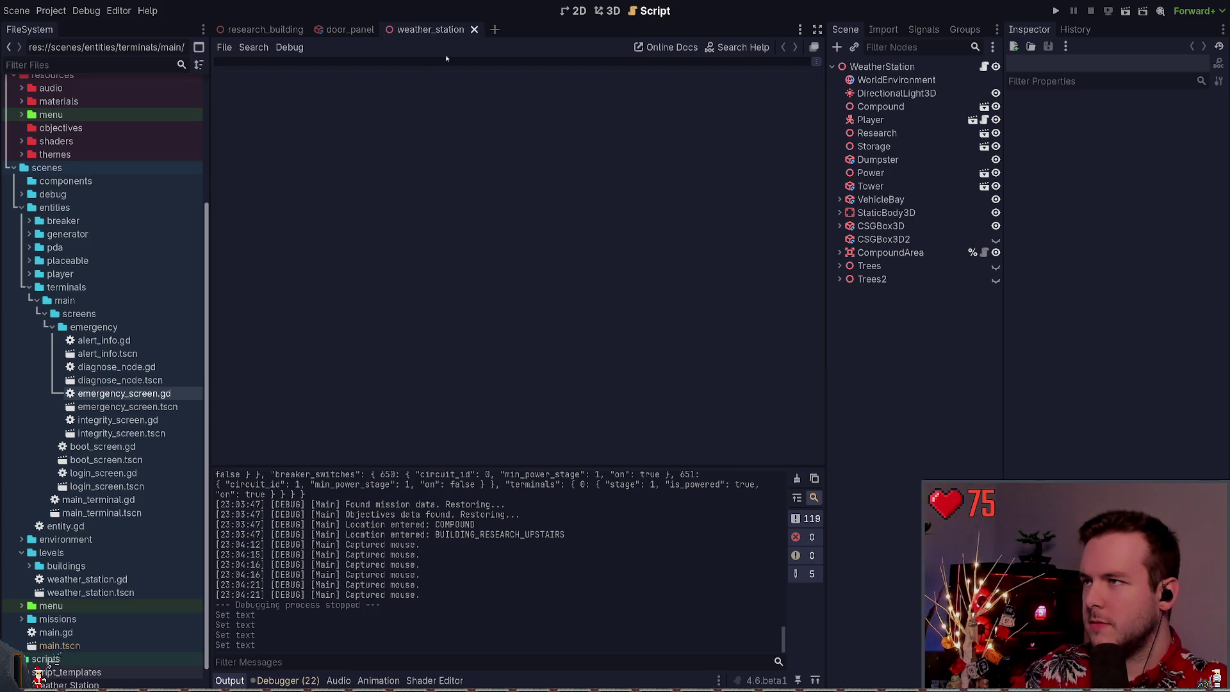
Close all open scenes, dismissing the editor command list
{"action": "key", "text": "ctrl+shift+w"}
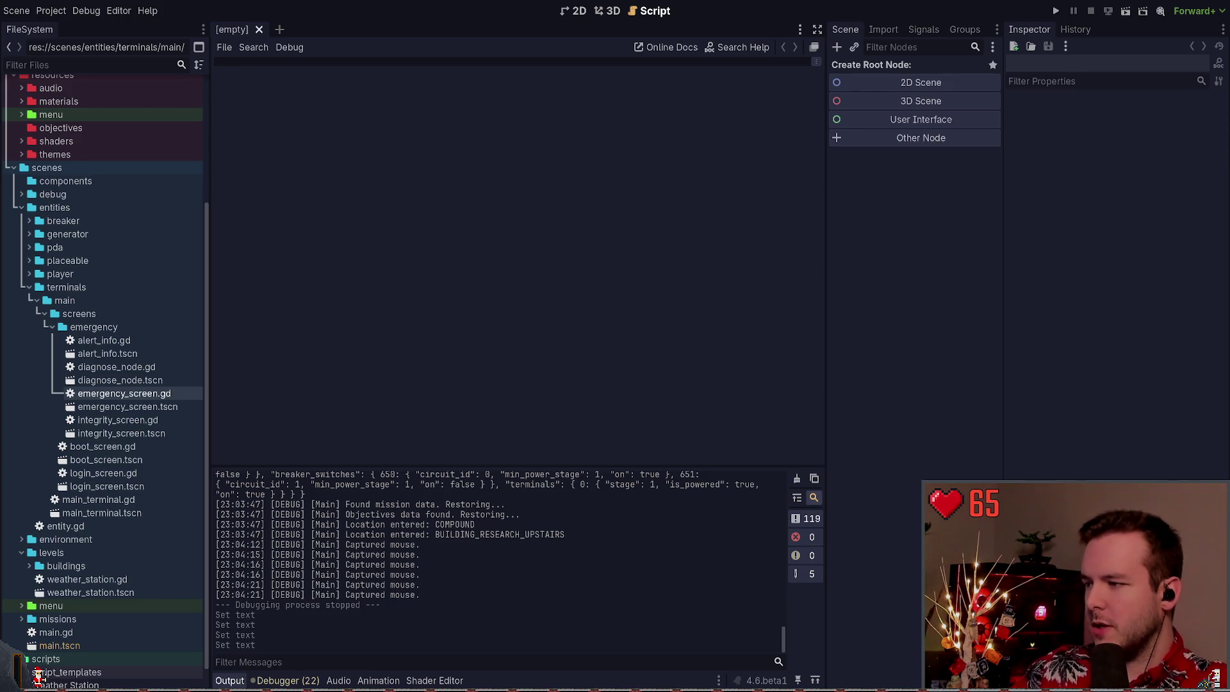
{"action": "key", "text": "ctrl+shift+p"}
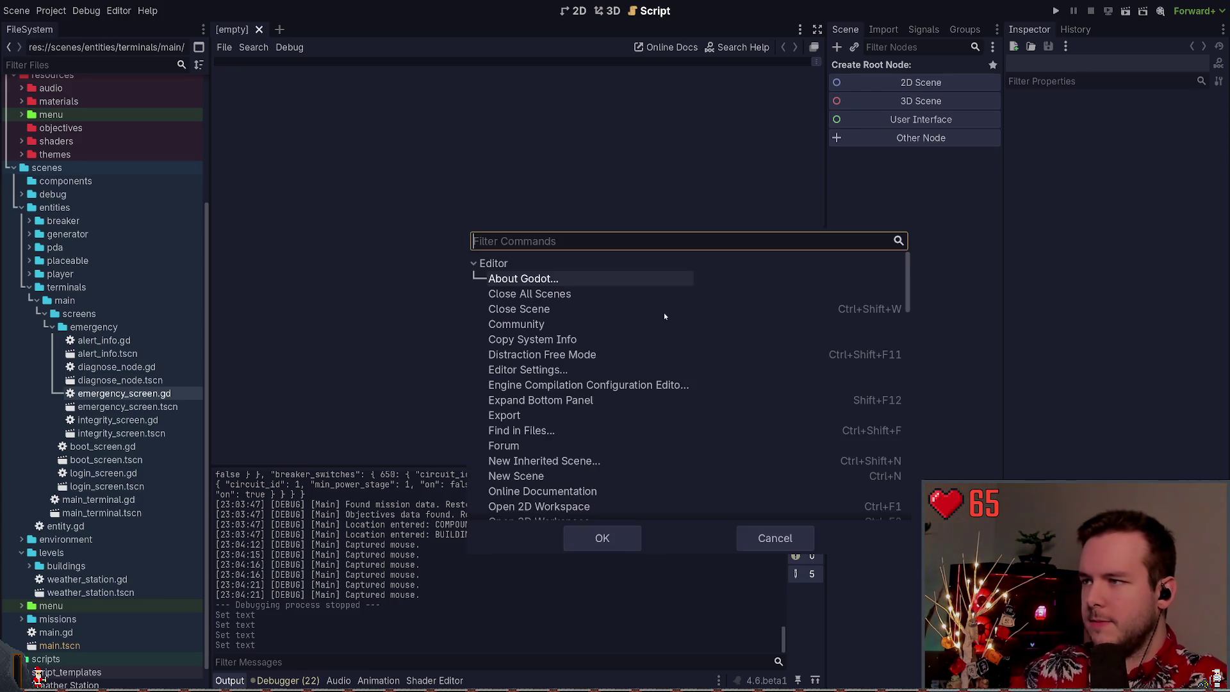
{"action": "type", "text": "l"}
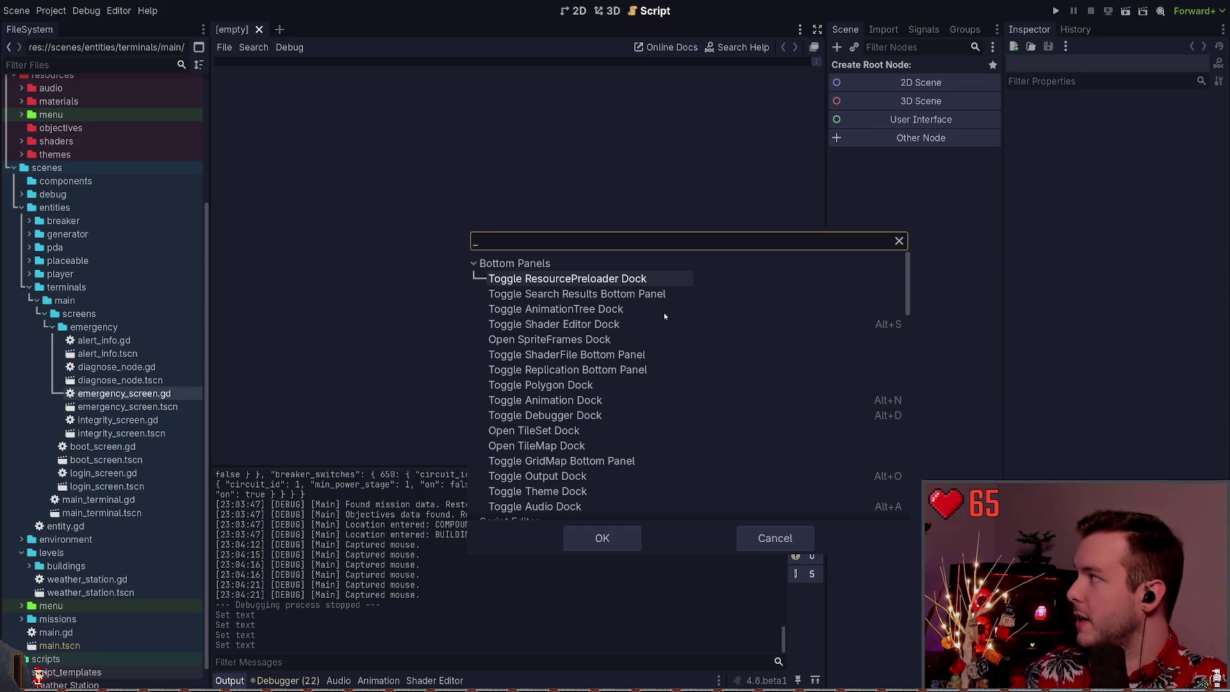
{"action": "double_click", "coordinate": [594, 277]}
Search all project files for load_save_data
{"action": "key", "text": "ctrl+shift+f"}
{"action": "type", "text": "load_save"}
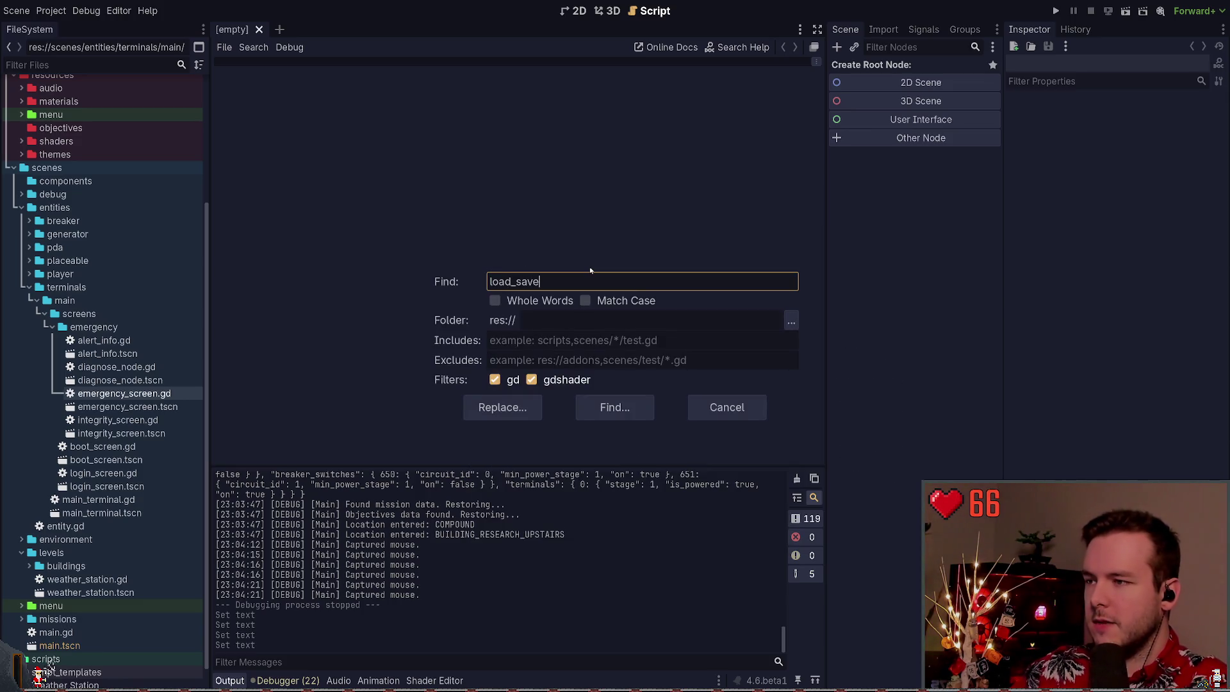
{"action": "type", "text": "_data"}
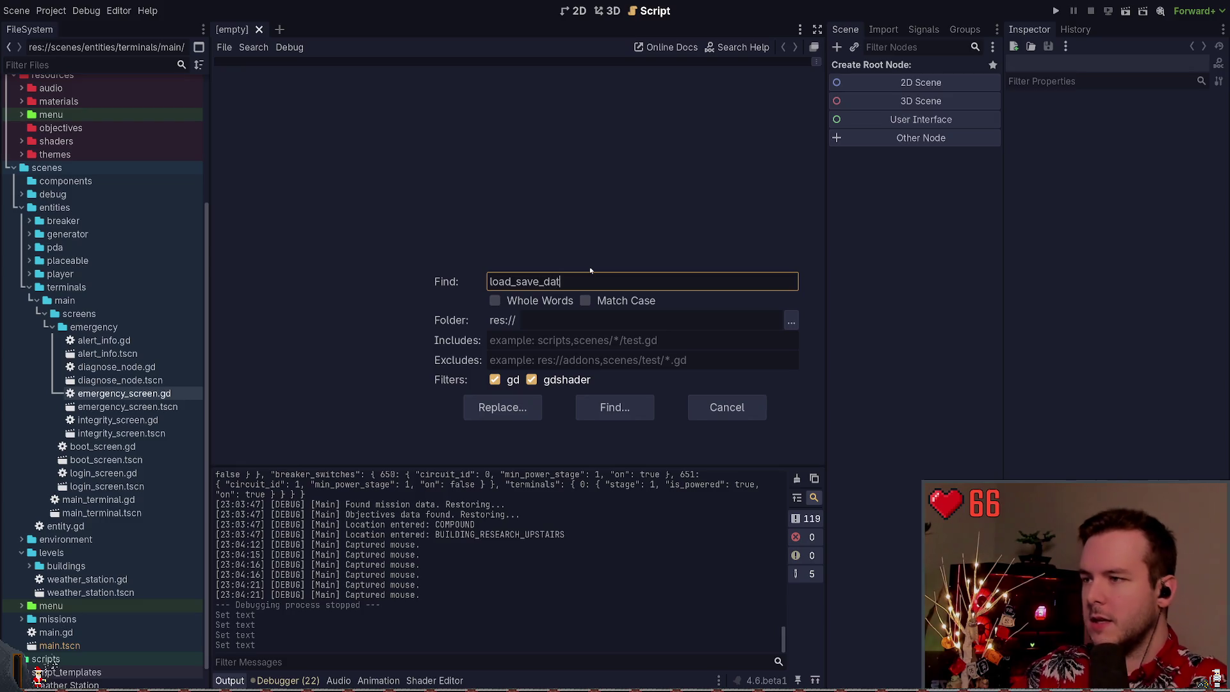
{"action": "left_click", "coordinate": [615, 408]}
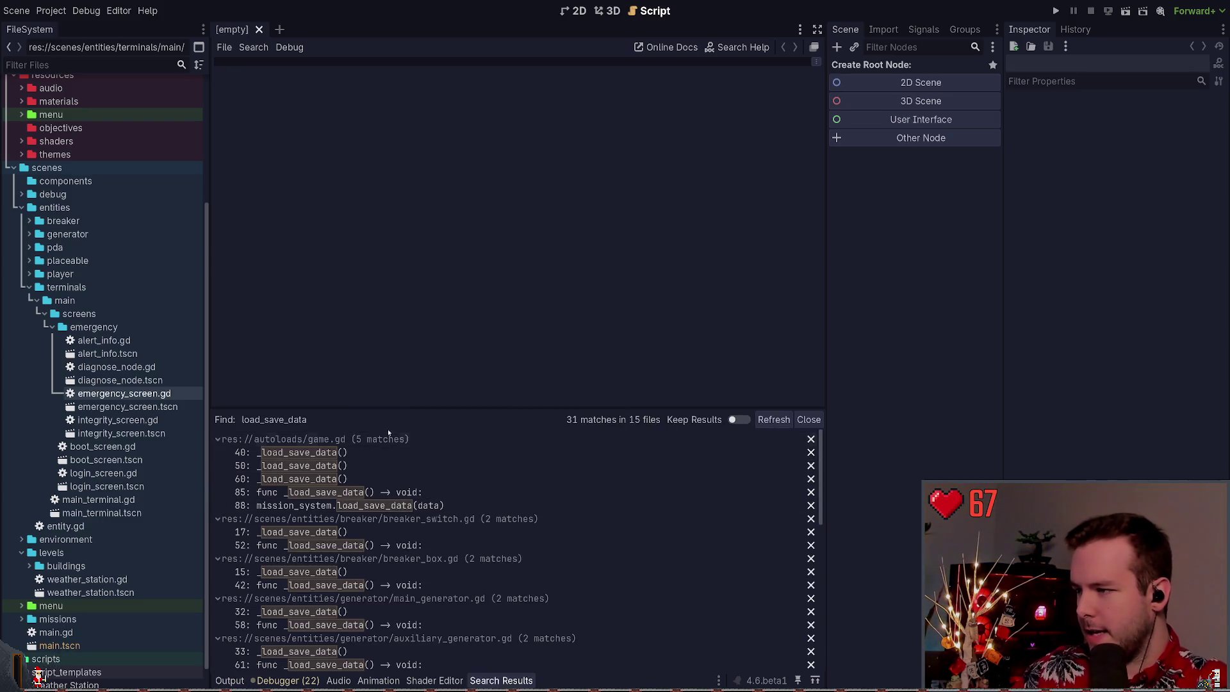
Enlarge the search results and inspect the breaker_switch.gd and breaker_box.gd load-data calls
{"action": "left_click_drag", "start_coordinate": [392, 408], "coordinate": [392, 297]}
{"action": "left_click", "coordinate": [359, 422]}
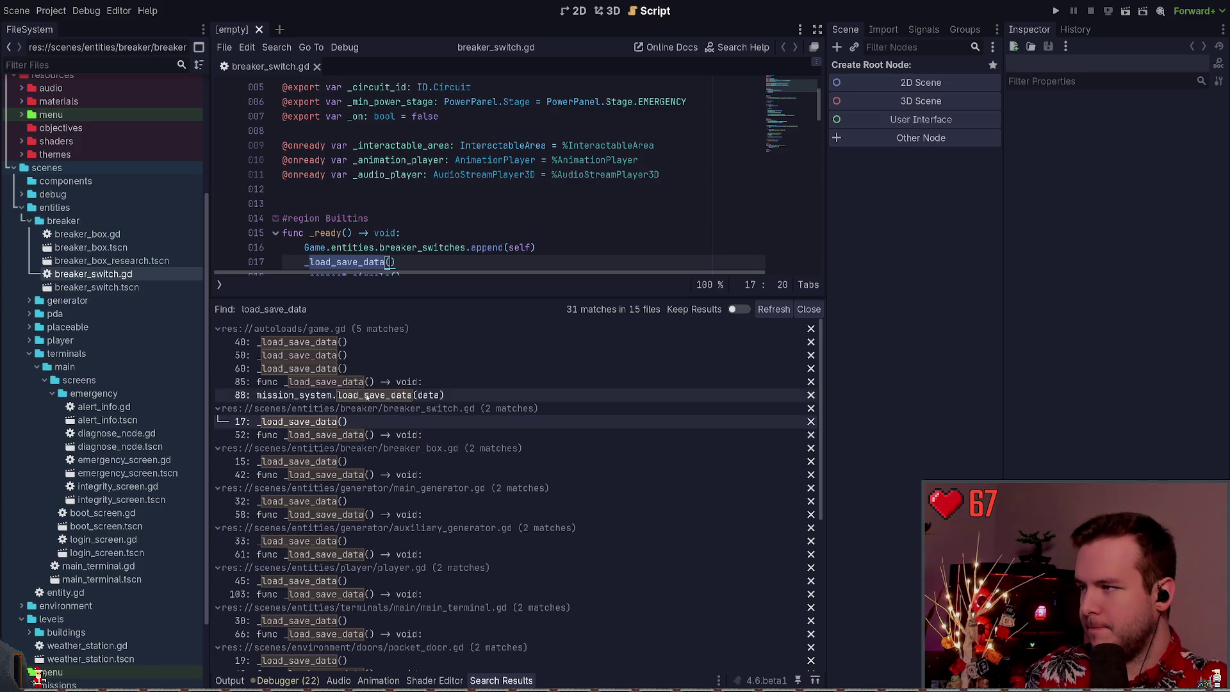
{"action": "left_click_drag", "start_coordinate": [398, 295], "coordinate": [398, 328]}
{"action": "left_click", "coordinate": [350, 494]}
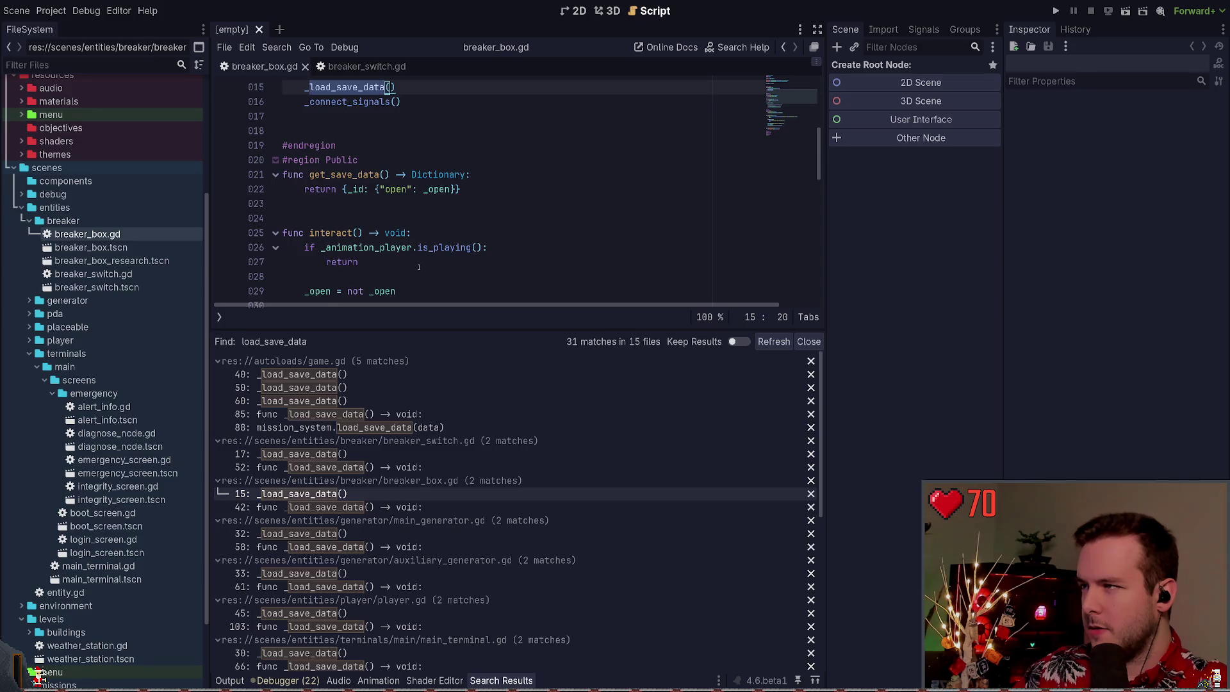
{"action": "left_click", "coordinate": [378, 454]}
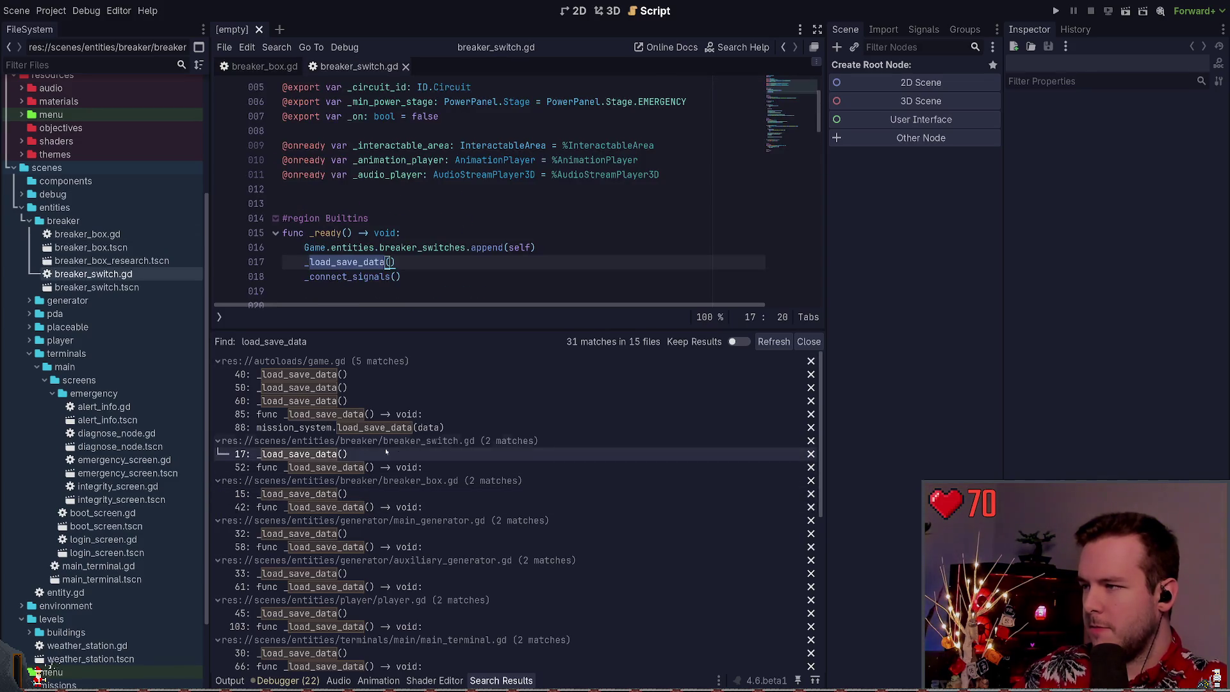
{"action": "scroll", "coordinate": [507, 442], "scroll_direction": "down", "scroll_amount": 5}
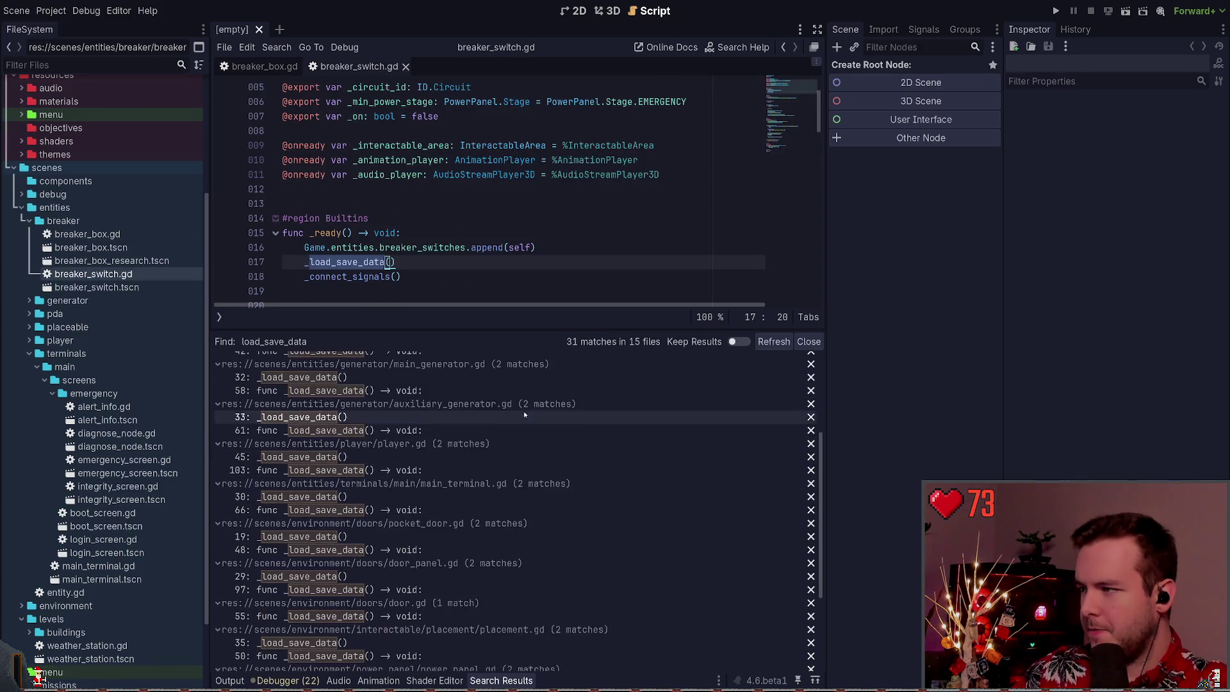
{"action": "scroll", "coordinate": [498, 448], "scroll_direction": "up", "scroll_amount": 5}
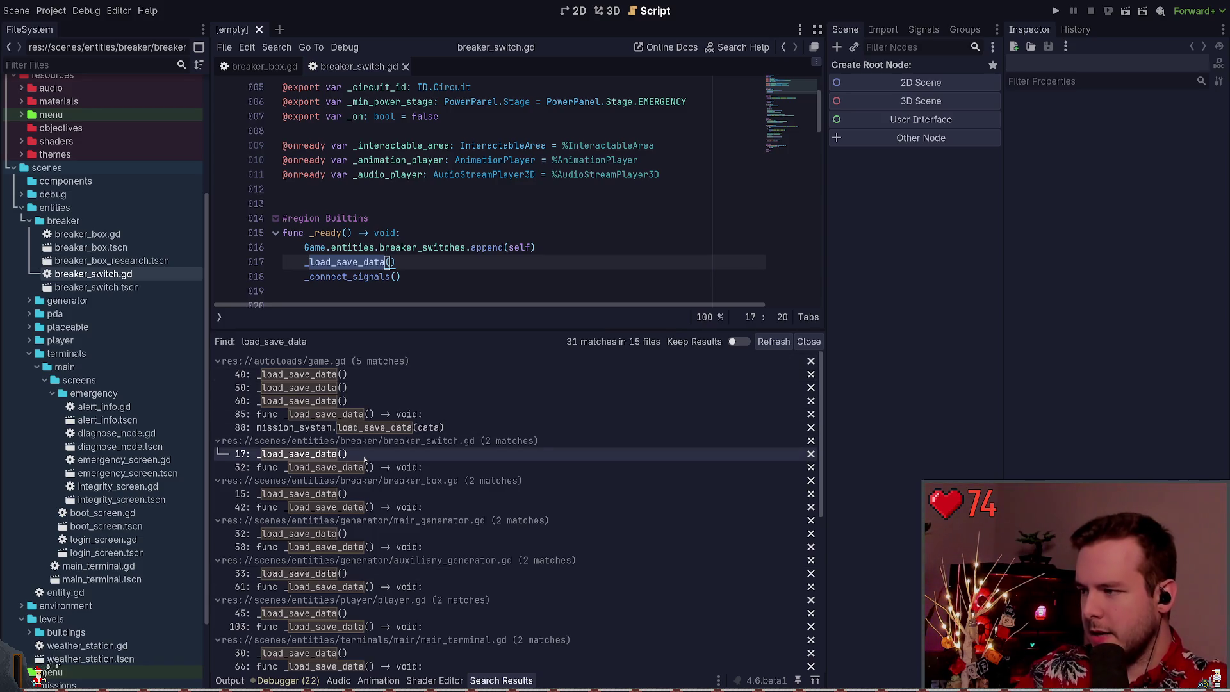
{"action": "left_click", "coordinate": [358, 494]}
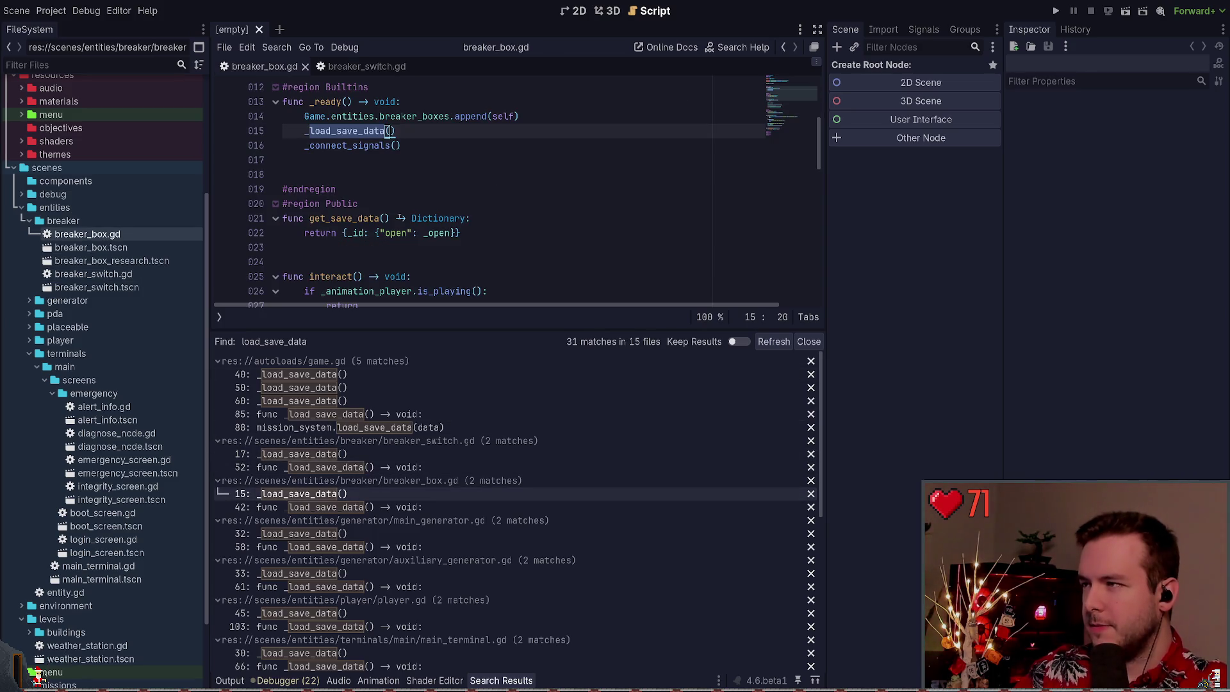
{"action": "scroll", "coordinate": [356, 428], "scroll_direction": "down", "scroll_amount": 2}
Move the auxiliary generator's _load_save_data() call above _connect_signals()
{"action": "left_click", "coordinate": [357, 495]}
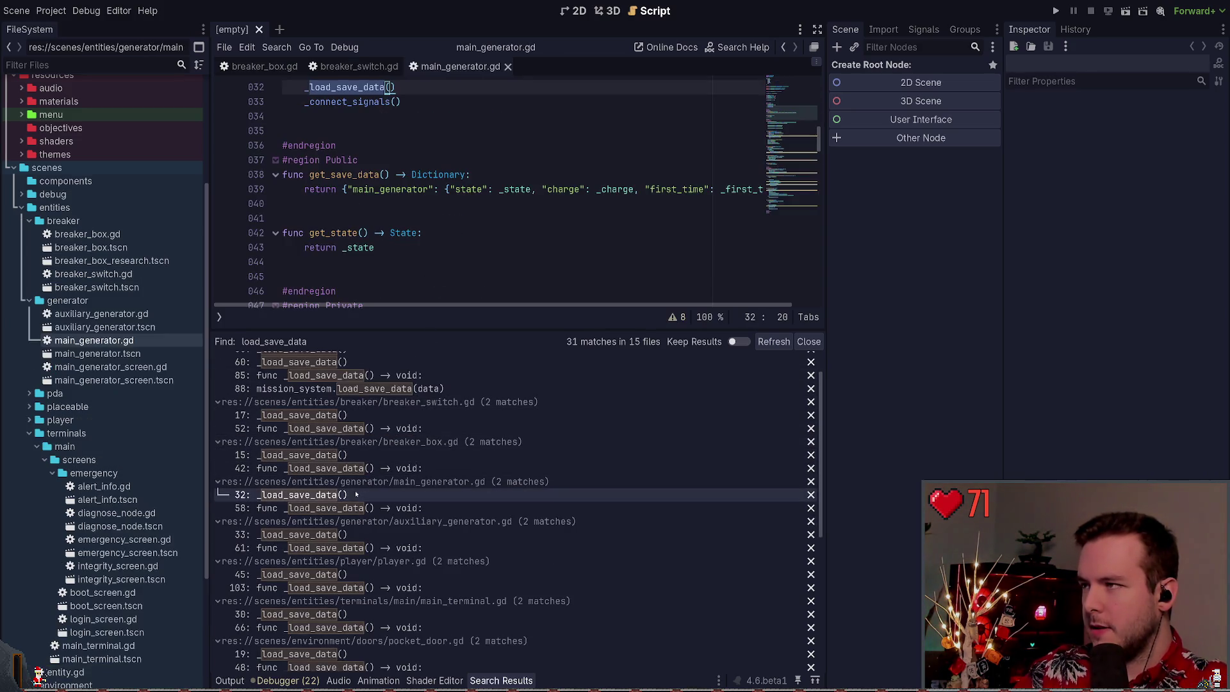
{"action": "scroll", "coordinate": [358, 503], "scroll_direction": "down", "scroll_amount": 2}
{"action": "left_click", "coordinate": [358, 495]}
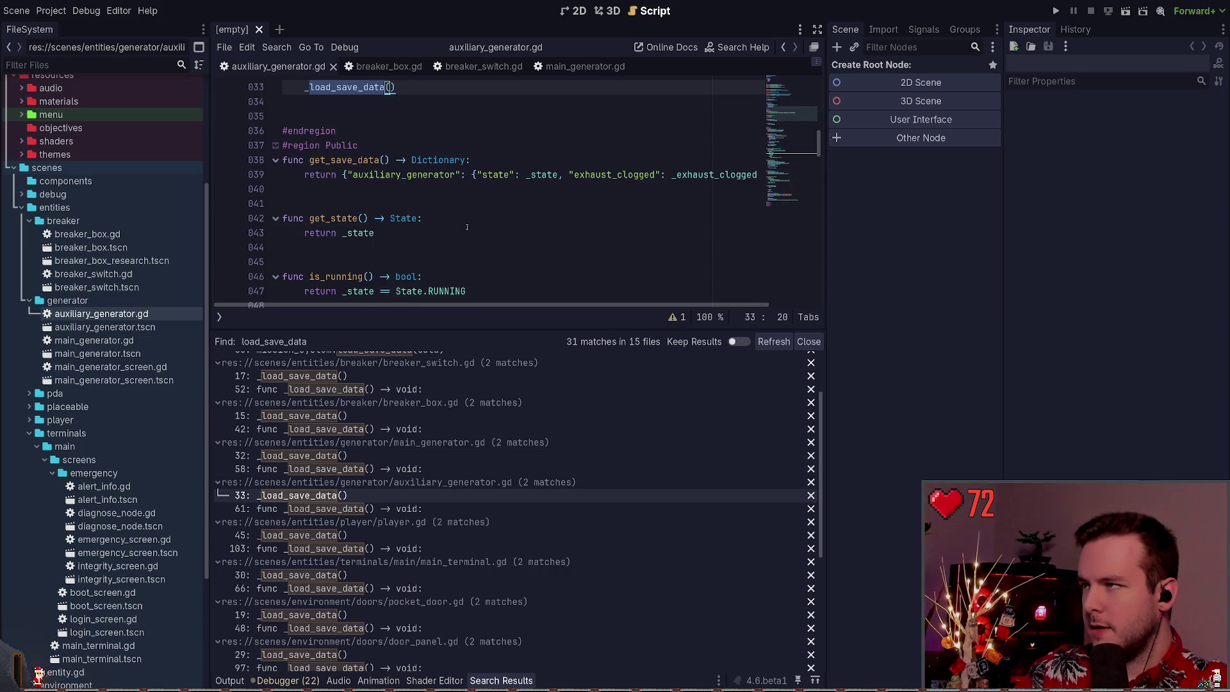
{"action": "key", "text": "ctrl+x"}
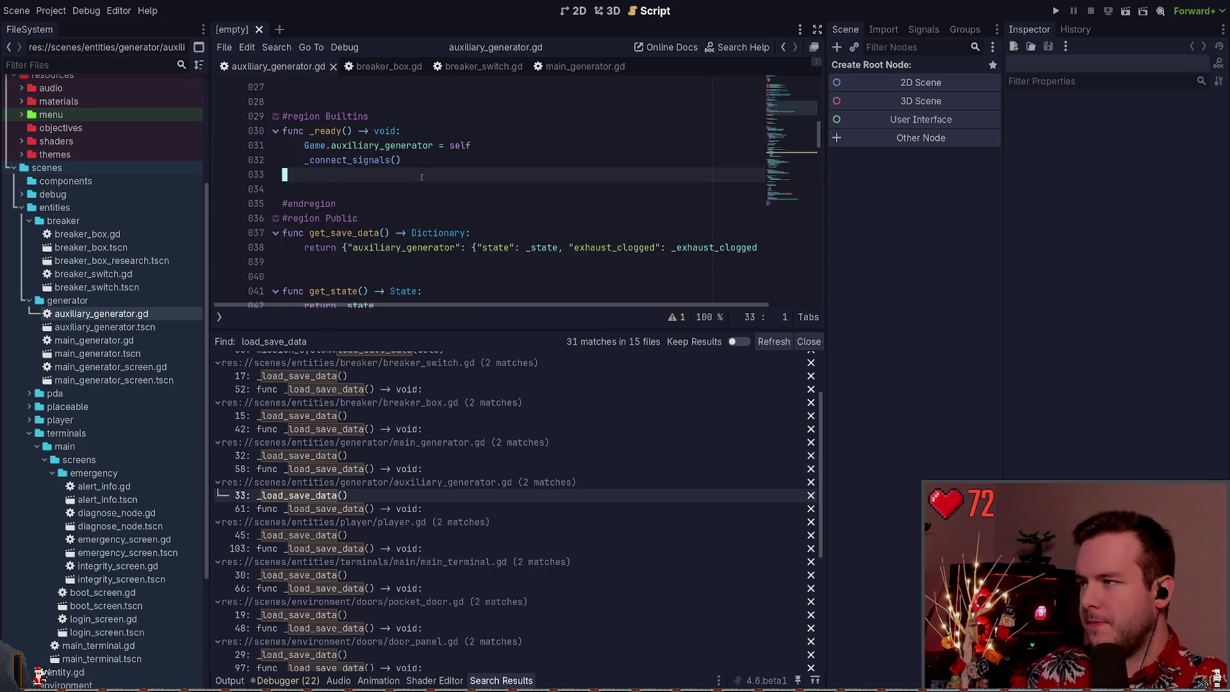
{"action": "key", "text": "Up"}
{"action": "key", "text": "ctrl+v"}
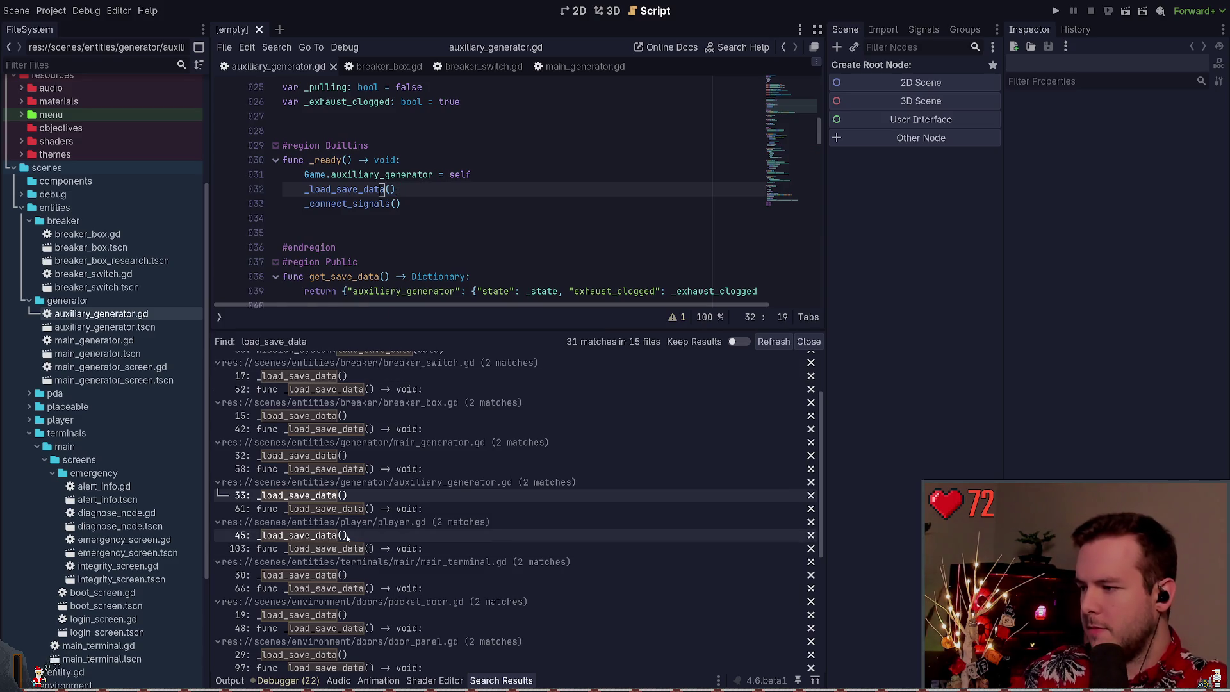
Check the player and main terminal calls, then move the pocket door's load call up and save
{"action": "left_click", "coordinate": [356, 535]}
{"action": "left_click", "coordinate": [357, 574]}
{"action": "left_click", "coordinate": [321, 614]}
{"action": "scroll", "coordinate": [416, 193], "scroll_direction": "up", "scroll_amount": 2}
{"action": "left_click", "coordinate": [421, 193]}
{"action": "key", "text": "alt+Up"}
{"action": "scroll", "coordinate": [421, 195], "scroll_direction": "up", "scroll_amount": 1}
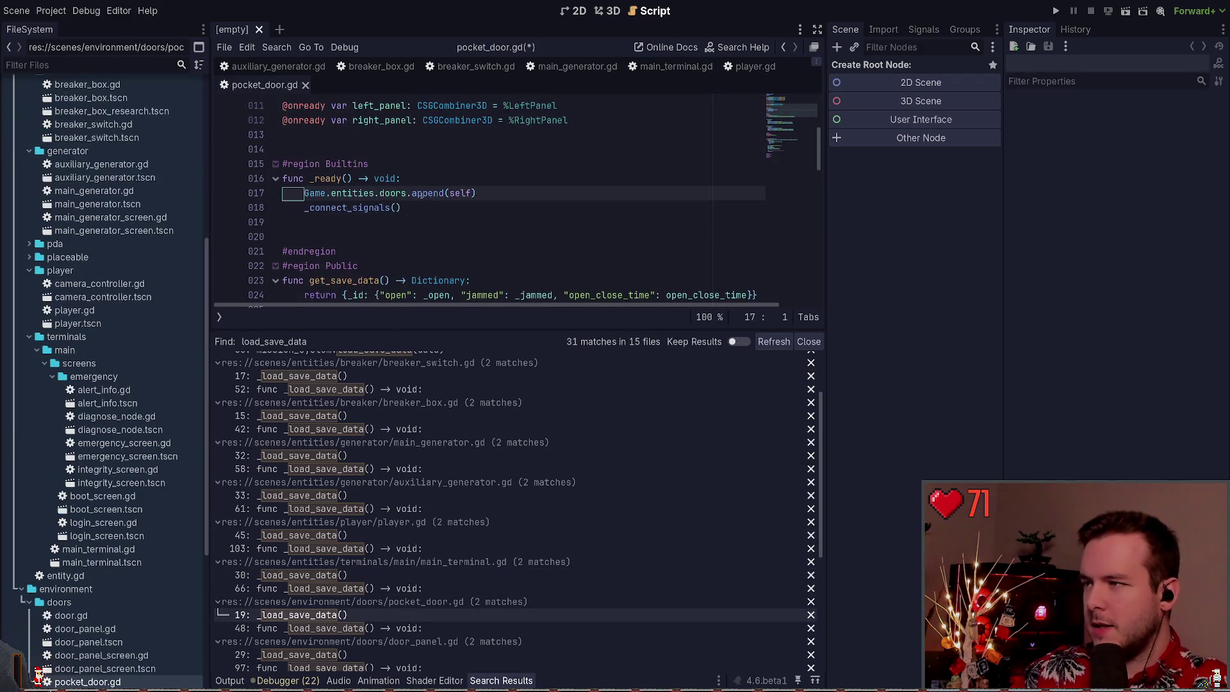
{"action": "key", "text": "ctrl+s"}
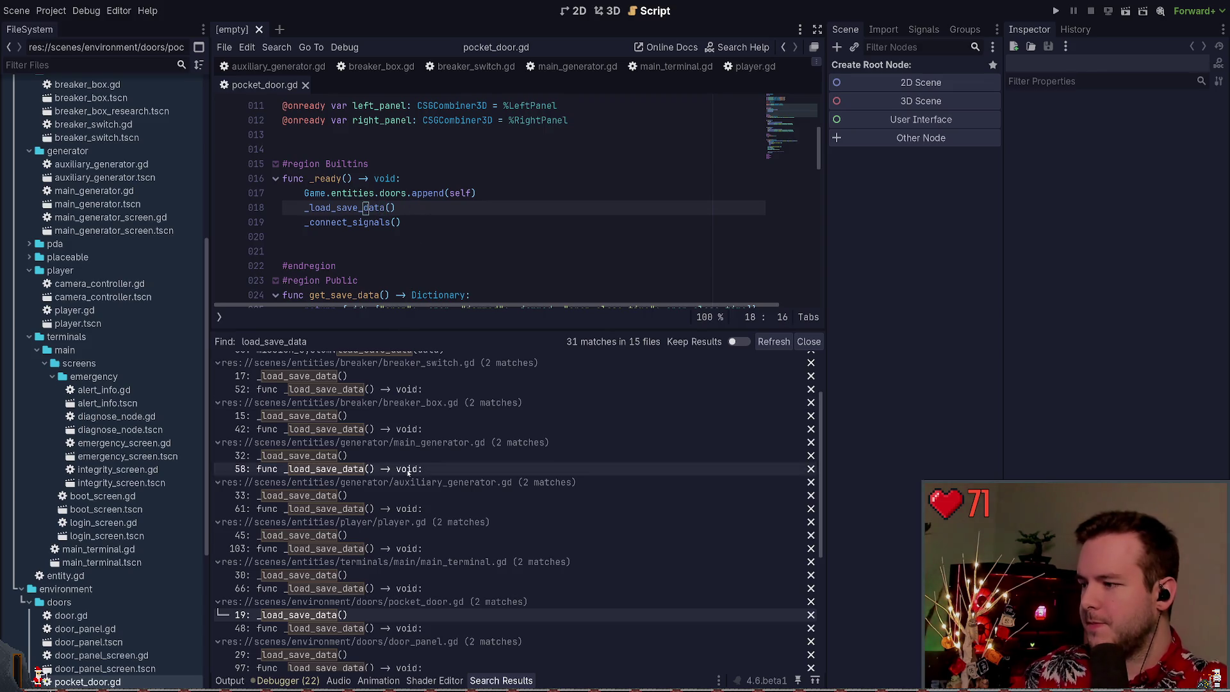
Move the door panel's _load_save_data() call above _connect_signals()
{"action": "scroll", "coordinate": [359, 576], "scroll_direction": "down", "scroll_amount": 1}
{"action": "left_click", "coordinate": [358, 616]}
{"action": "scroll", "coordinate": [449, 192], "scroll_direction": "up", "scroll_amount": 2}
{"action": "left_click", "coordinate": [450, 192]}
{"action": "key", "text": "ctrl+x"}
{"action": "key", "text": "Up"}
{"action": "key", "text": "Up"}
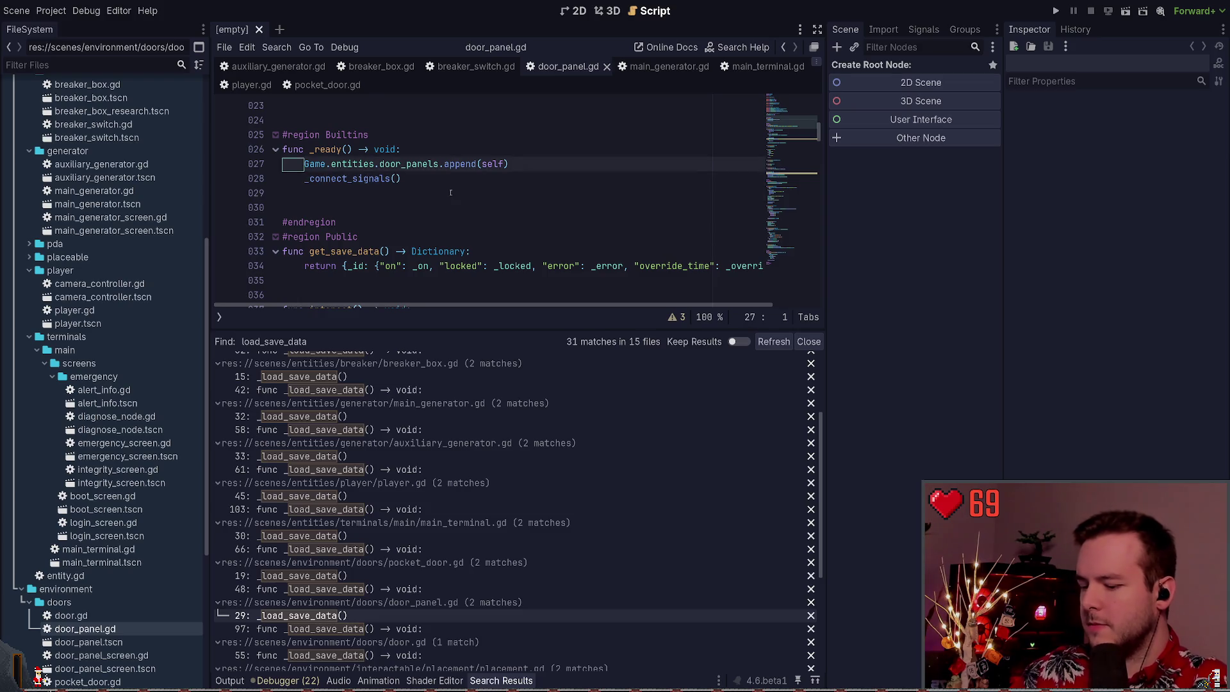
{"action": "key", "text": "Down"}
{"action": "key", "text": "ctrl+v"}
{"action": "scroll", "coordinate": [353, 533], "scroll_direction": "down", "scroll_amount": 3}
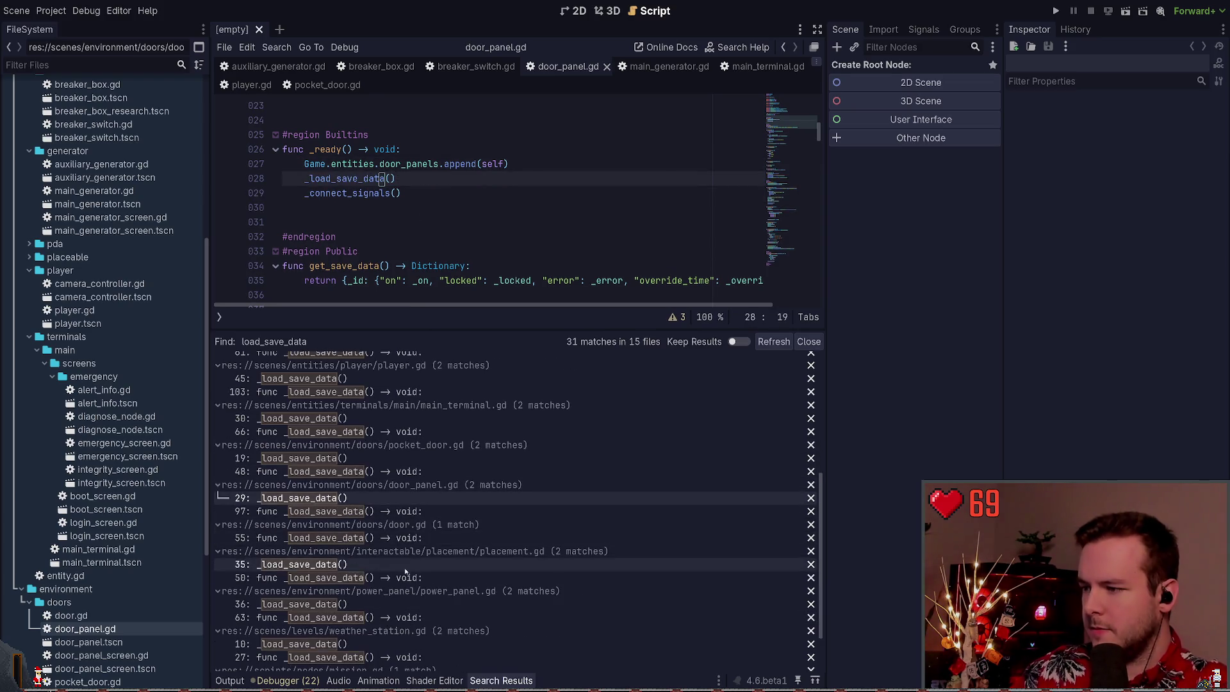
Inspect the base door load function and locate the placement script's _ready() calls
{"action": "left_click", "coordinate": [354, 538]}
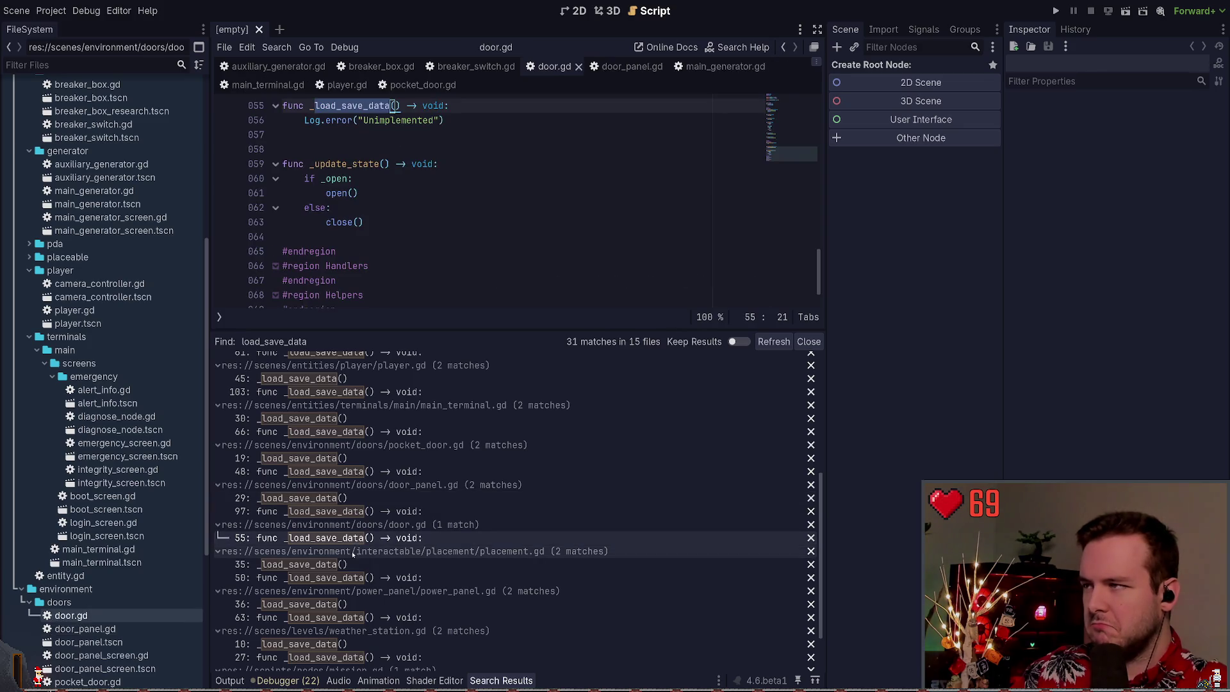
{"action": "left_click", "coordinate": [354, 563]}
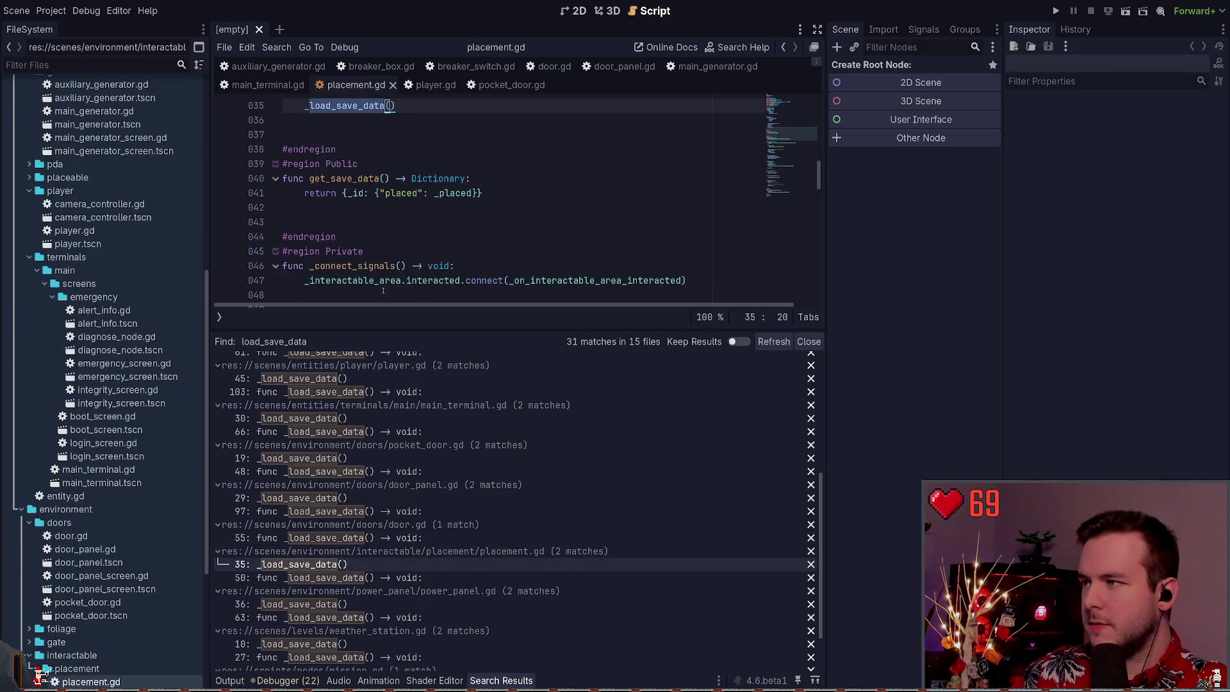
{"action": "left_click", "coordinate": [418, 198]}
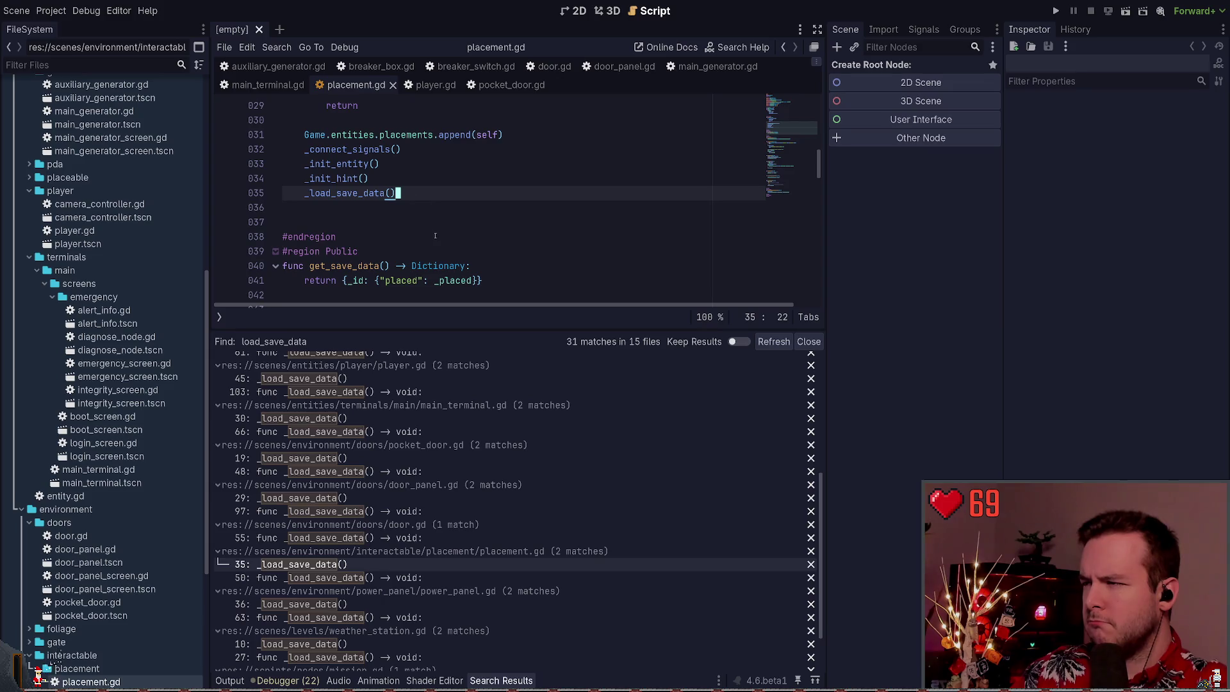
{"action": "scroll", "coordinate": [435, 236], "scroll_direction": "up", "scroll_amount": 1}
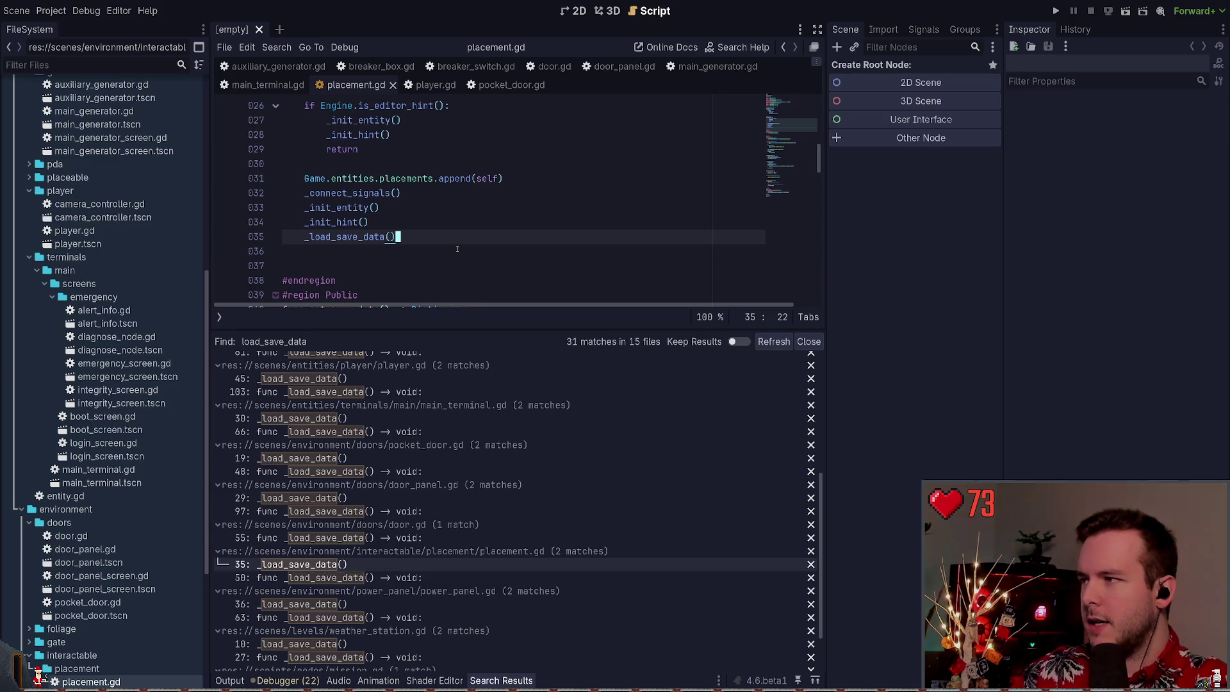
{"action": "left_click", "coordinate": [393, 193]}
{"action": "scroll", "coordinate": [428, 246], "scroll_direction": "down", "scroll_amount": 4}
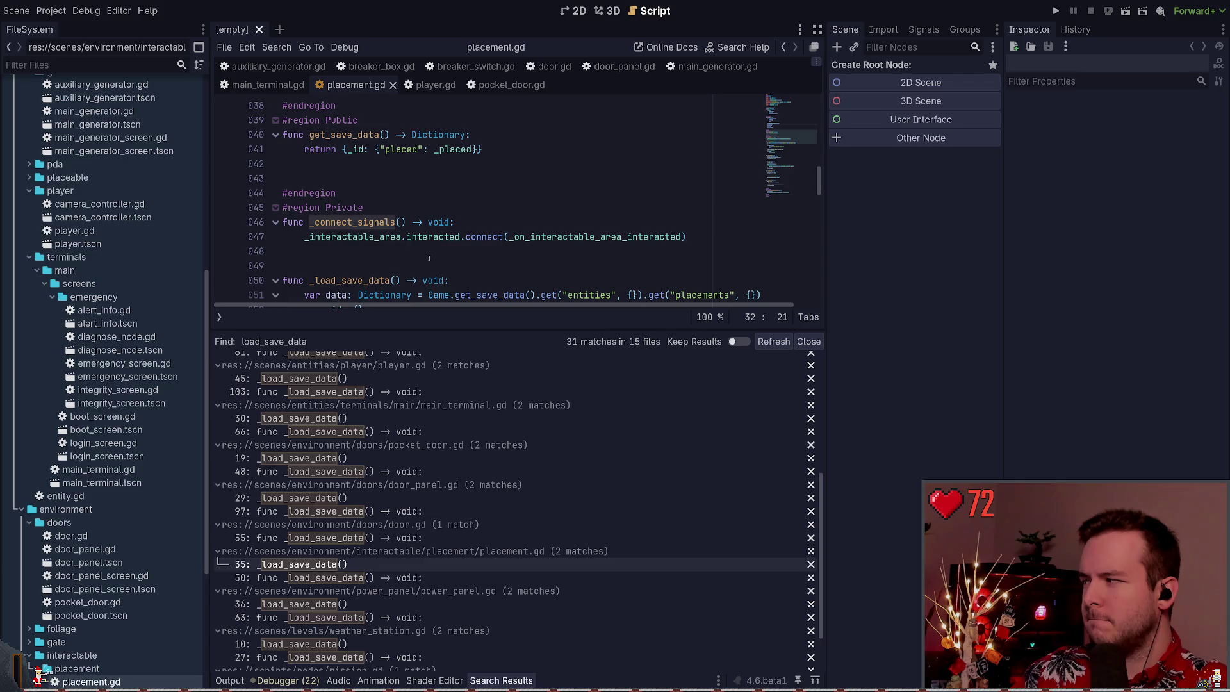
{"action": "scroll", "coordinate": [429, 259], "scroll_direction": "up", "scroll_amount": 3}
{"action": "key", "text": "End"}
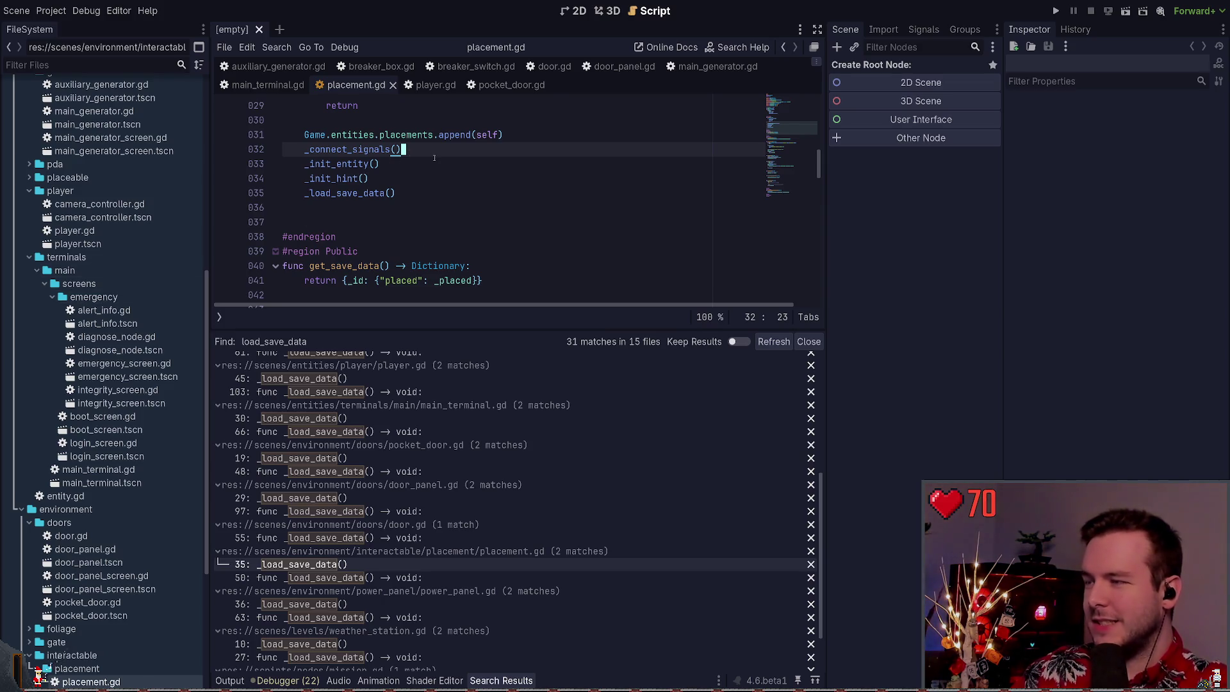
In the placement script, put _connect_signals() after _load_save_data() and save
{"action": "key", "text": "ctrl+shift+k"}
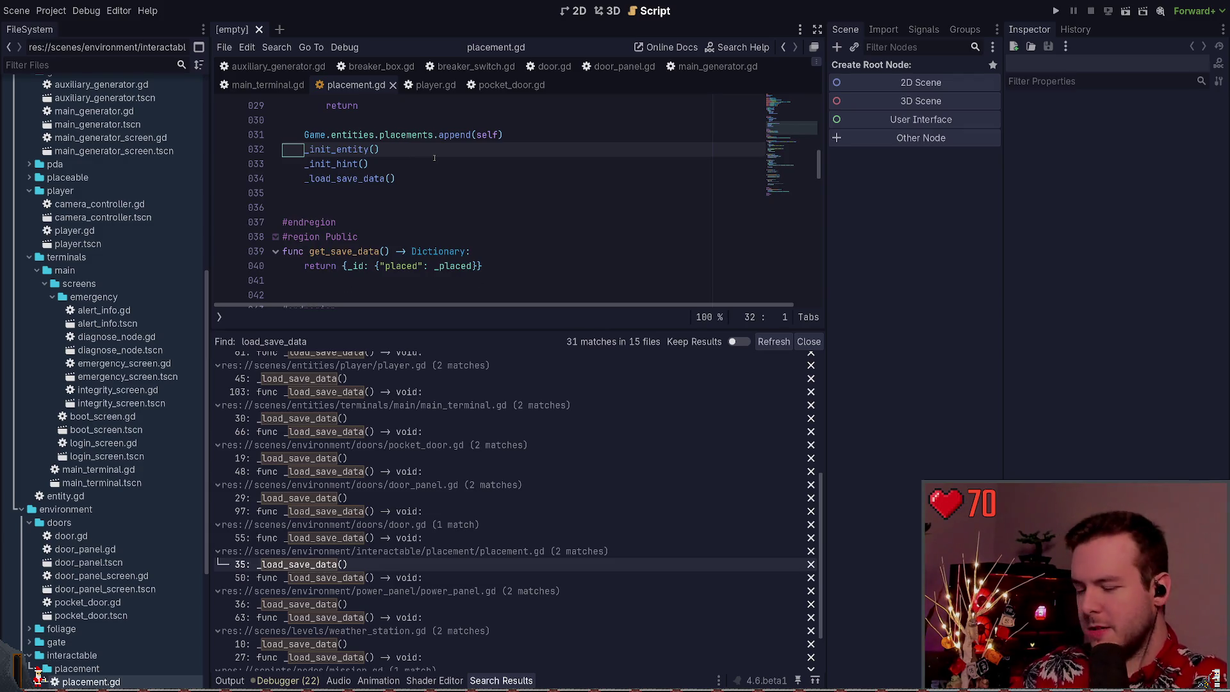
{"action": "key", "text": "Down"}
{"action": "key", "text": "Down"}
{"action": "key", "text": "End"}
{"action": "key", "text": "Return"}
{"action": "key", "text": "ctrl+v"}
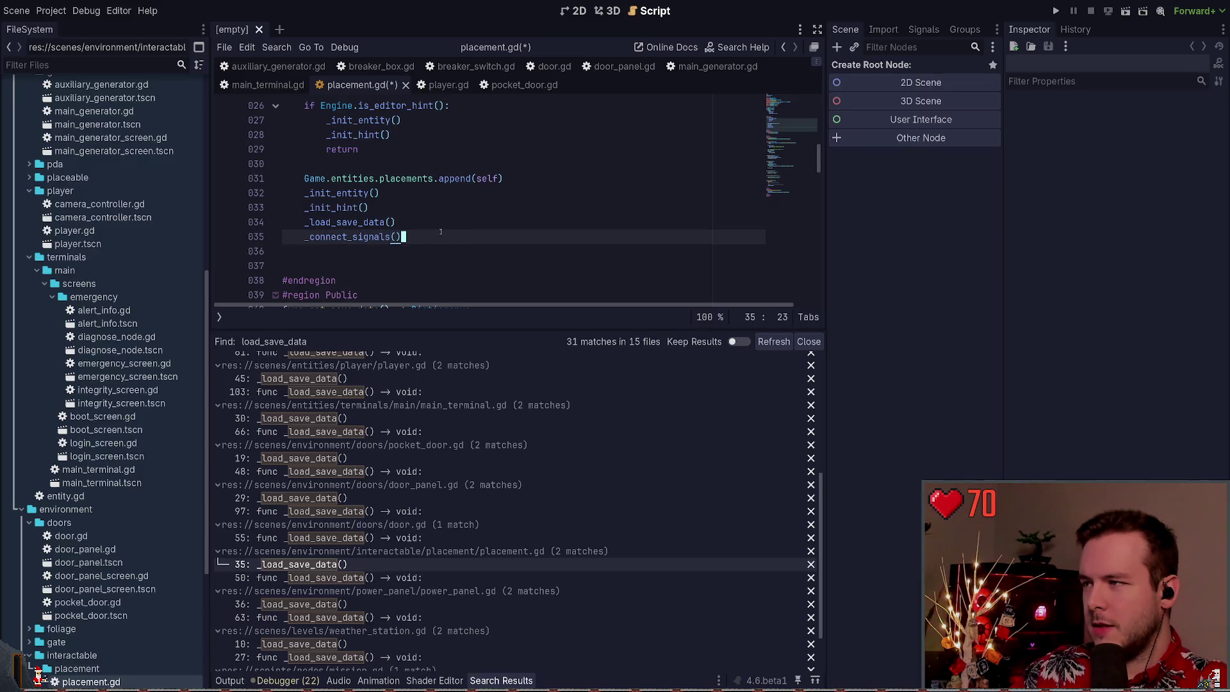
{"action": "key", "text": "ctrl+s"}
{"action": "key", "text": "Home"}
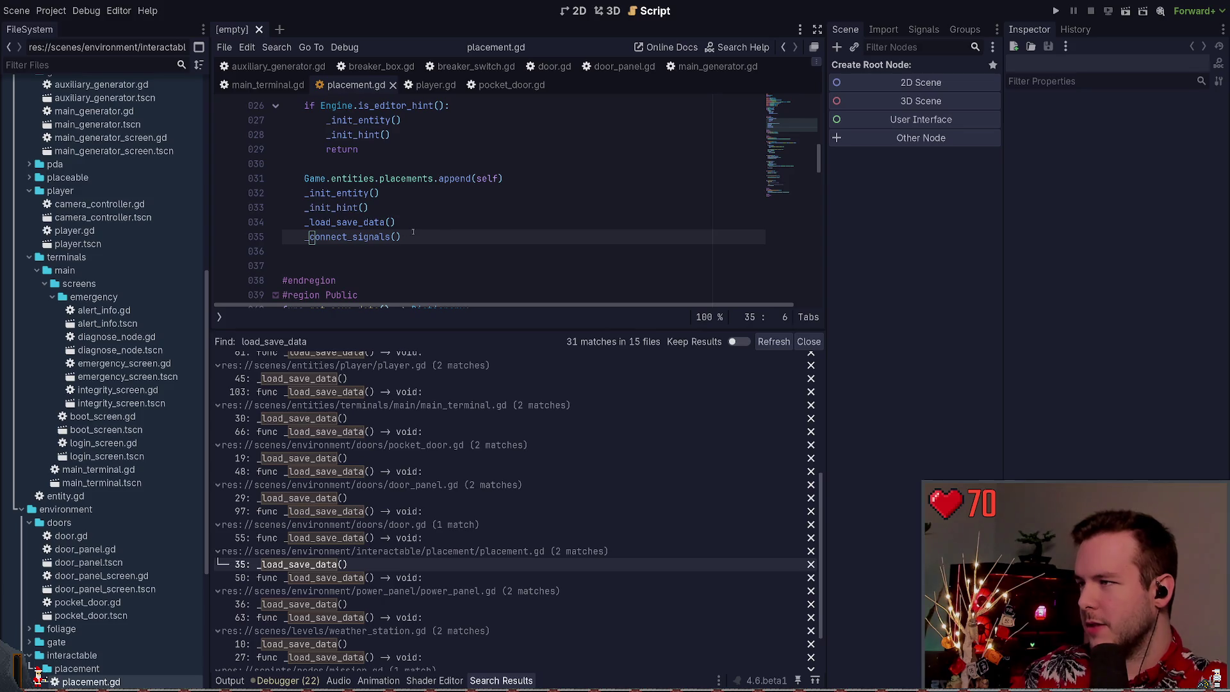
Move the power panel's _load_save_data() above _connect_signals() and save power_panel.gd
{"action": "scroll", "coordinate": [407, 222], "scroll_direction": "up", "scroll_amount": 1}
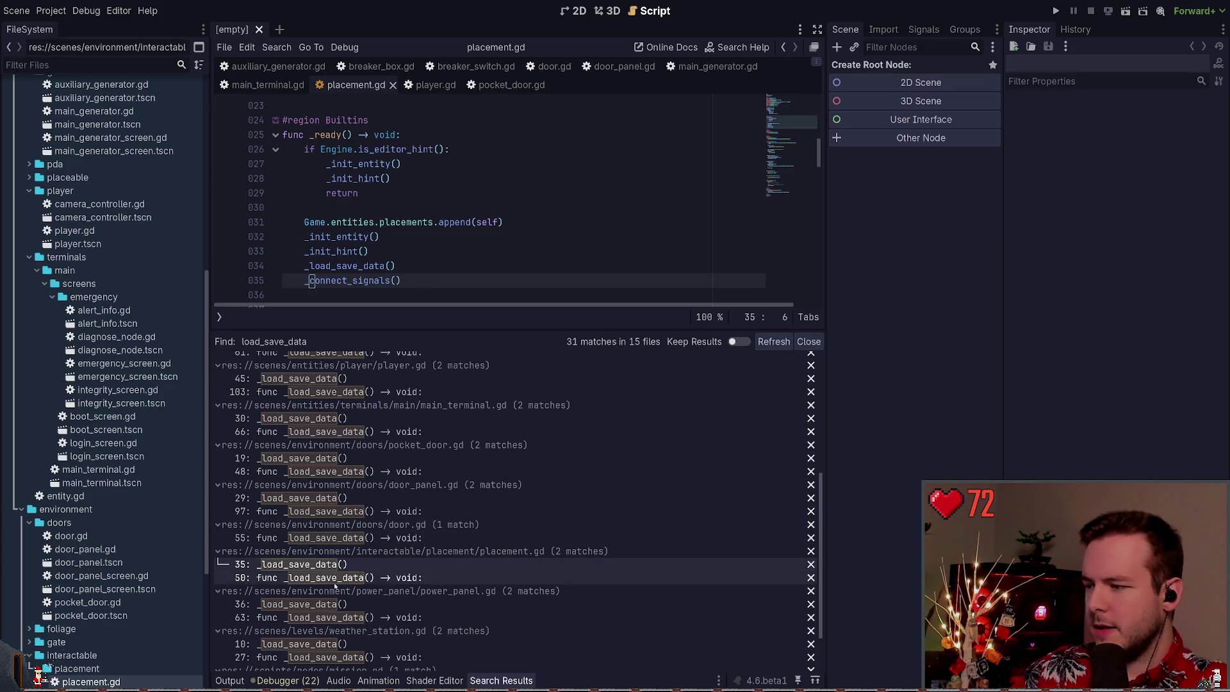
{"action": "left_click", "coordinate": [307, 604]}
{"action": "scroll", "coordinate": [427, 153], "scroll_direction": "up", "scroll_amount": 1}
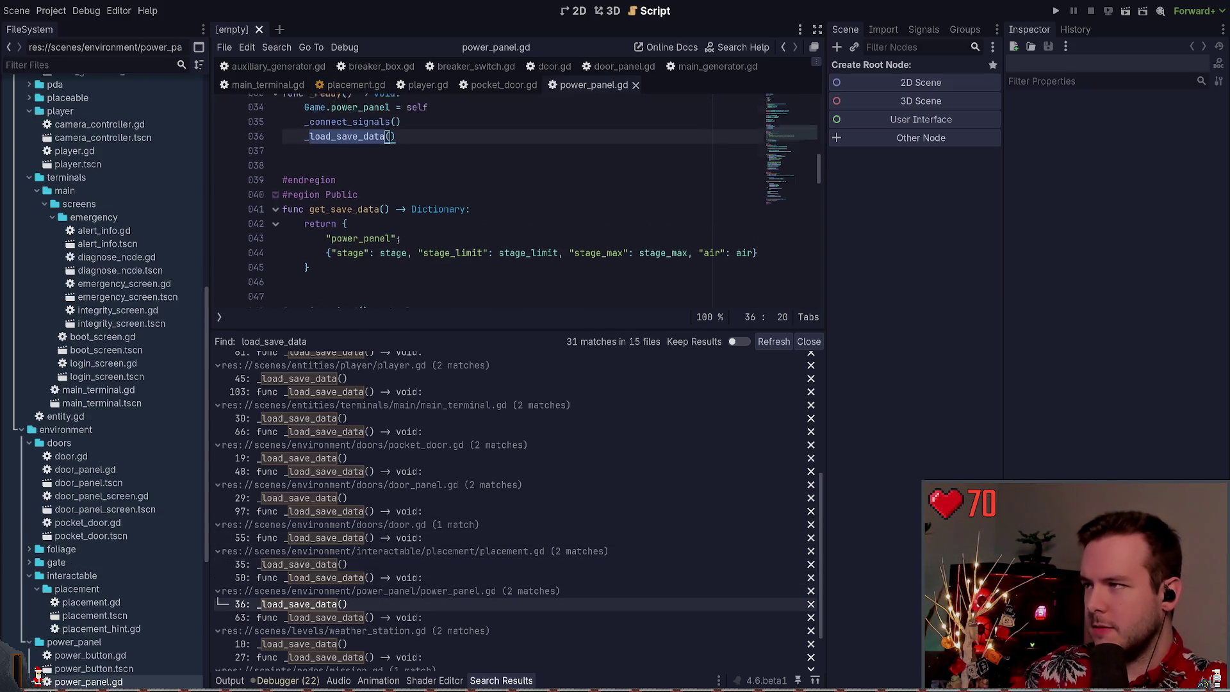
{"action": "left_click", "coordinate": [427, 153]}
{"action": "key", "text": "ctrl+x"}
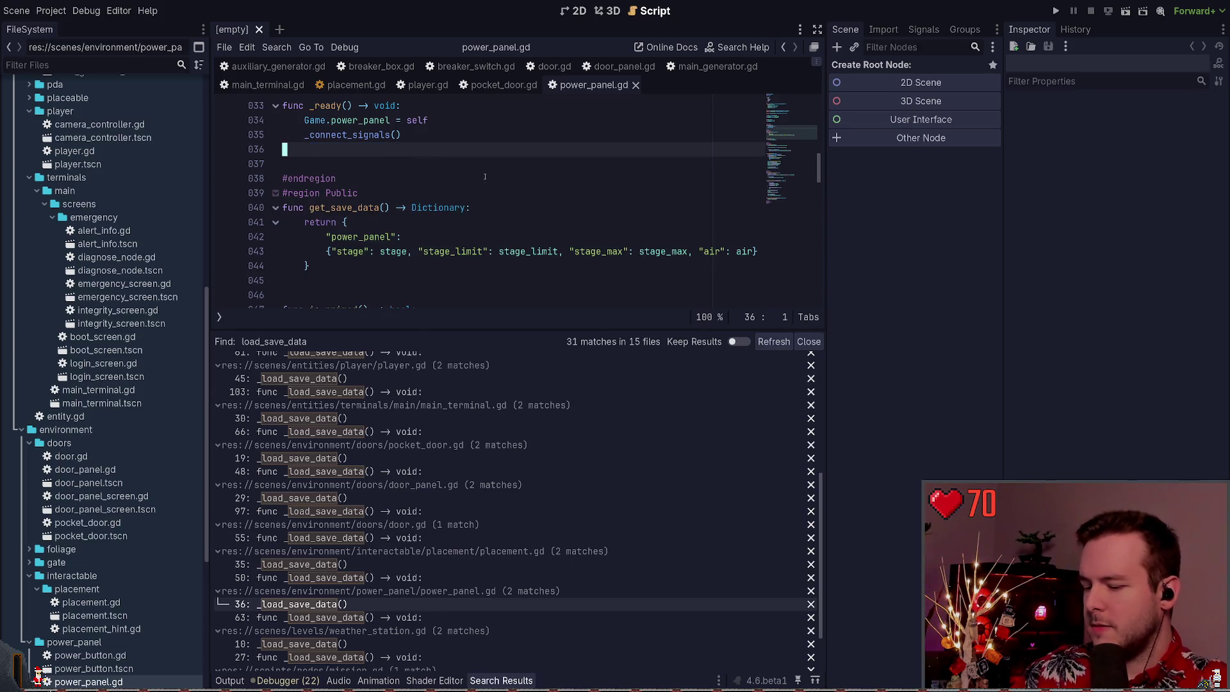
{"action": "key", "text": "Up"}
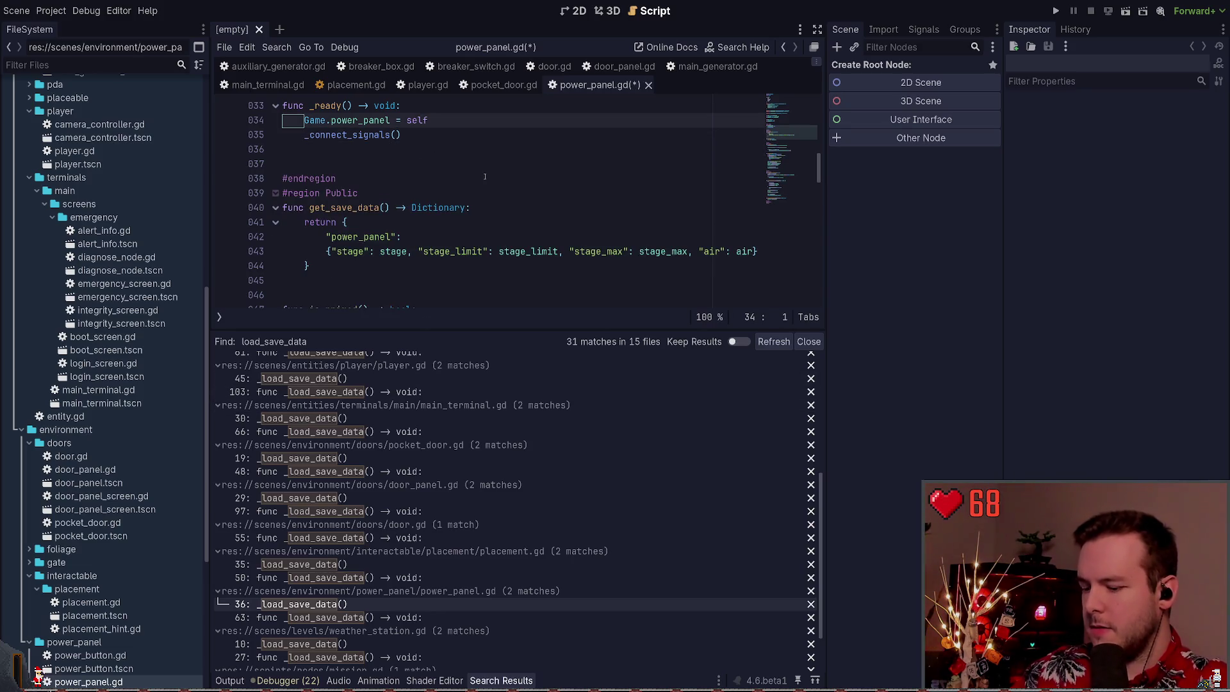
{"action": "key", "text": "ctrl+v"}
{"action": "key", "text": "ctrl+s"}
Give the code editor more height and open weather_station.gd's load-data call
{"action": "left_click_drag", "start_coordinate": [418, 332], "coordinate": [417, 392]}
{"action": "scroll", "coordinate": [405, 546], "scroll_direction": "down", "scroll_amount": 5}
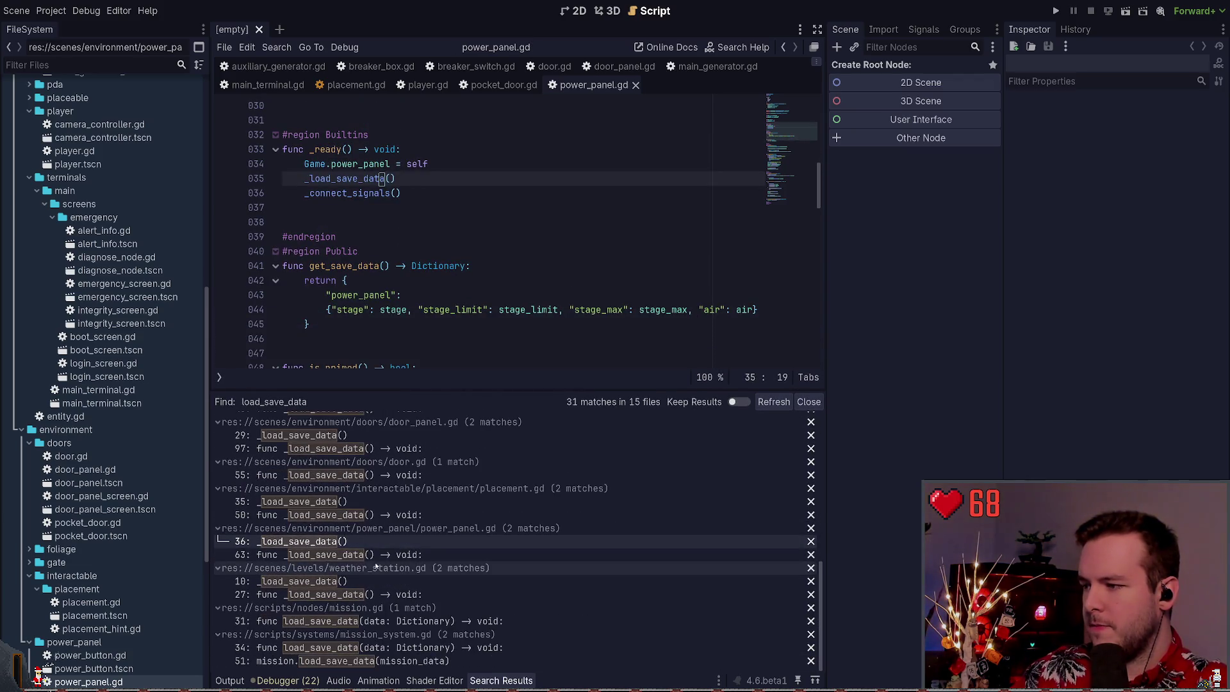
{"action": "left_click", "coordinate": [356, 579]}
Review the mission node, mission system and breaker switch load-data code from the results
{"action": "scroll", "coordinate": [403, 312], "scroll_direction": "up", "scroll_amount": 1}
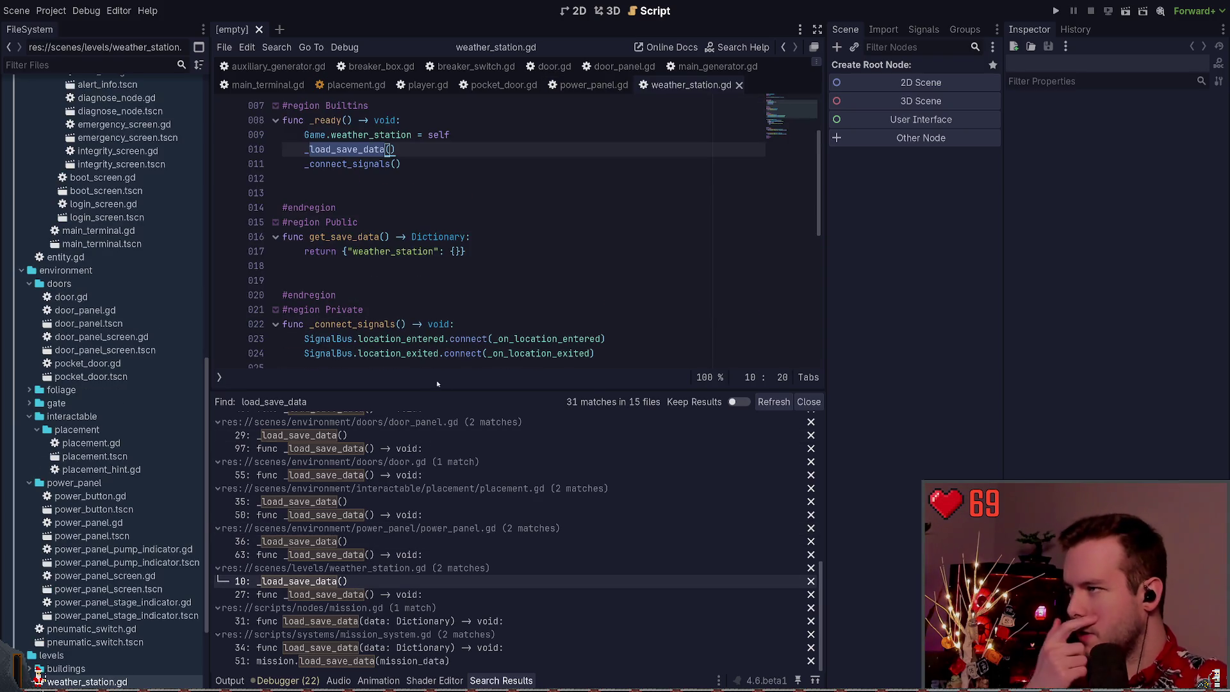
{"action": "left_click", "coordinate": [413, 621]}
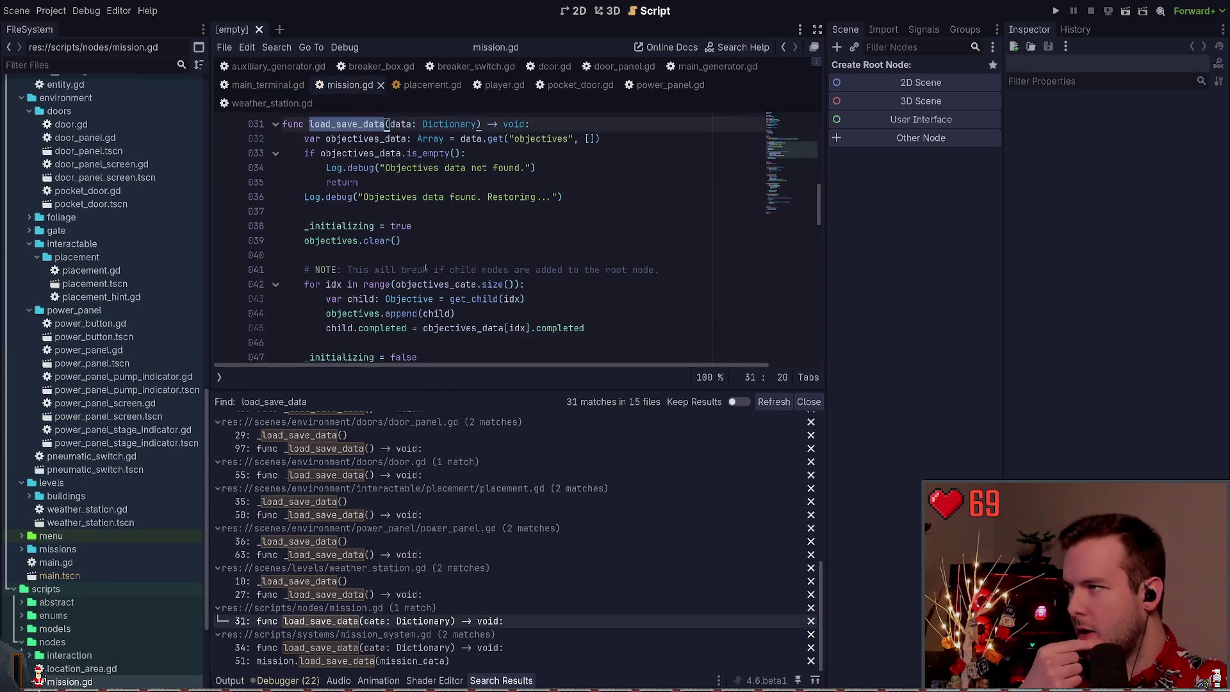
{"action": "left_click", "coordinate": [390, 649]}
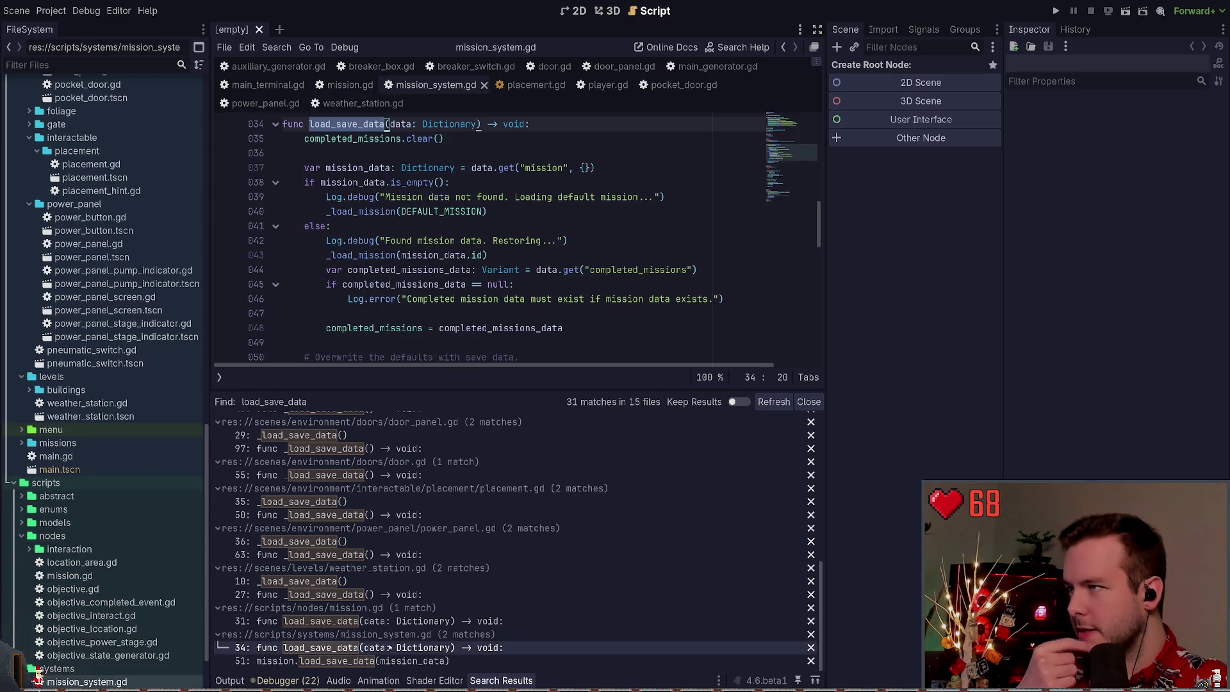
{"action": "scroll", "coordinate": [347, 514], "scroll_direction": "up", "scroll_amount": 10}
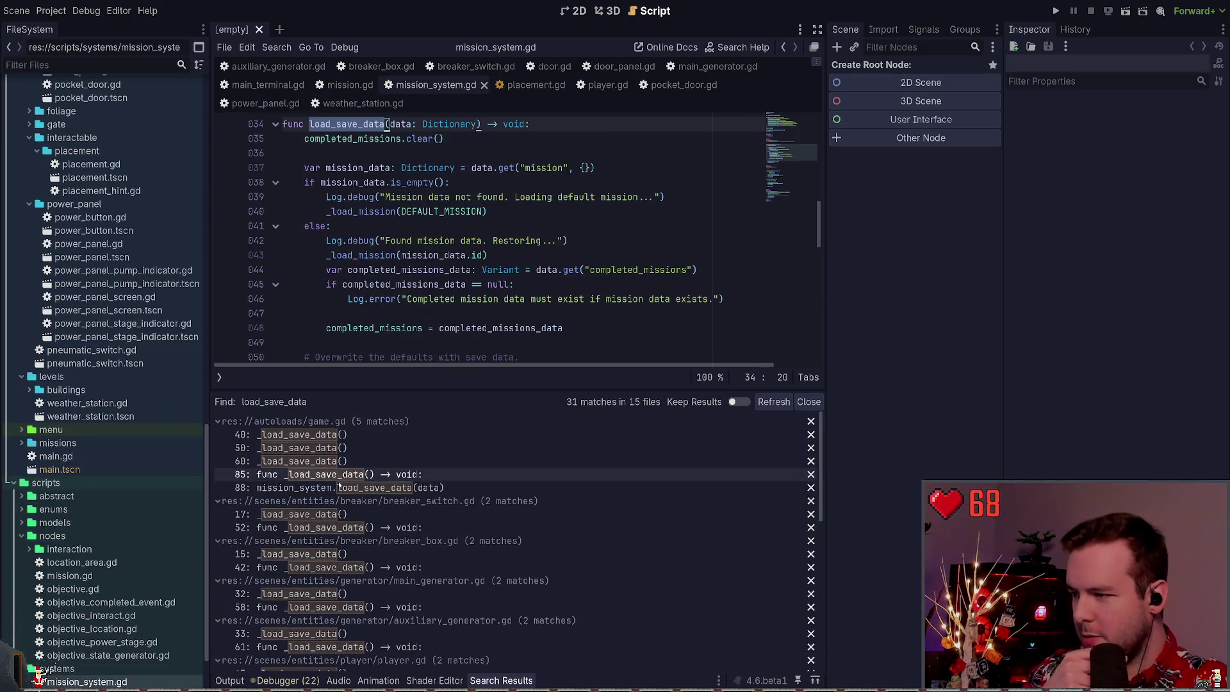
{"action": "left_click", "coordinate": [347, 514]}
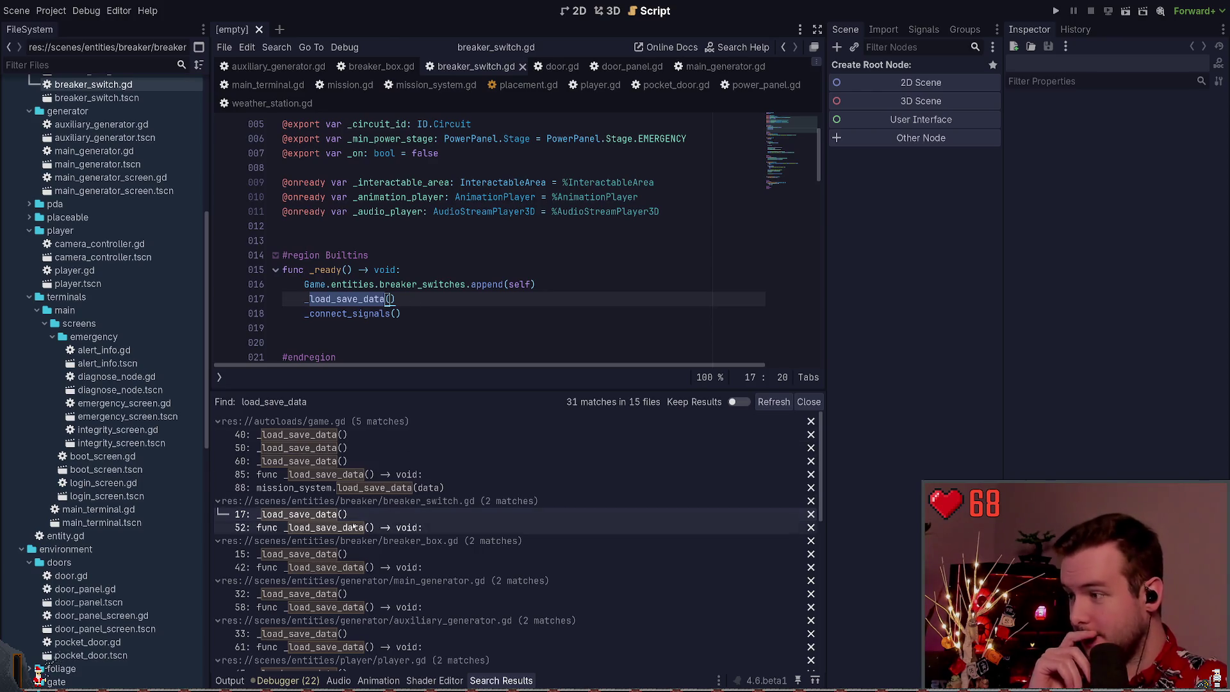
{"action": "scroll", "coordinate": [385, 490], "scroll_direction": "down", "scroll_amount": 2}
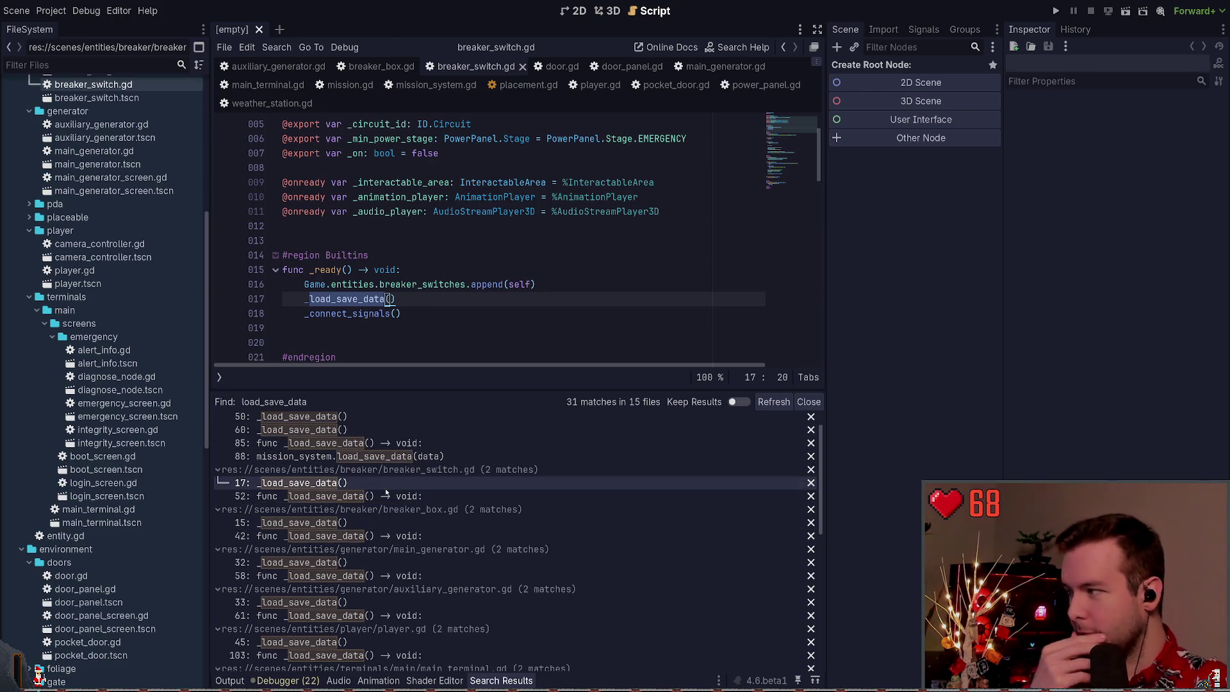
{"action": "left_click", "coordinate": [444, 261]}
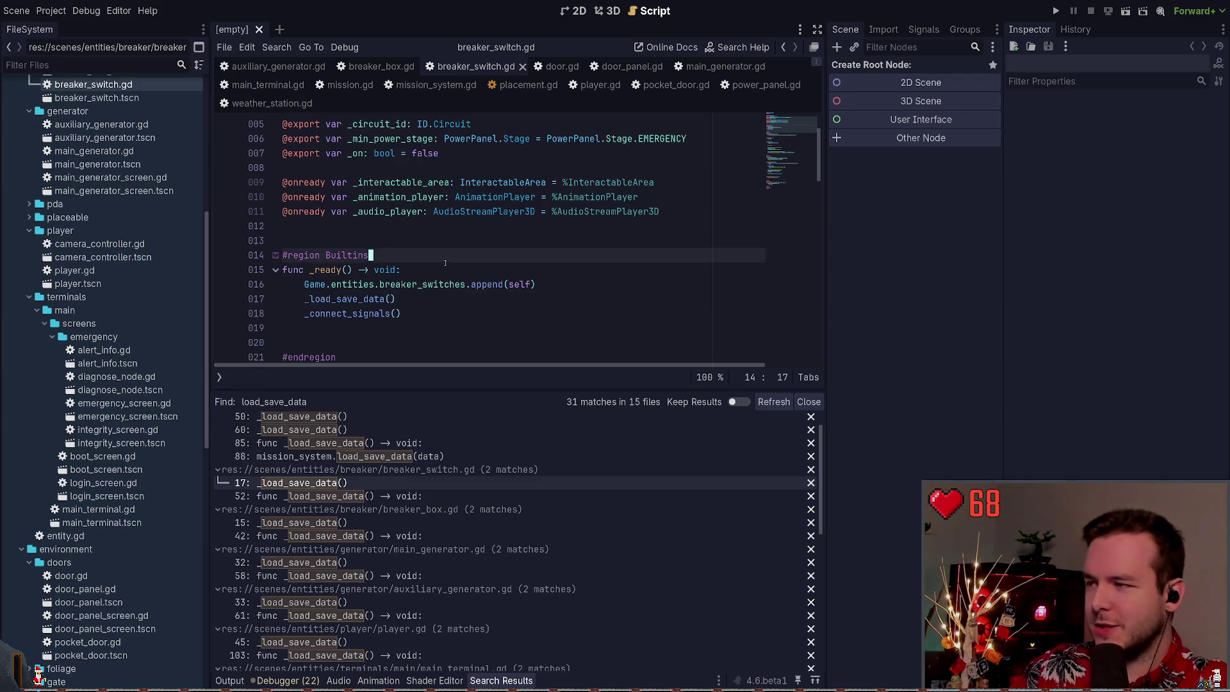
{"action": "scroll", "coordinate": [444, 264], "scroll_direction": "down", "scroll_amount": 2}
{"action": "left_click", "coordinate": [444, 240]}
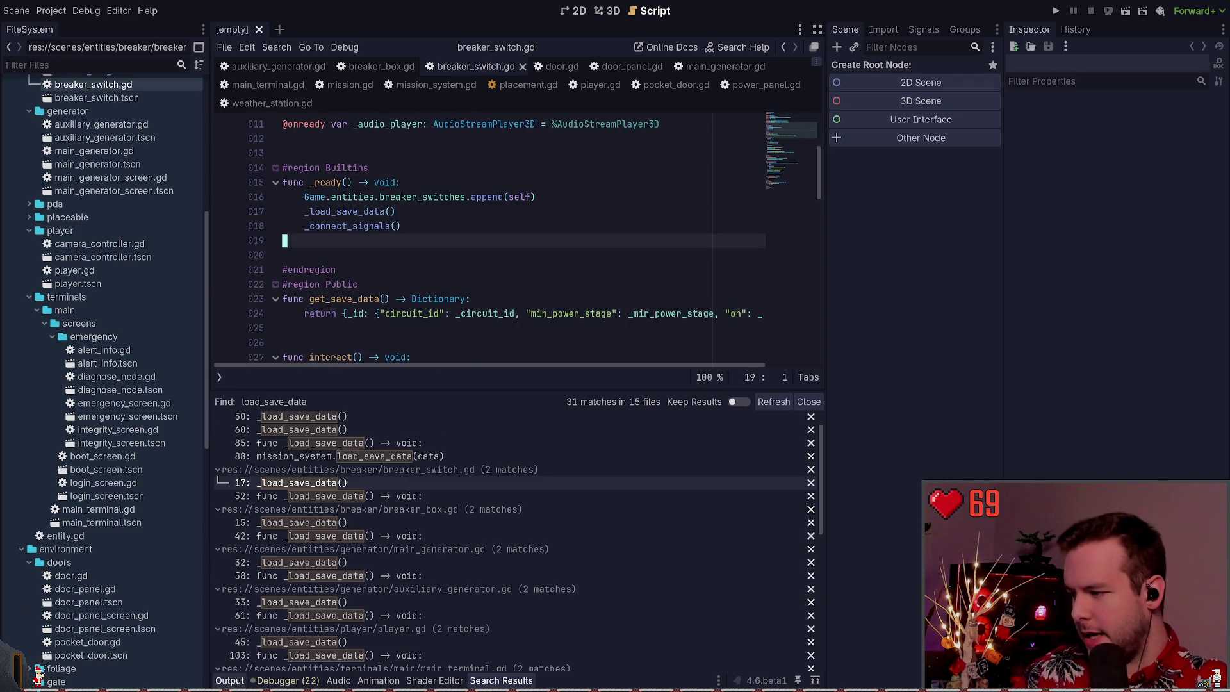
Show the output log, select res:// in the FileSystem dock, and drop down PowerShell
{"action": "left_click", "coordinate": [452, 329]}
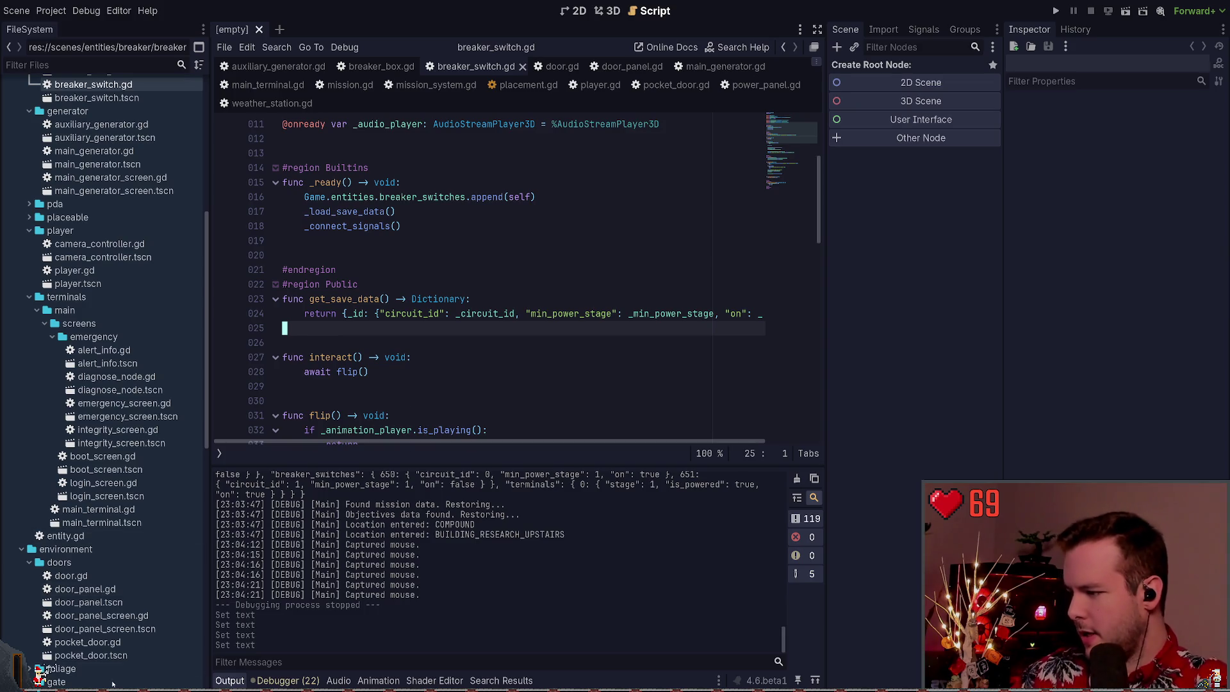
{"action": "scroll", "coordinate": [102, 384], "scroll_direction": "up", "scroll_amount": 10}
{"action": "left_click", "coordinate": [35, 97]}
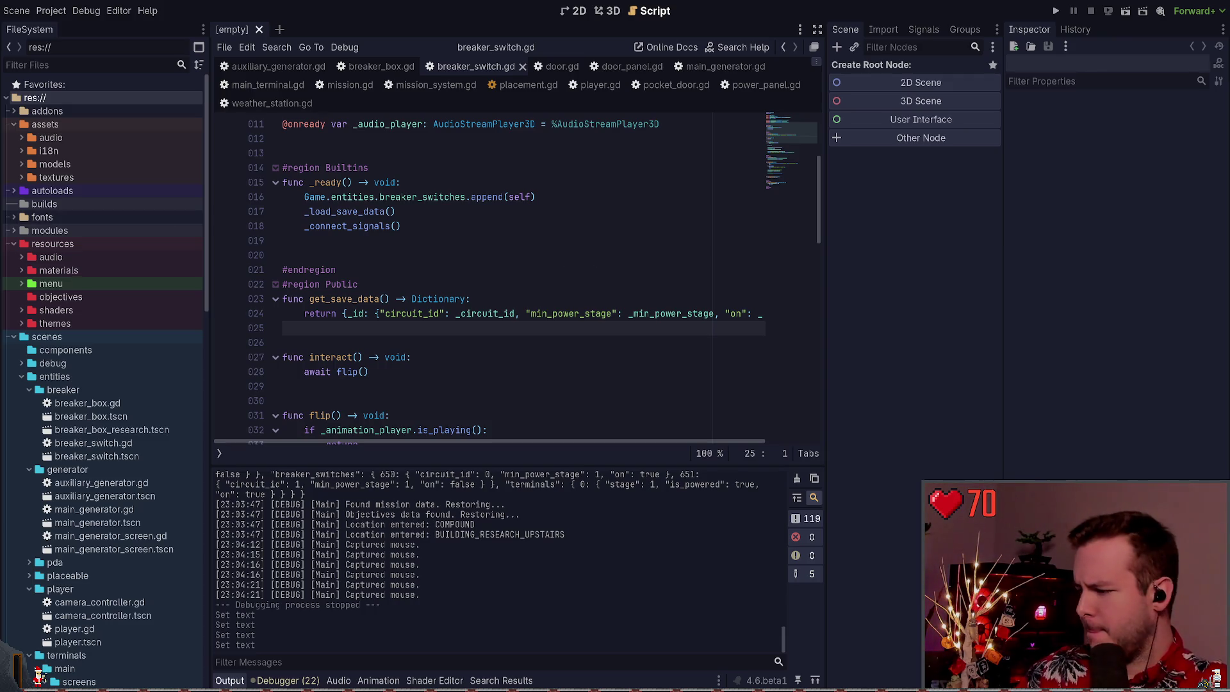
{"action": "key", "text": "super+grave"}
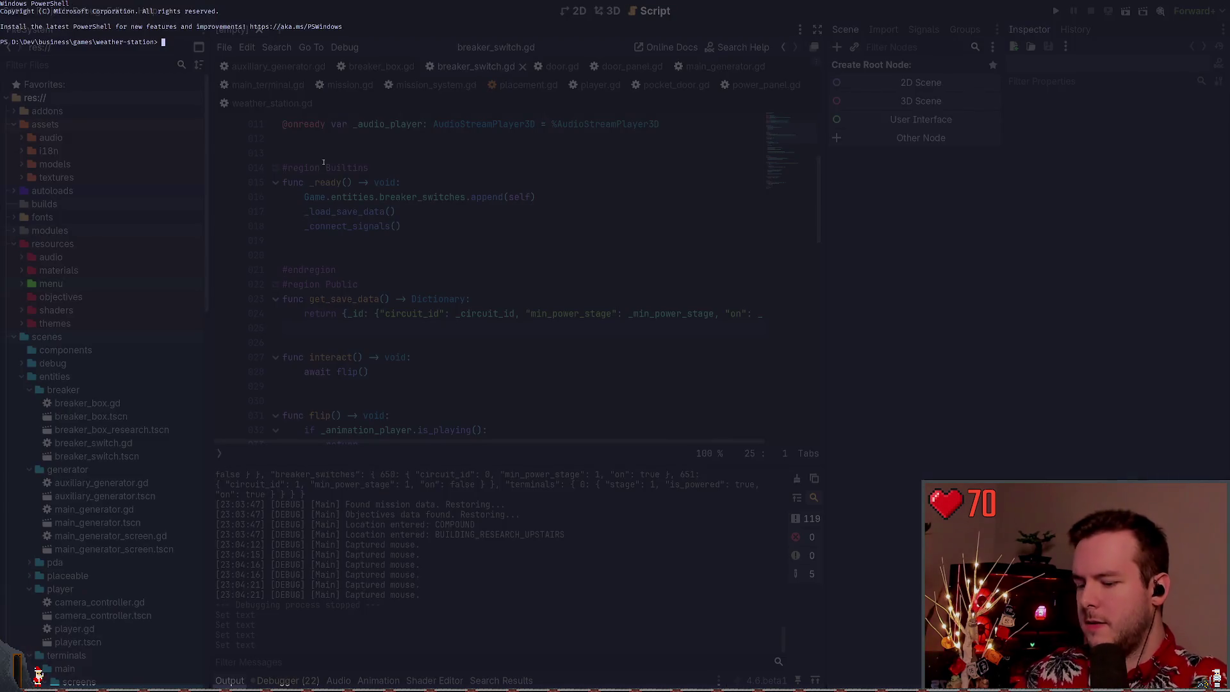
Enlarge the console font, run git status, and start typing git diff .\export_presets.cfg
{"action": "key", "text": "ctrl+equal"}
{"action": "key", "text": "ctrl+equal"}
{"action": "key", "text": "ctrl+equal"}
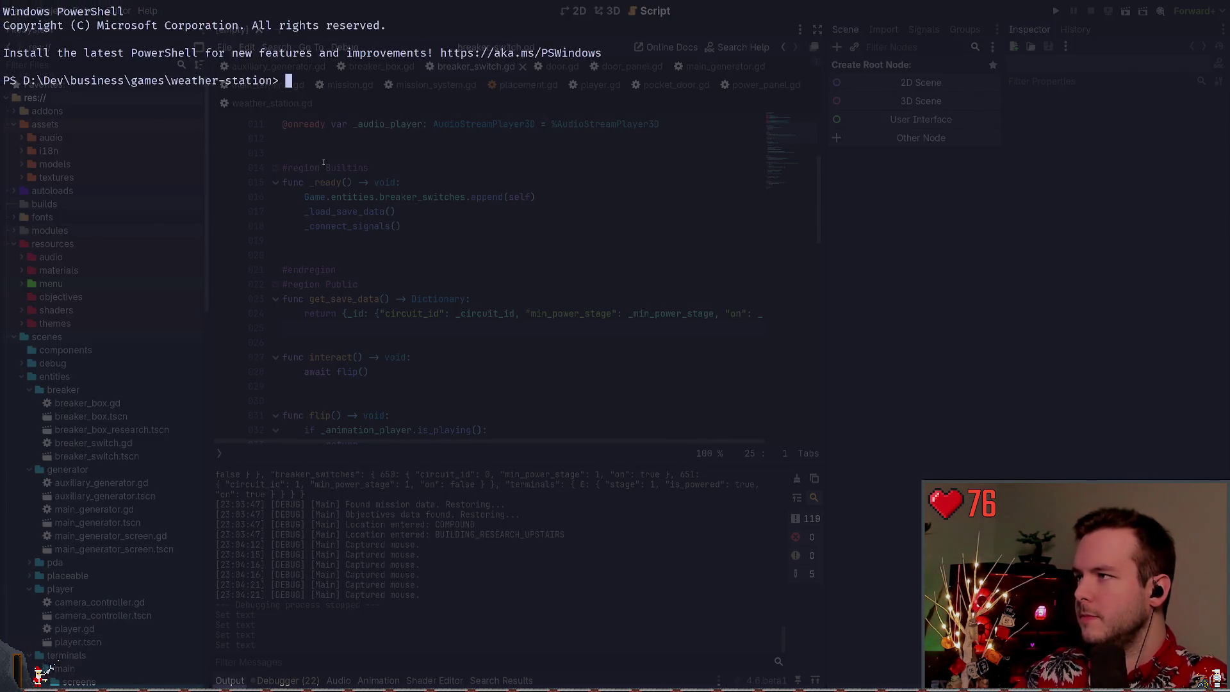
{"action": "key", "text": "ctrl+equal"}
{"action": "key", "text": "ctrl+equal"}
{"action": "type", "text": "git status"}
{"action": "key", "text": "Return"}
{"action": "key", "text": "ctrl+minus"}
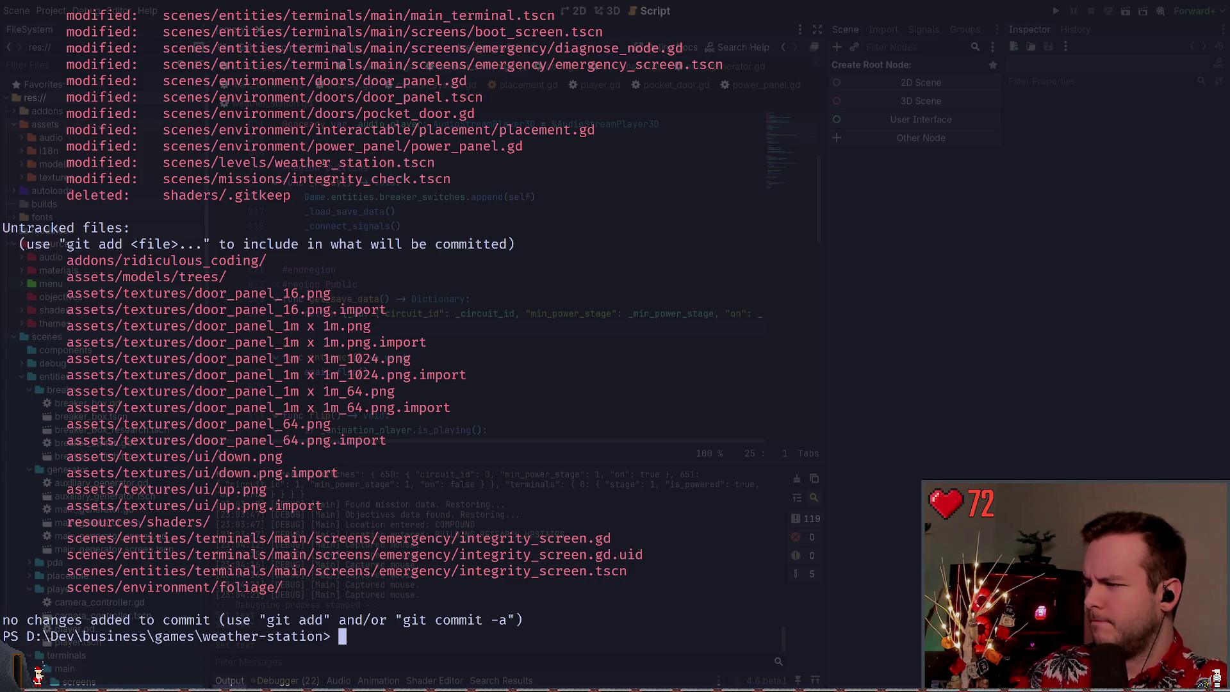
{"action": "scroll", "coordinate": [132, 354], "scroll_direction": "up", "scroll_amount": 5}
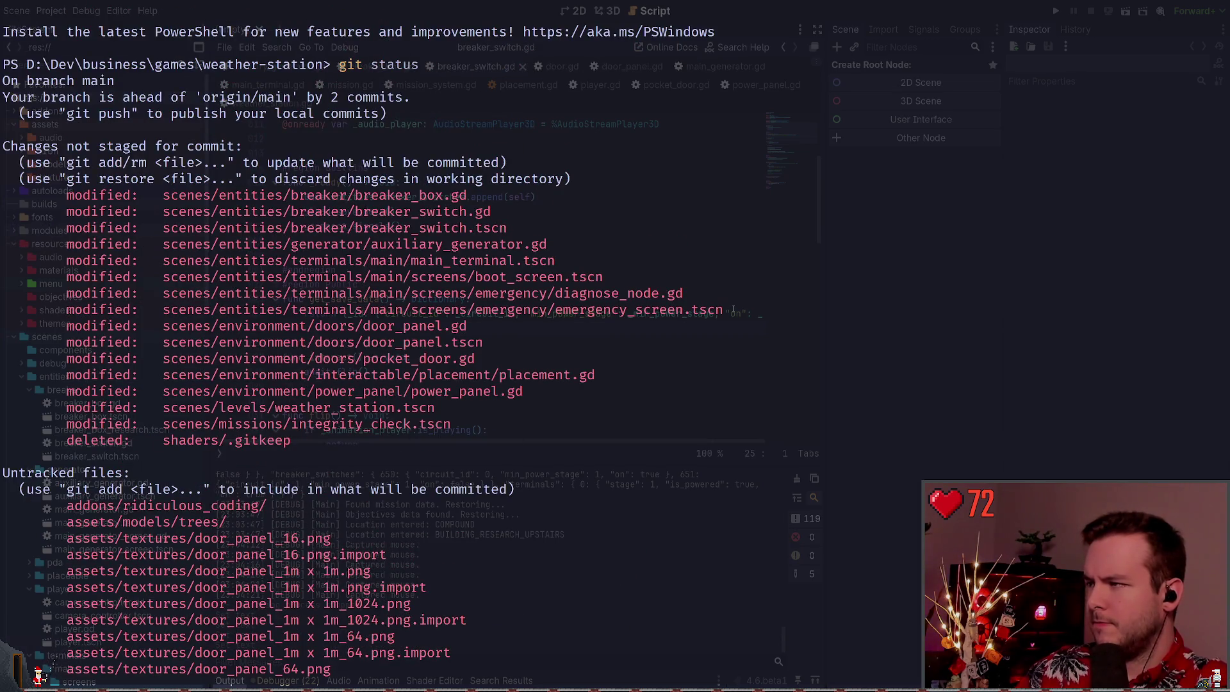
{"action": "type", "text": "git diff .\\exp"}
{"action": "key", "text": "Tab"}
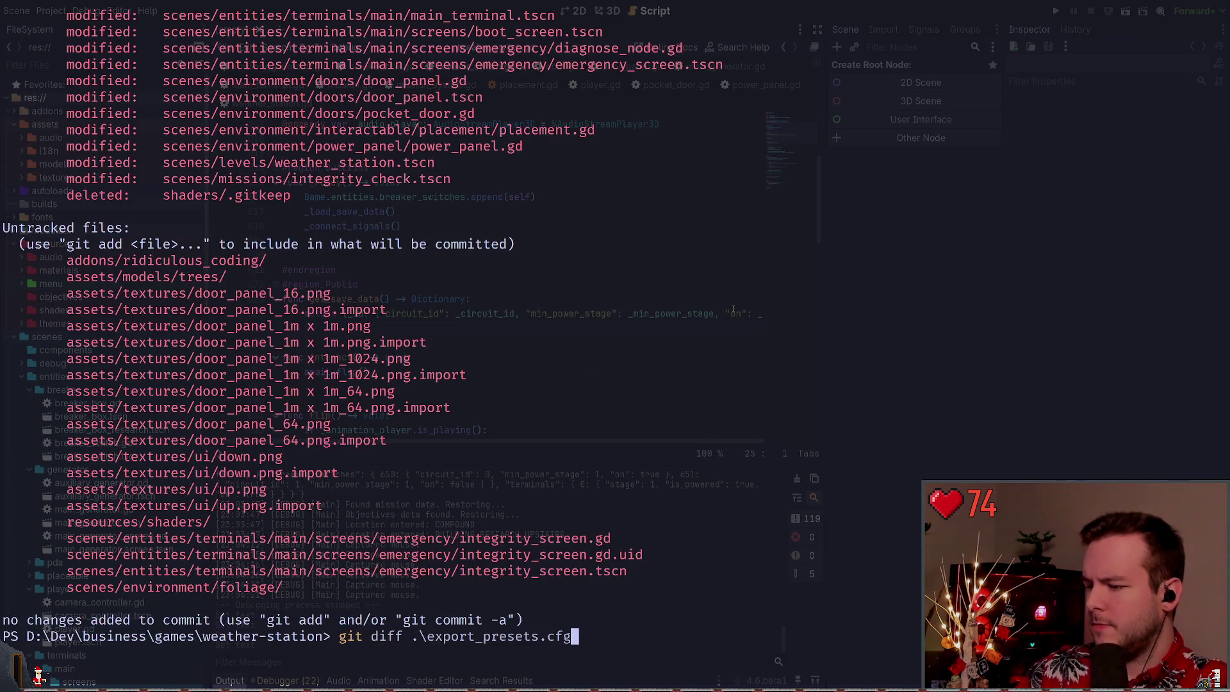
Cancel the export_presets diff and page through git diff .\scenes\entities\
{"action": "key", "text": "ctrl+c"}
{"action": "type", "text": "git diff .\\scenes\\entities\\"}
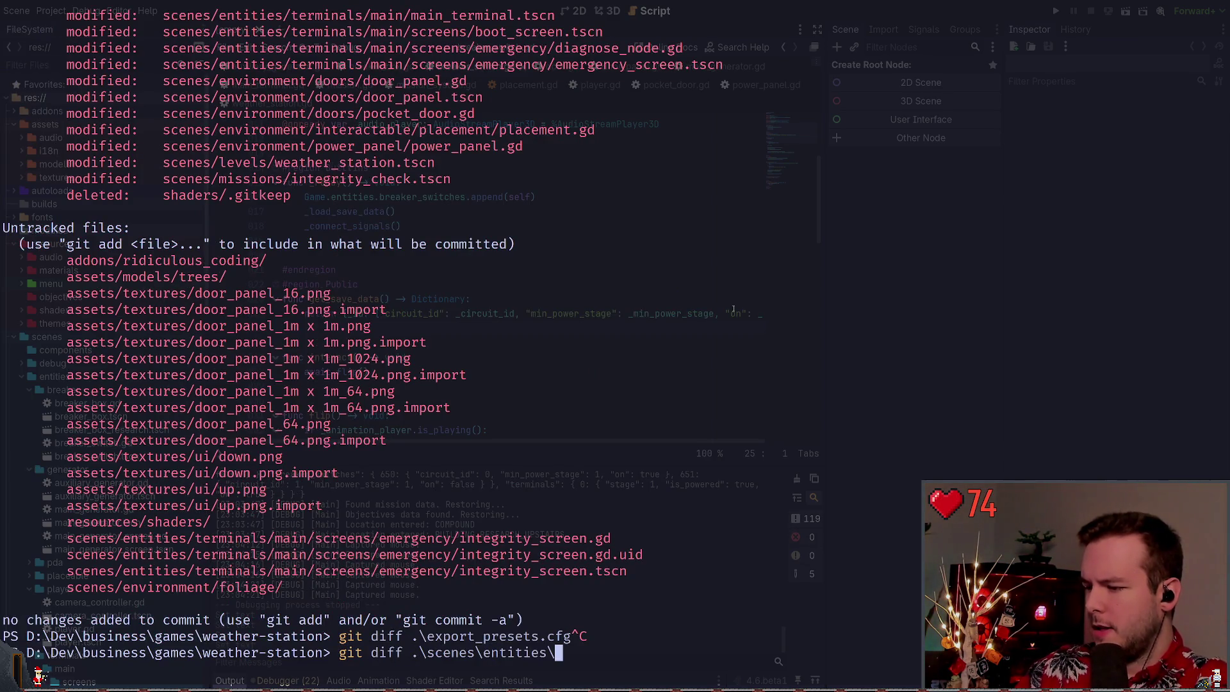
{"action": "key", "text": "Return"}
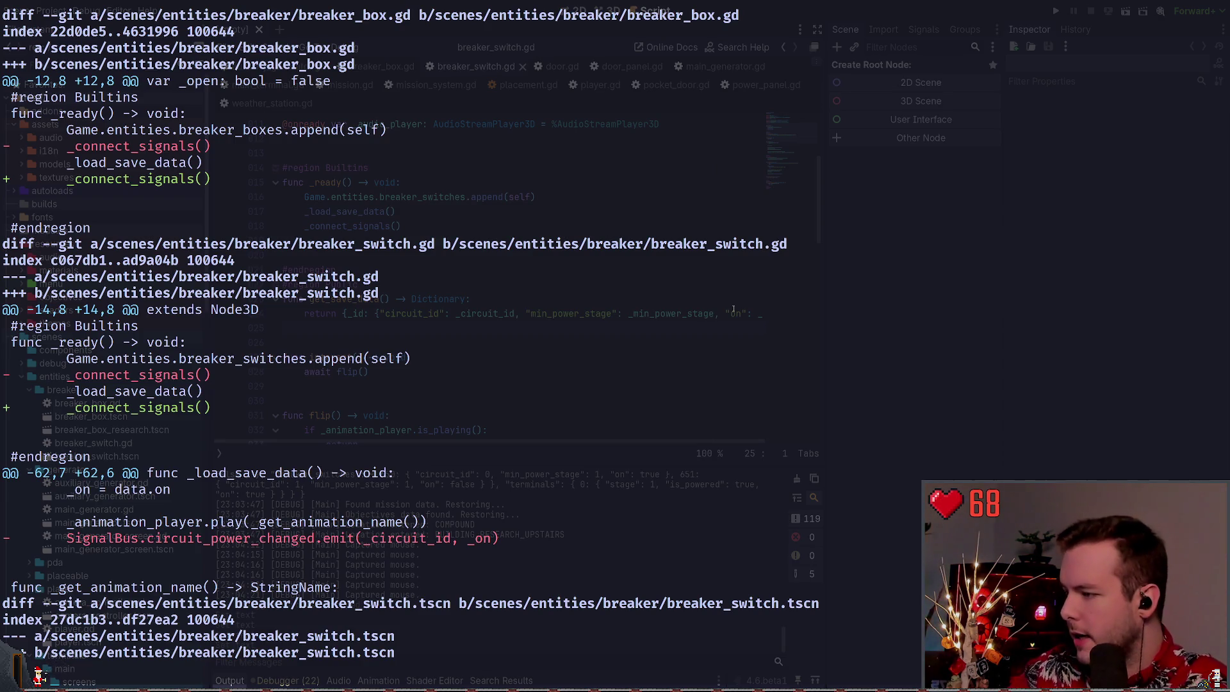
{"action": "scroll", "coordinate": [733, 309], "scroll_direction": "down", "scroll_amount": 3}
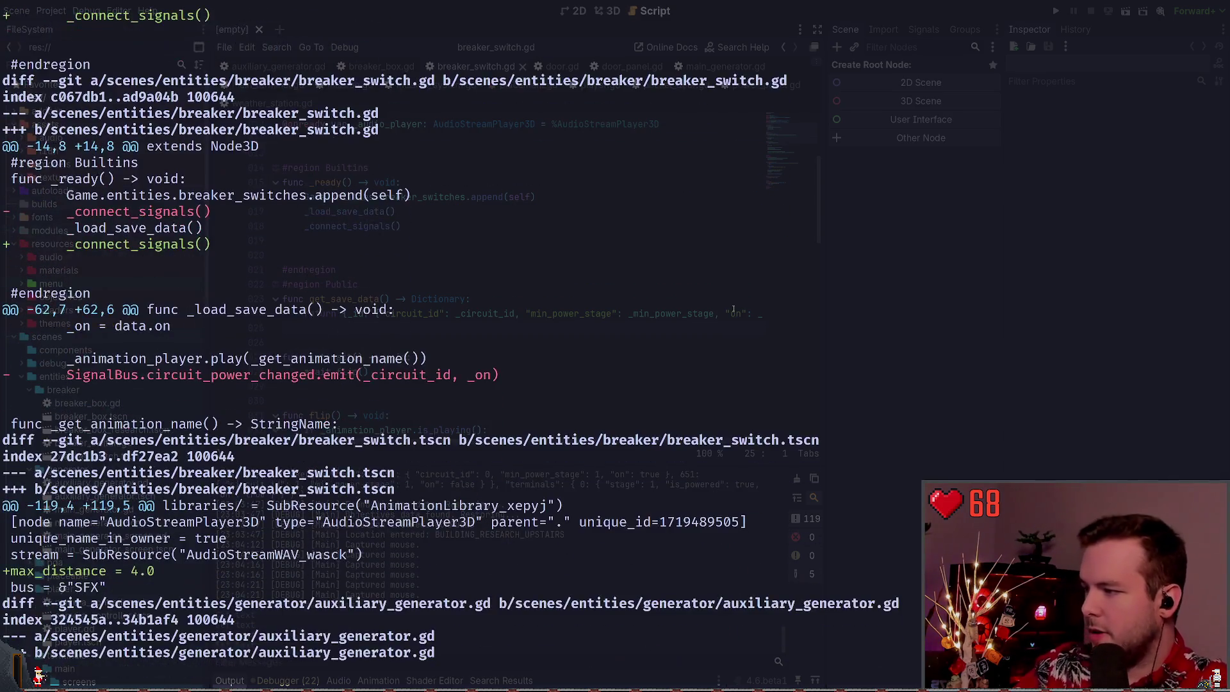
{"action": "scroll", "coordinate": [734, 308], "scroll_direction": "down", "scroll_amount": 7}
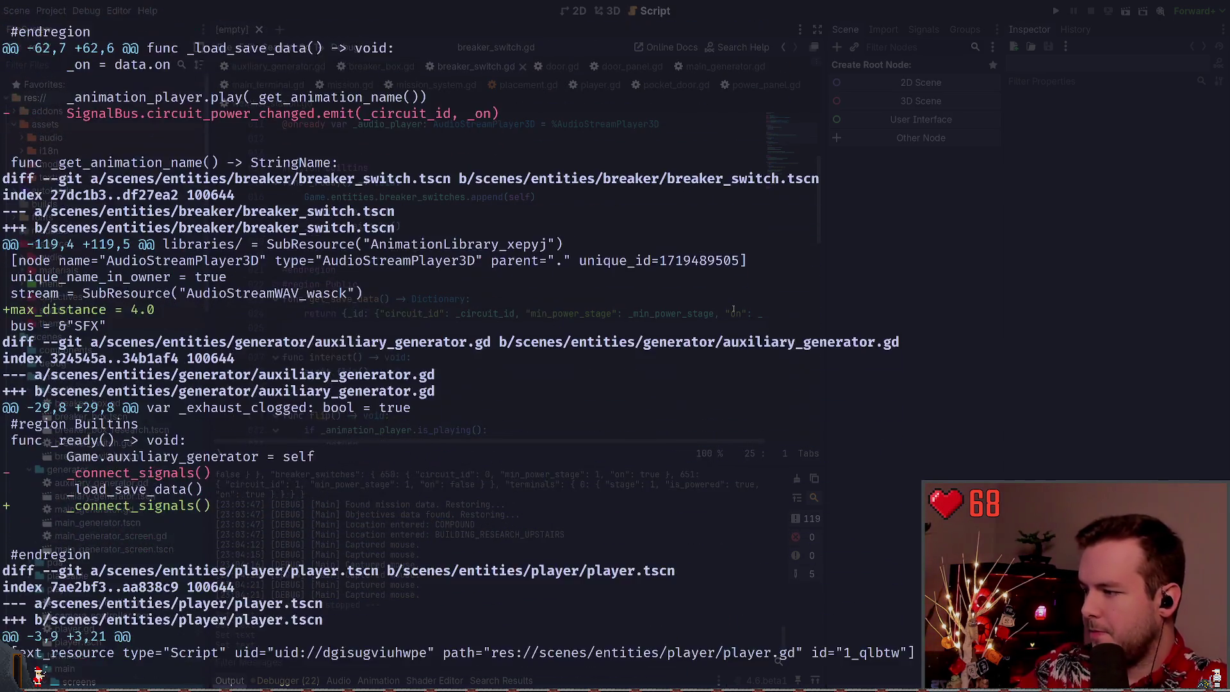
{"action": "scroll", "coordinate": [733, 309], "scroll_direction": "down", "scroll_amount": 4}
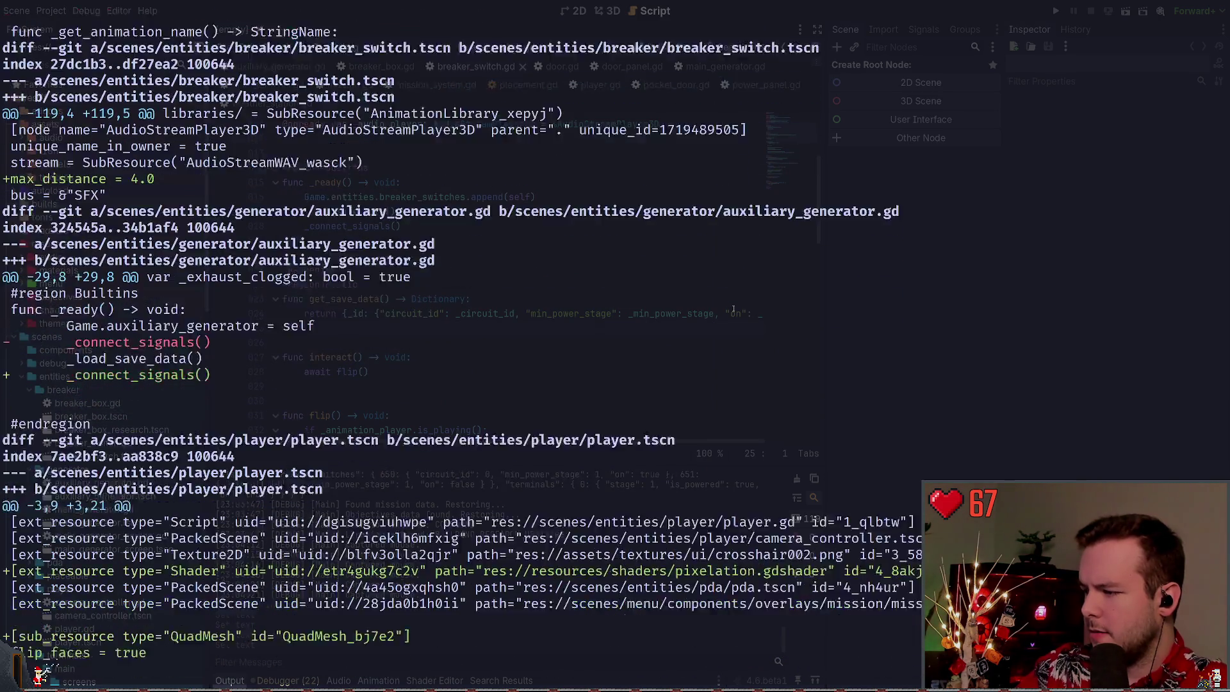
{"action": "scroll", "coordinate": [733, 309], "scroll_direction": "down", "scroll_amount": 5}
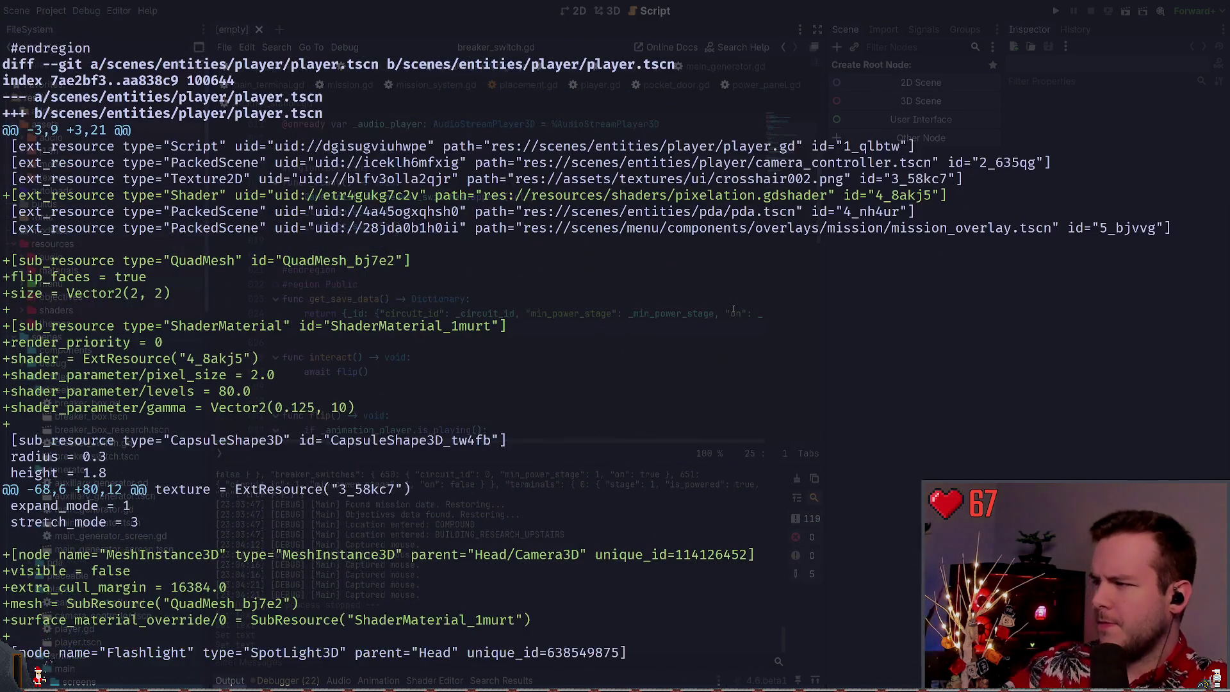
{"action": "scroll", "coordinate": [734, 309], "scroll_direction": "down", "scroll_amount": 13}
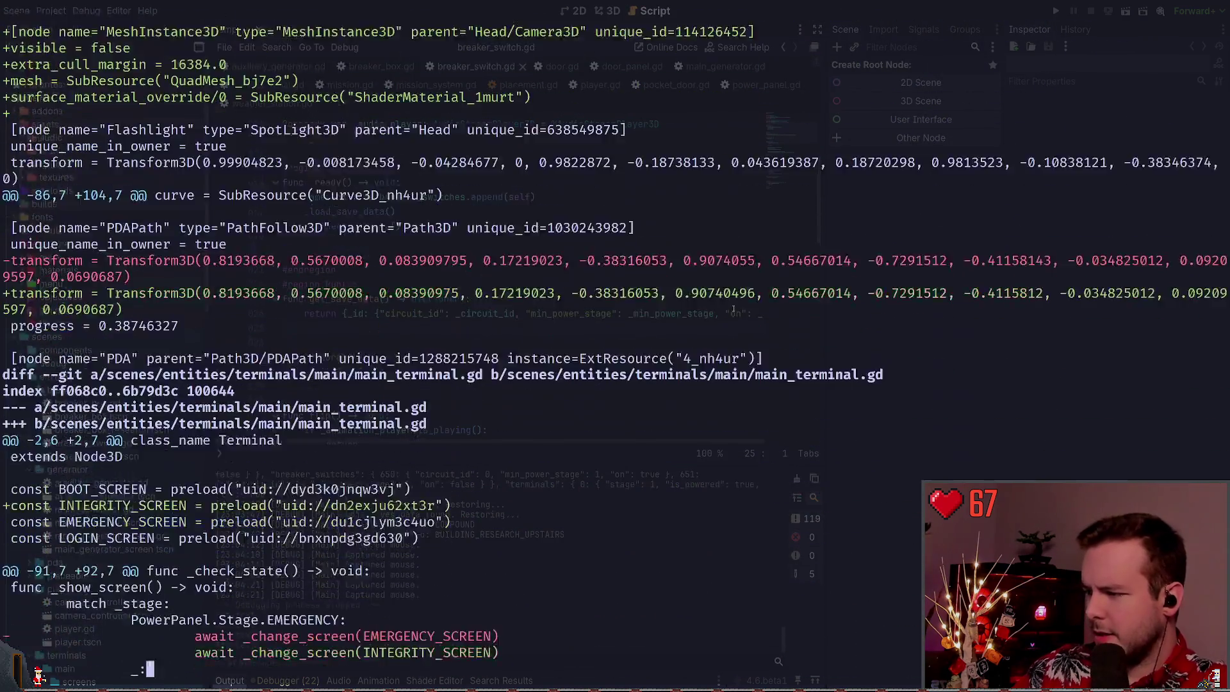
{"action": "scroll", "coordinate": [734, 309], "scroll_direction": "down", "scroll_amount": 9}
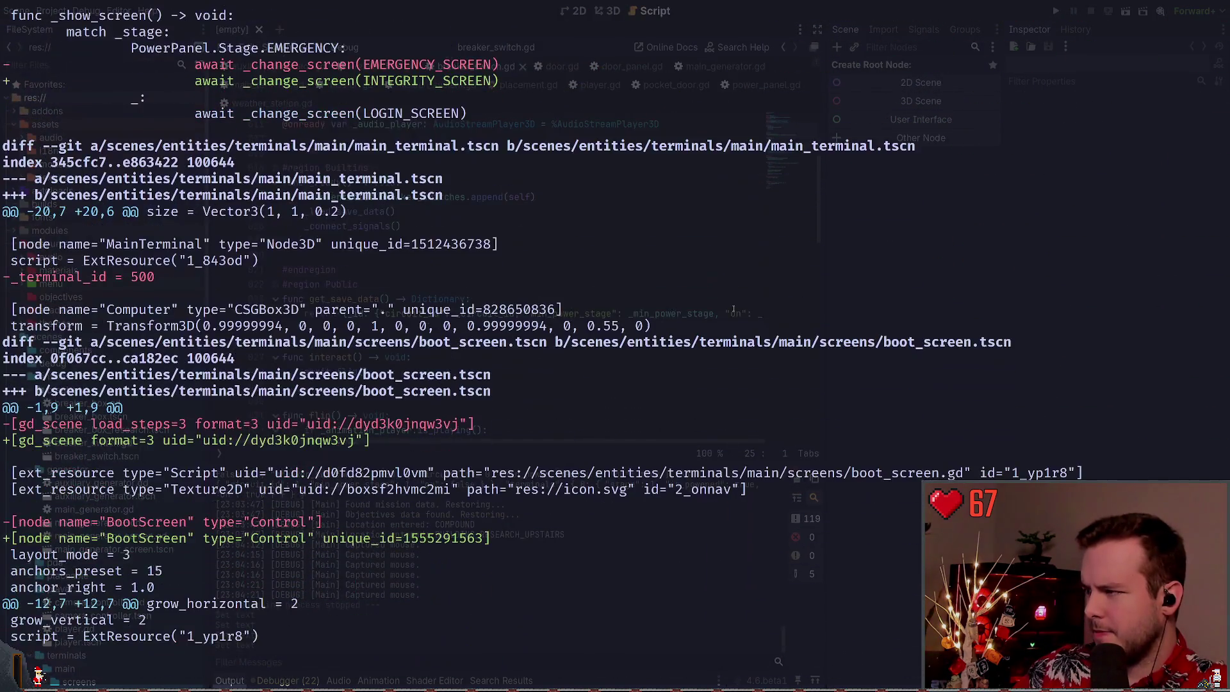
Quit the pager, rerun git status, and type git diff .\scenes\entities\ again
{"action": "type", "text": "qgit status"}
{"action": "key", "text": "Return"}
{"action": "type", "text": "git diff .\\scenes\\entities\\"}
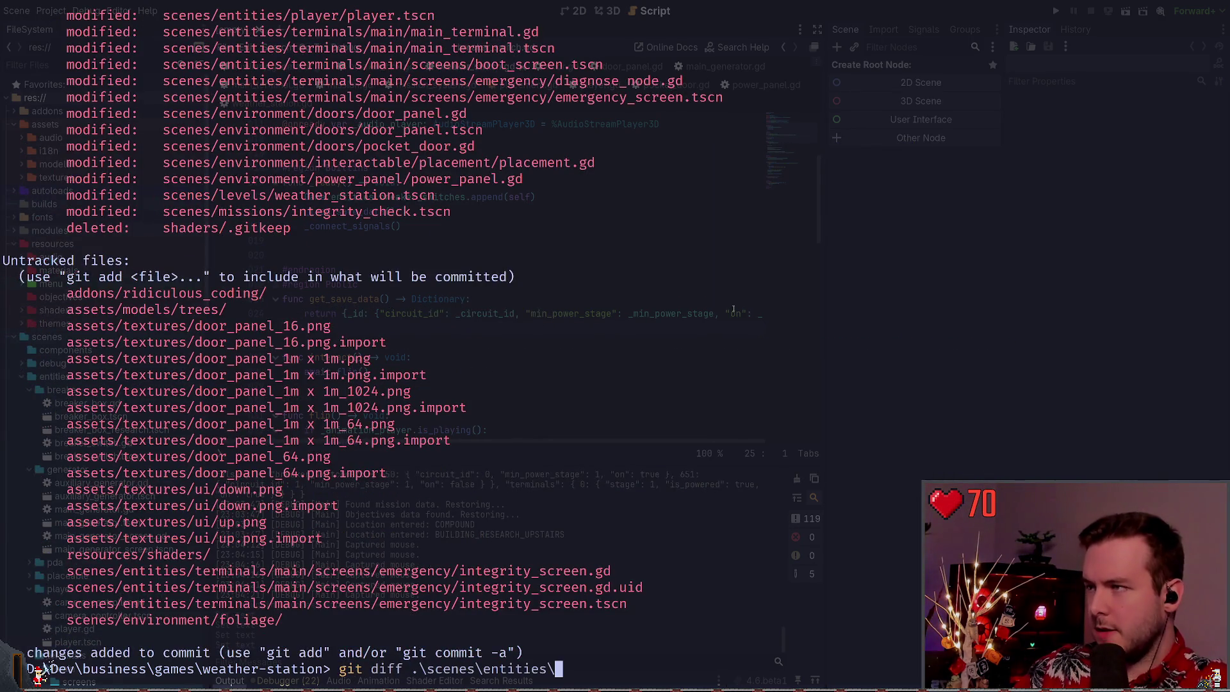
{"action": "scroll", "coordinate": [732, 309], "scroll_direction": "up", "scroll_amount": 3}
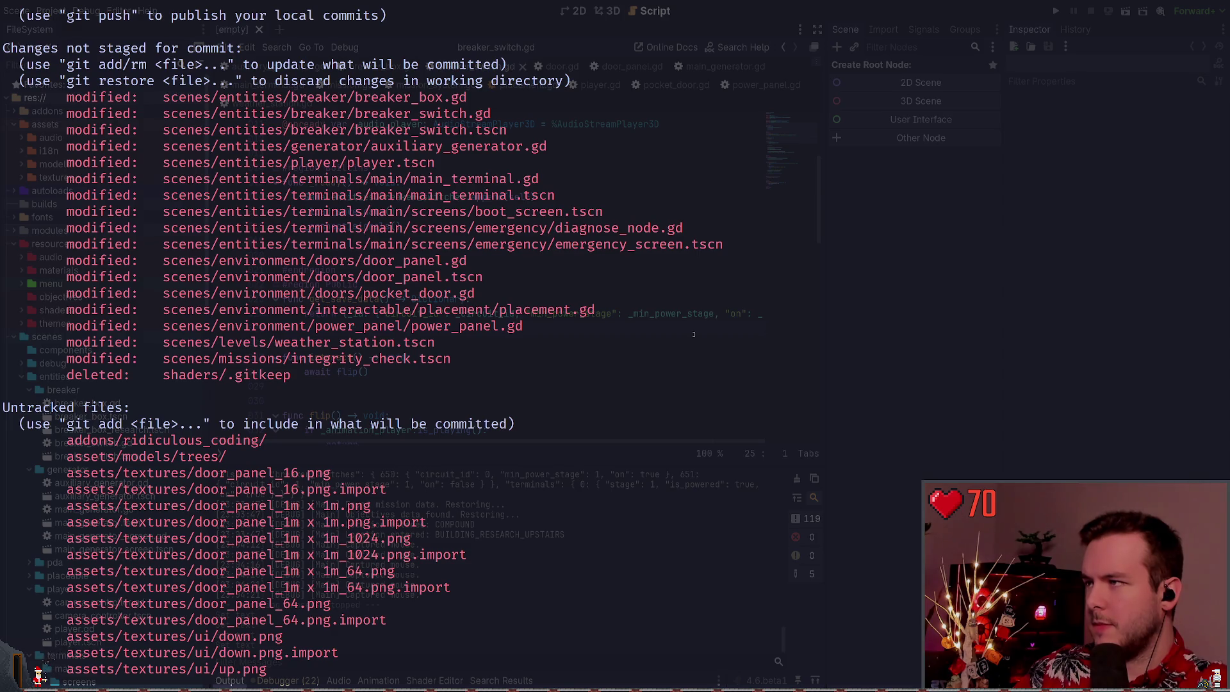
Review the diff of breaker_box.gd and stage the whole file
{"action": "type", "text": "breaker\b"}
{"action": "key", "text": "Tab"}
{"action": "key", "text": "Return"}
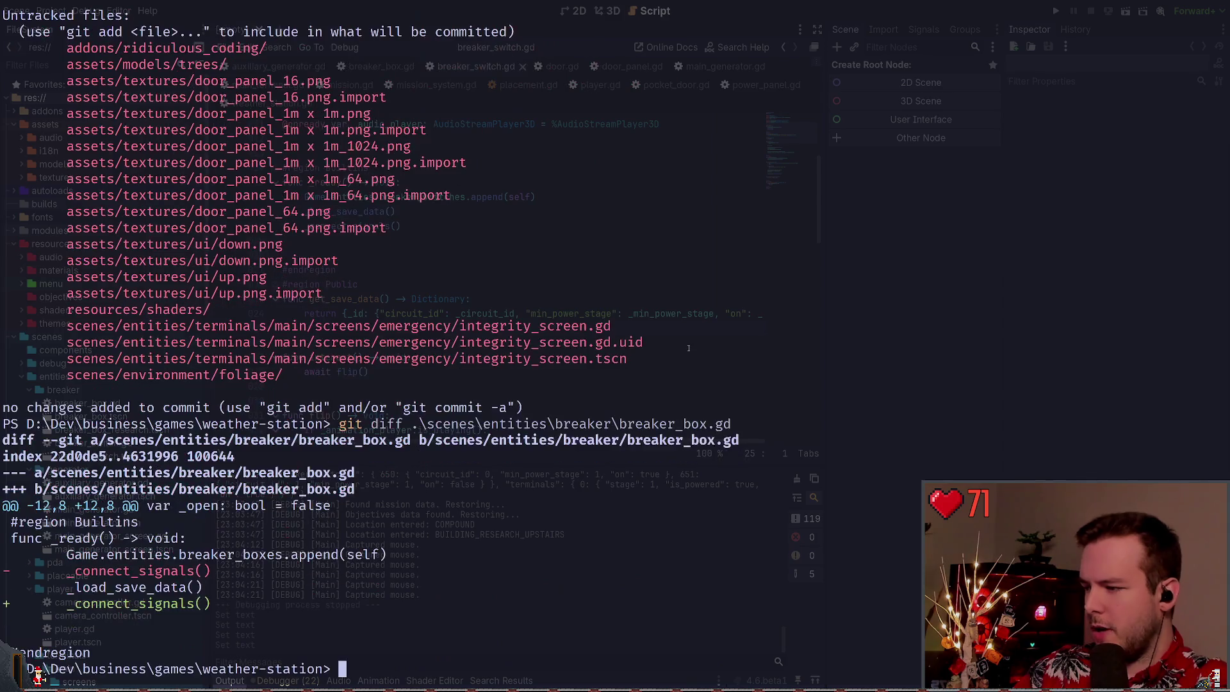
{"action": "type", "text": "git add .\\scenes\\entities\\breaker\\breaker_box.gd"}
{"action": "key", "text": "Return"}
Show the diff of breaker_switch.gd
{"action": "type", "text": "git "}
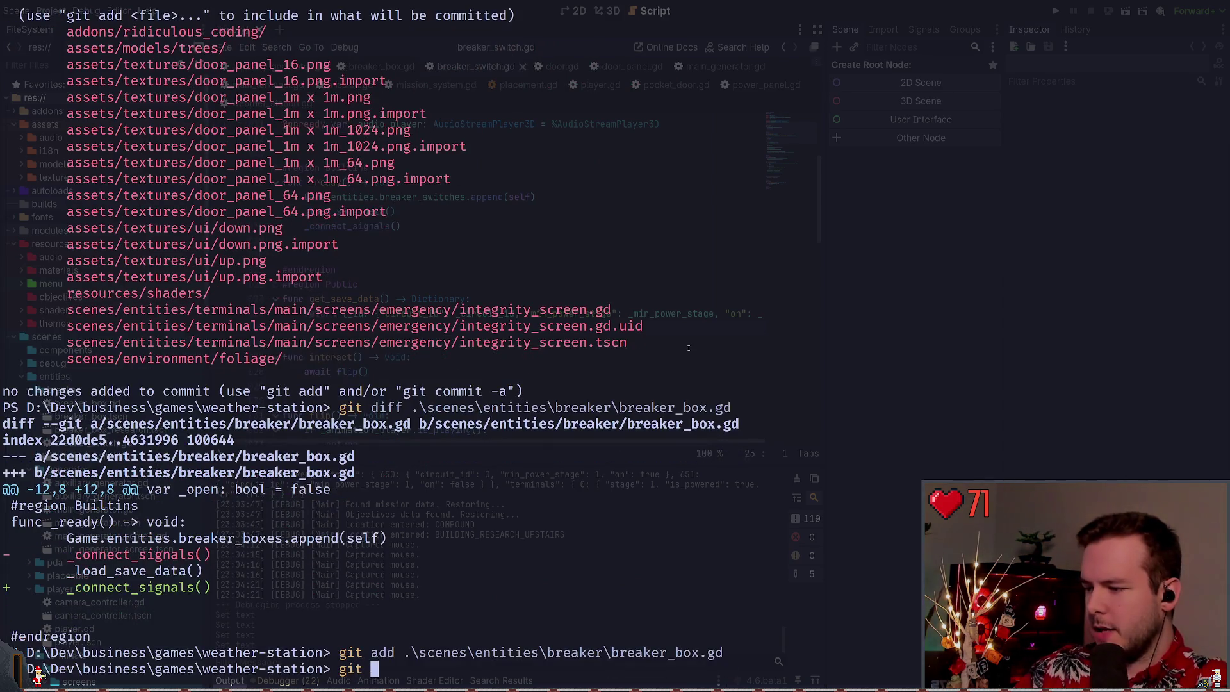
{"action": "type", "text": "diff"}
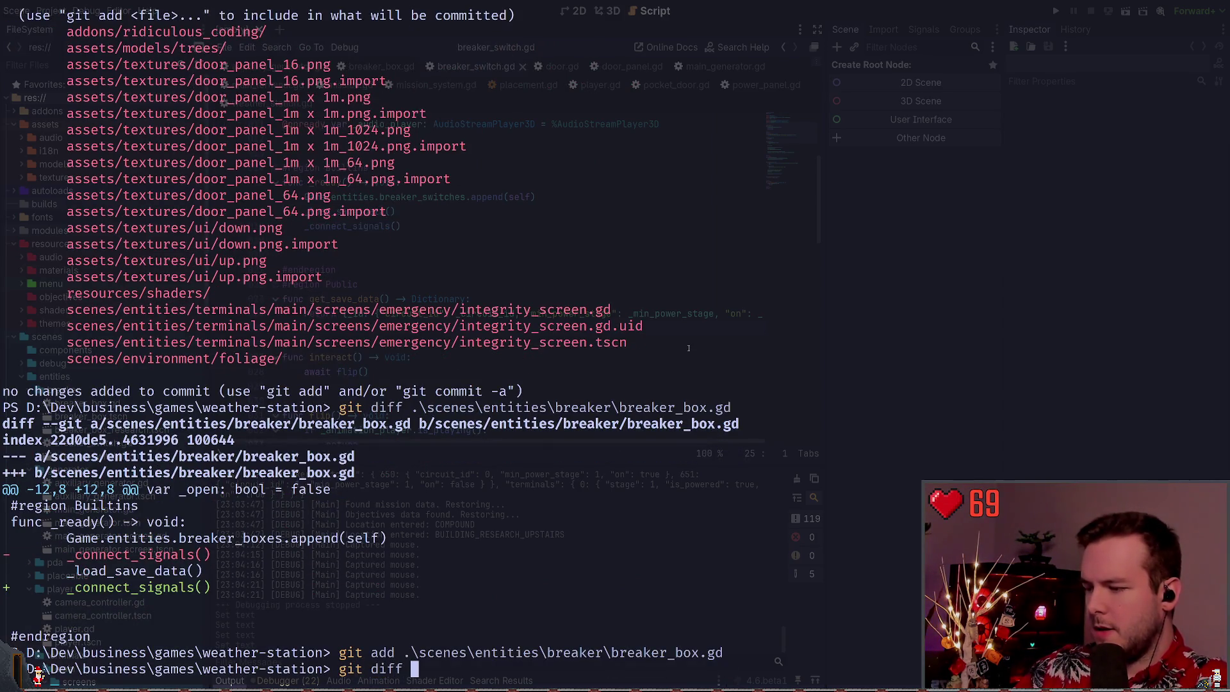
{"action": "key", "text": "Right"}
{"action": "key", "text": "BackSpace"}
{"action": "key", "text": "BackSpace"}
{"action": "key", "text": "BackSpace"}
{"action": "type", "text": "ox.tscn"}
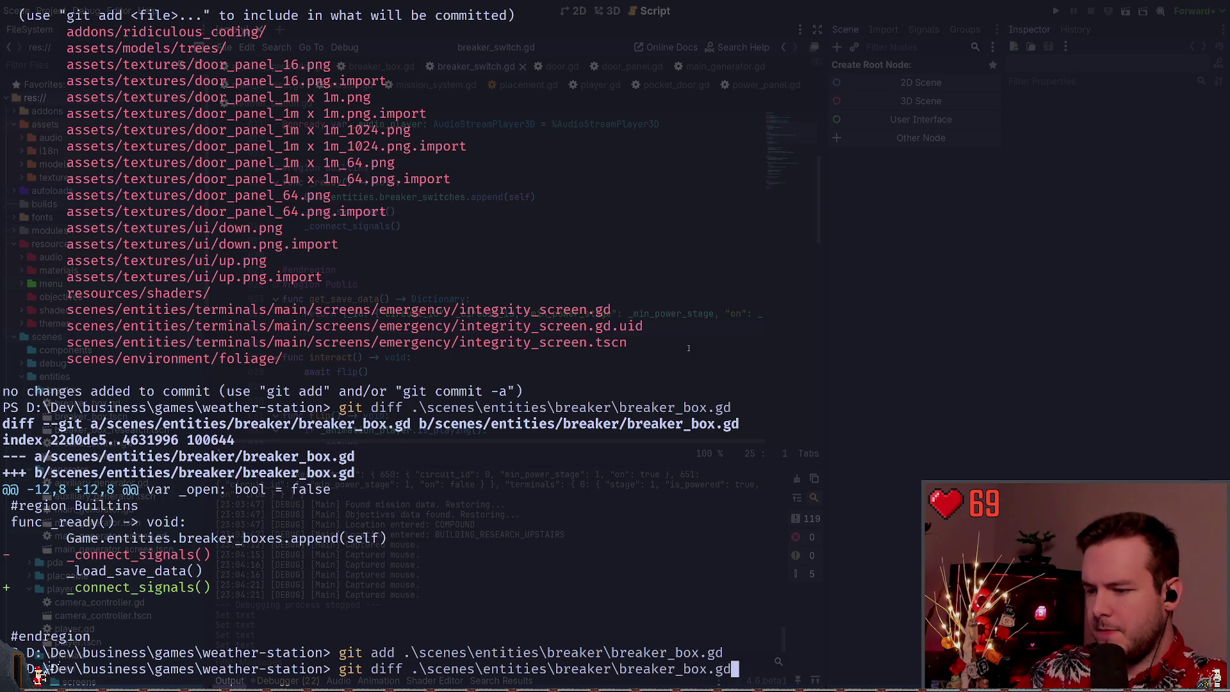
{"action": "key", "text": "Tab"}
{"action": "key", "text": "Tab"}
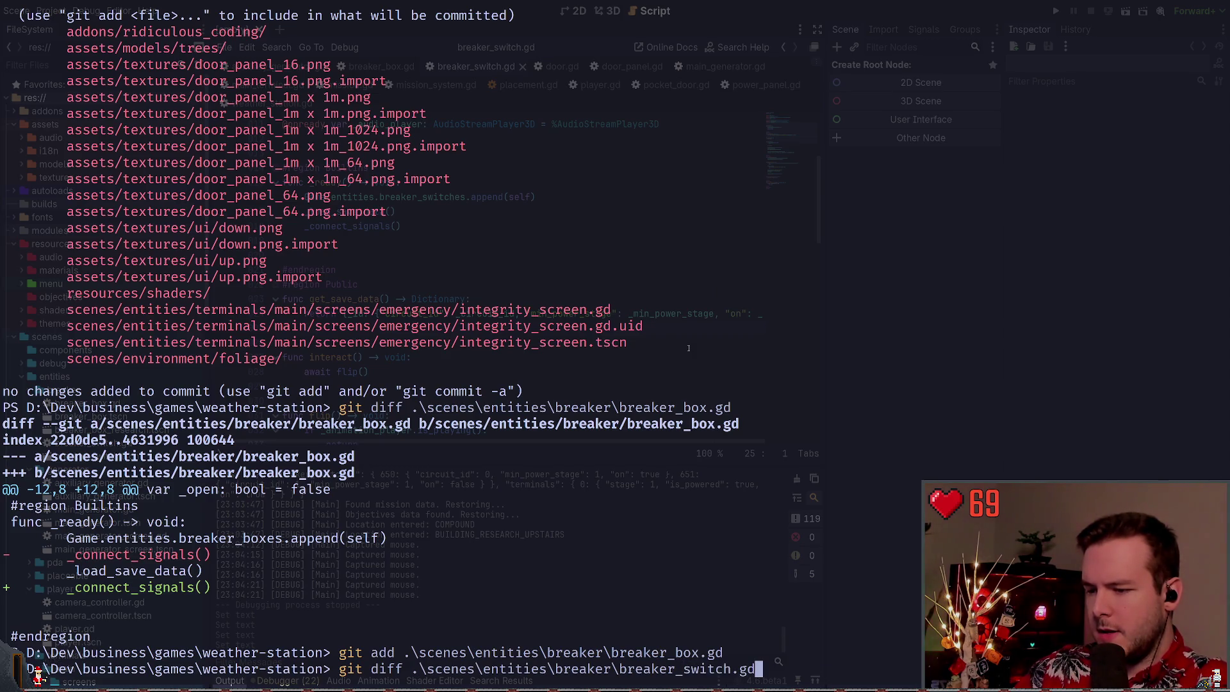
{"action": "key", "text": "Return"}
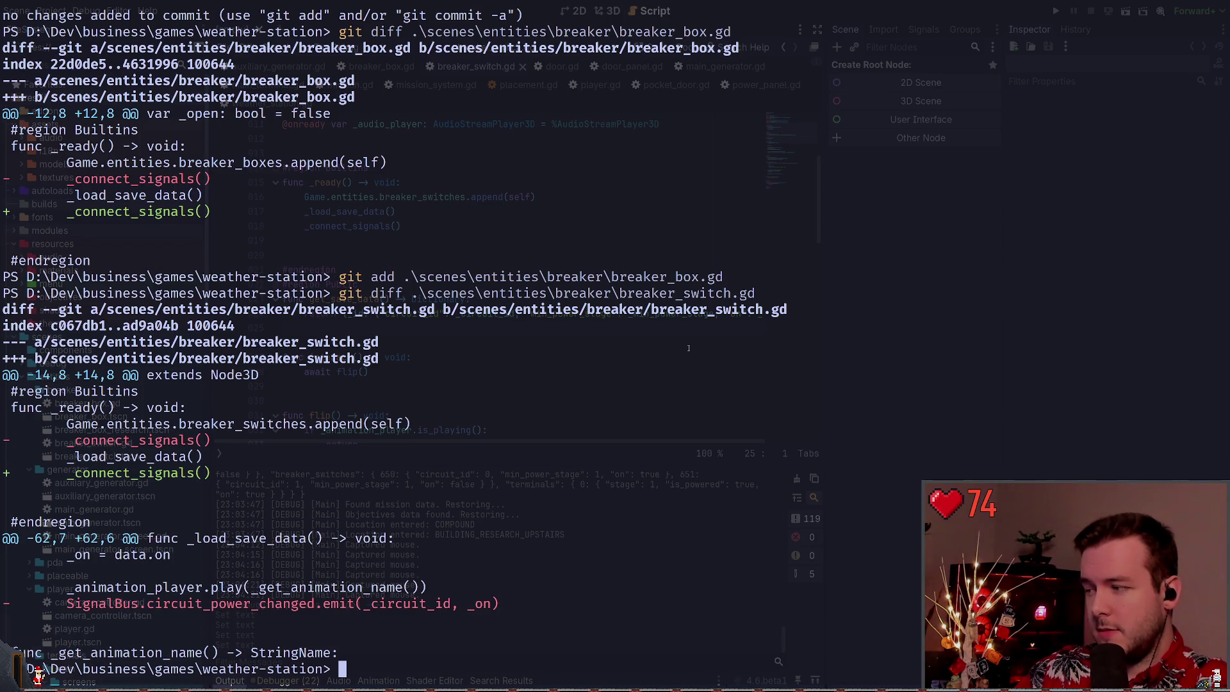
Stage breaker_switch.gd interactively: keep the _ready reordering hunk and skip the emit-removal hunk
{"action": "type", "text": "git "}
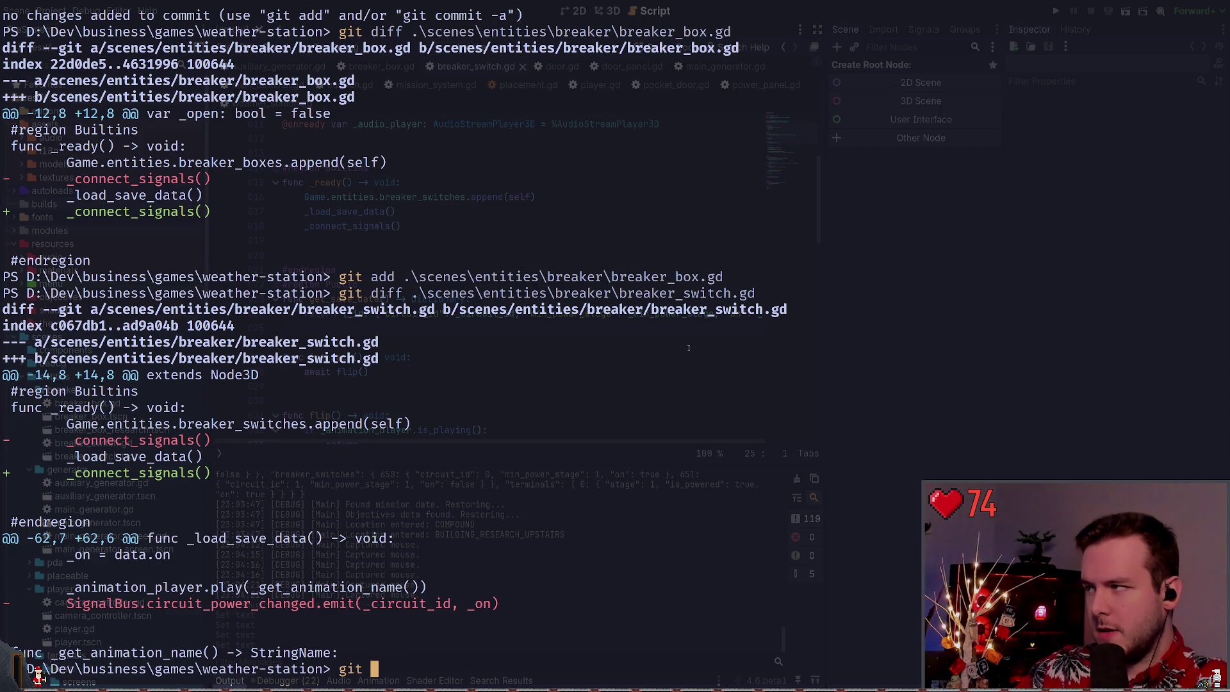
{"action": "type", "text": "statadd -p .\\scenes\\entities\\breaker\\breaker_switch.gd"}
{"action": "key", "text": "Return"}
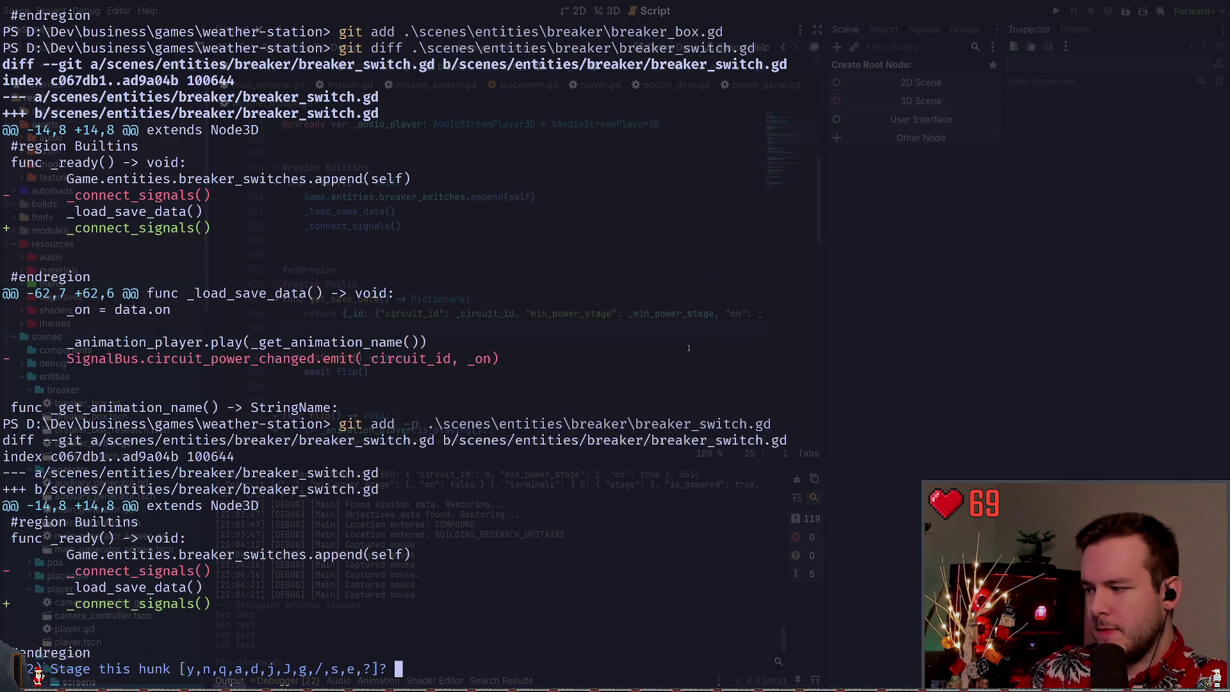
{"action": "type", "text": "y"}
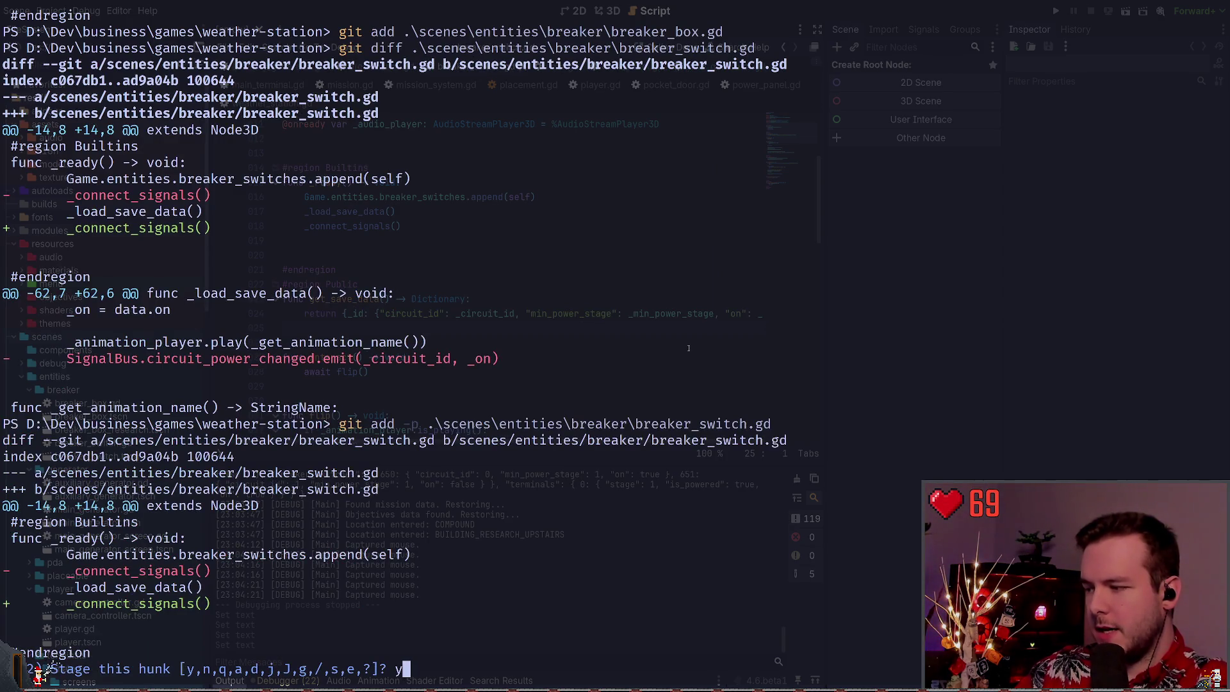
{"action": "key", "text": "Return"}
{"action": "type", "text": "n"}
{"action": "key", "text": "Return"}
Check git status, then begin a git diff of the generator script
{"action": "type", "text": "git status"}
{"action": "key", "text": "Return"}
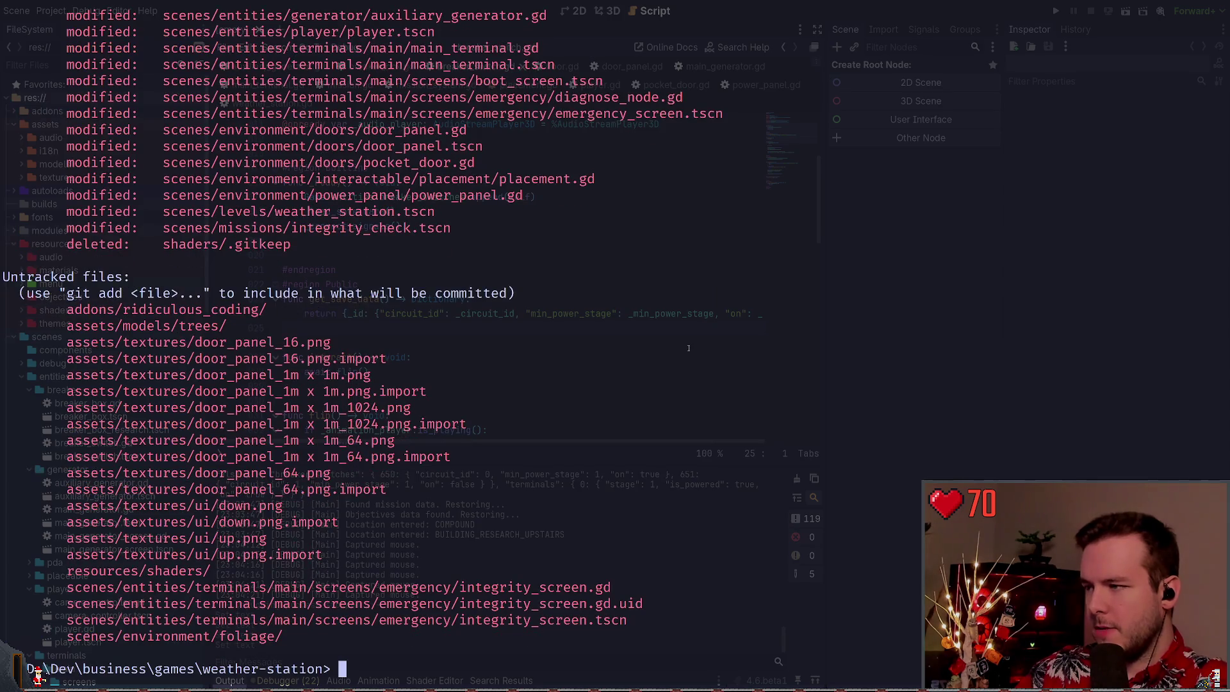
{"action": "scroll", "coordinate": [596, 372], "scroll_direction": "up", "scroll_amount": 2}
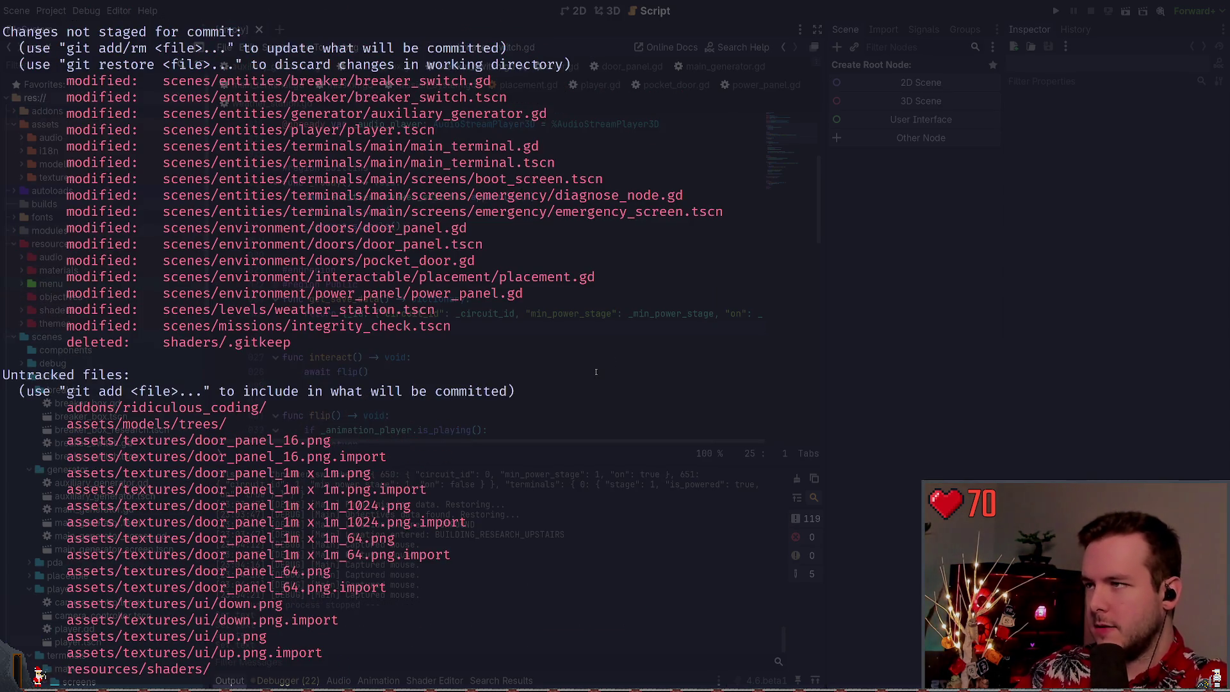
{"action": "type", "text": "git diff "}
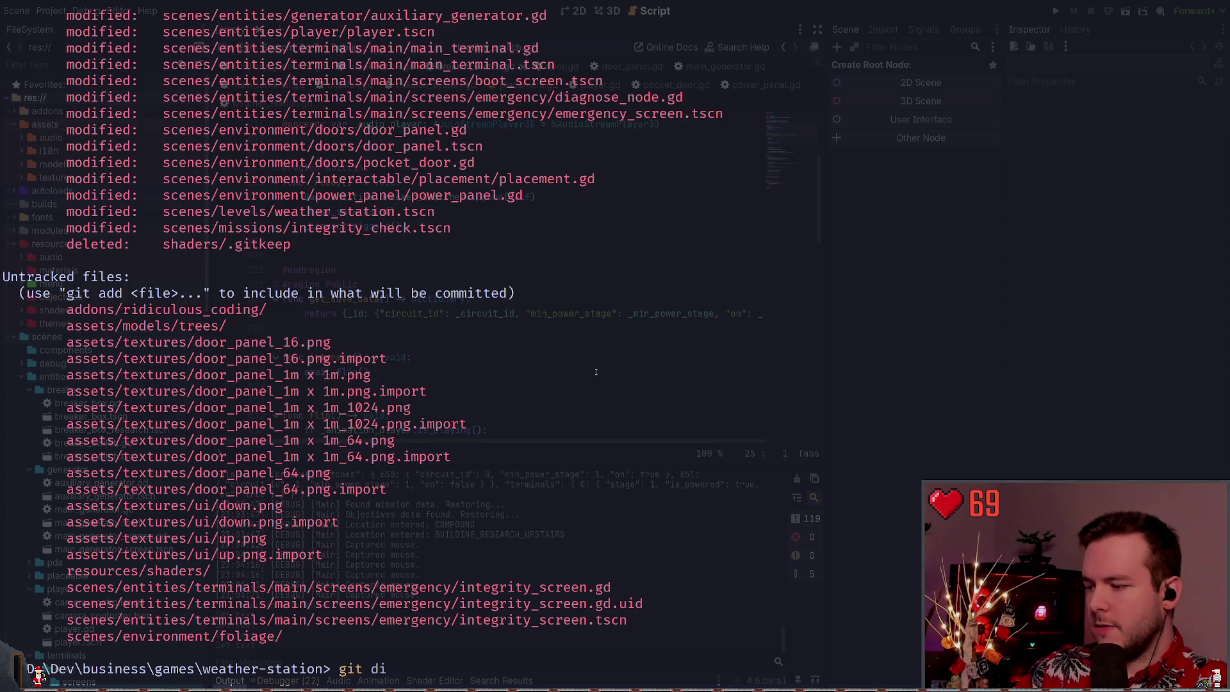
{"action": "type", "text": ".\\scenes\\entities\\brea"}
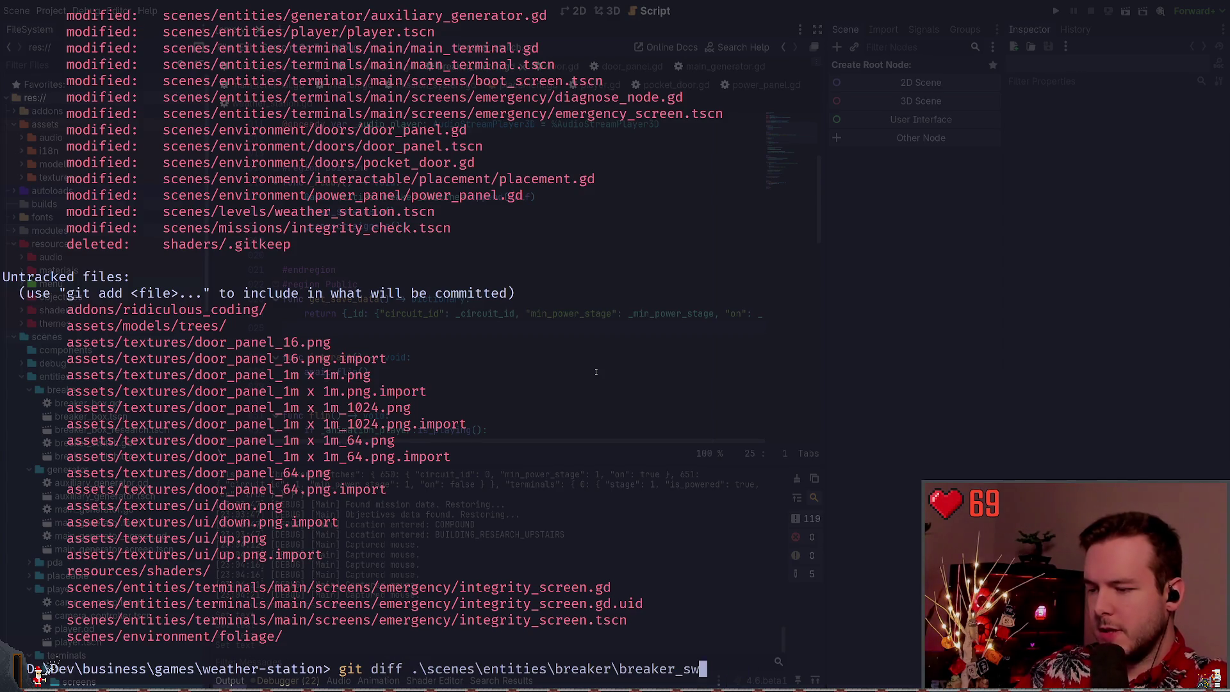
{"action": "key", "text": "BackSpace"}
{"action": "key", "text": "BackSpace"}
{"action": "key", "text": "BackSpace"}
Review auxiliary_generator.gd's diff, stage it, and check git status
{"action": "type", "text": "generator\\auxiliary_generator.gd"}
{"action": "key", "text": "Return"}
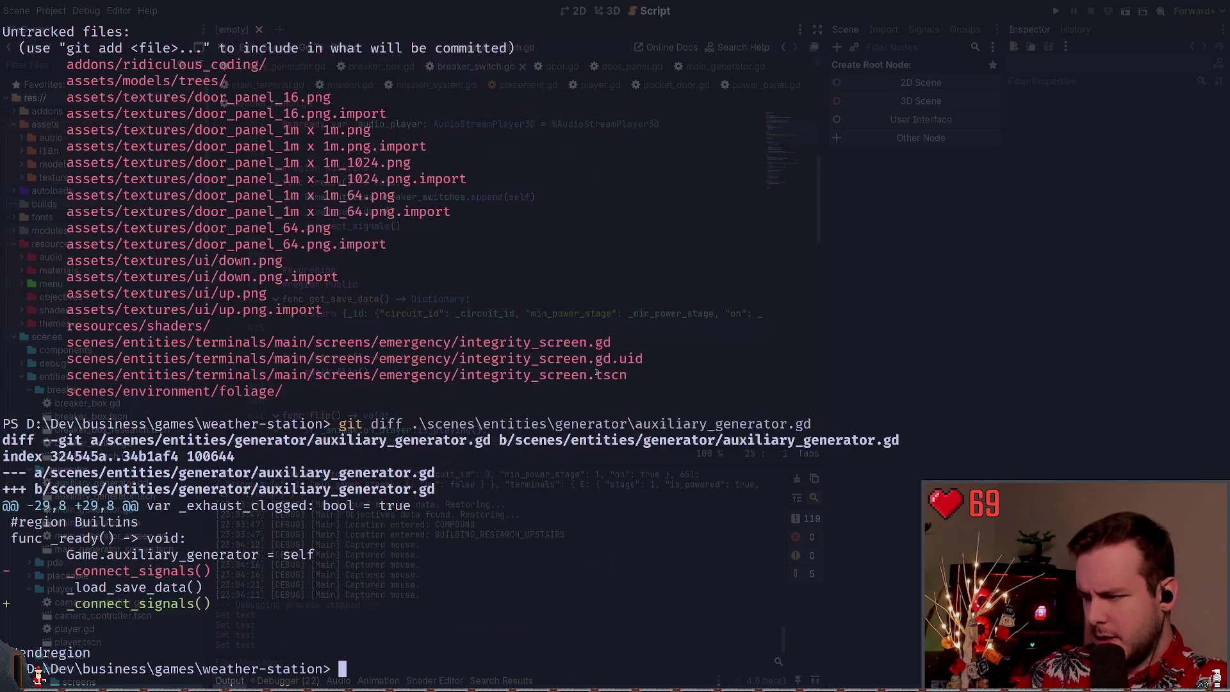
{"action": "type", "text": "git add .\\scenes\\entities\\generator\\auxiliary_generator.gd"}
{"action": "key", "text": "Return"}
{"action": "type", "text": "git stau"}
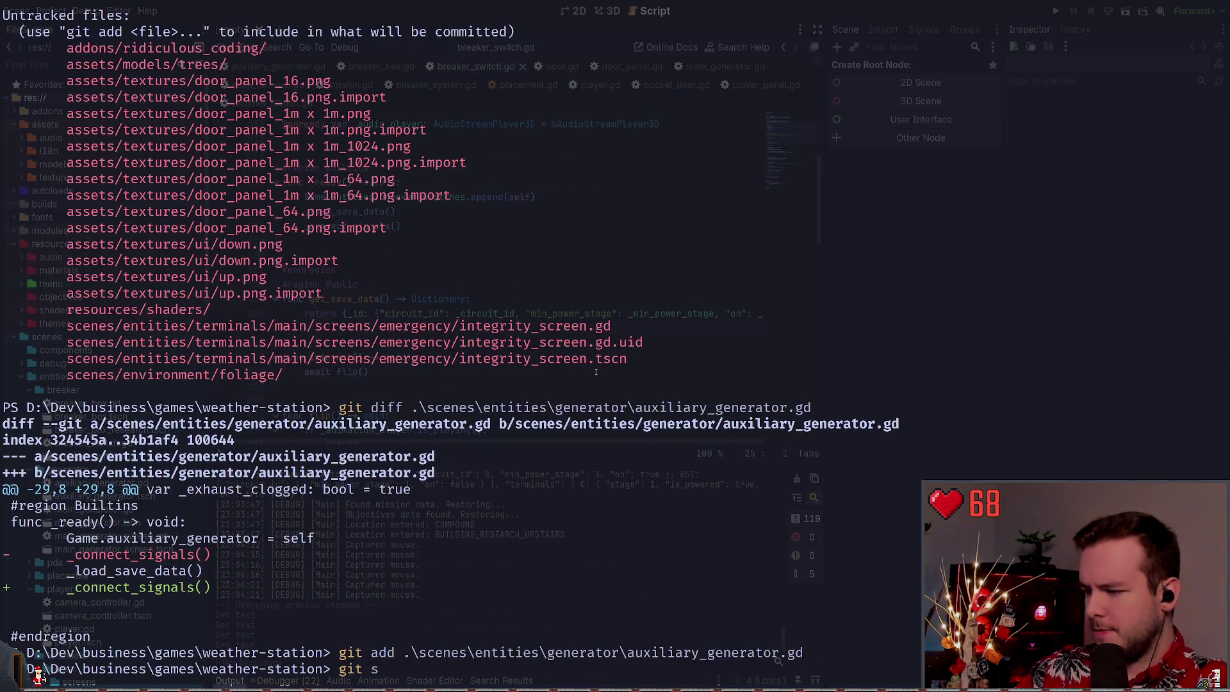
{"action": "key", "text": "BackSpace"}
{"action": "type", "text": "tus"}
{"action": "key", "text": "Return"}
Review the git diff of the scenes\environment folder
{"action": "type", "text": "git diff"}
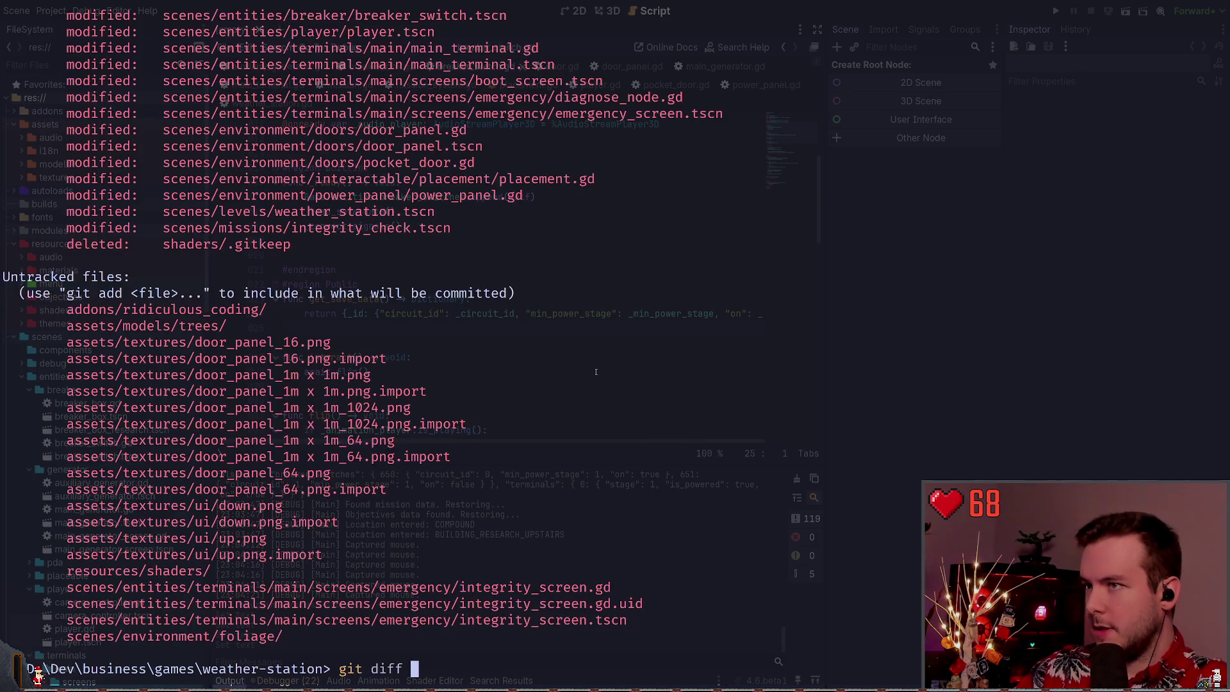
{"action": "key", "text": "Up"}
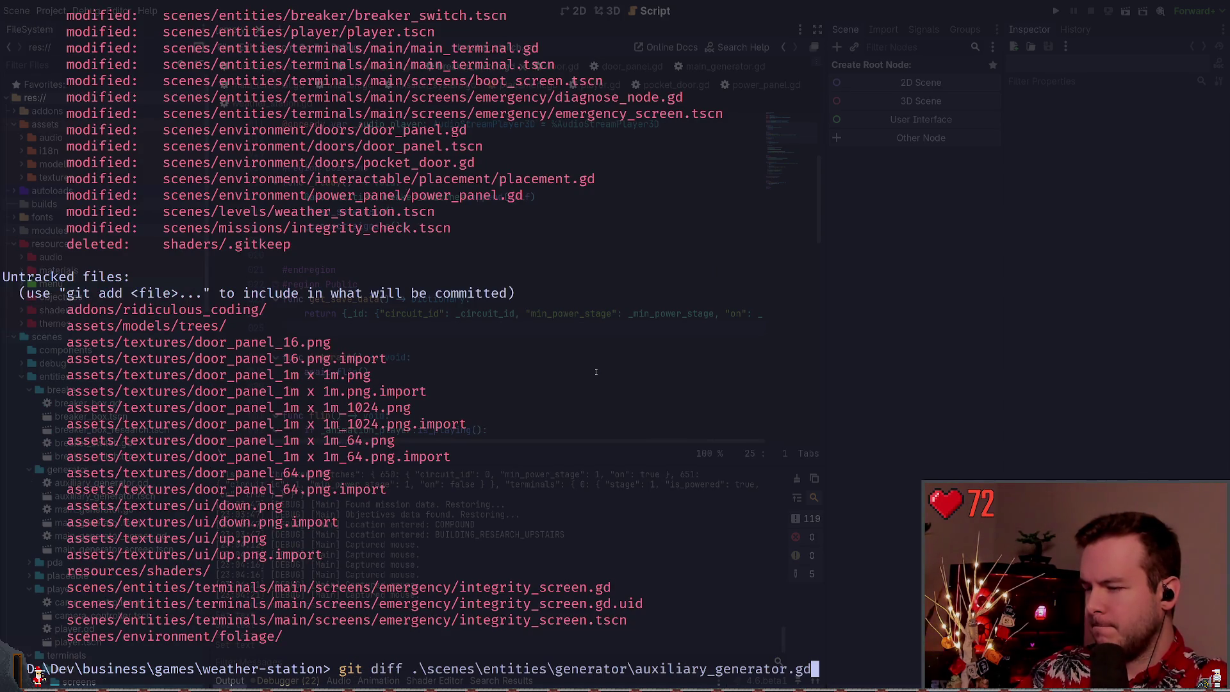
{"action": "key", "text": "BackSpace"}
{"action": "key", "text": "BackSpace"}
{"action": "key", "text": "BackSpace"}
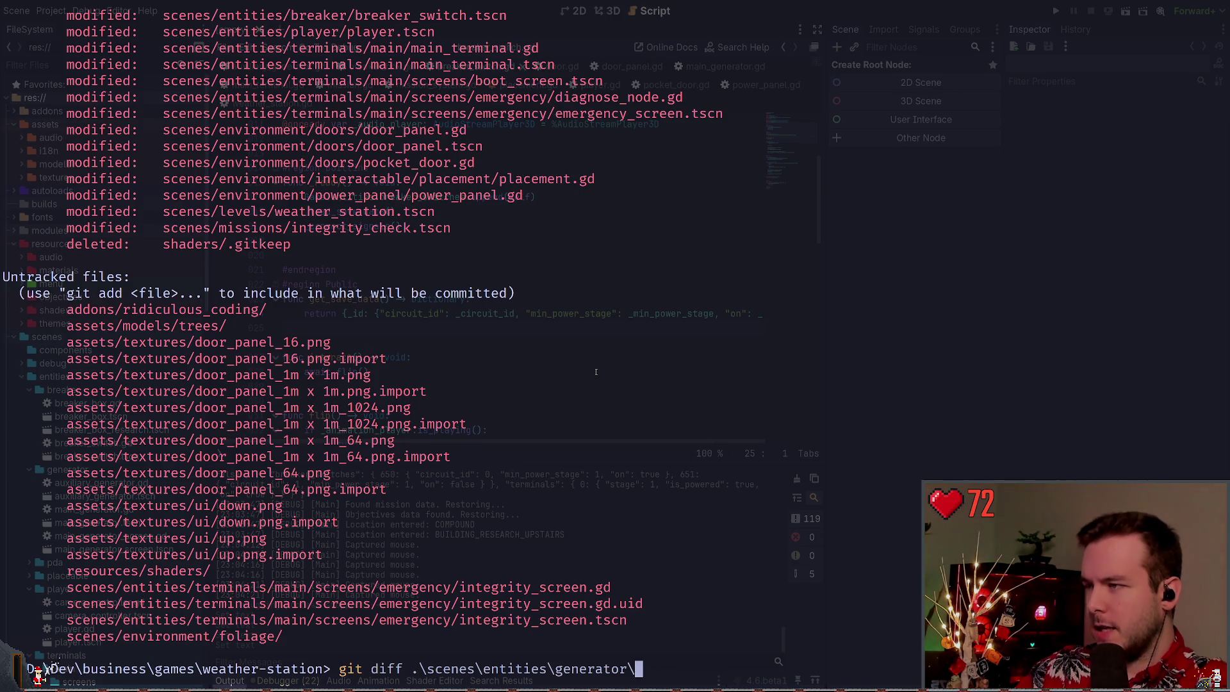
{"action": "key", "text": "BackSpace"}
{"action": "key", "text": "BackSpace"}
{"action": "key", "text": "BackSpace"}
{"action": "type", "text": "vironment\\"}
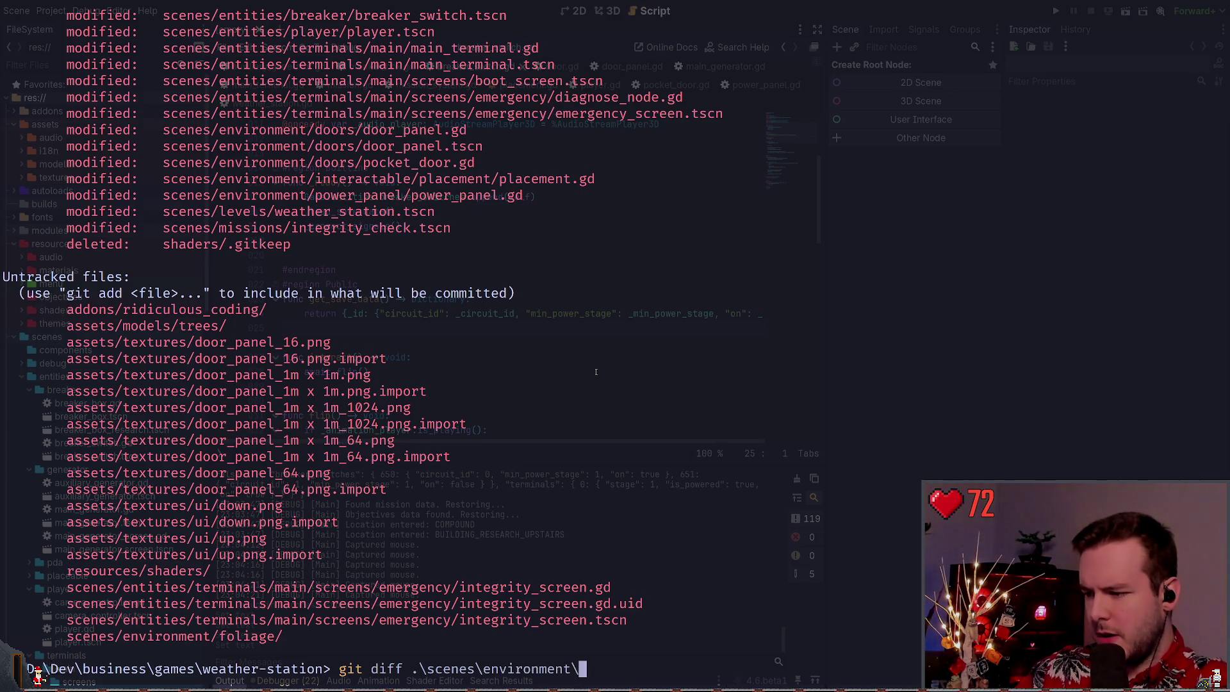
{"action": "key", "text": "Return"}
{"action": "scroll", "coordinate": [596, 372], "scroll_direction": "down", "scroll_amount": 9}
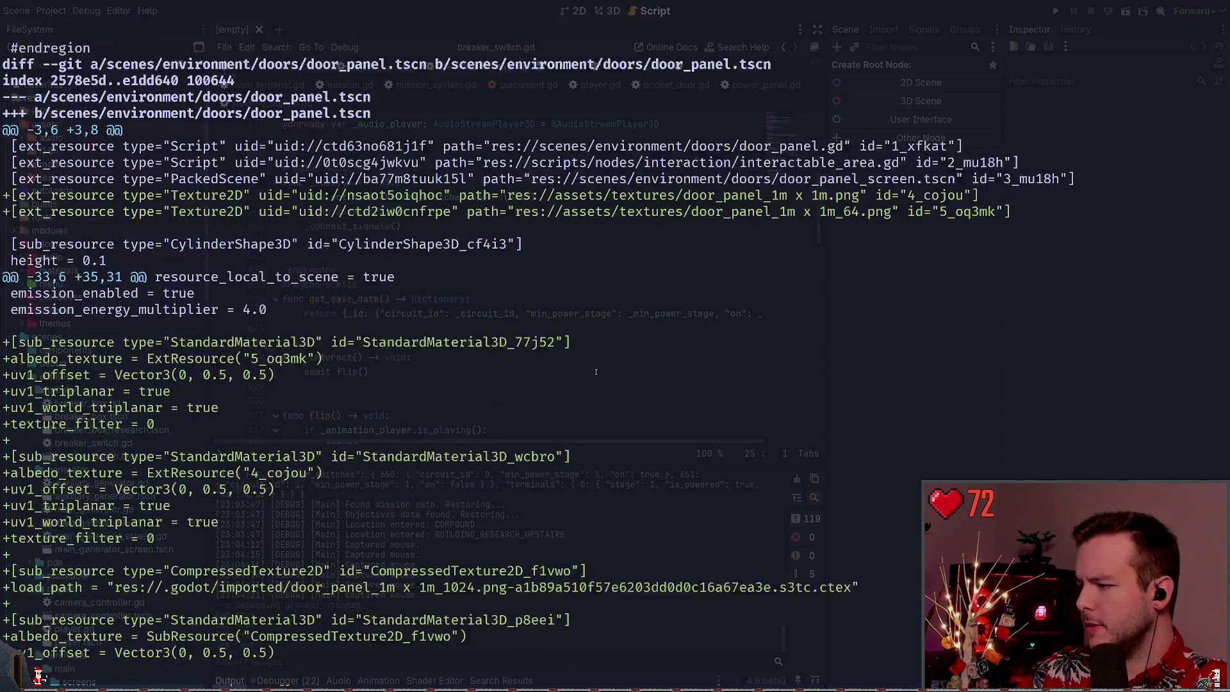
{"action": "scroll", "coordinate": [596, 372], "scroll_direction": "down", "scroll_amount": 10}
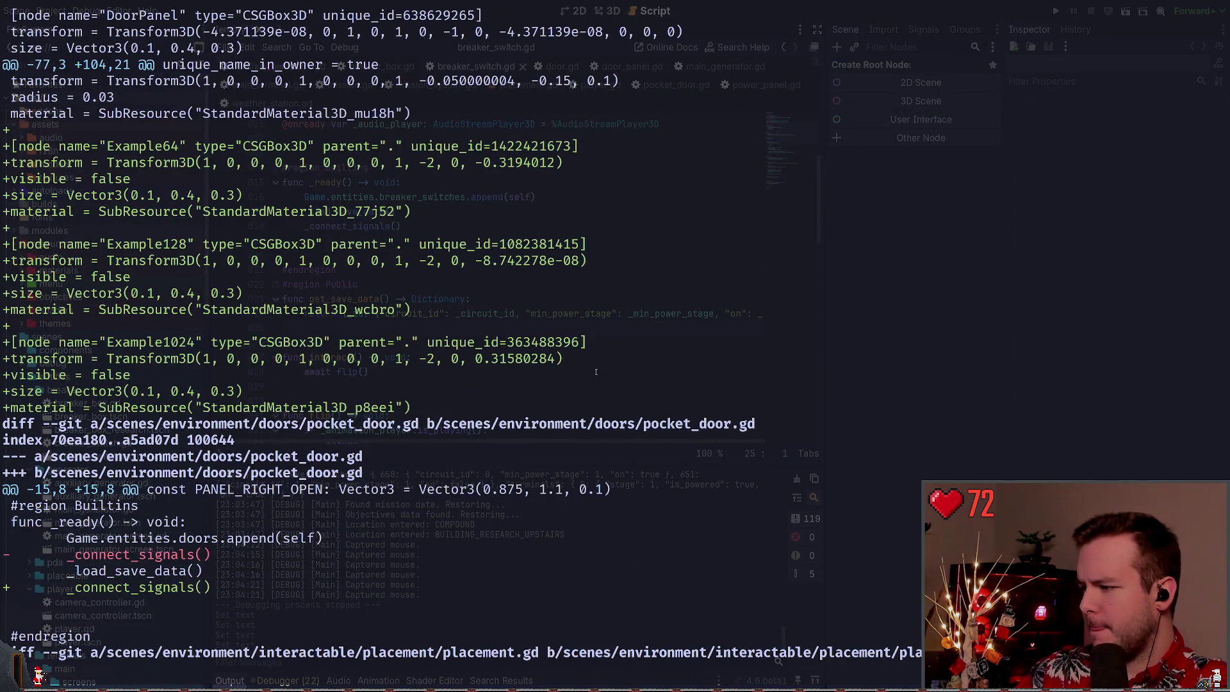
{"action": "scroll", "coordinate": [596, 372], "scroll_direction": "down", "scroll_amount": 3}
{"action": "scroll", "coordinate": [596, 372], "scroll_direction": "down", "scroll_amount": 3}
Stage the scenes\environment\doors folder with git add and check git status
{"action": "type", "text": "git add .\\scenes\\environment\\"}
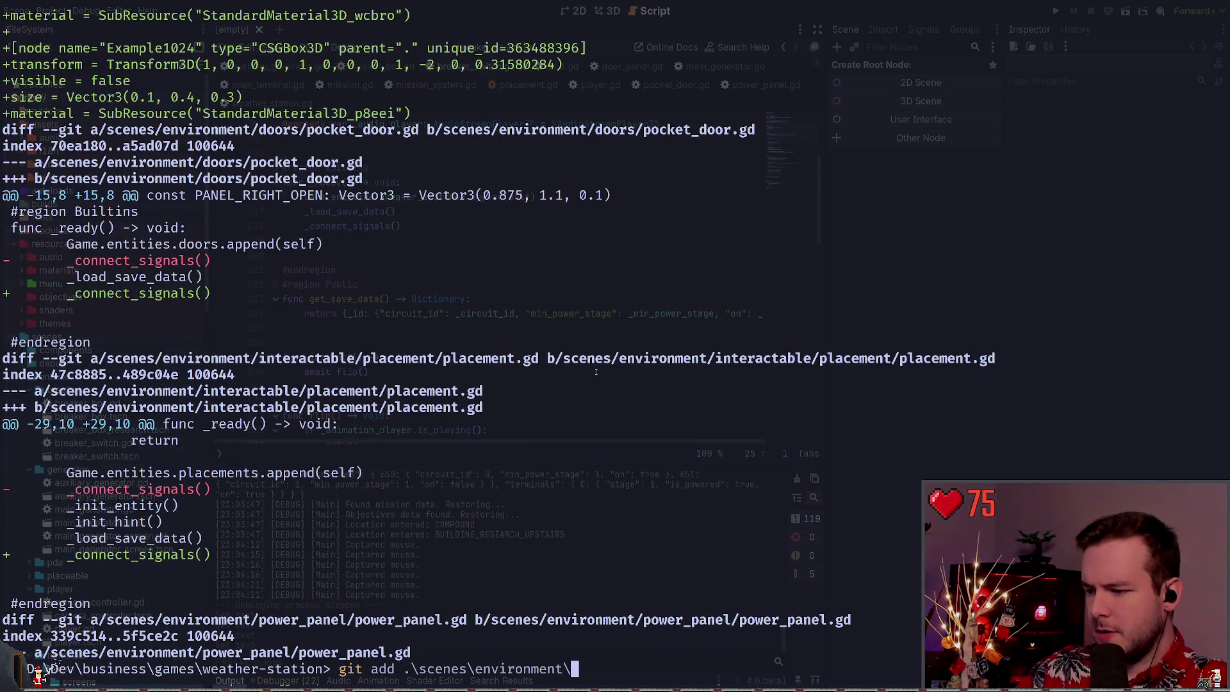
{"action": "type", "text": "power_panel\\"}
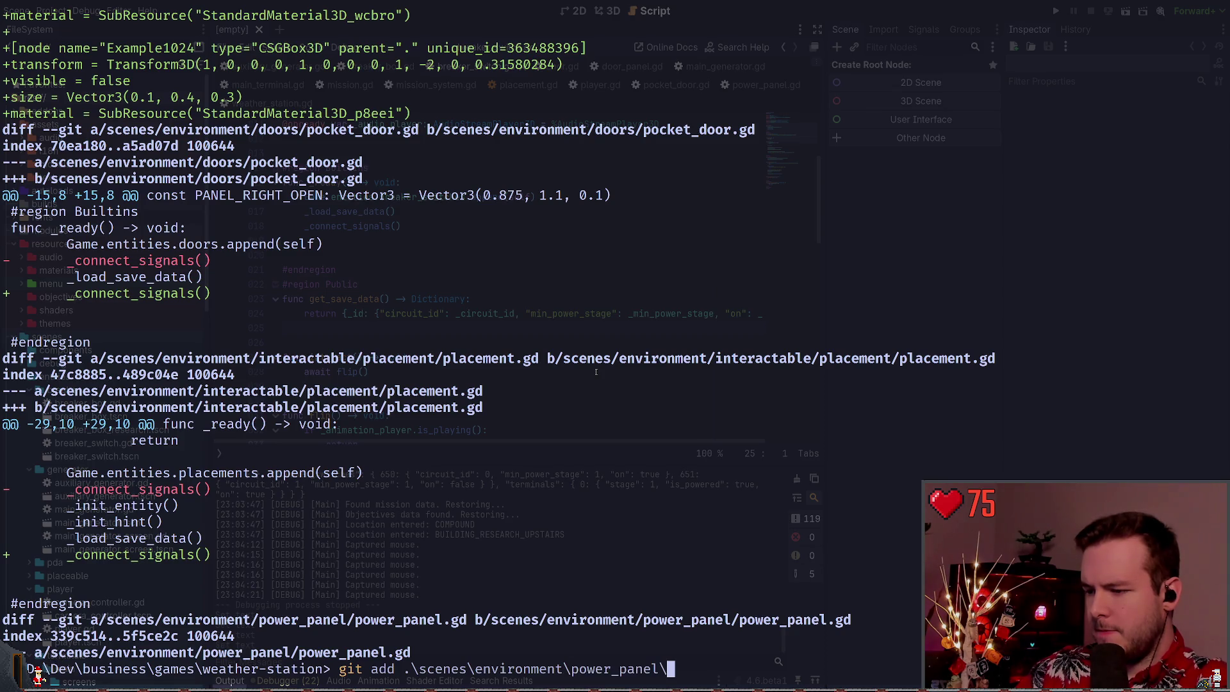
{"action": "key", "text": "Tab"}
{"action": "key", "text": "BackSpace"}
{"action": "key", "text": "BackSpace"}
{"action": "key", "text": "BackSpace"}
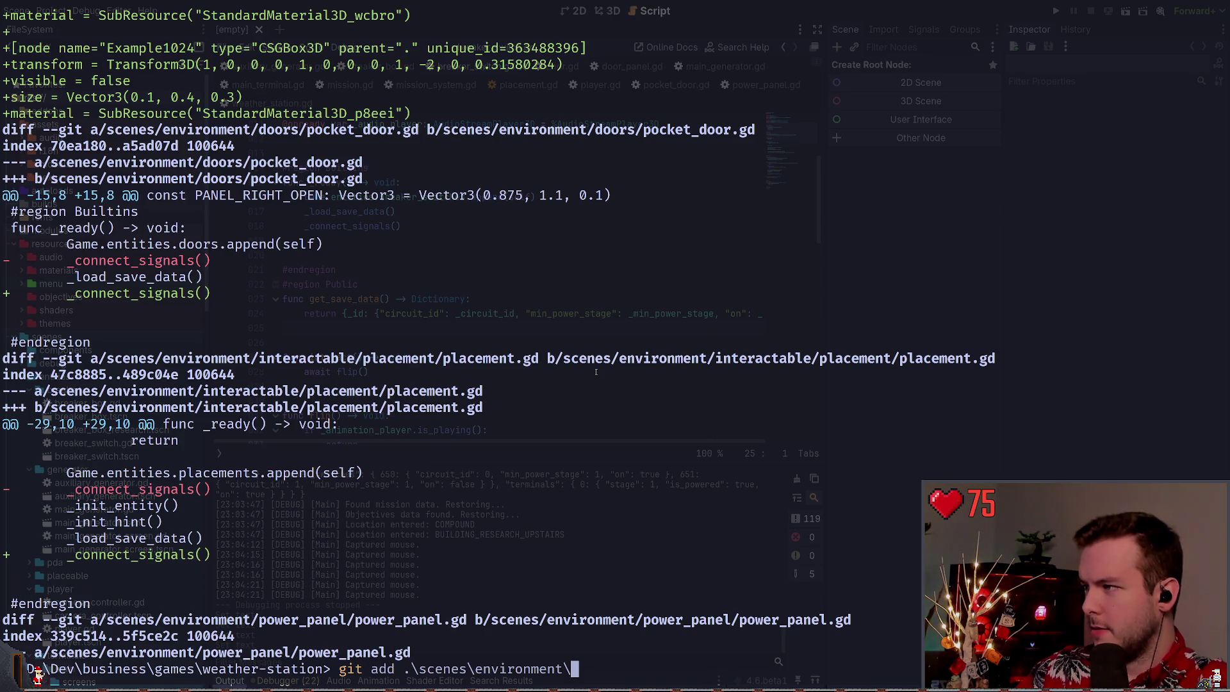
{"action": "type", "text": "doors\\"}
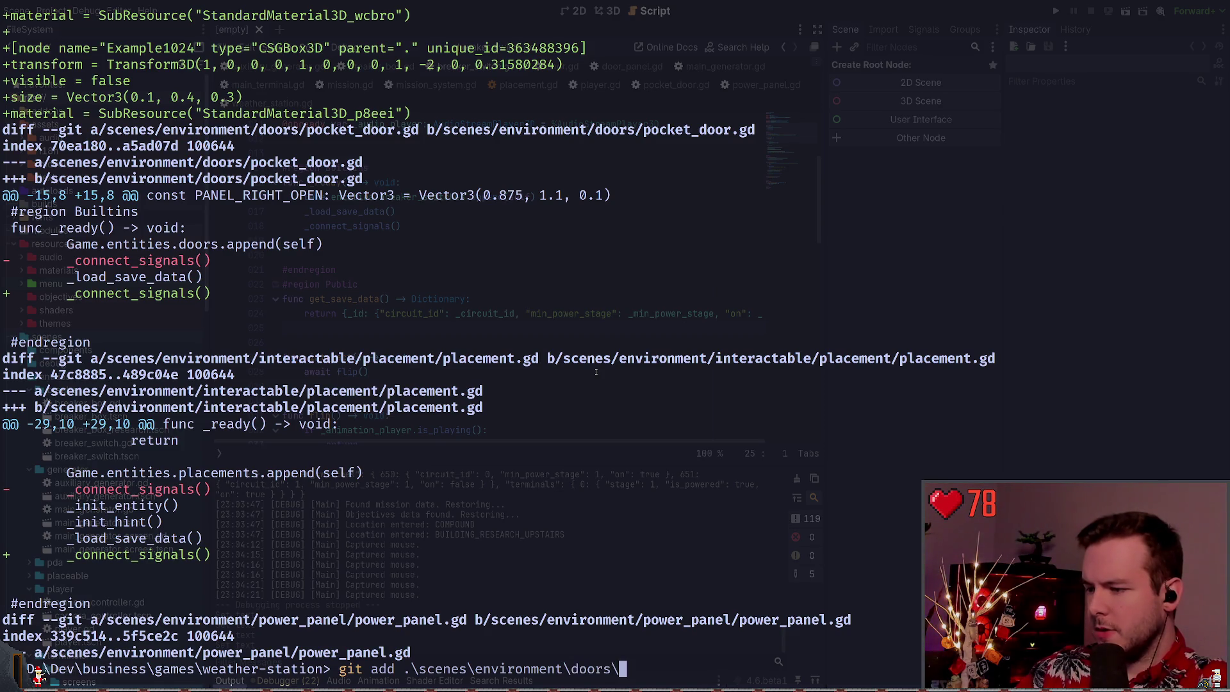
{"action": "type", "text": "door.gd"}
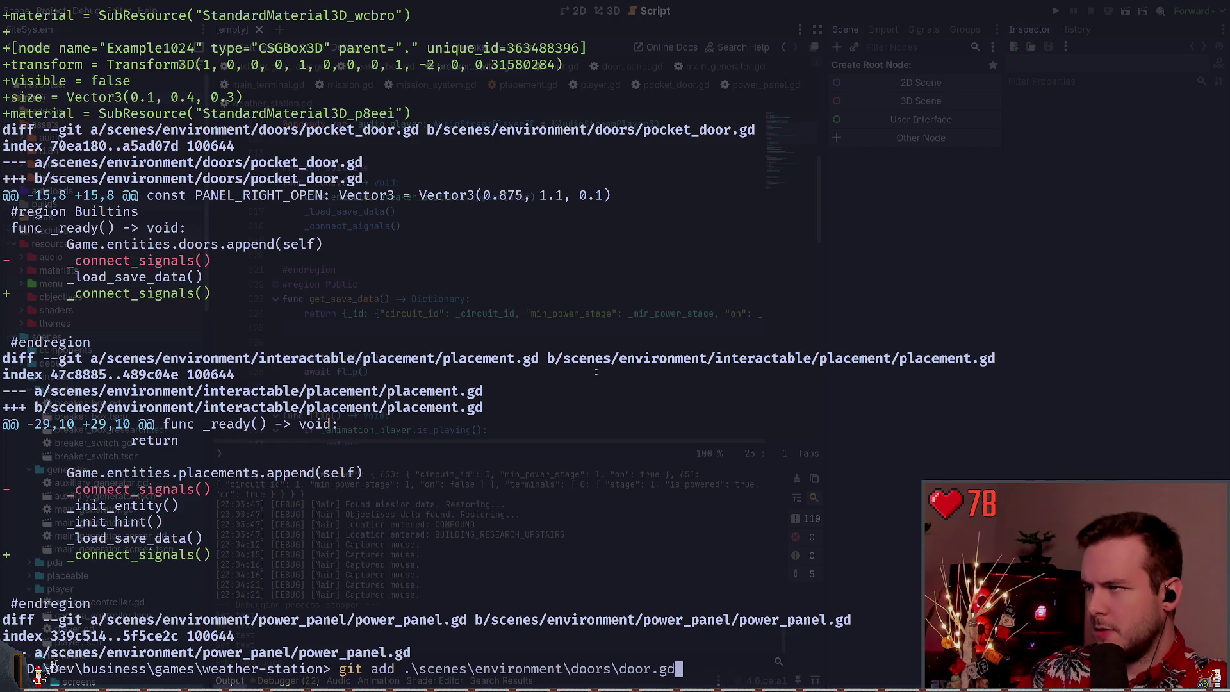
{"action": "key", "text": "BackSpace"}
{"action": "key", "text": "BackSpace"}
{"action": "key", "text": "BackSpace"}
{"action": "key", "text": "Return"}
{"action": "type", "text": "git status"}
{"action": "key", "text": "Return"}
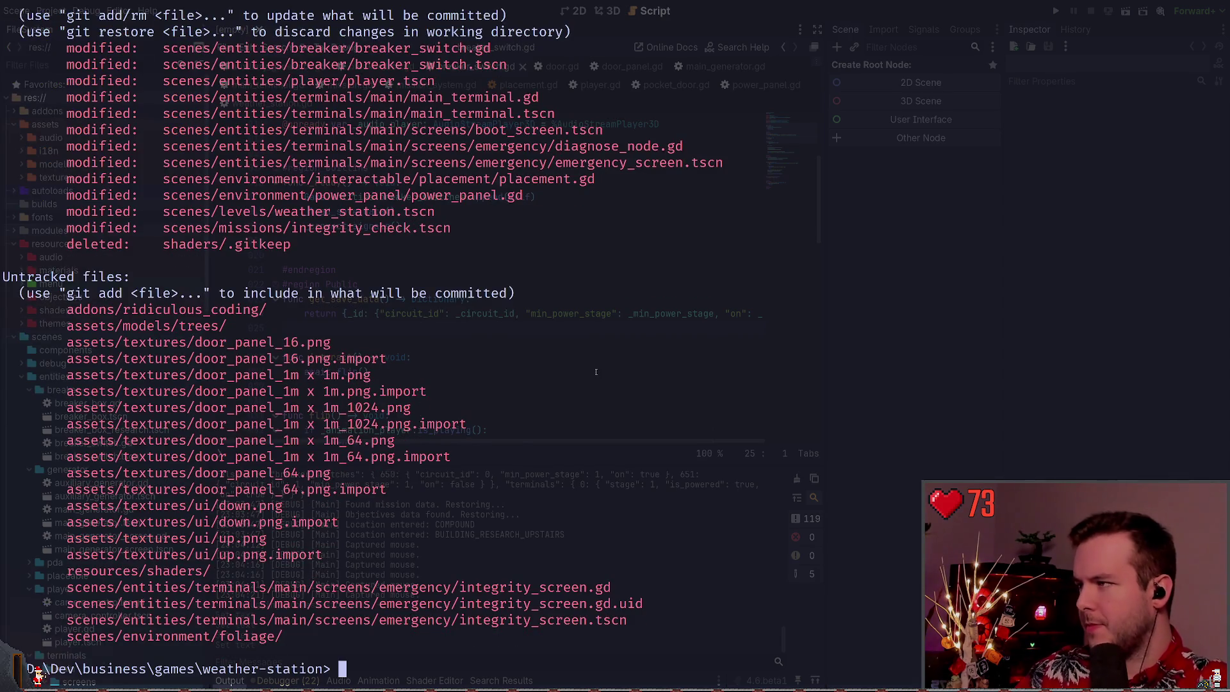
Unstage door_panel.tscn with git restore --staged, view its diff, and recheck git status
{"action": "scroll", "coordinate": [596, 372], "scroll_direction": "up", "scroll_amount": 5}
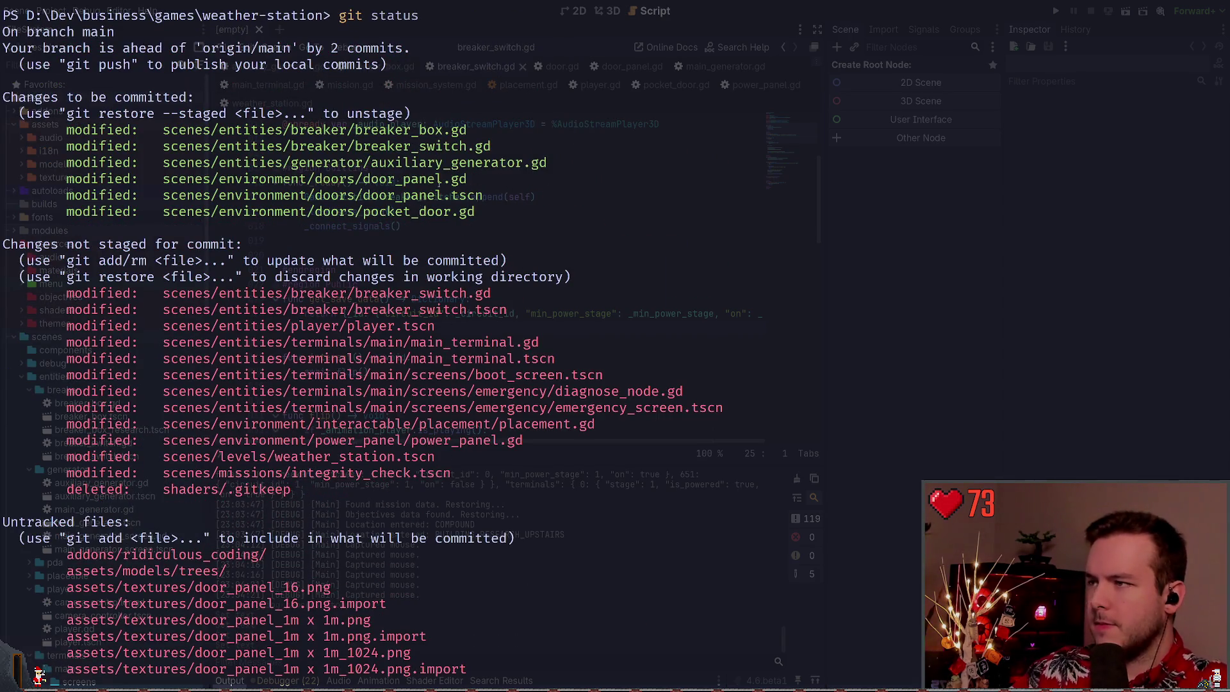
{"action": "type", "text": "git r"}
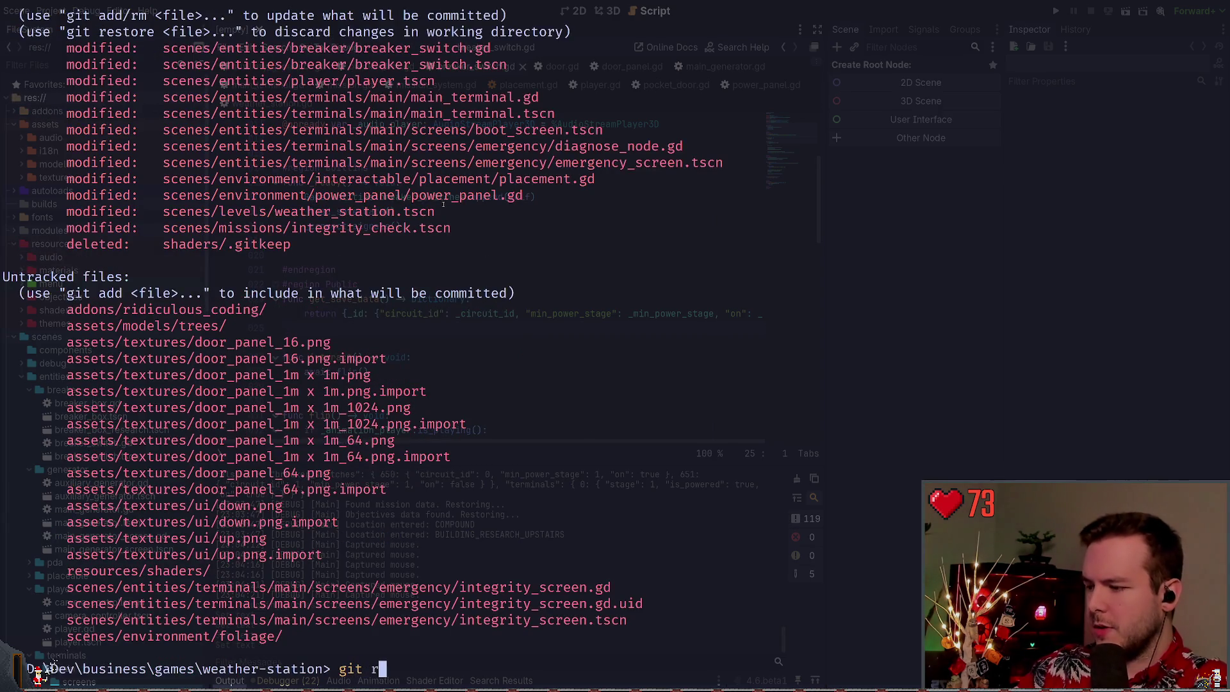
{"action": "type", "text": "estore --staged .\\scenes\\environment\\doors\\doo"}
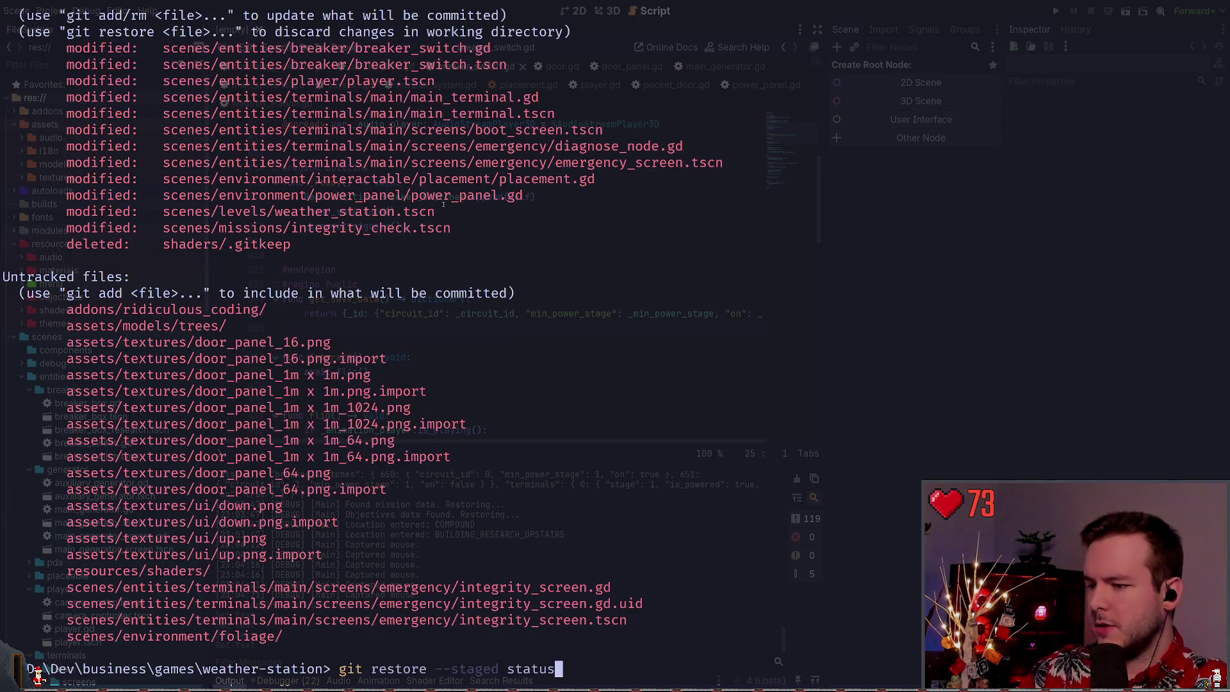
{"action": "key", "text": "Tab"}
{"action": "key", "text": "Tab"}
{"action": "key", "text": "Tab"}
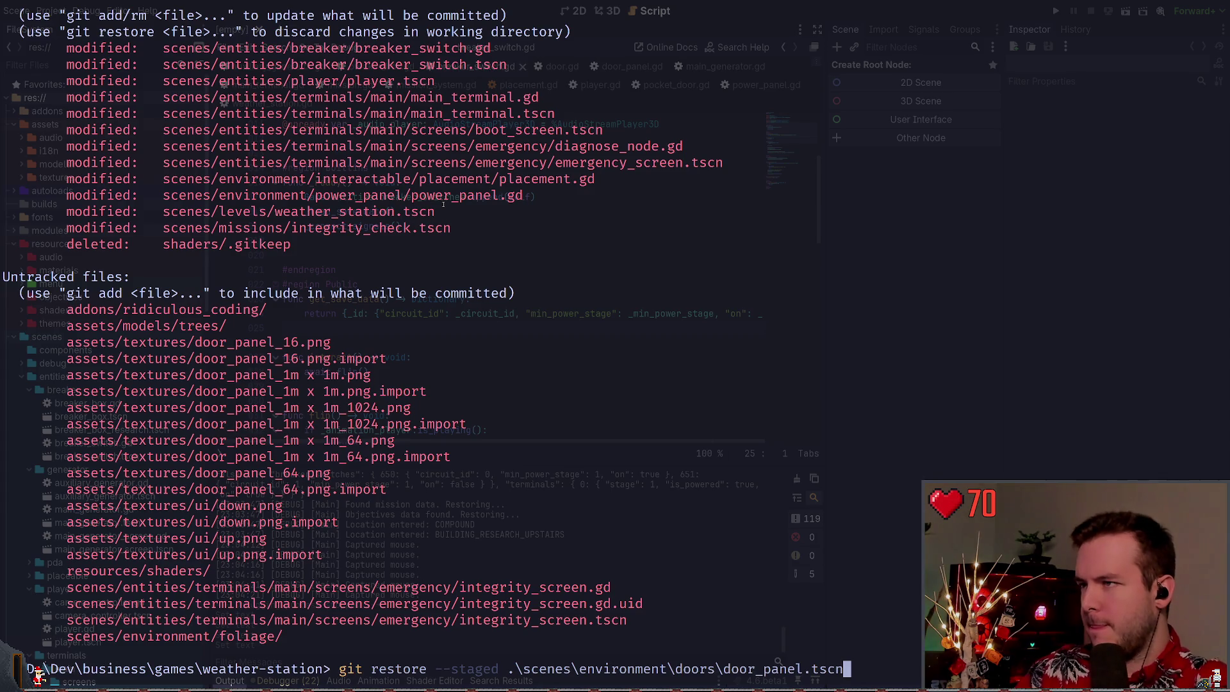
{"action": "scroll", "coordinate": [481, 231], "scroll_direction": "up", "scroll_amount": 5}
{"action": "scroll", "coordinate": [515, 280], "scroll_direction": "down", "scroll_amount": 5}
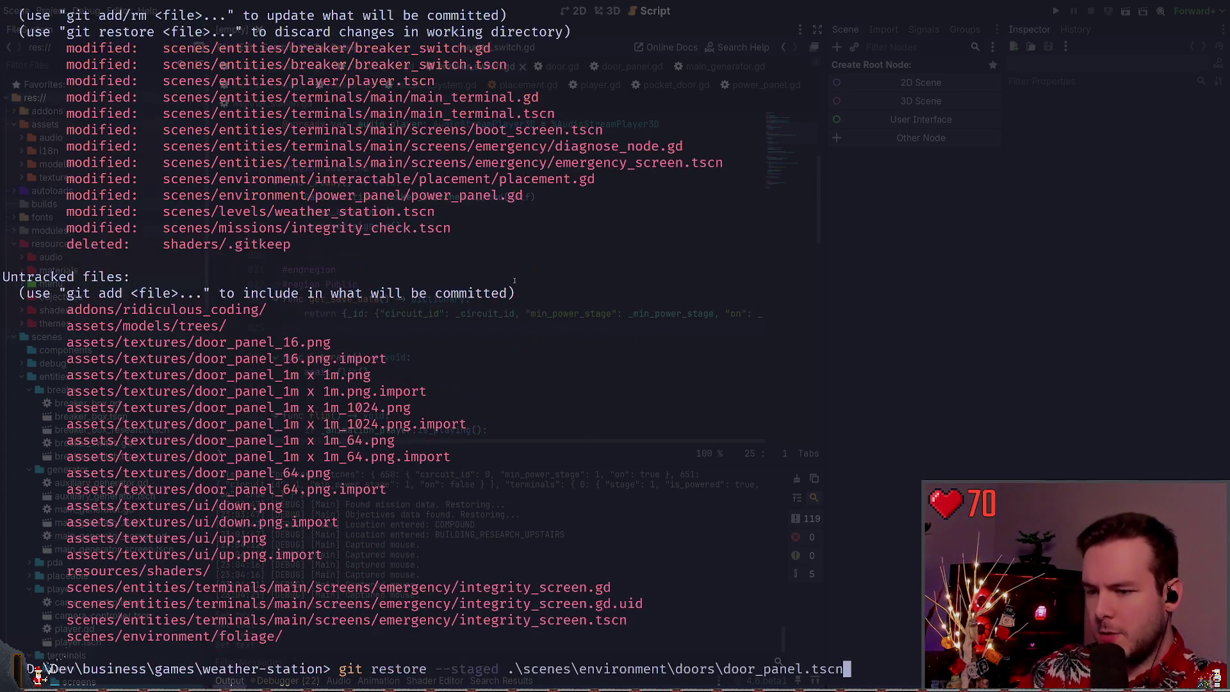
{"action": "key", "text": "Return"}
{"action": "type", "text": "iff .\\scenes\\environment\\doors\\door_panel.tscn"}
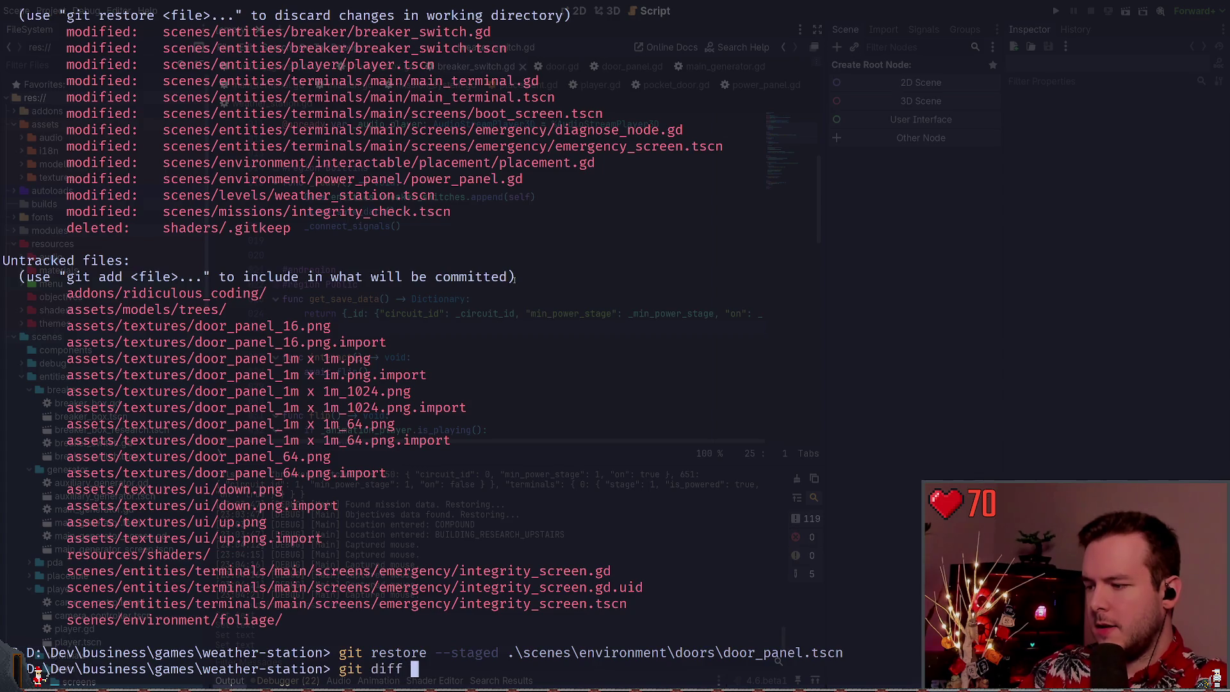
{"action": "key", "text": "Return"}
{"action": "type", "text": "git status"}
{"action": "key", "text": "Return"}
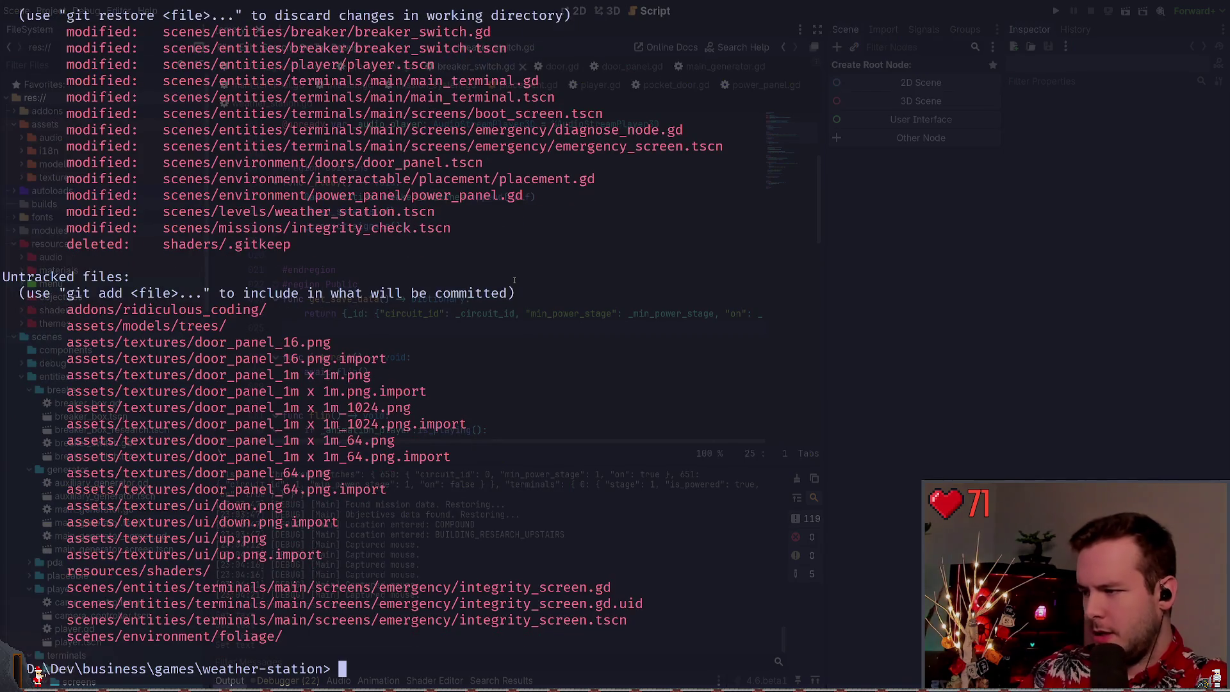
{"action": "scroll", "coordinate": [514, 281], "scroll_direction": "up", "scroll_amount": 3}
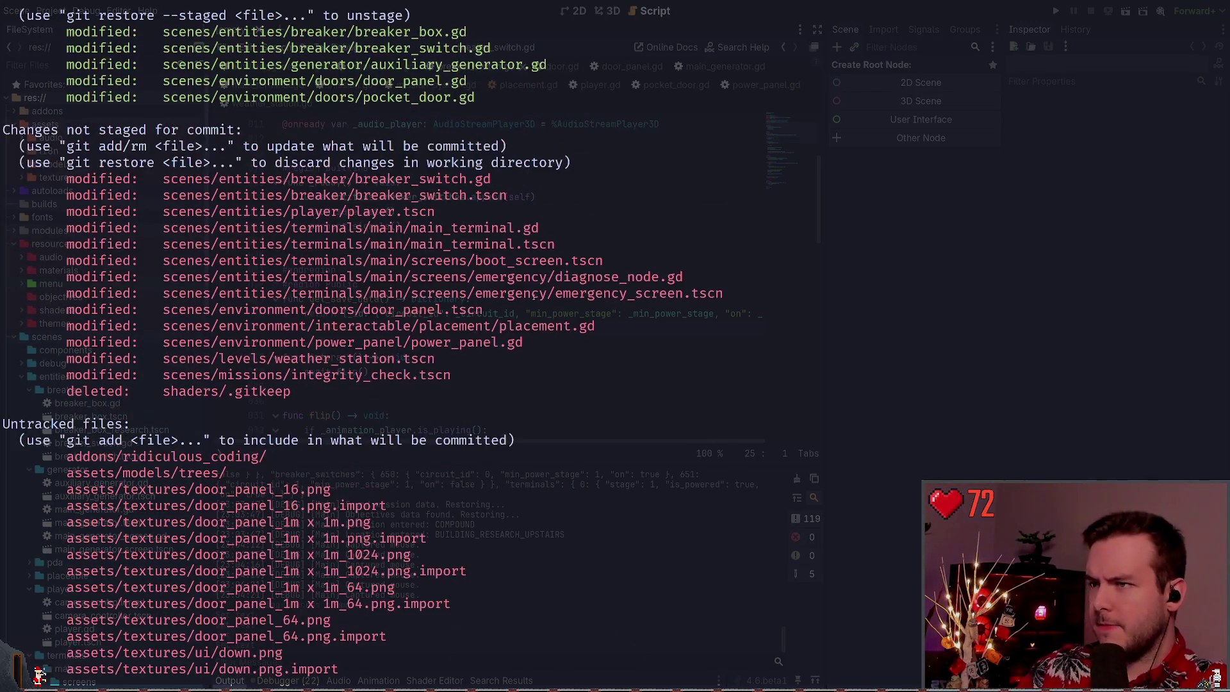
Review and stage the scenes\environment\power_panel changes, then check git status
{"action": "type", "text": "git diff "}
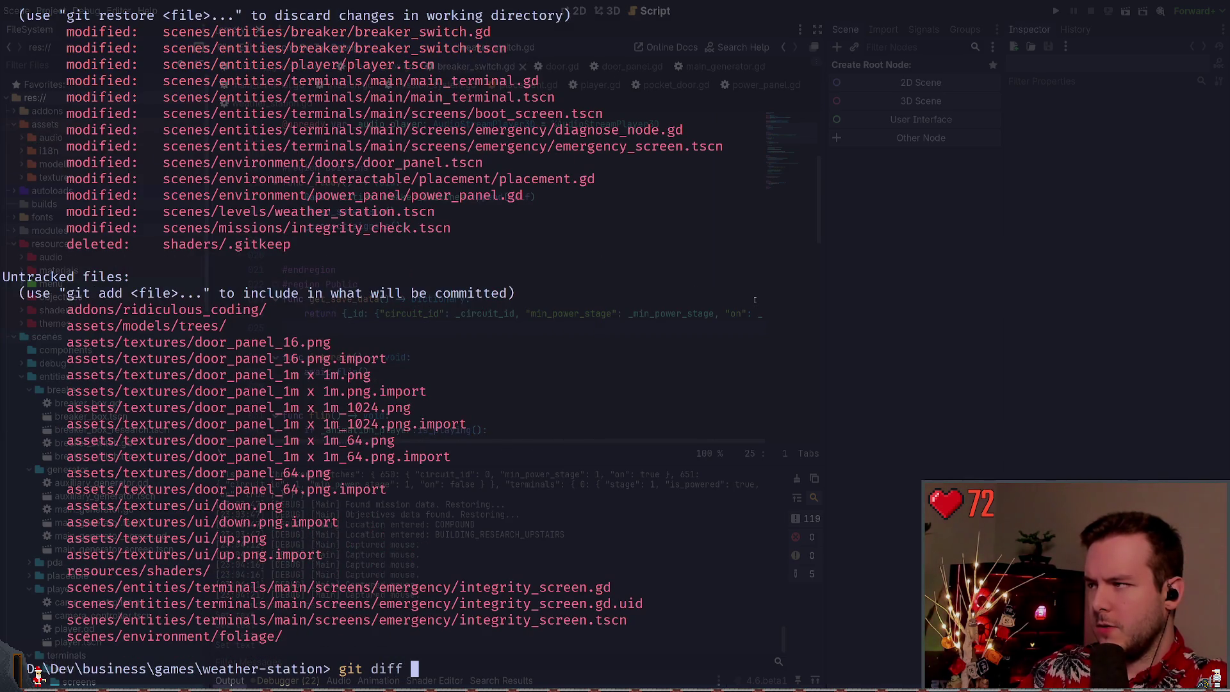
{"action": "type", "text": ".\\scenes\\entiti"}
{"action": "key", "text": "BackSpace"}
{"action": "key", "text": "BackSpace"}
{"action": "key", "text": "BackSpace"}
{"action": "type", "text": "vironment\\power_panel\\"}
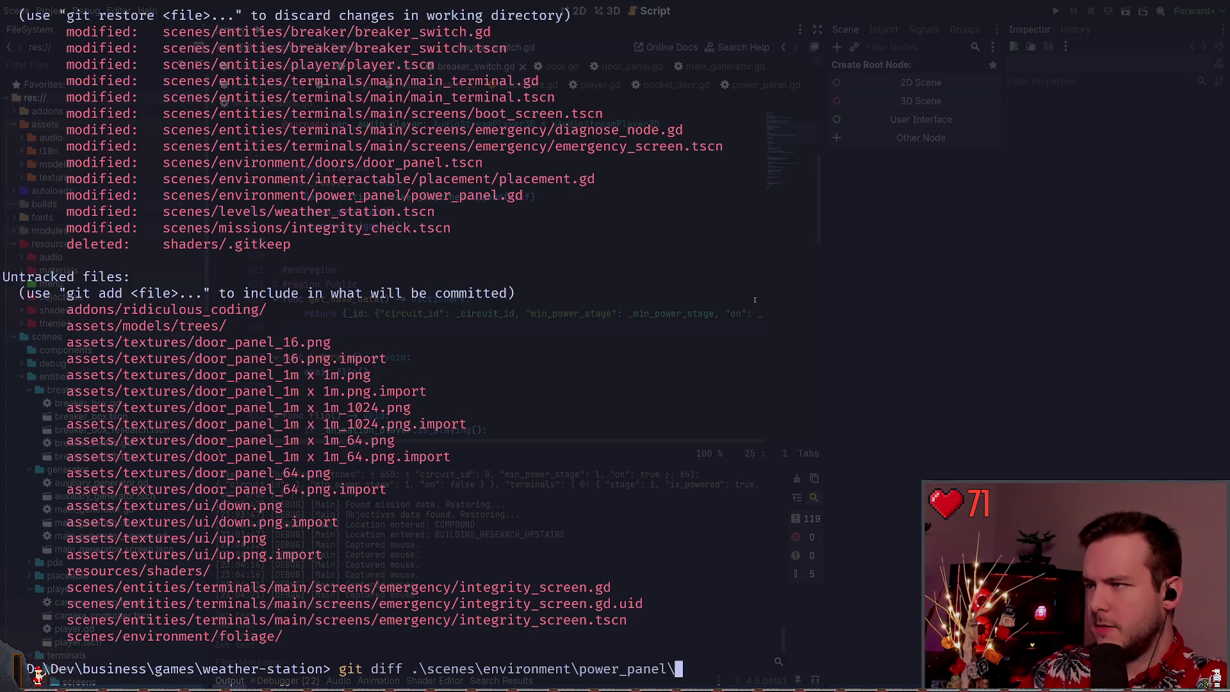
{"action": "key", "text": "Return"}
{"action": "type", "text": "git add .\\scenes\\environment\\power_panel\\"}
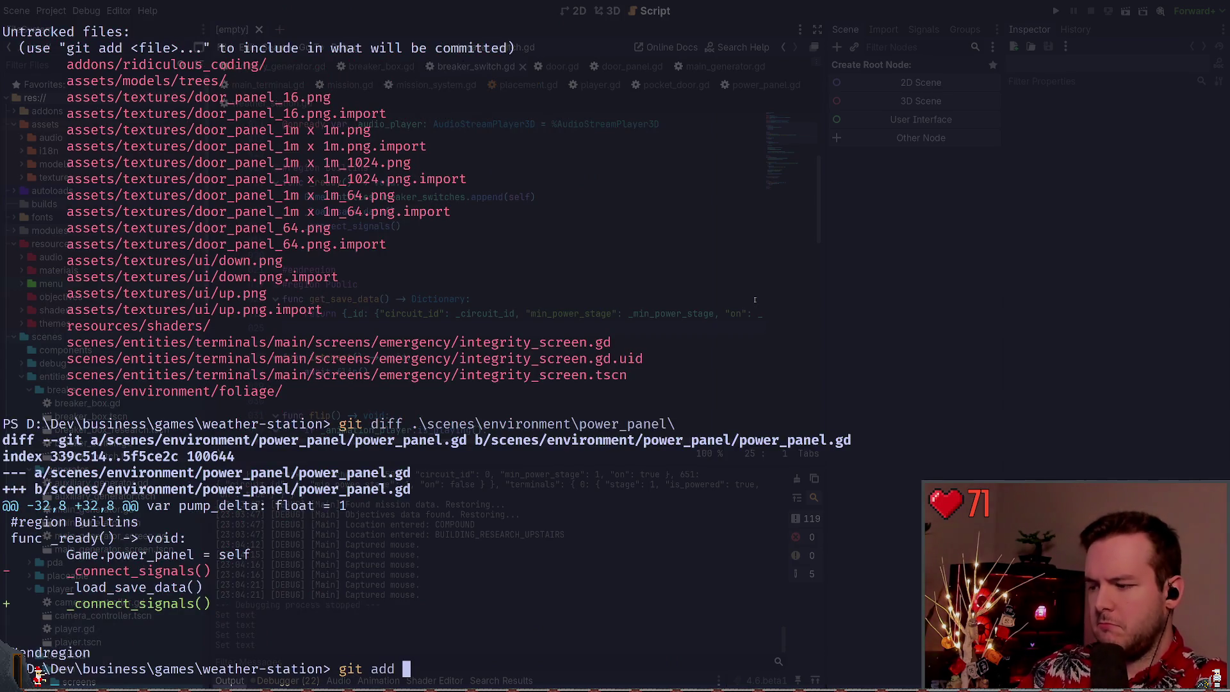
{"action": "key", "text": "Return"}
{"action": "type", "text": "git status"}
{"action": "key", "text": "Return"}
Review and stage interactable\placement\placement.gd, then check git status
{"action": "type", "text": "git diff "}
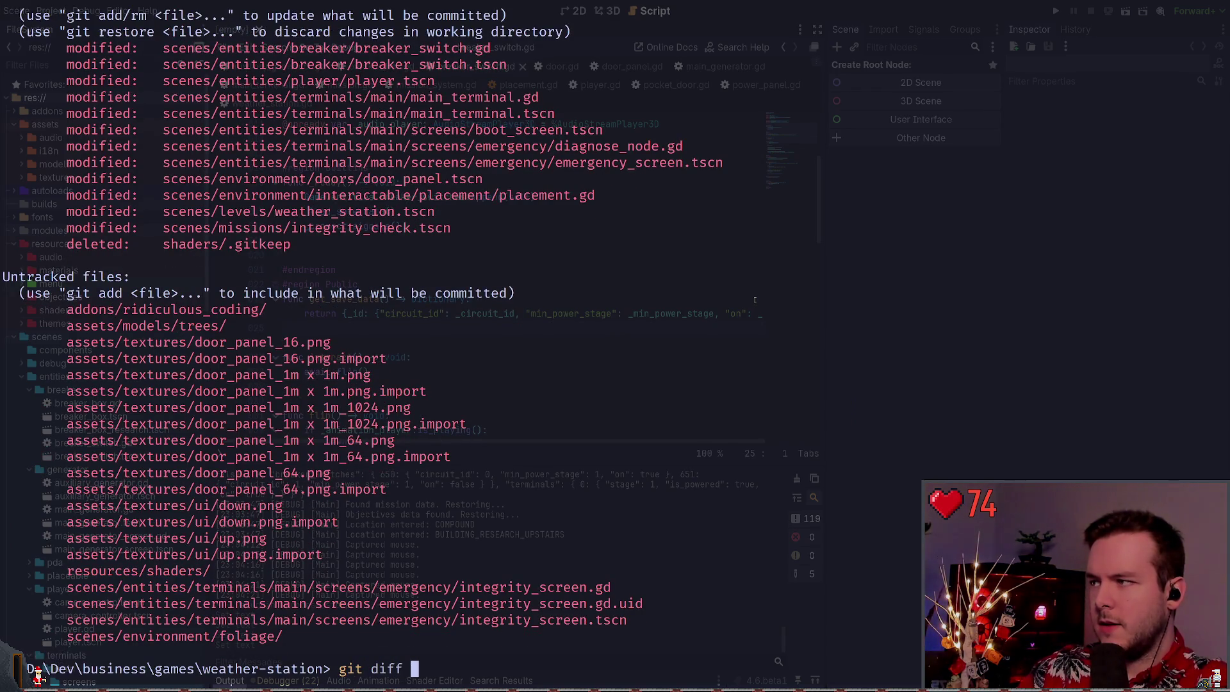
{"action": "type", "text": ".\\scenes\\environment\\interactable\\"}
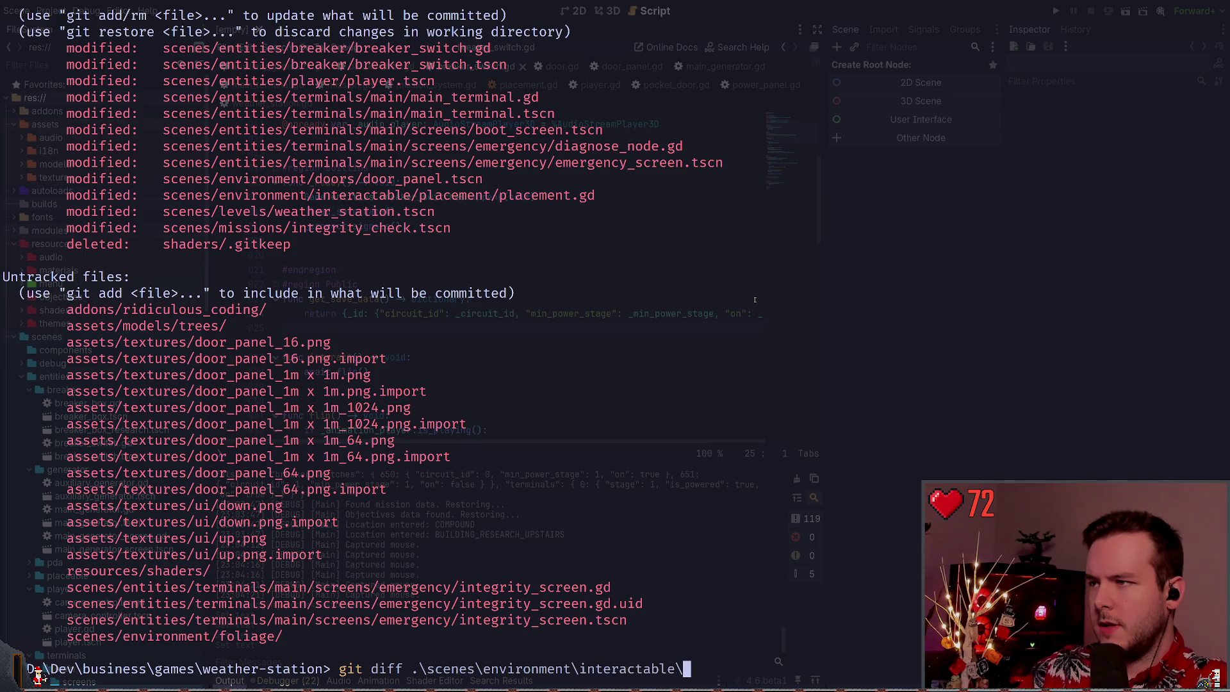
{"action": "type", "text": "p"}
{"action": "key", "text": "Tab"}
{"action": "type", "text": "p"}
{"action": "key", "text": "Tab"}
{"action": "key", "text": "Return"}
{"action": "type", "text": "git add .\\scenes\\environment\\interactable\\placement\\placement.gd"}
{"action": "key", "text": "Return"}
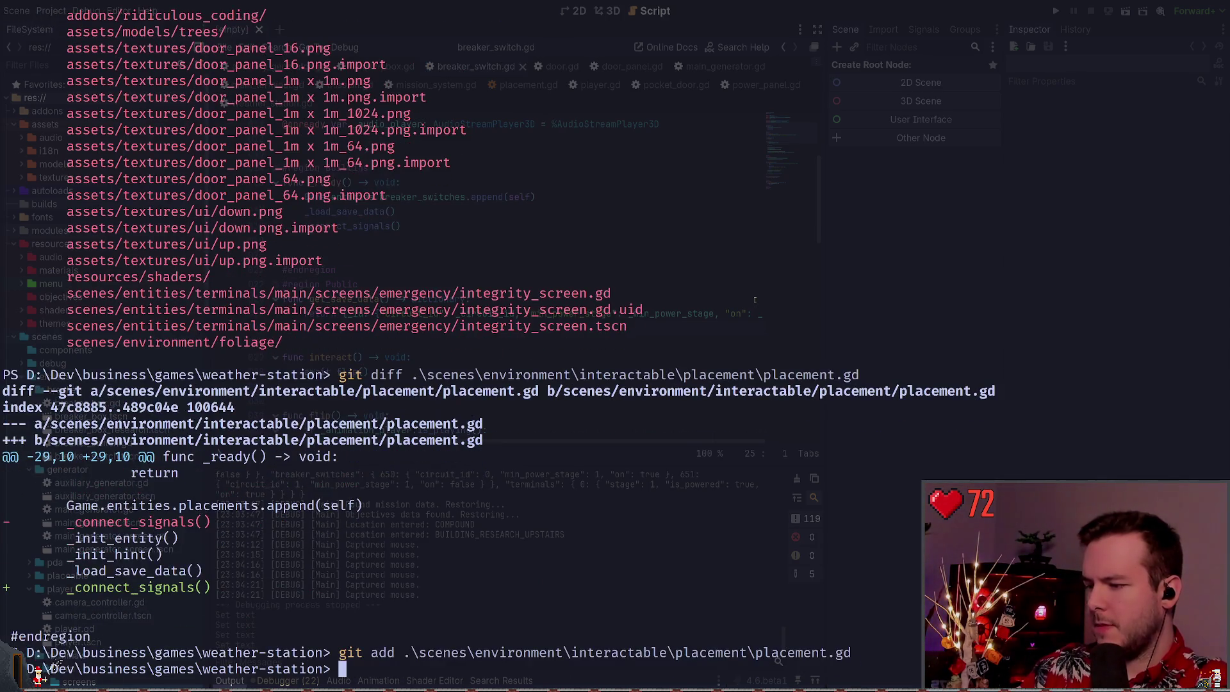
{"action": "type", "text": "git status"}
{"action": "key", "text": "Return"}
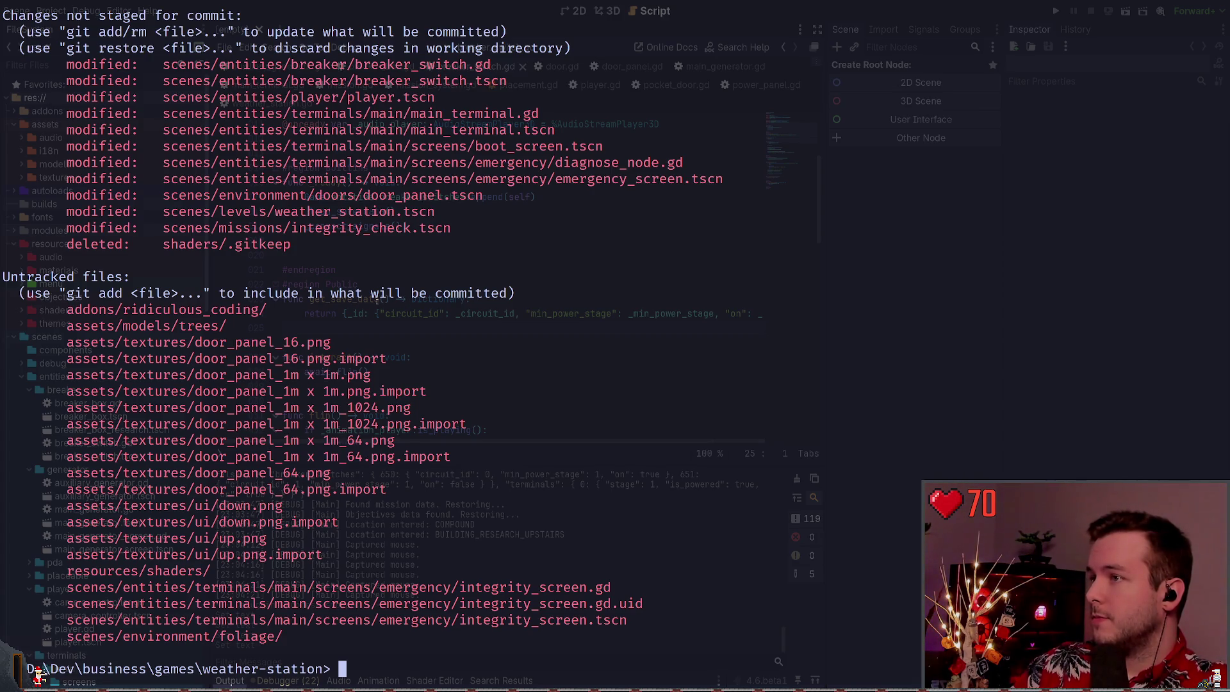
Show main_terminal.gd's diff and git status, then hide the terminal to return to the editor
{"action": "type", "text": "gi"}
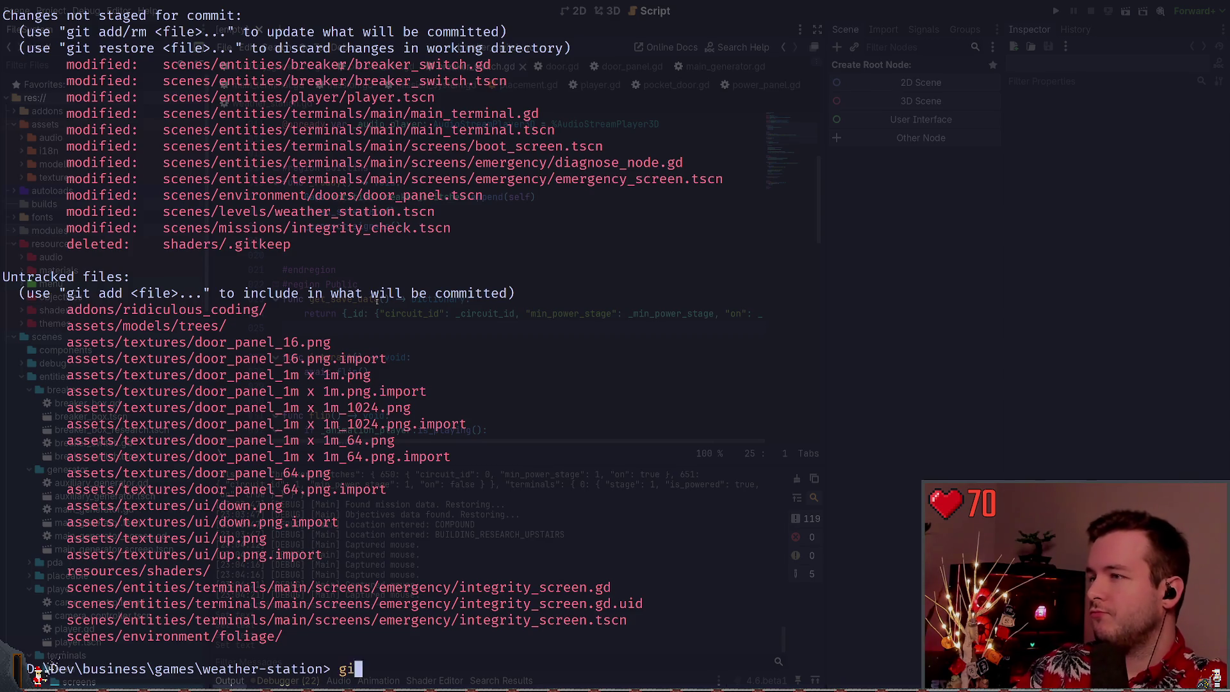
{"action": "type", "text": "t diff .\\scenes\\entities\\"}
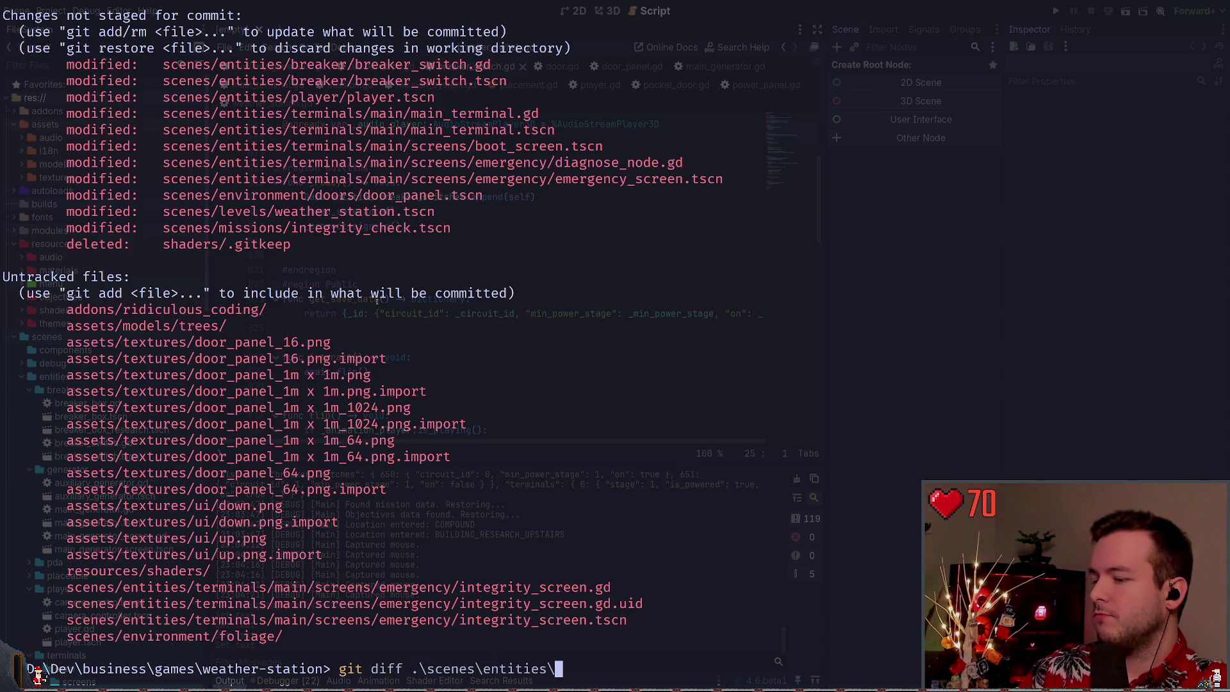
{"action": "type", "text": "terminals\\main\\main_terminal.gd"}
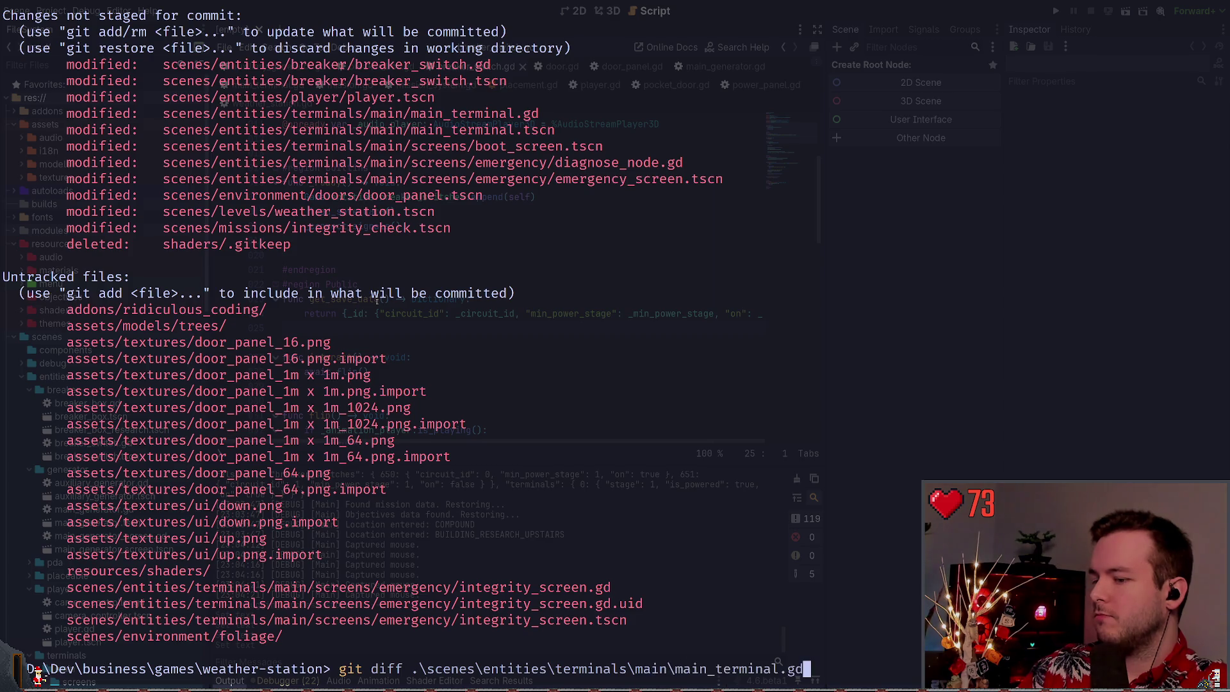
{"action": "key", "text": "Return"}
{"action": "type", "text": "jq"}
{"action": "key", "text": "BackSpace"}
{"action": "key", "text": "BackSpace"}
{"action": "type", "text": "git status"}
{"action": "key", "text": "Return"}
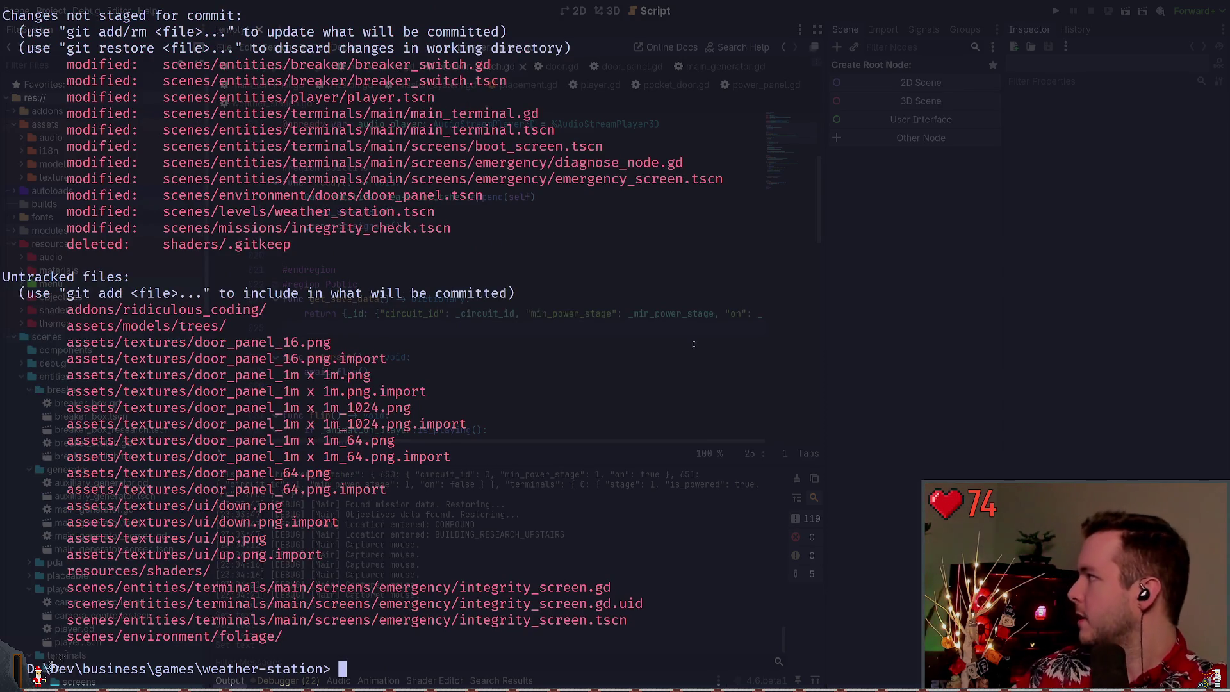
{"action": "key", "text": "super+grave"}
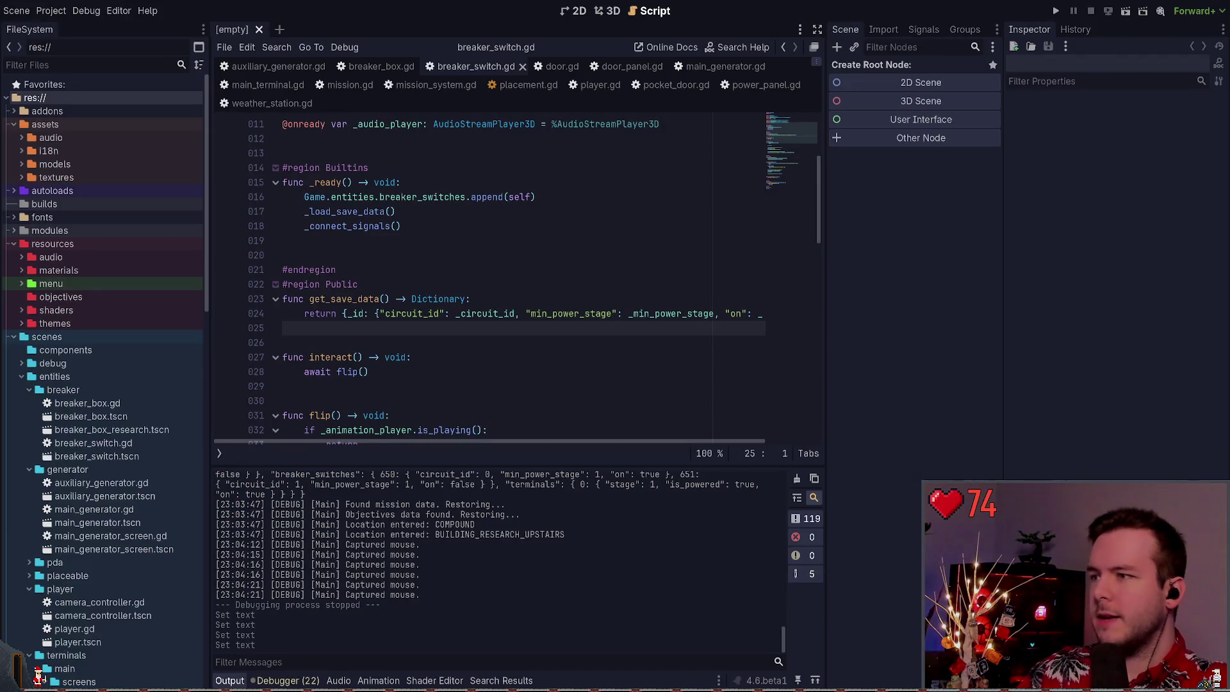
Play the project with F5, continue the saved game, and look at the EMERGENCY monitor
{"action": "key", "text": "F5"}
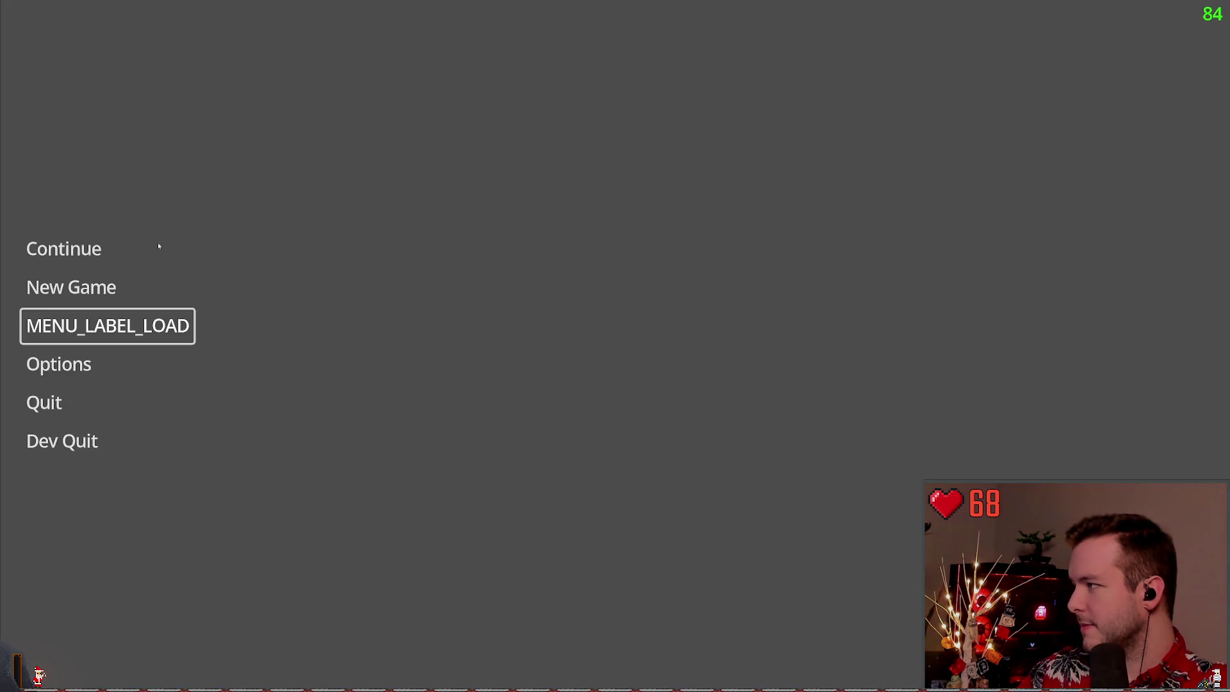
{"action": "left_click", "coordinate": [62, 252]}
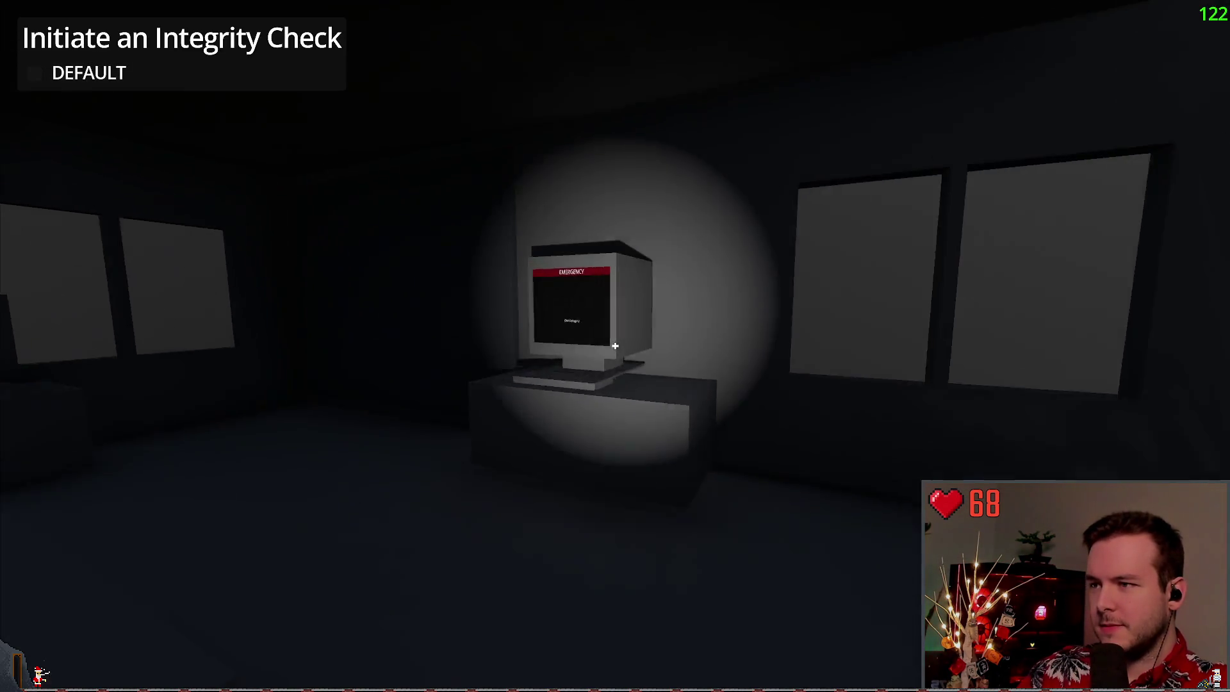
{"action": "key", "text": "w"}
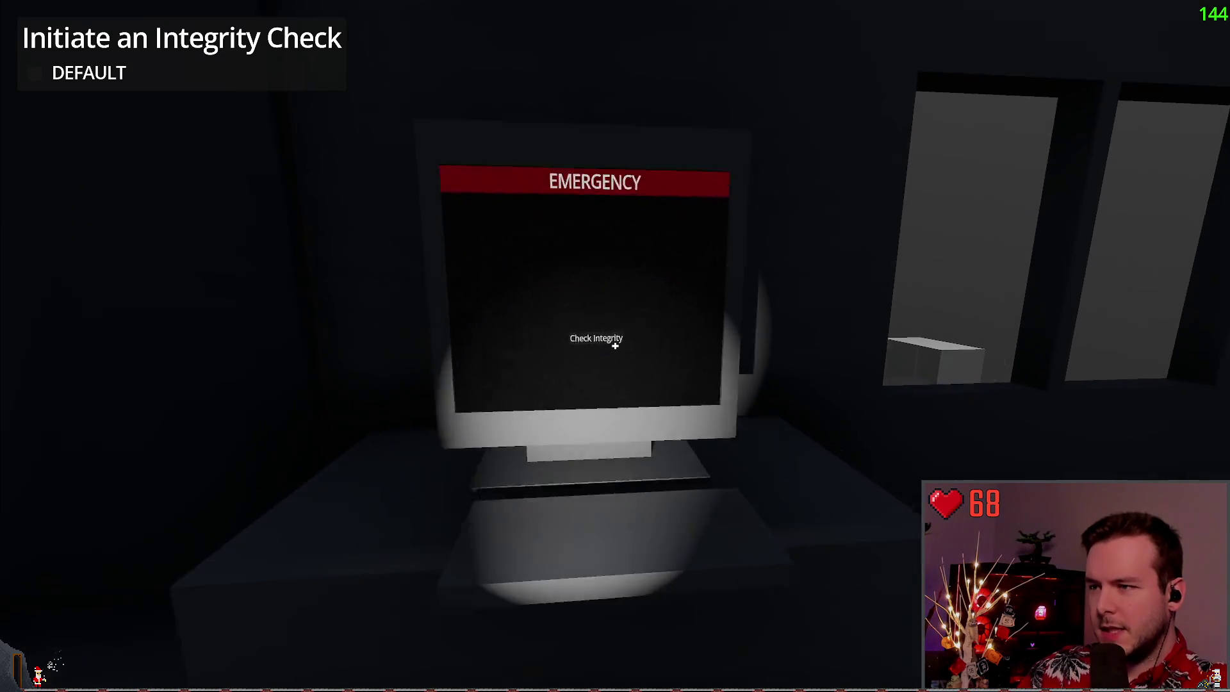
{"action": "key", "text": "s"}
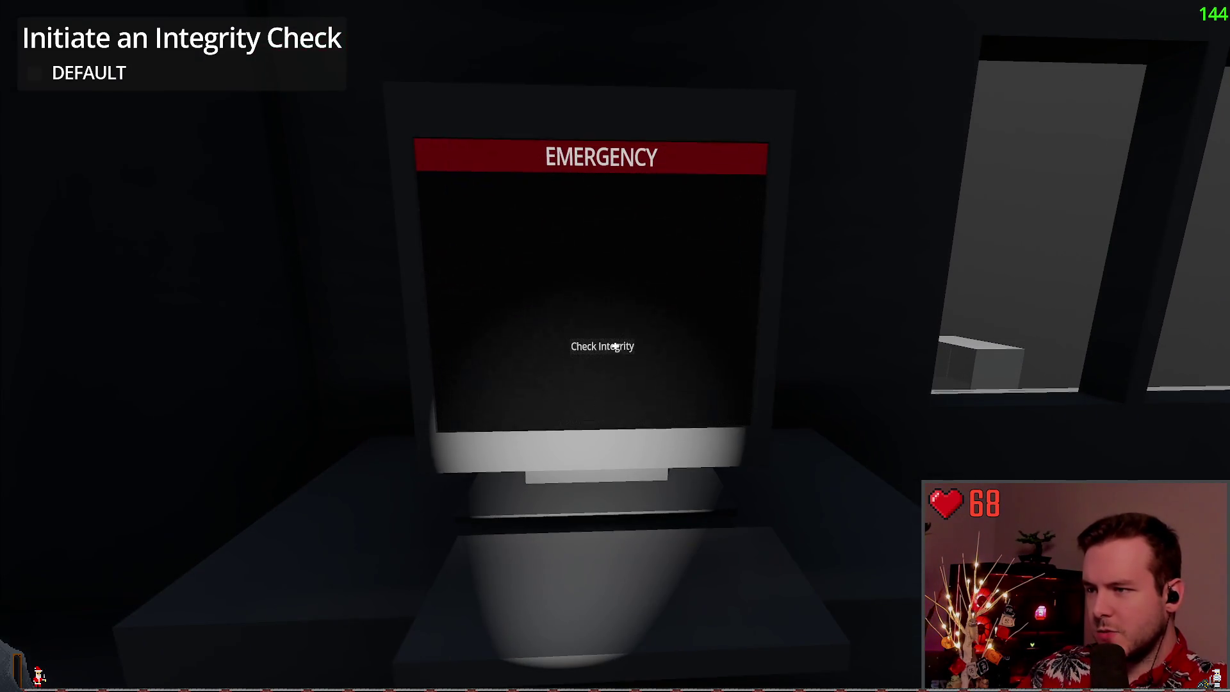
From the pause menu, glance at the save list, then quit to the main menu
{"action": "key", "text": "Escape"}
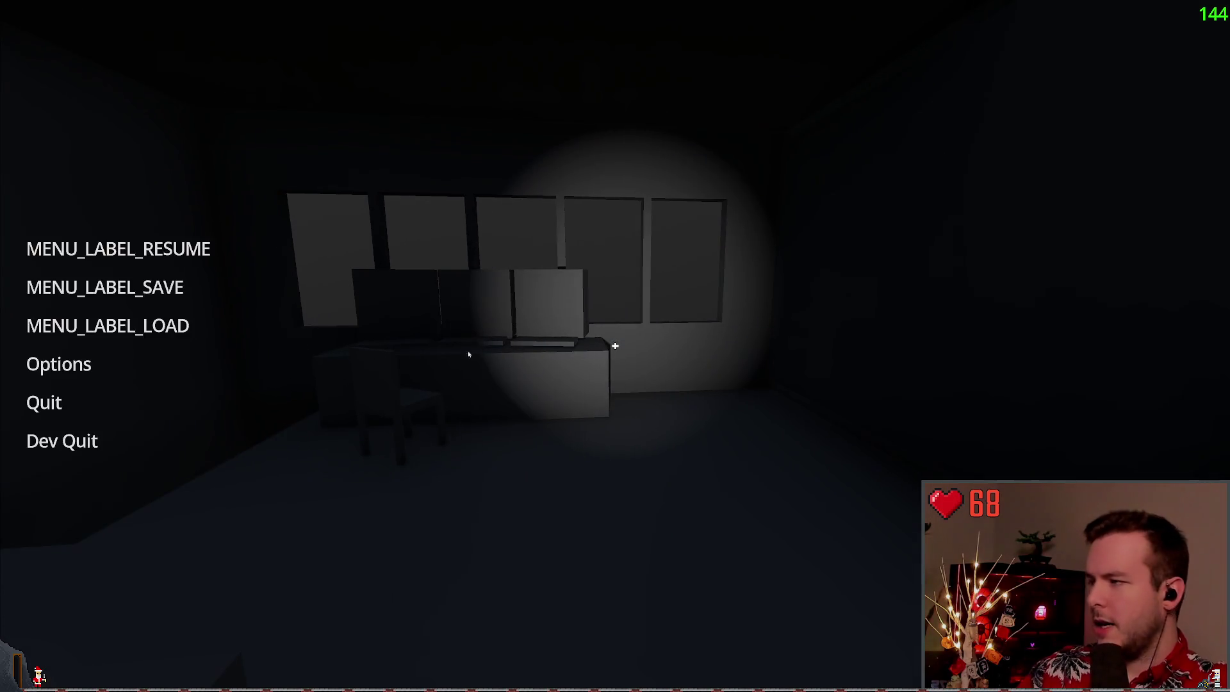
{"action": "left_click", "coordinate": [173, 329]}
{"action": "key", "text": "Escape"}
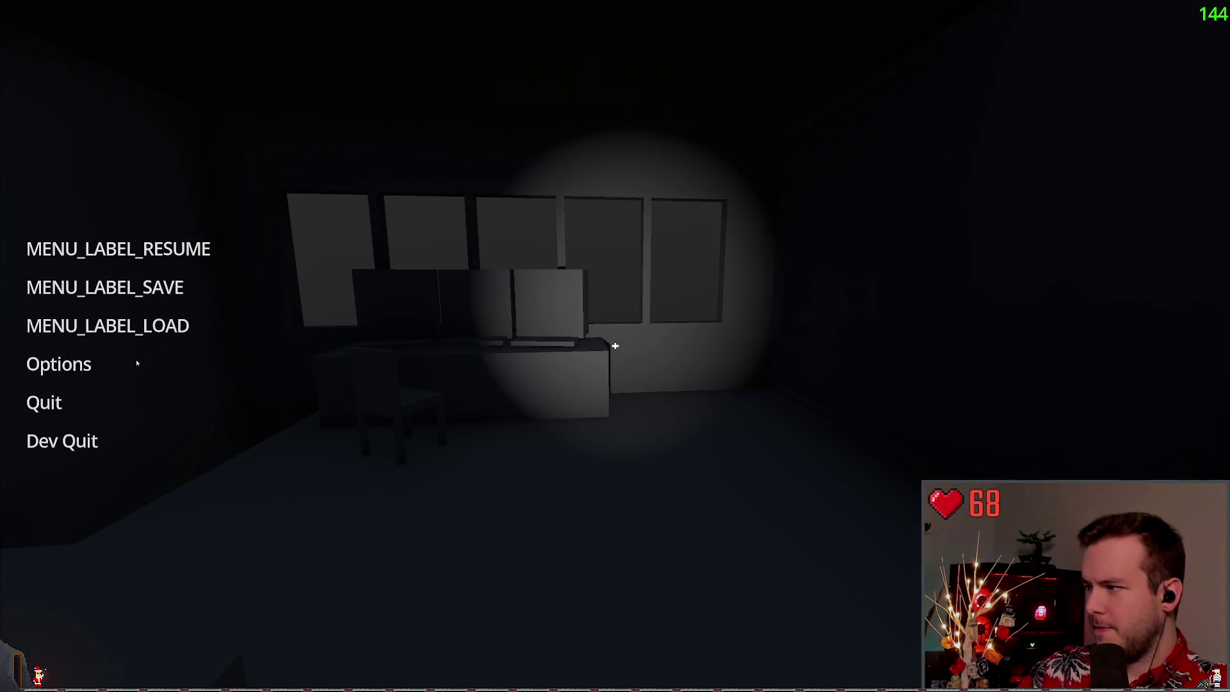
{"action": "left_click", "coordinate": [79, 401]}
{"action": "left_click", "coordinate": [569, 371]}
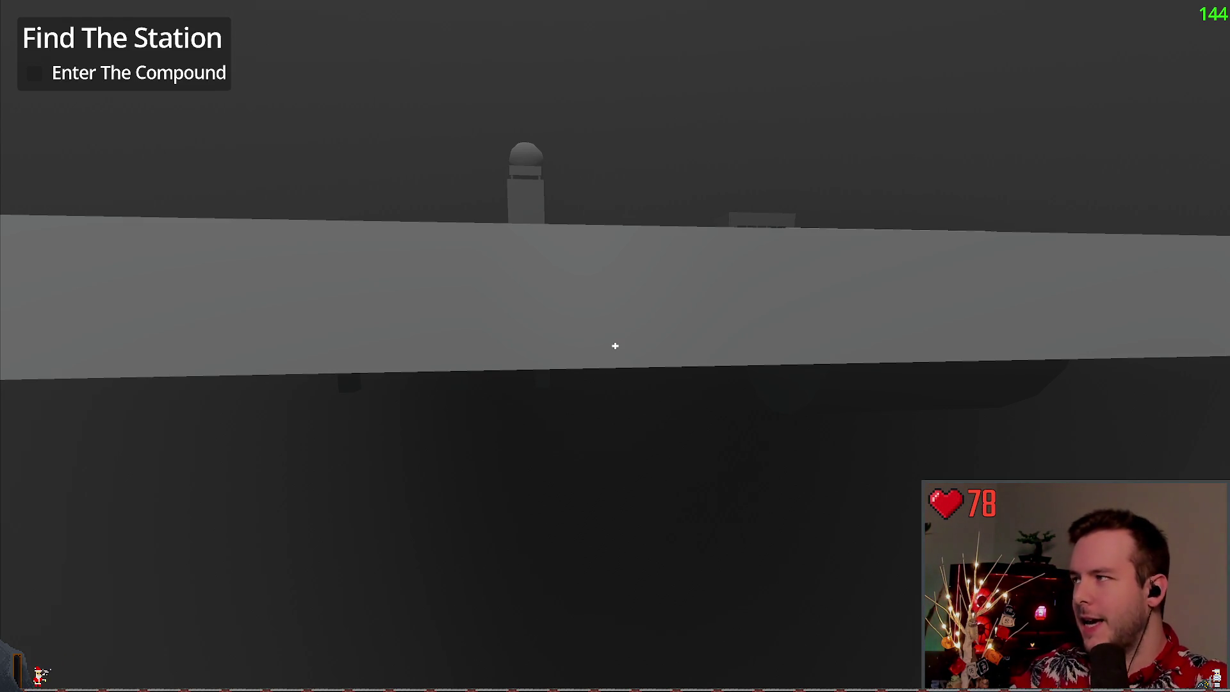
Climb over the wall, cross the compound, walk through the station door, and pause
{"action": "key", "text": "w"}
{"action": "key", "text": "space"}
{"action": "key", "text": "w"}
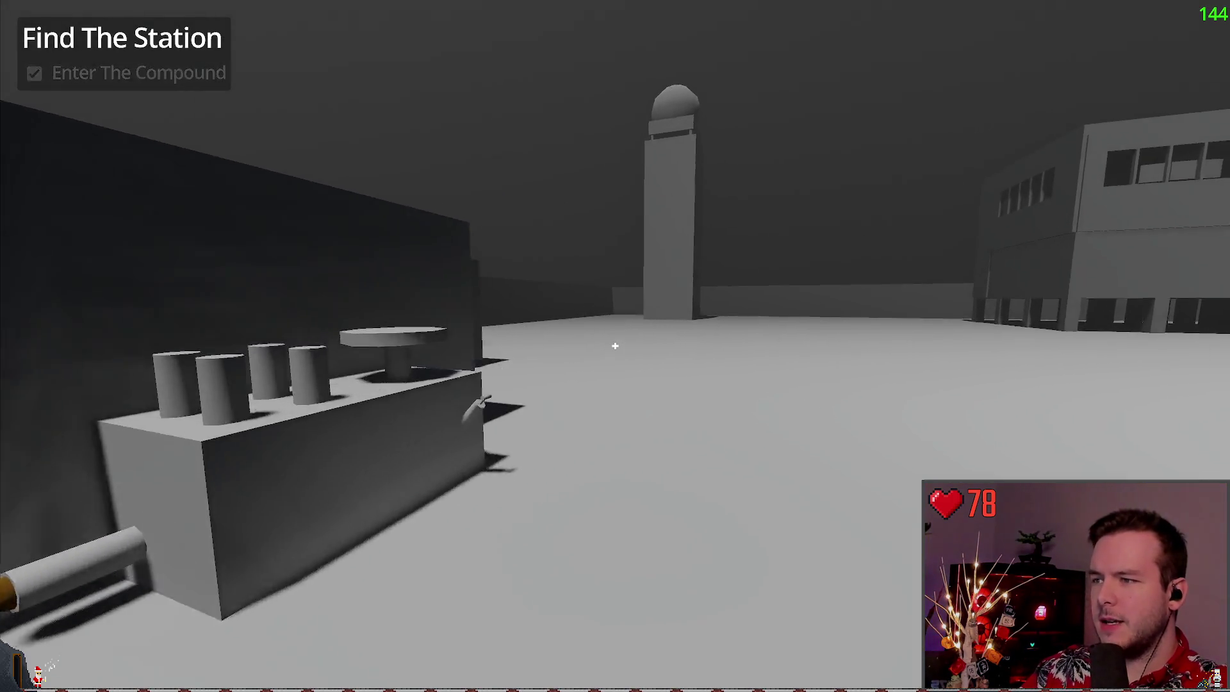
{"action": "key", "text": "w"}
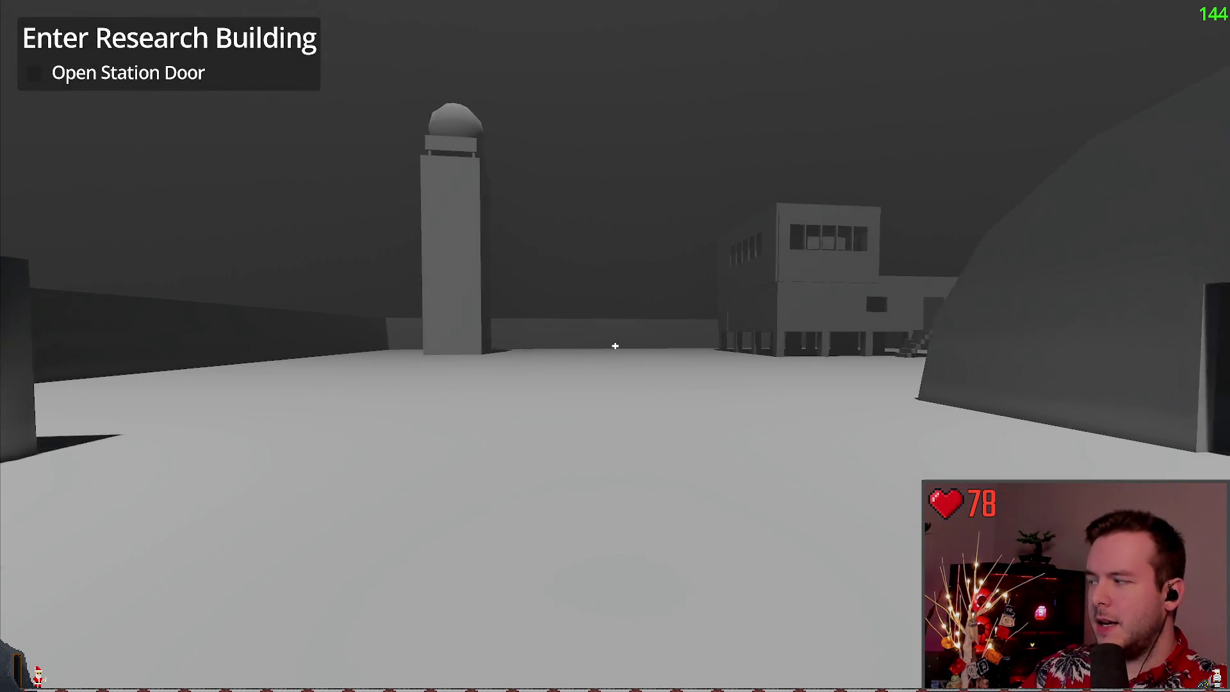
{"action": "key", "text": "s"}
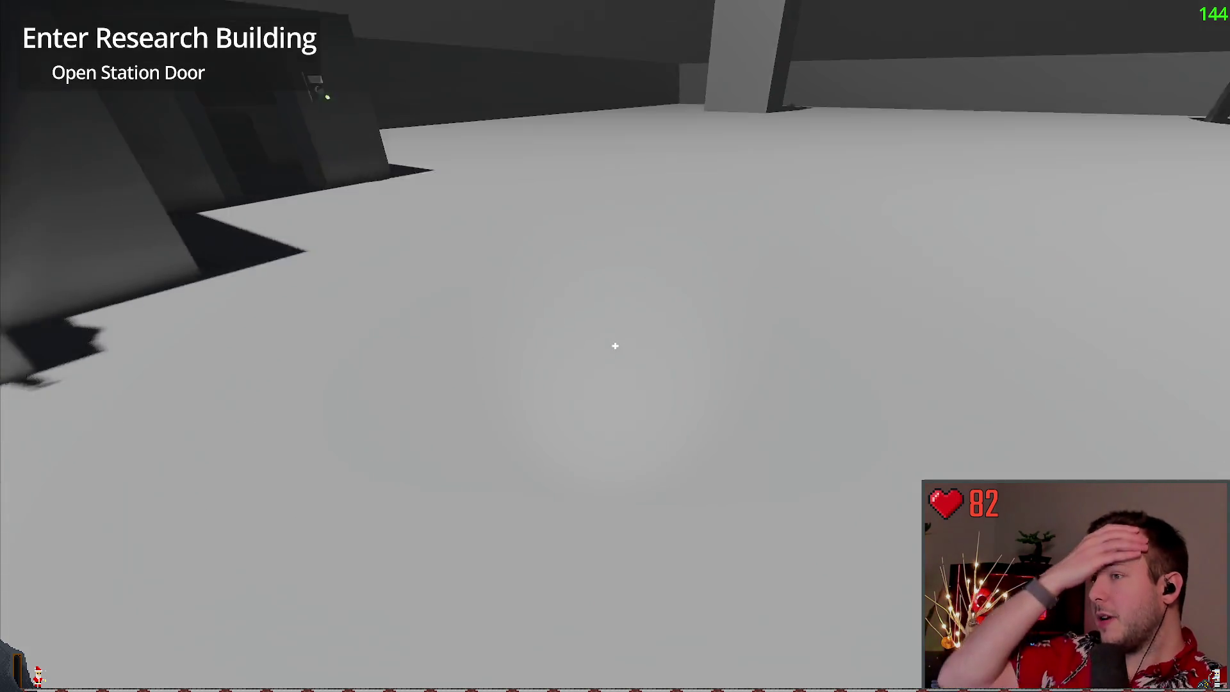
{"action": "key", "text": "w"}
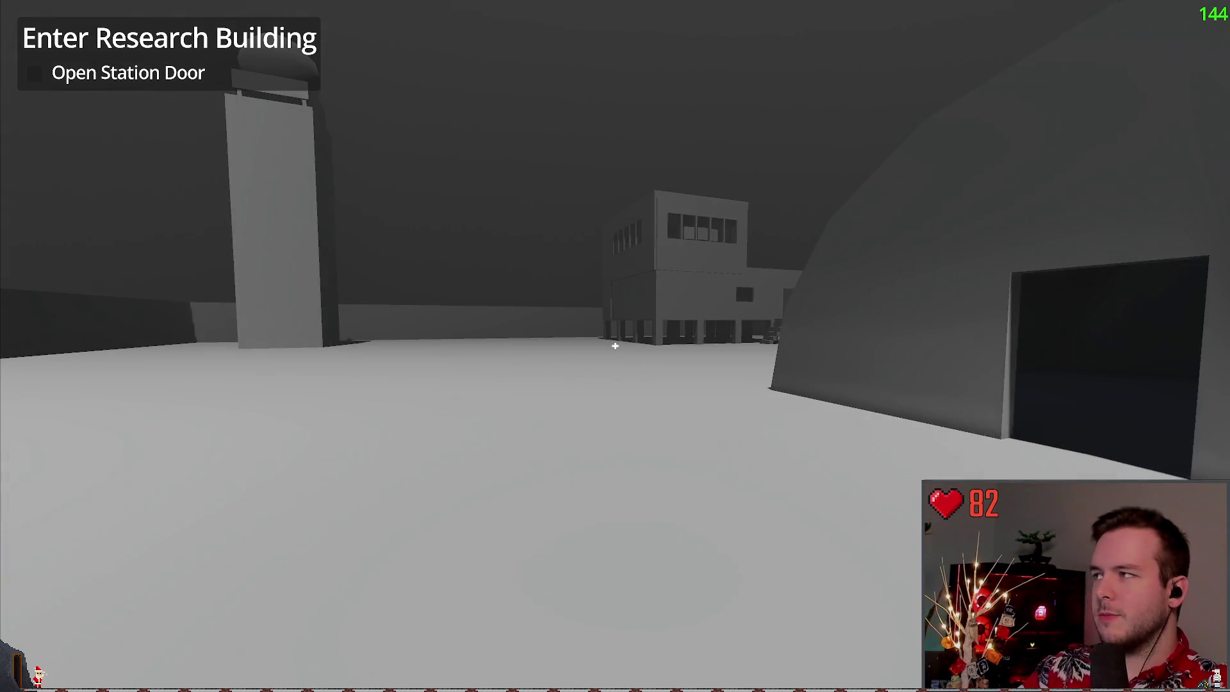
{"action": "key", "text": "w"}
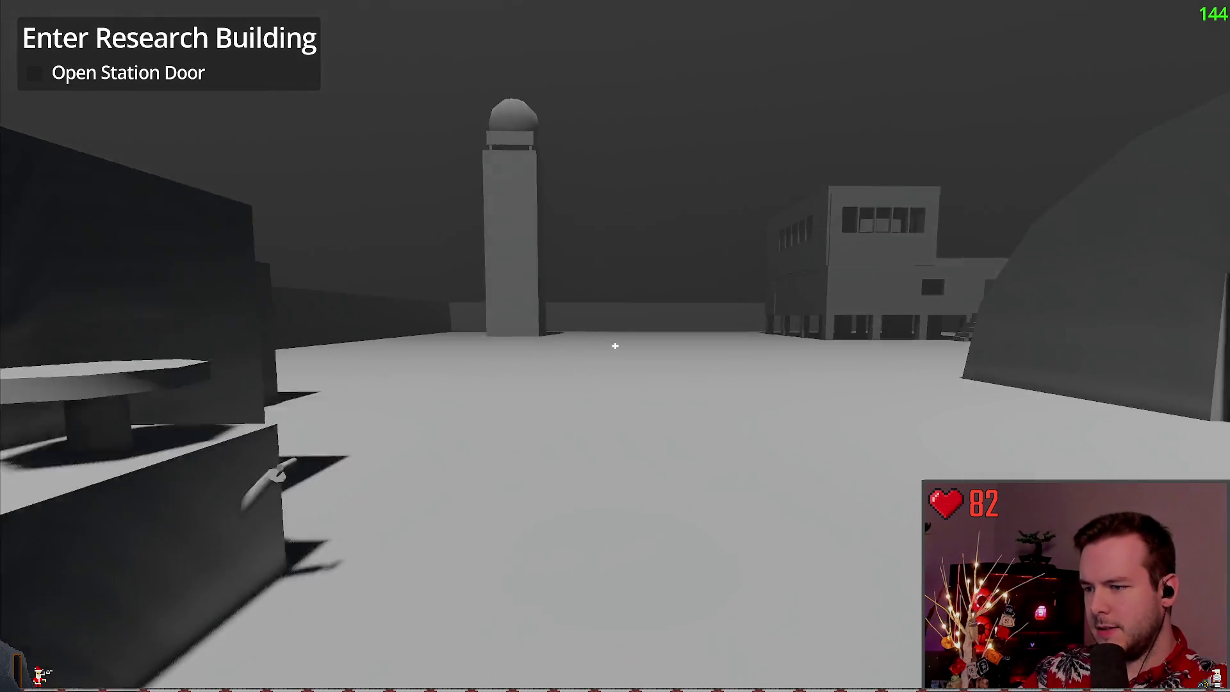
{"action": "key", "text": "w"}
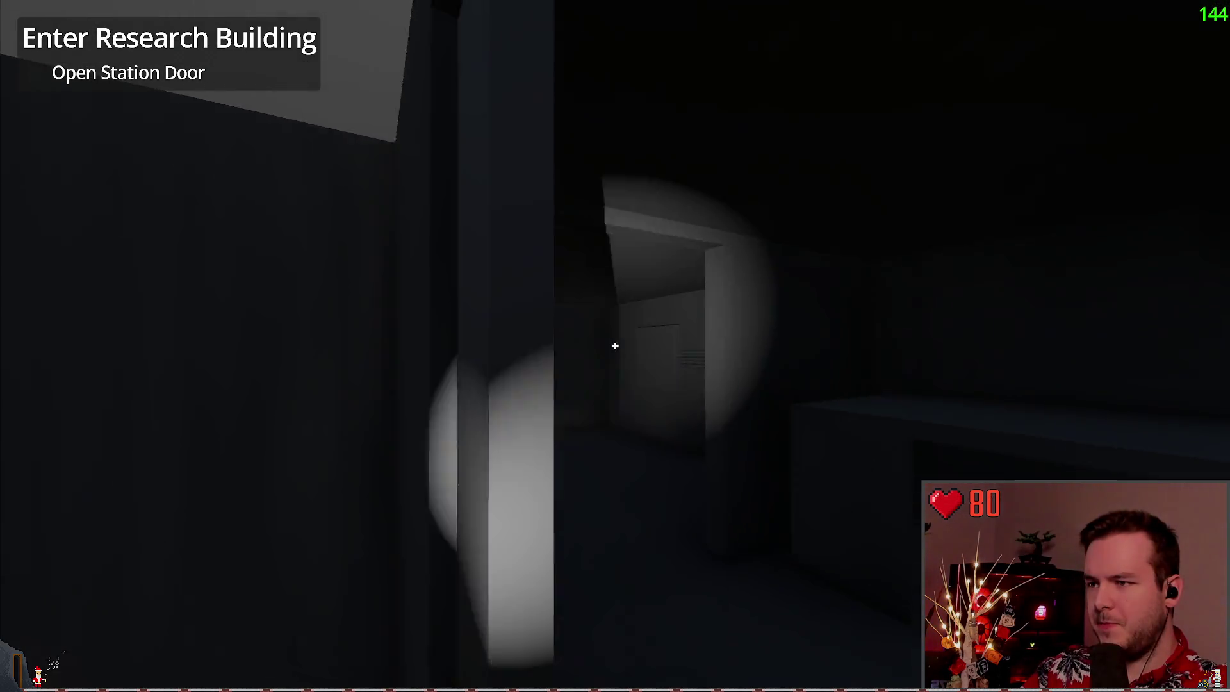
{"action": "key", "text": "Escape"}
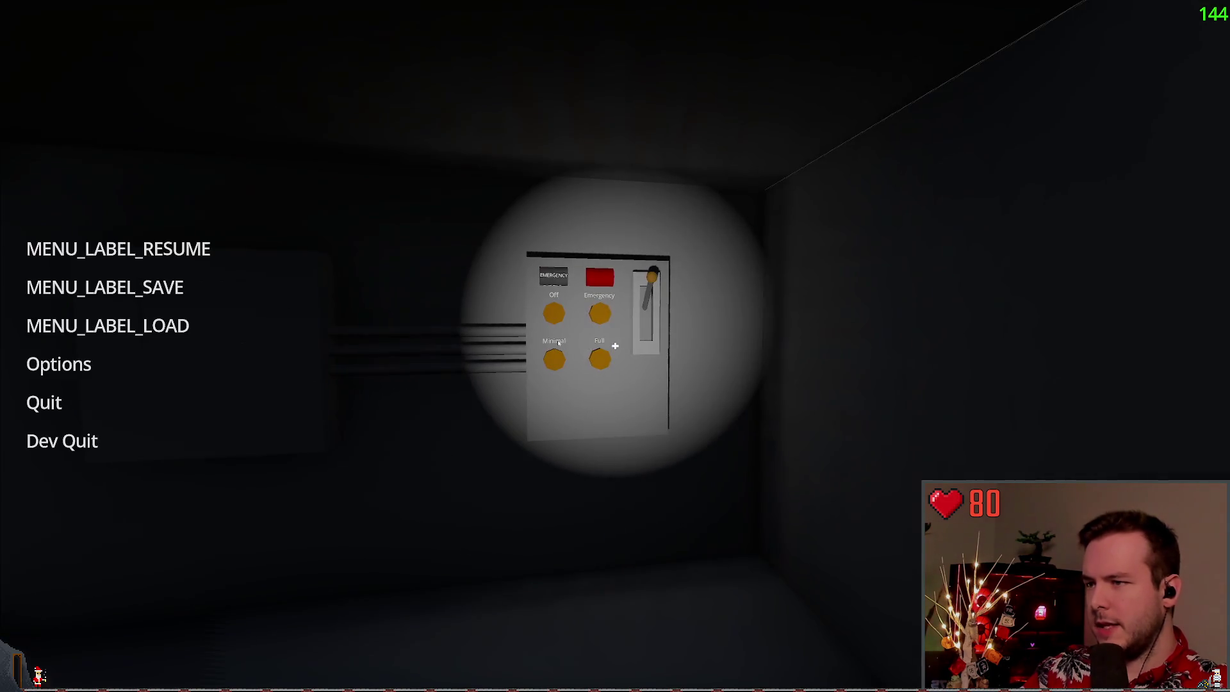
Delete all old save slots, create a new save, and resume play
{"action": "left_click", "coordinate": [104, 287]}
{"action": "left_click", "coordinate": [830, 524]}
{"action": "left_click", "coordinate": [830, 524]}
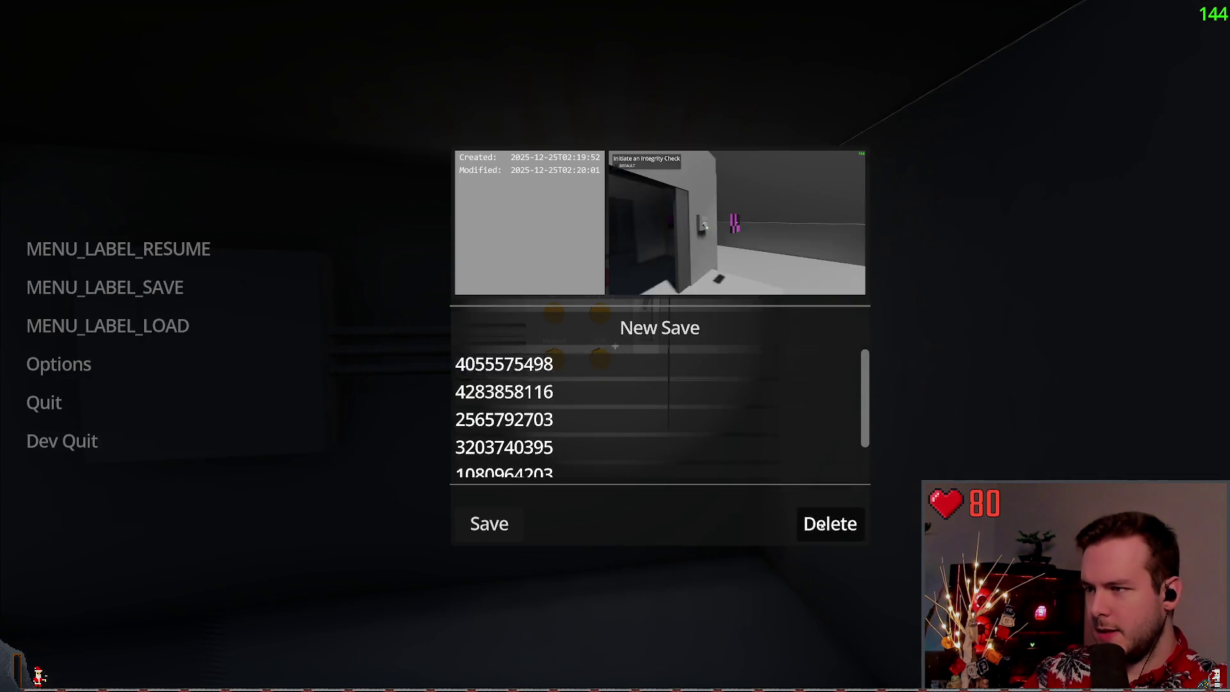
{"action": "left_click", "coordinate": [830, 523]}
{"action": "left_click", "coordinate": [830, 524]}
{"action": "left_click", "coordinate": [830, 523]}
{"action": "left_click", "coordinate": [830, 524]}
{"action": "left_click", "coordinate": [830, 523]}
{"action": "left_click", "coordinate": [830, 524]}
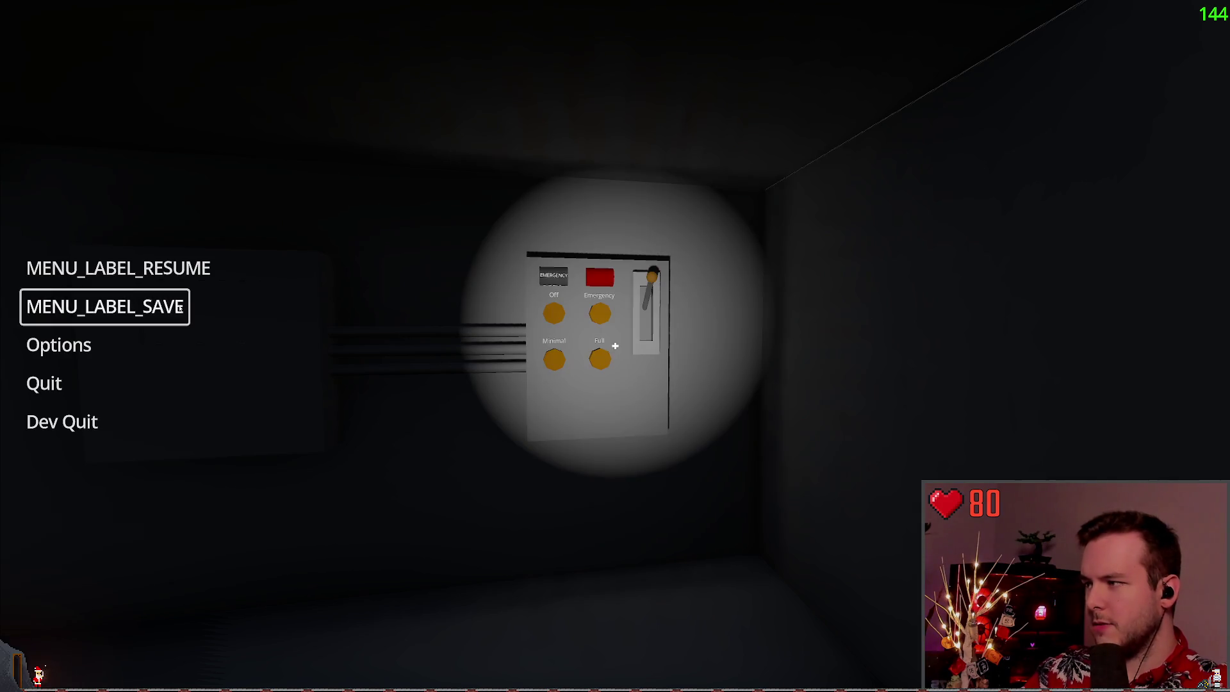
{"action": "left_click", "coordinate": [186, 309]}
{"action": "left_click", "coordinate": [660, 326]}
{"action": "key", "text": "Escape"}
{"action": "key", "text": "Escape"}
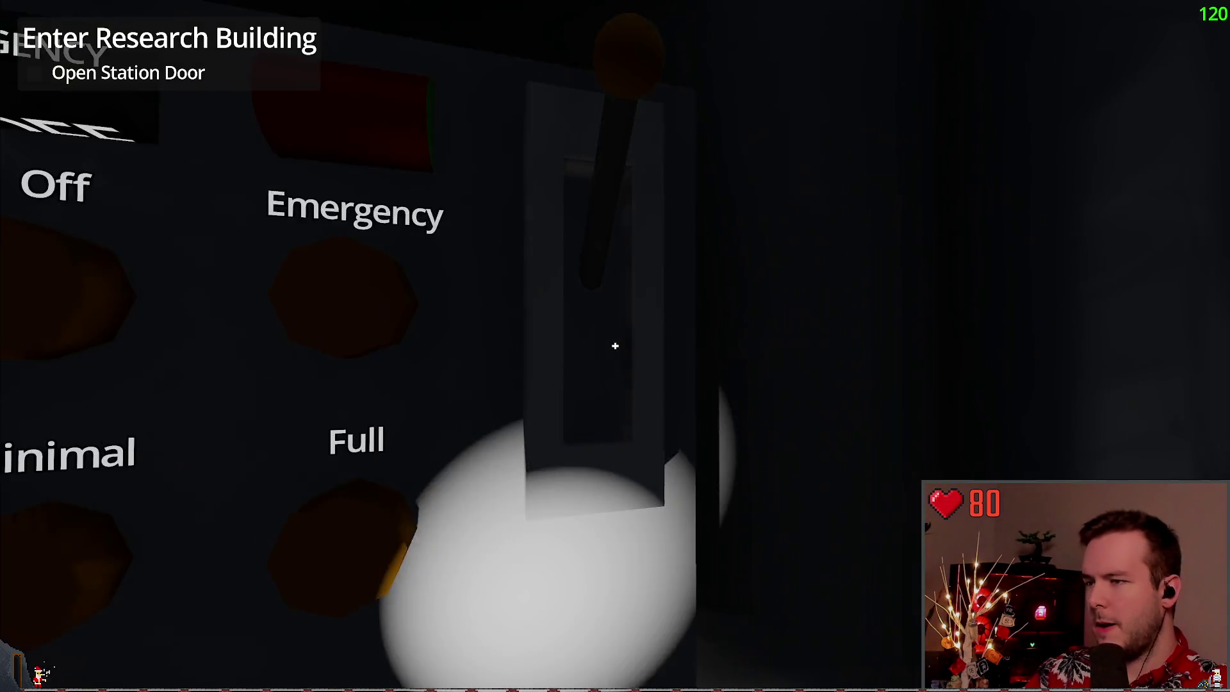
Walk out of the station into the snow toward the block with cylinders
{"action": "key", "text": "s"}
{"action": "key", "text": "w"}
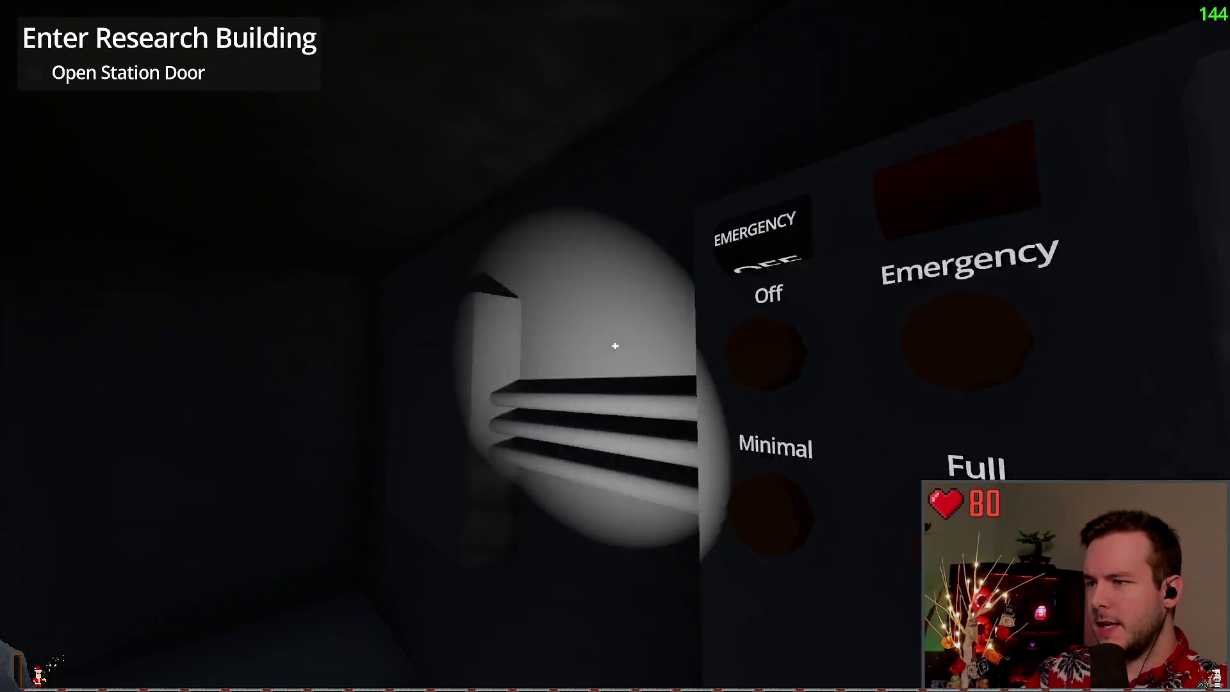
{"action": "key", "text": "w"}
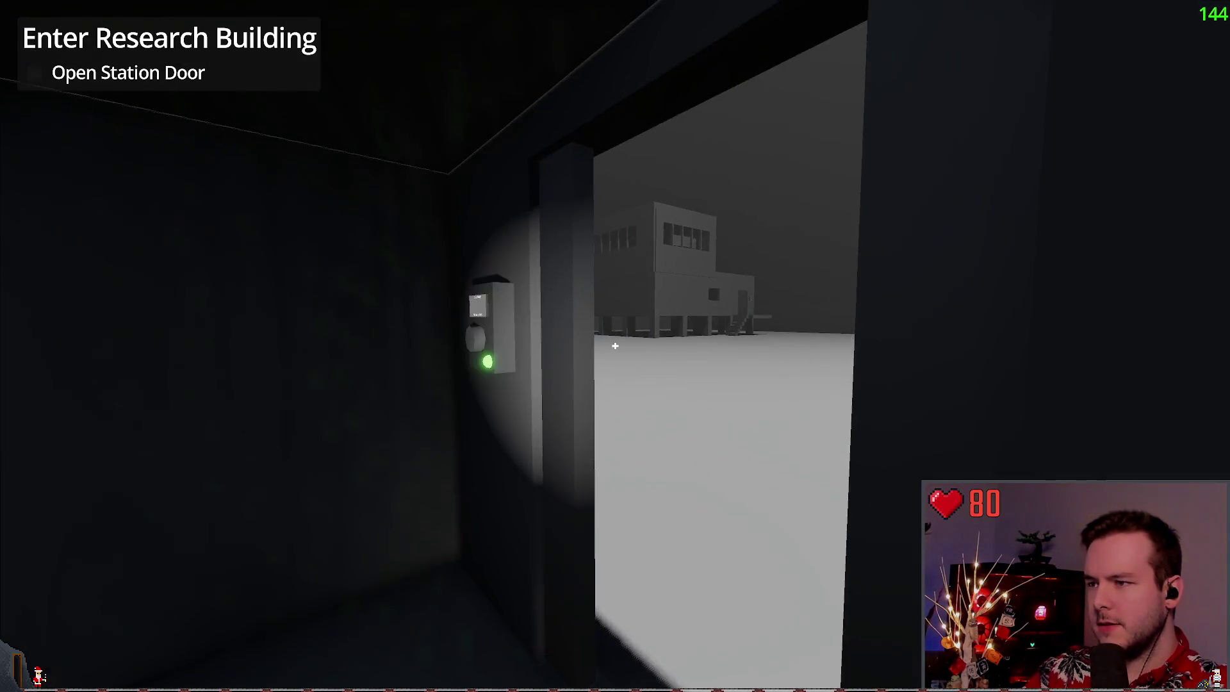
{"action": "key", "text": "w"}
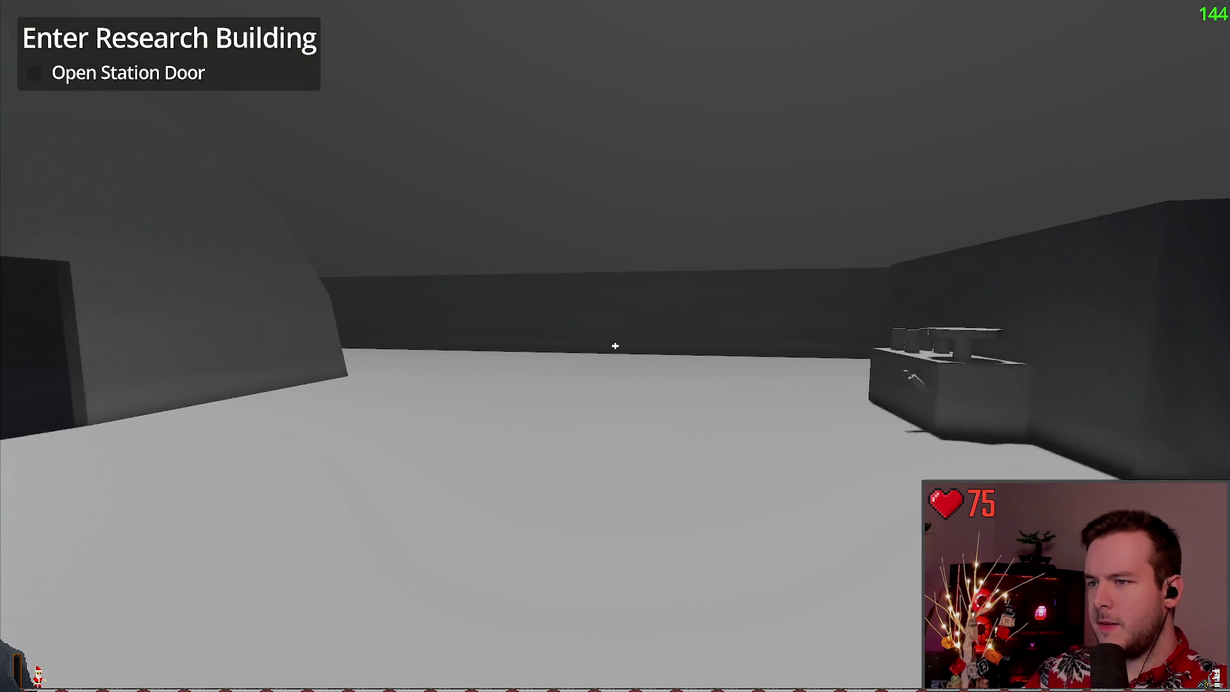
{"action": "key", "text": "w"}
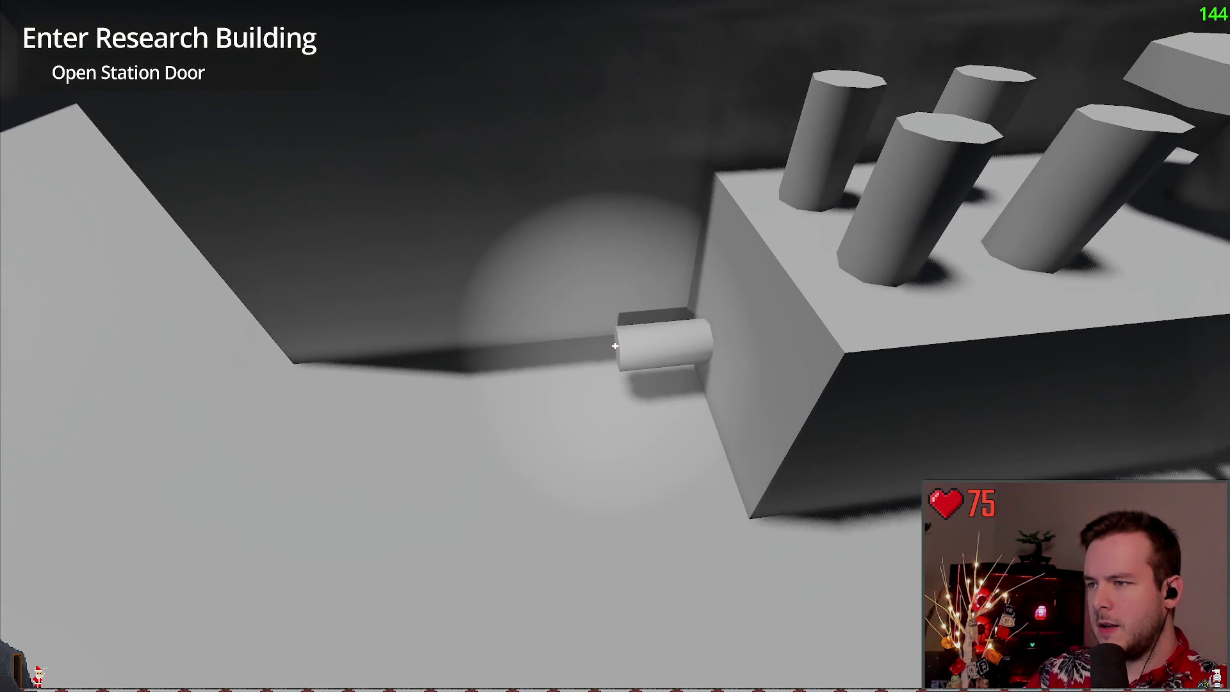
{"action": "key", "text": "w"}
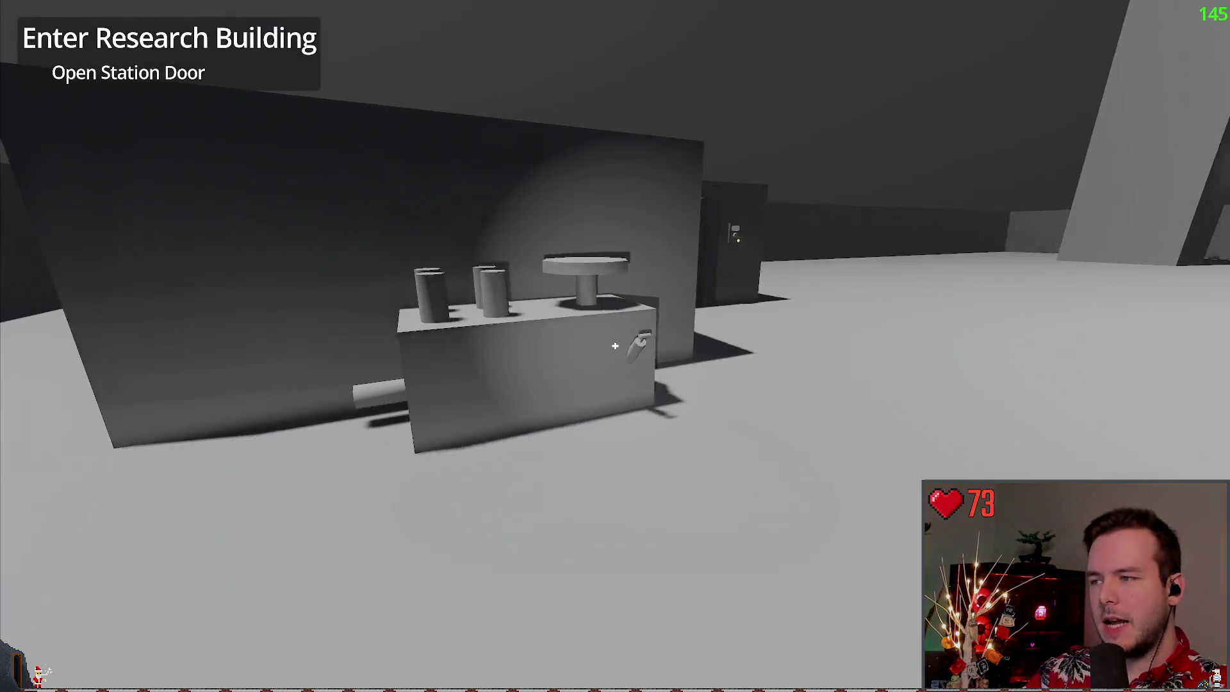
Pause and load the new save back in
{"action": "key", "text": "Escape"}
{"action": "left_click", "coordinate": [186, 288]}
{"action": "key", "text": "Return"}
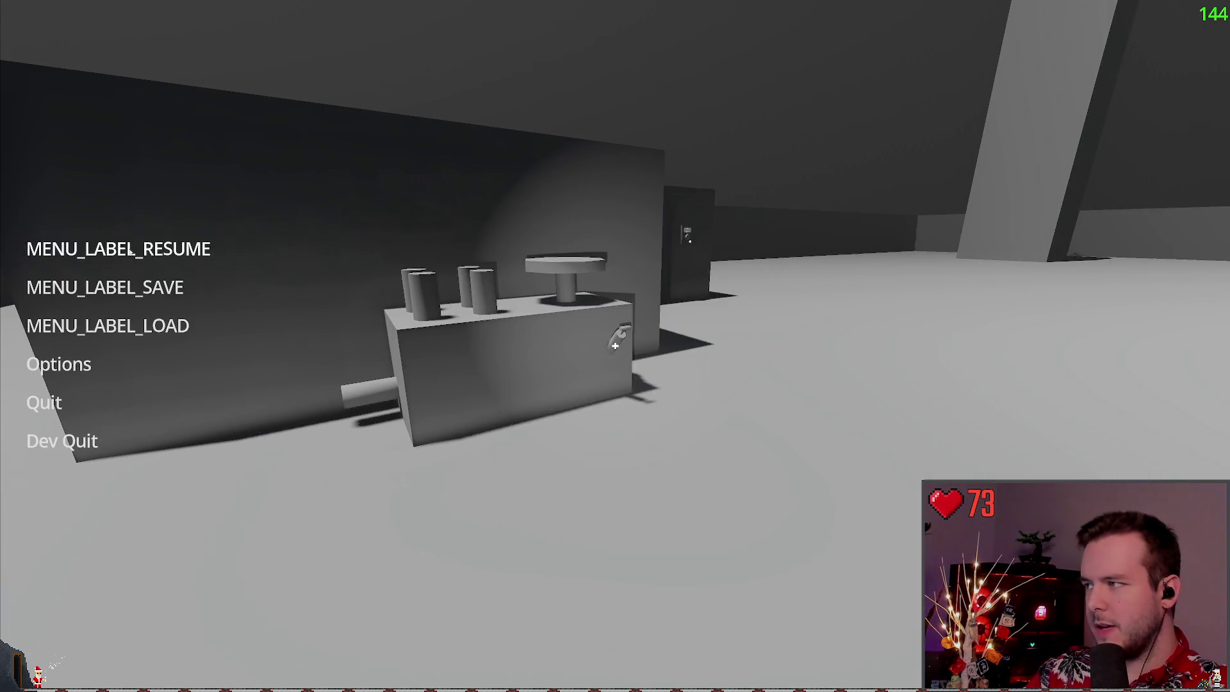
{"action": "left_click", "coordinate": [107, 326]}
{"action": "left_click", "coordinate": [489, 504]}
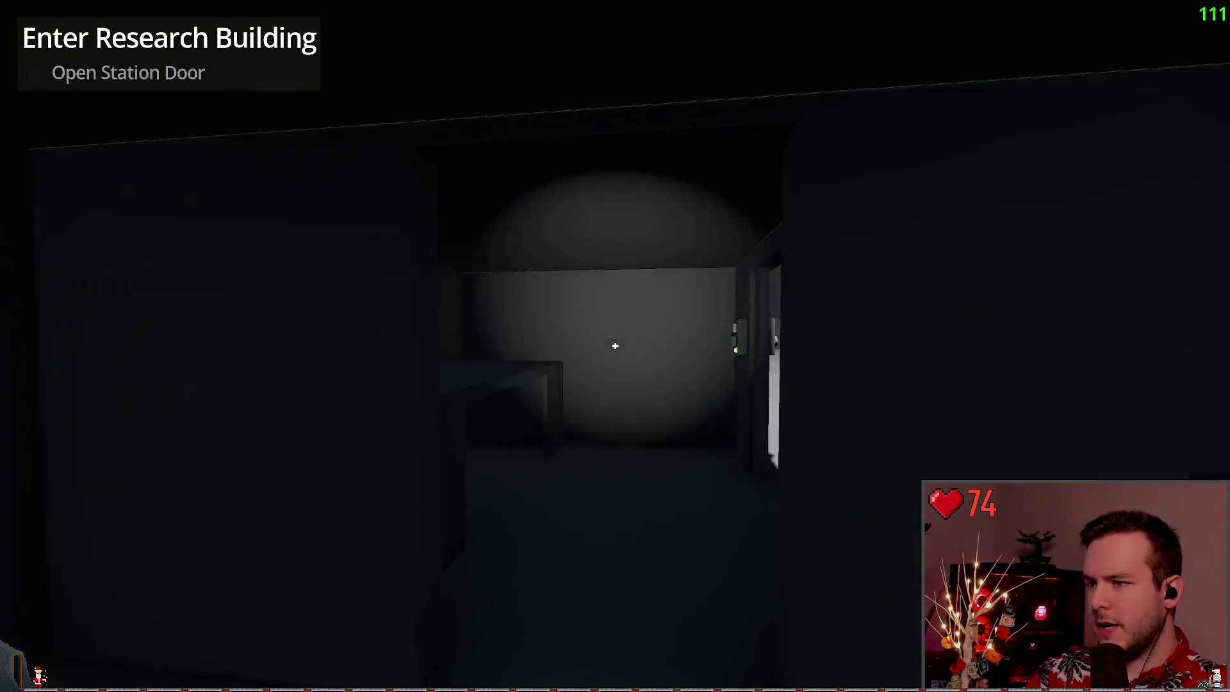
Climb to the door panel, open the station door, walk inside, and pause
{"action": "key", "text": "w"}
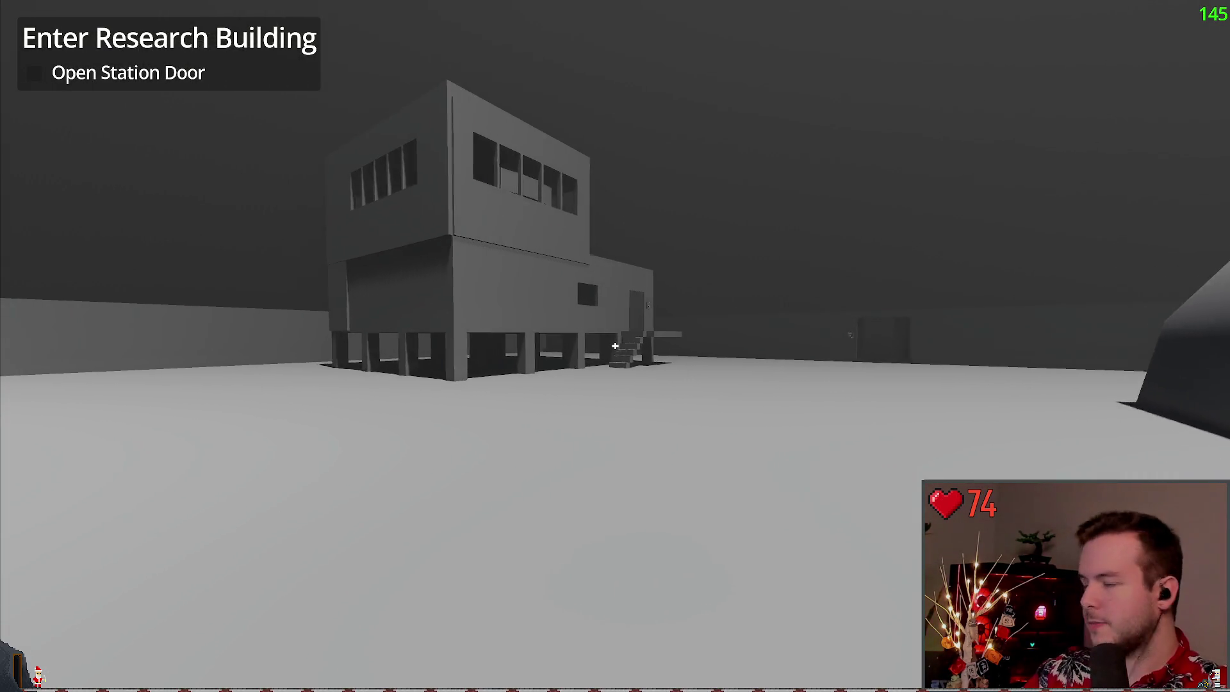
{"action": "key", "text": "w"}
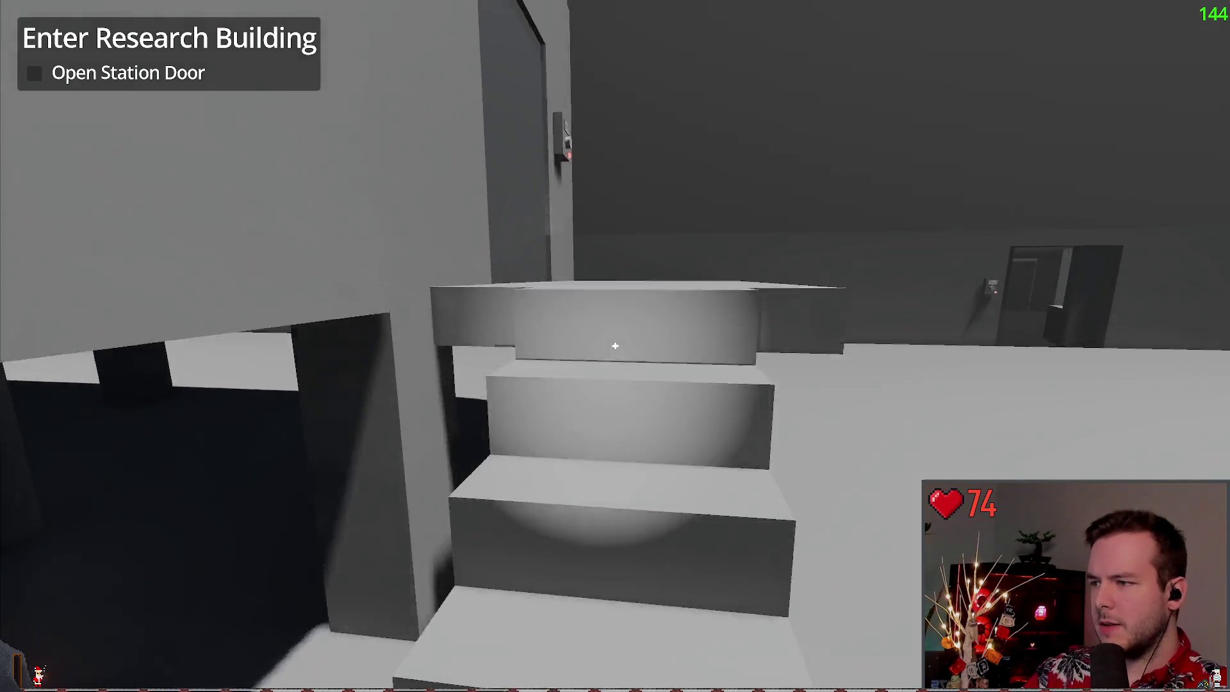
{"action": "key", "text": "e"}
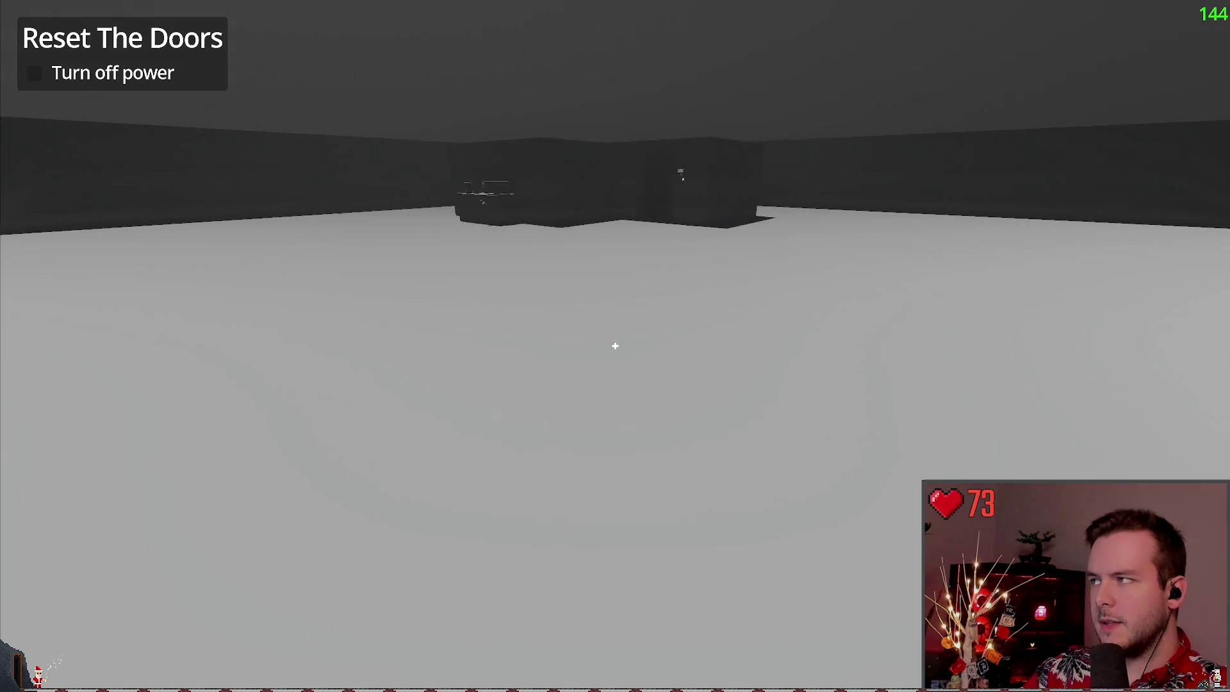
{"action": "key", "text": "w"}
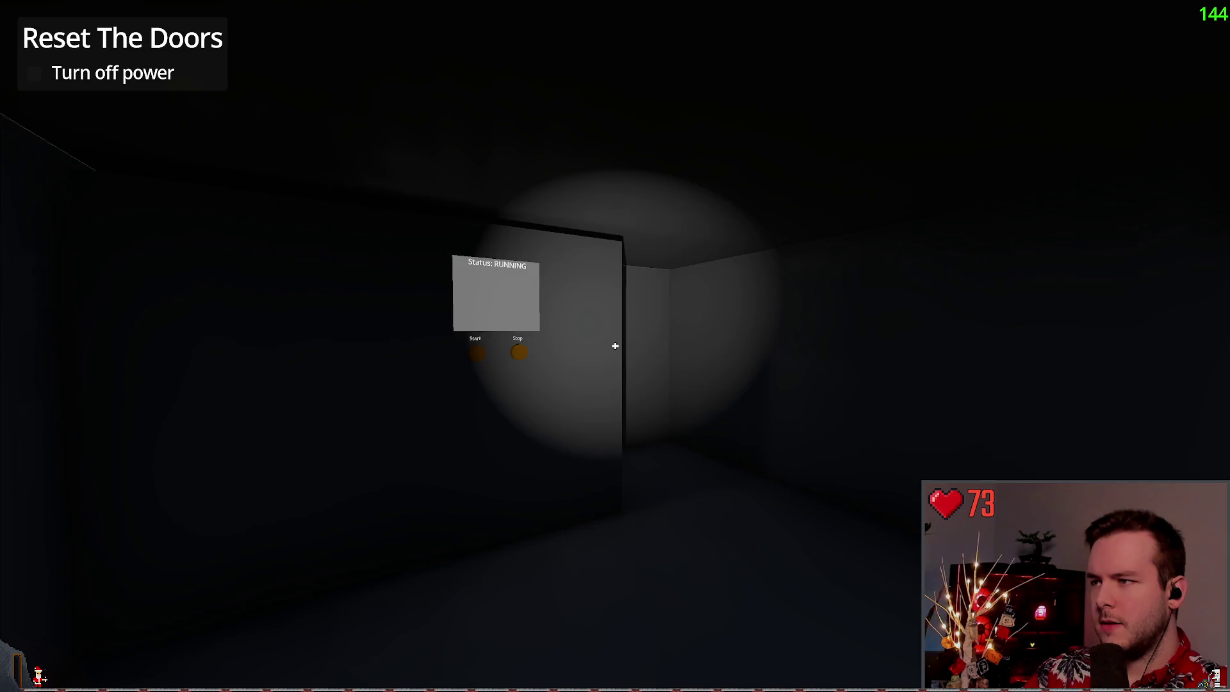
{"action": "key", "text": "Escape"}
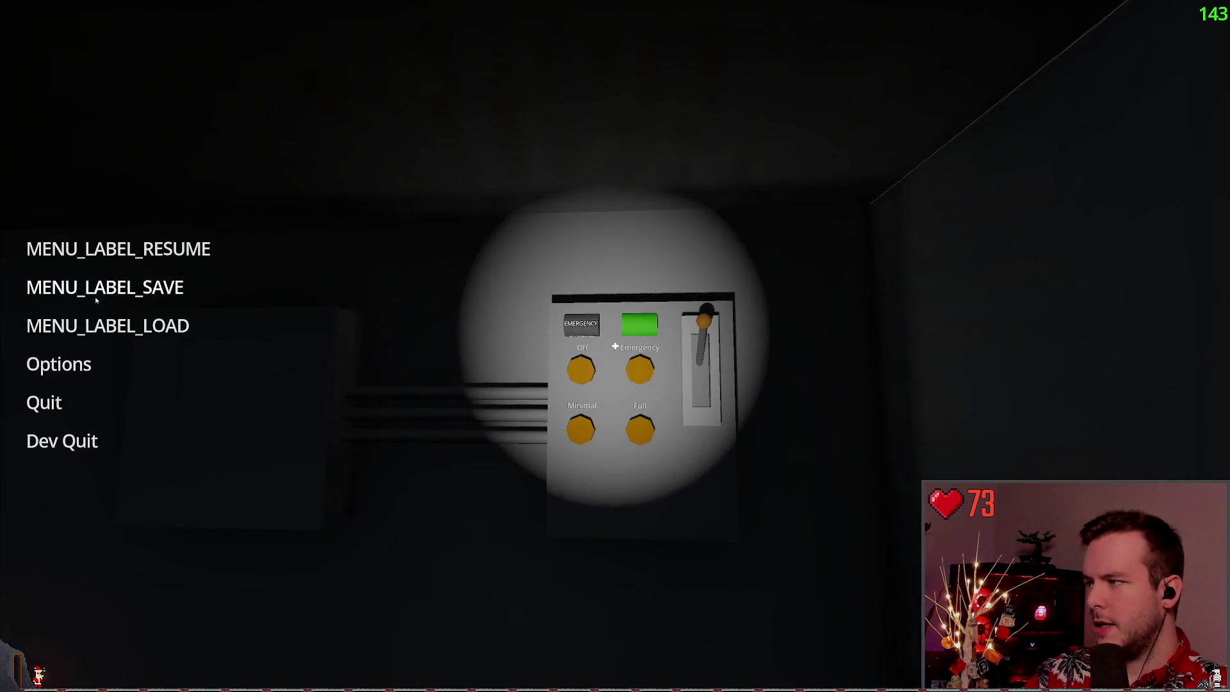
Save the game from the pause menu and load it back
{"action": "left_click", "coordinate": [96, 296]}
{"action": "left_click", "coordinate": [478, 520]}
{"action": "left_click", "coordinate": [137, 333]}
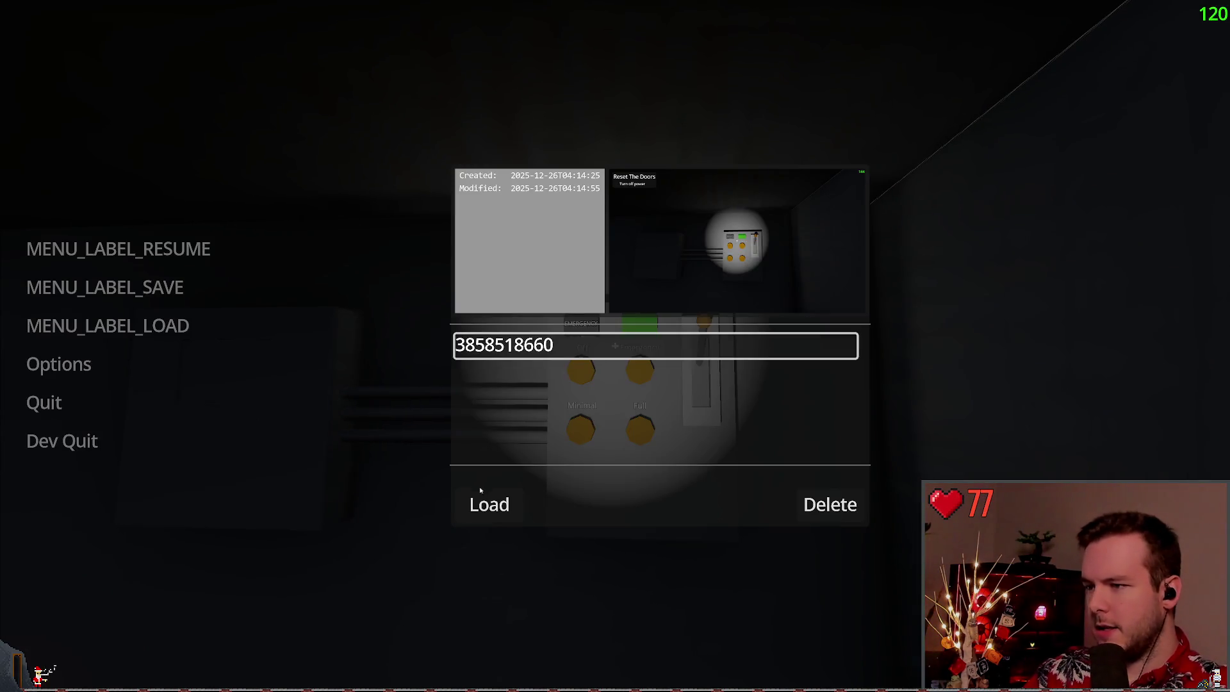
{"action": "left_click", "coordinate": [484, 500]}
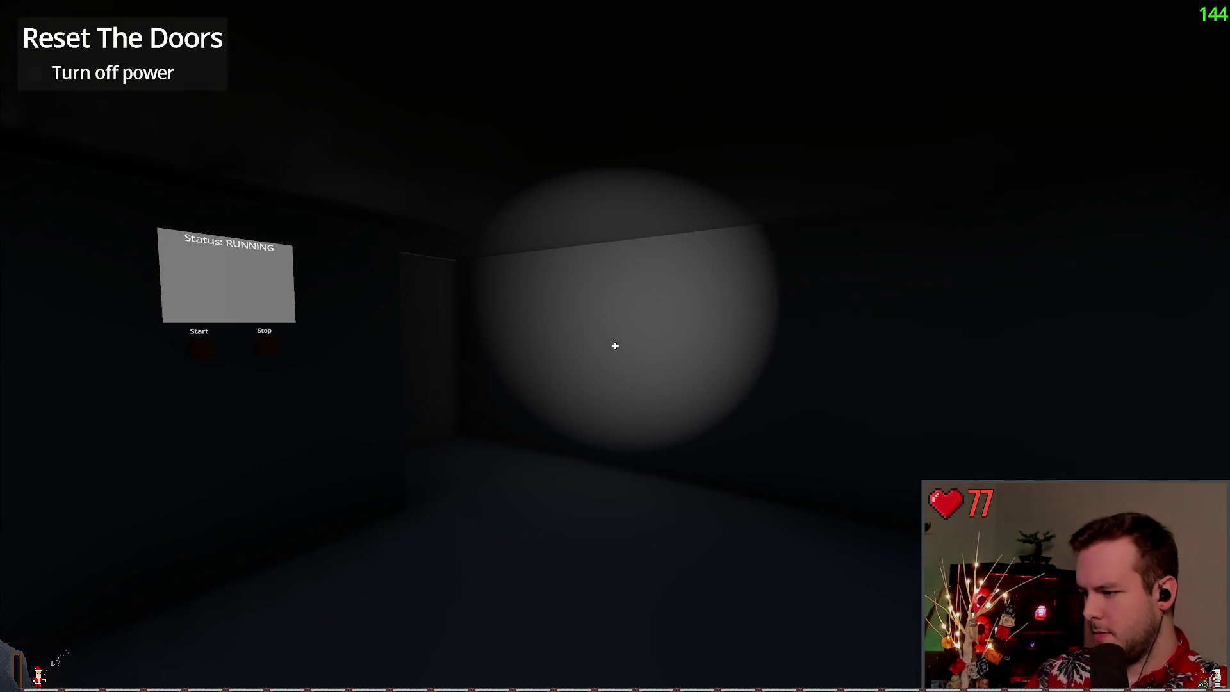
Switch the power panel Off, then save and reload to verify the power state
{"action": "key", "text": "w"}
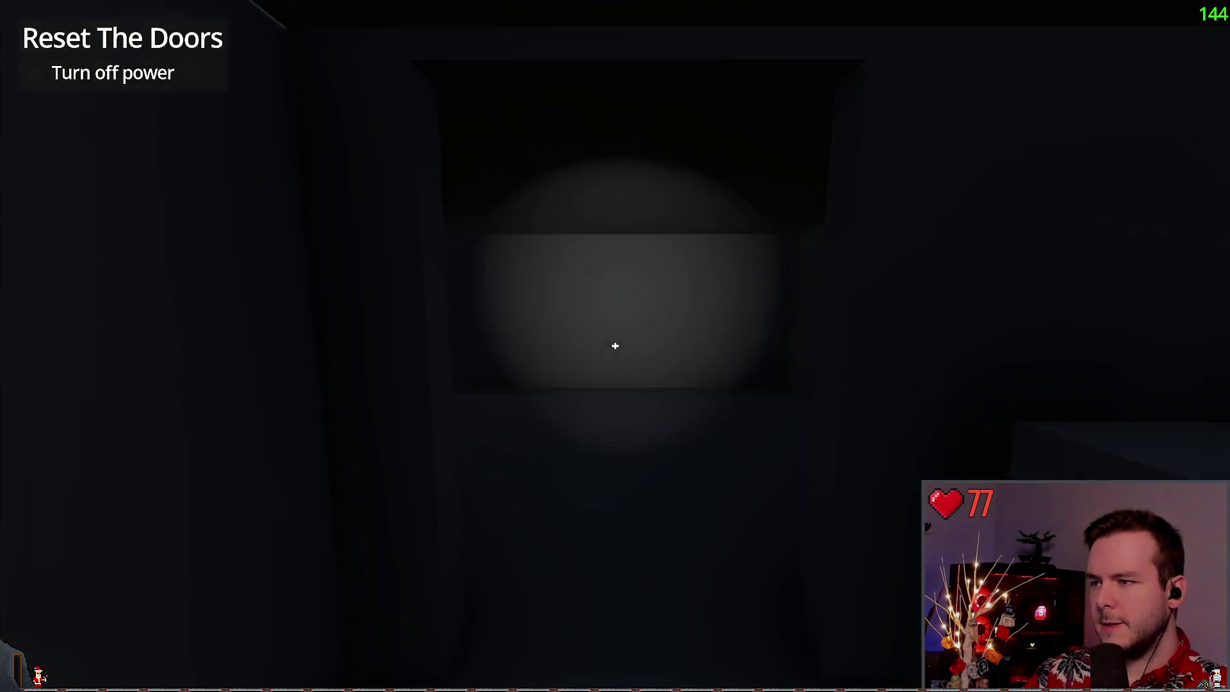
{"action": "left_click", "coordinate": [616, 346]}
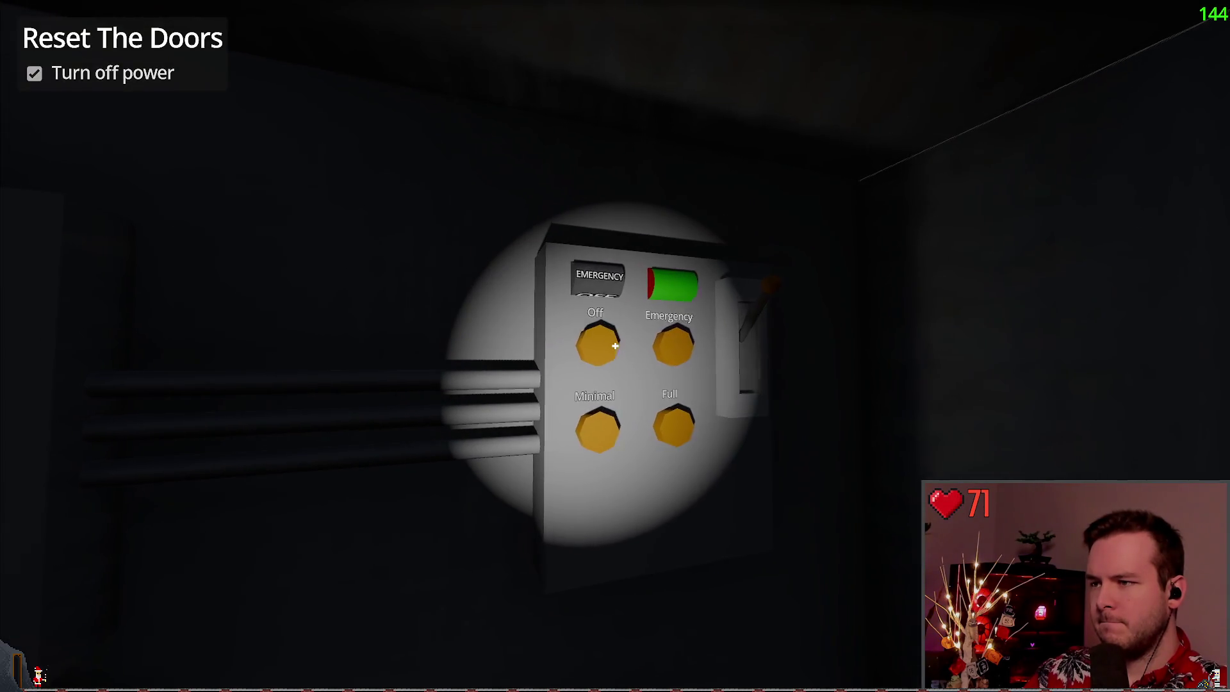
{"action": "key", "text": "Escape"}
{"action": "left_click", "coordinate": [106, 287]}
{"action": "left_click", "coordinate": [489, 524]}
{"action": "left_click", "coordinate": [105, 325]}
{"action": "left_click", "coordinate": [490, 504]}
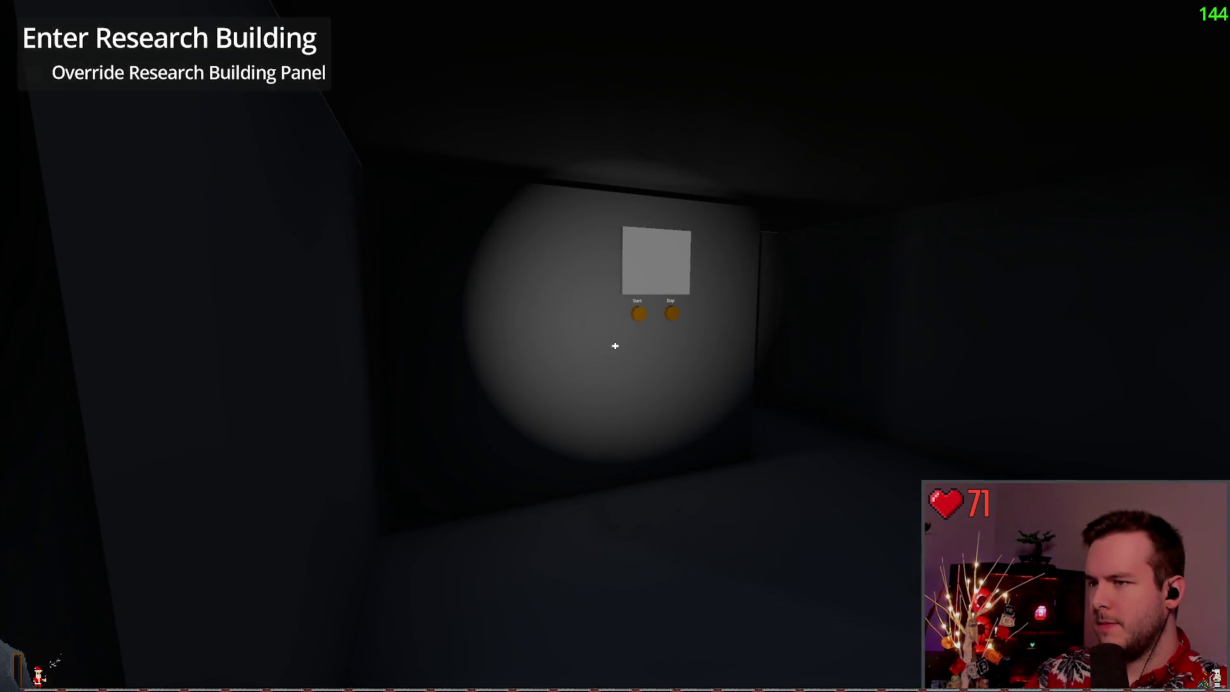
Walk outside to the research building and climb its stairs to the door override panel
{"action": "key", "text": "w"}
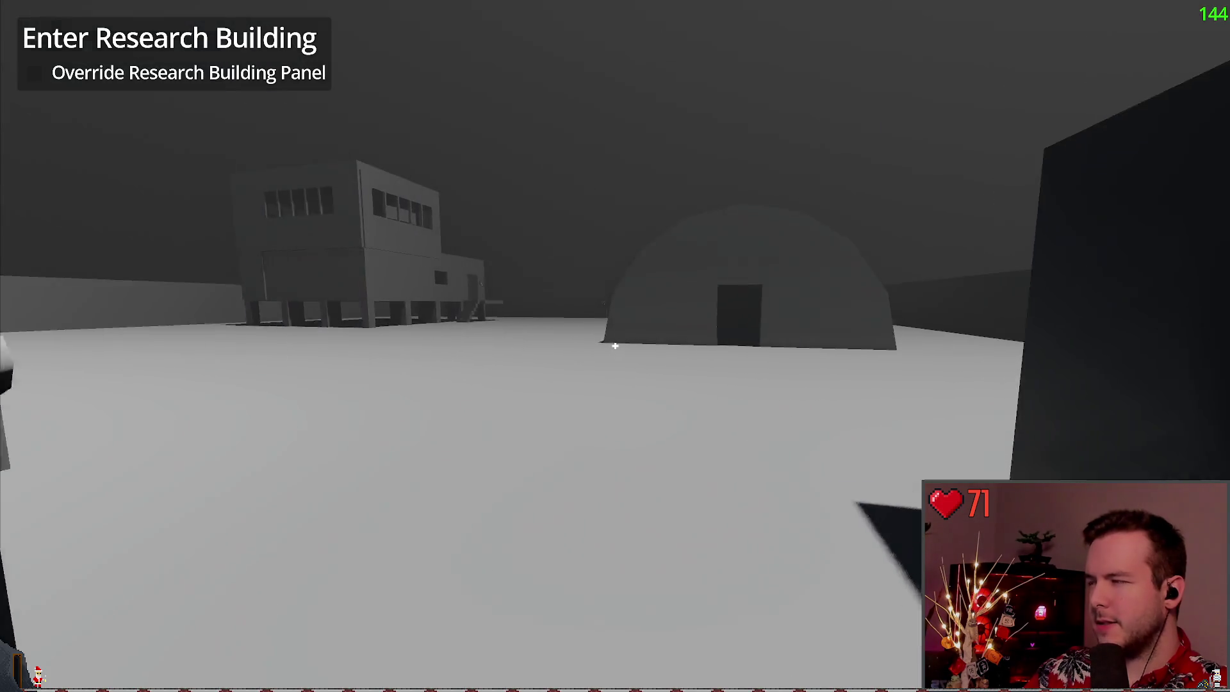
{"action": "key", "text": "w"}
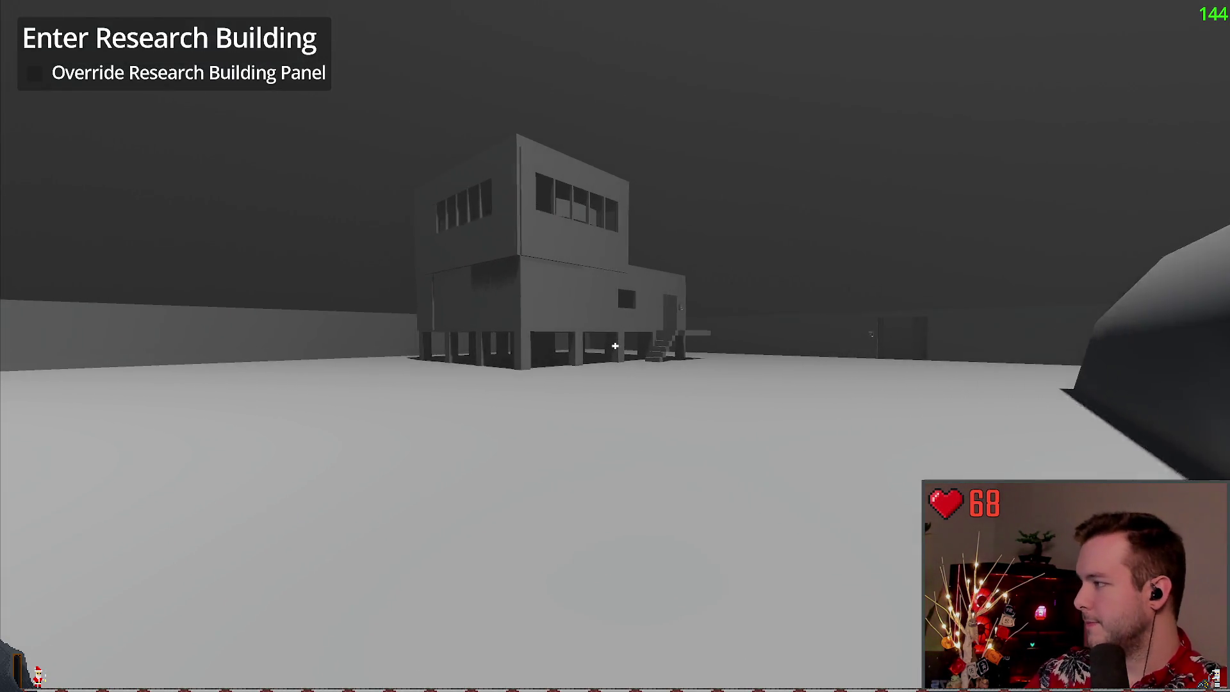
{"action": "key", "text": "w"}
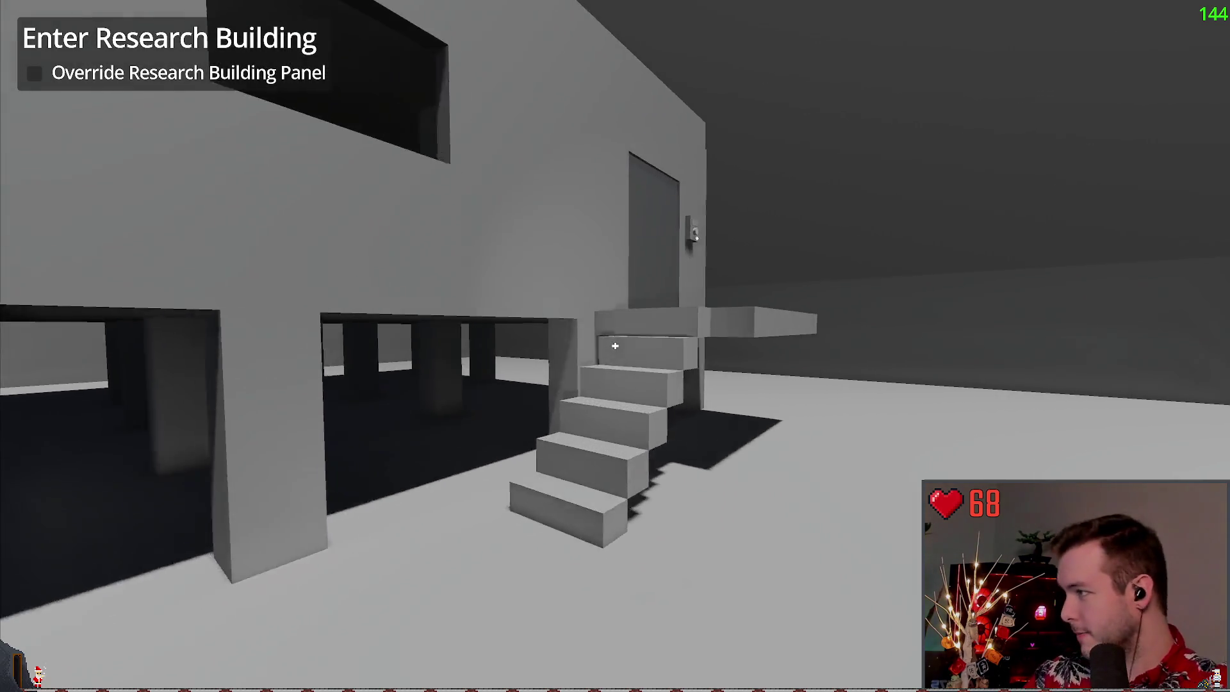
{"action": "key", "text": "w"}
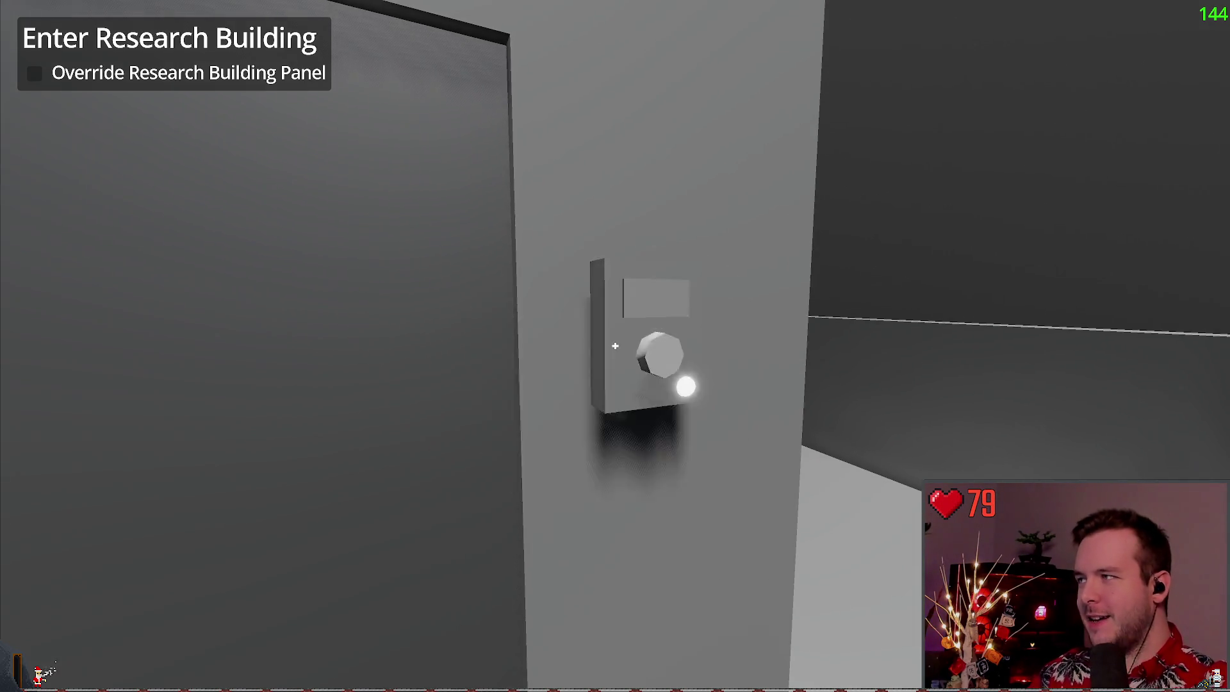
Override the door panel, walk into the research building and place the backpack on the table
{"action": "key", "text": "e"}
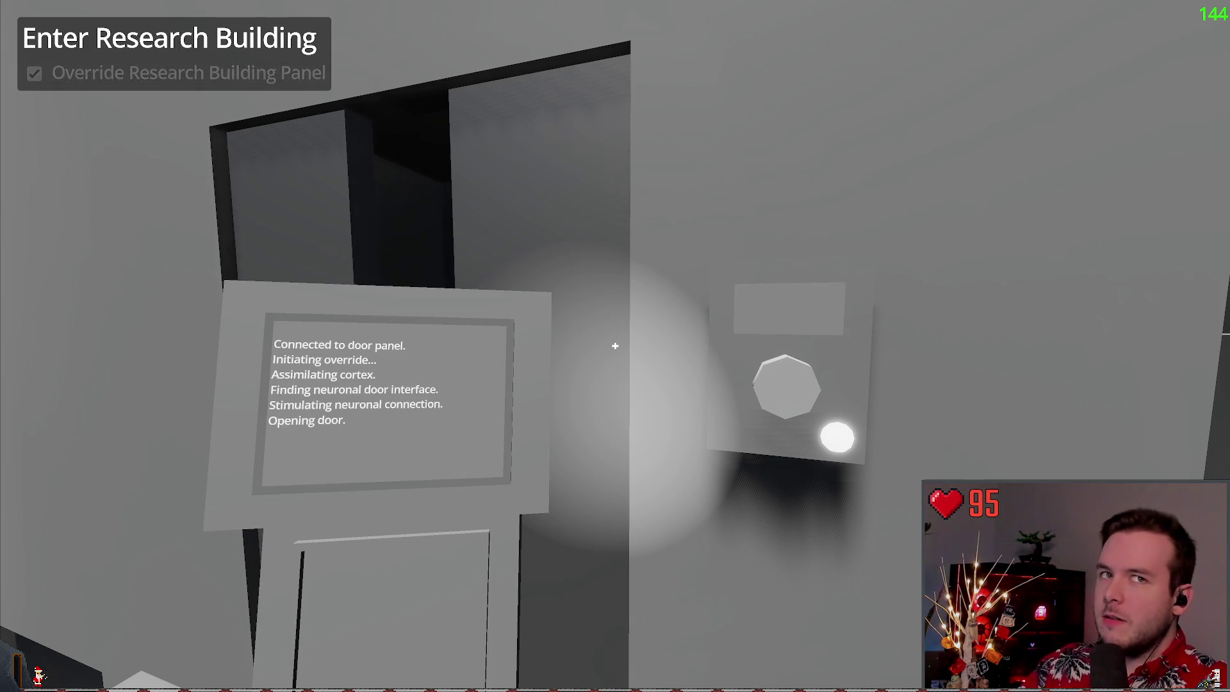
{"action": "key", "text": "w"}
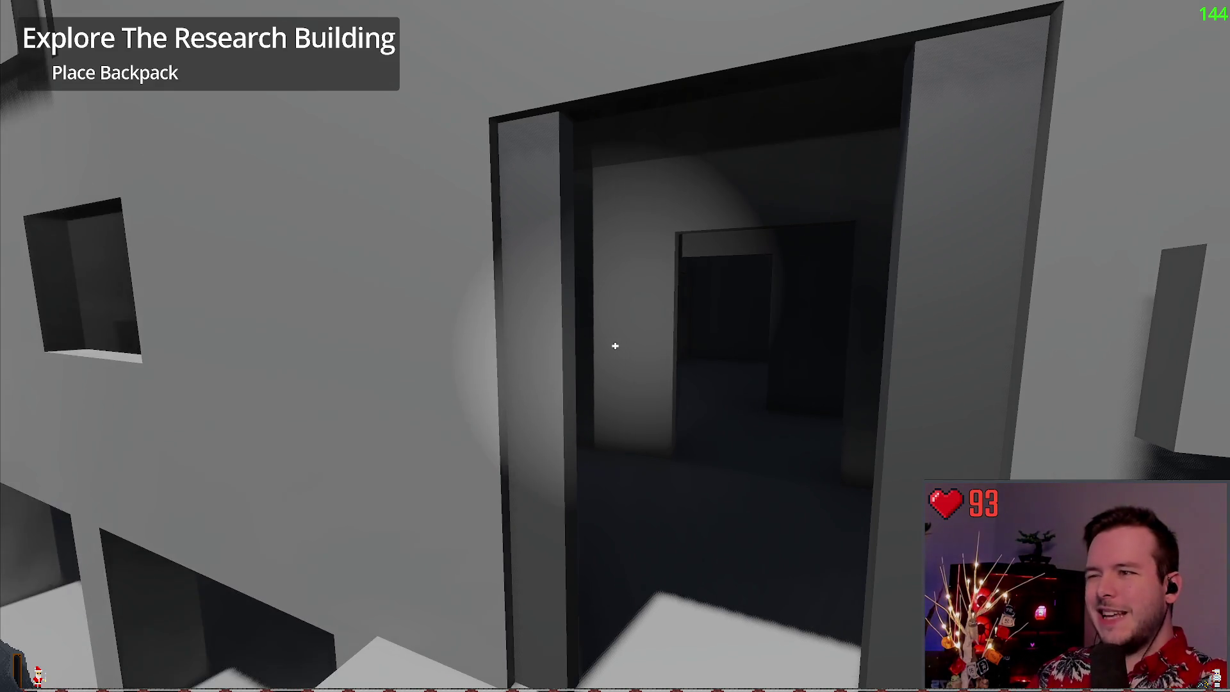
{"action": "key", "text": "w"}
{"action": "key", "text": "w"}
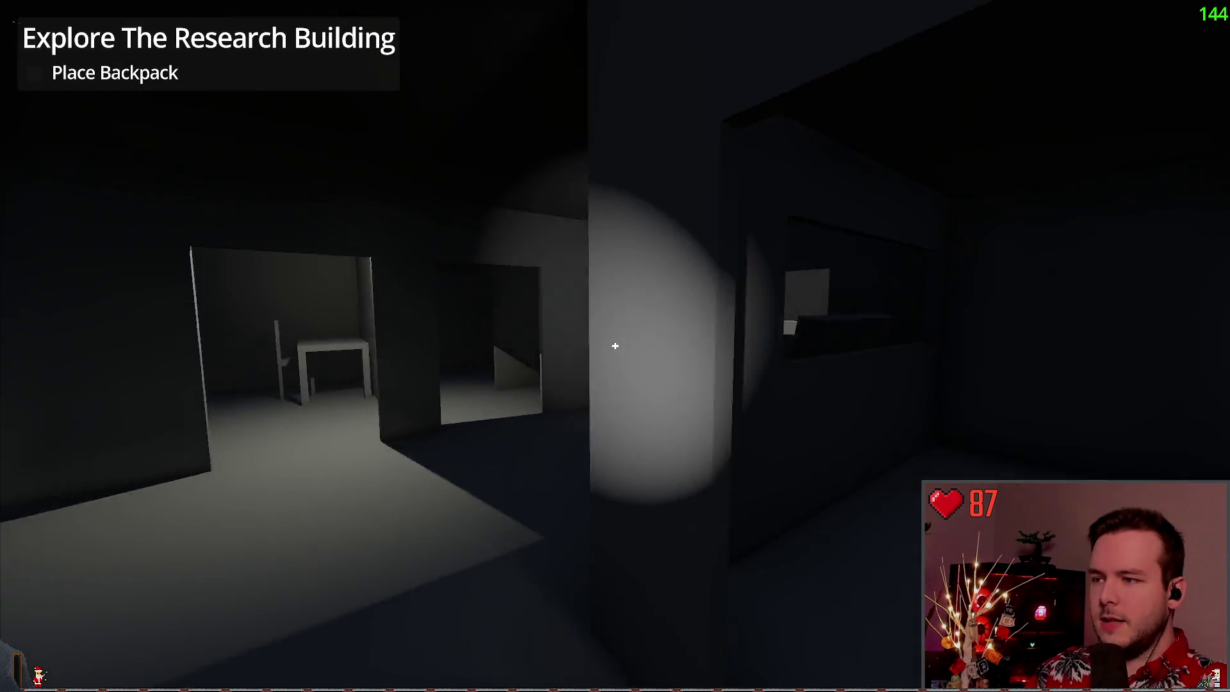
{"action": "key", "text": "w"}
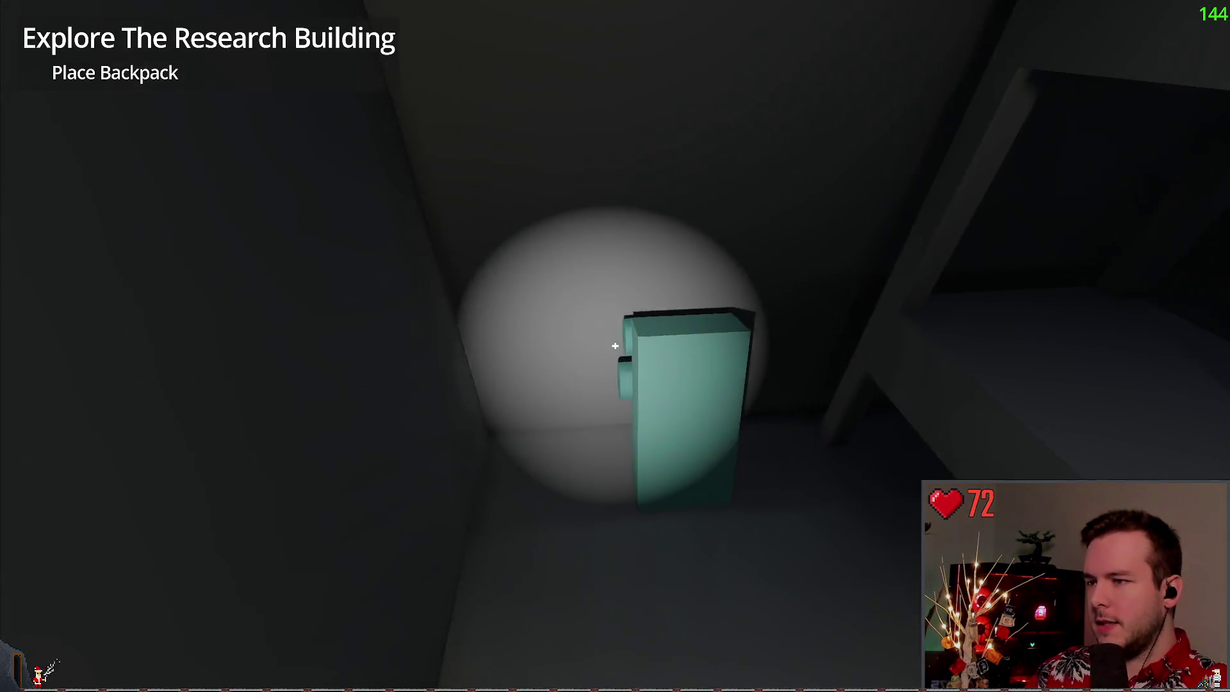
{"action": "left_click", "coordinate": [615, 346]}
{"action": "key", "text": "w"}
Create a new save slot from the pause menu and load the newest save
{"action": "key", "text": "Escape"}
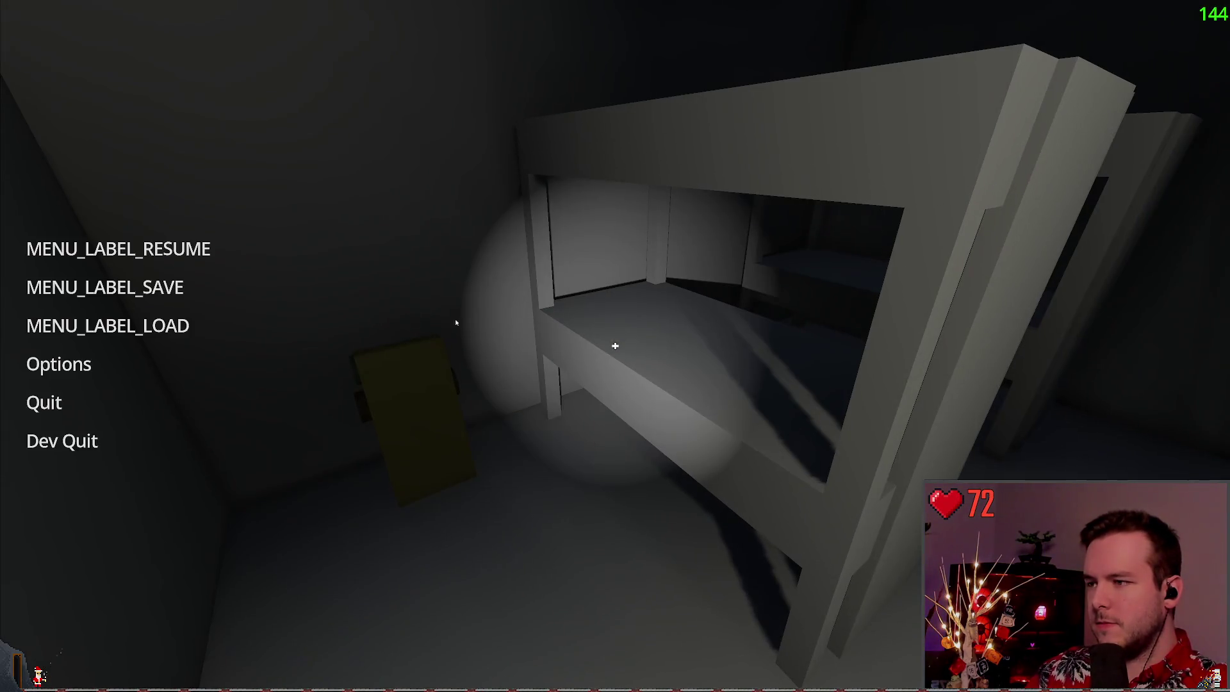
{"action": "left_click", "coordinate": [104, 287]}
{"action": "left_click", "coordinate": [489, 523]}
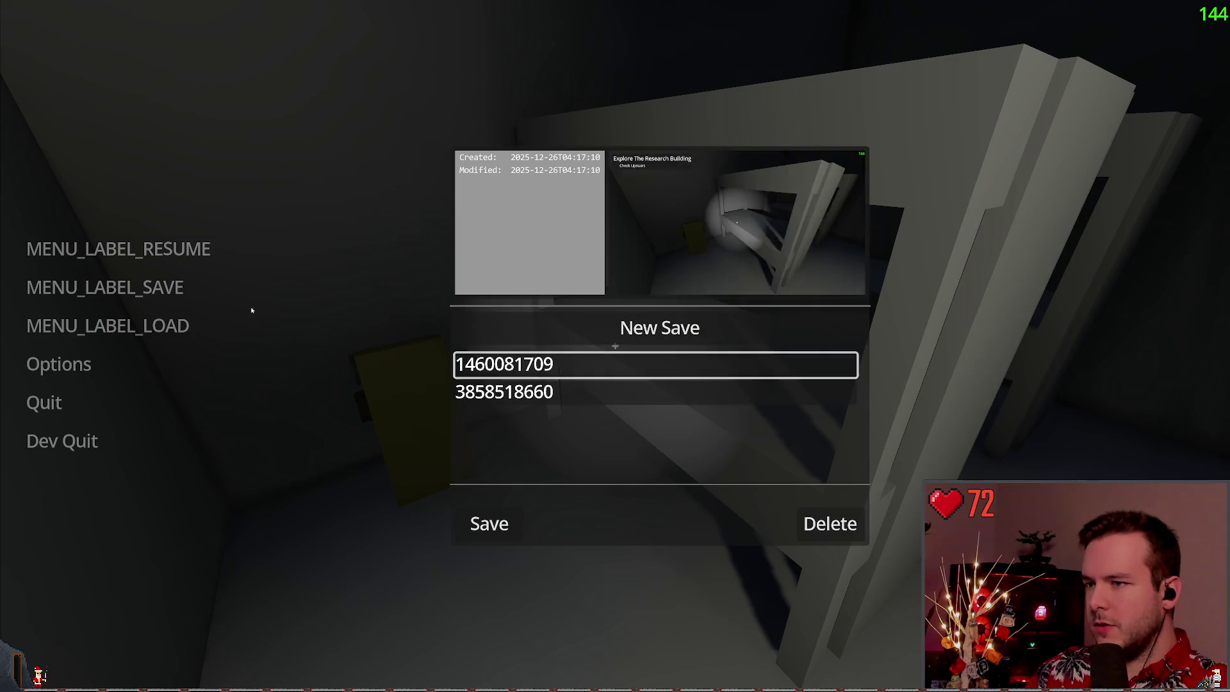
{"action": "left_click", "coordinate": [105, 325]}
{"action": "left_click", "coordinate": [506, 506]}
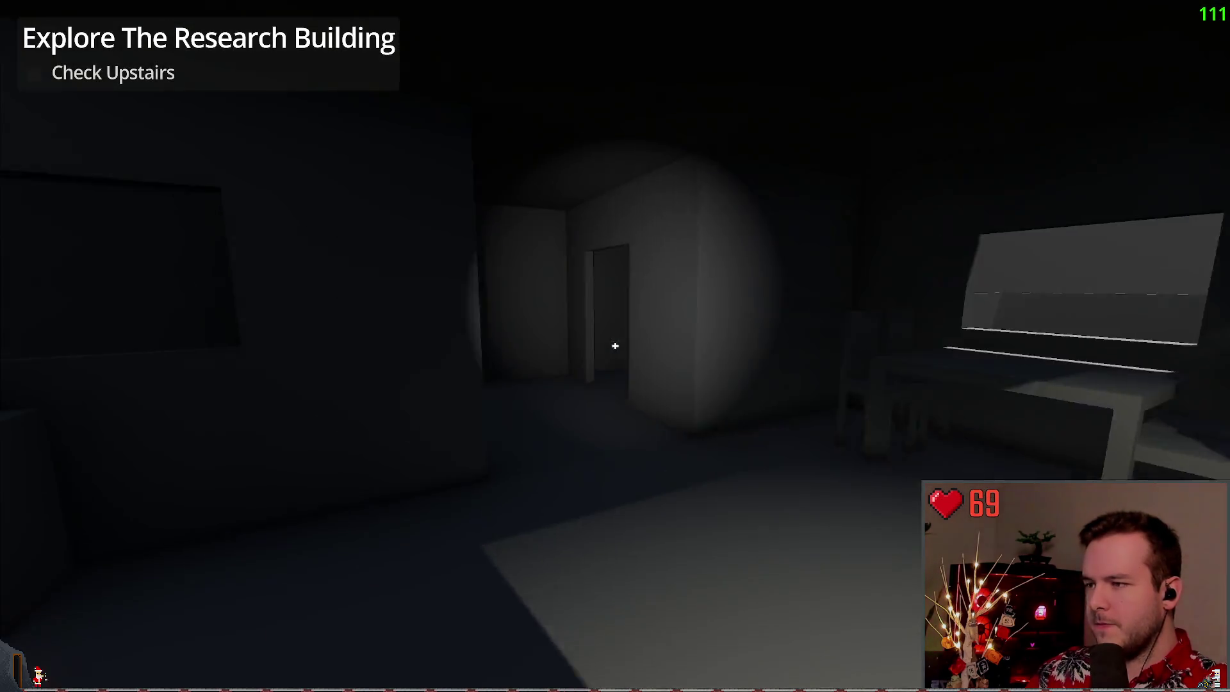
Explore the upstairs room past the monitor desk and generator box, then head back downstairs
{"action": "key", "text": "w"}
{"action": "key", "text": "w"}
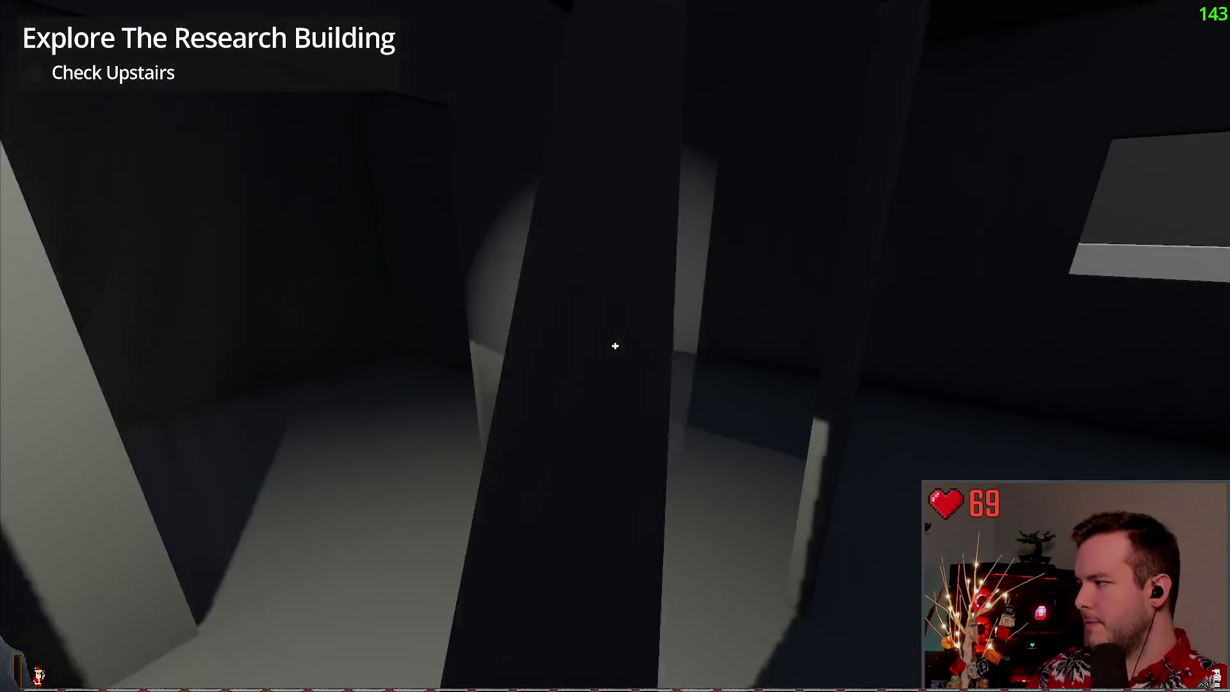
{"action": "key", "text": "w"}
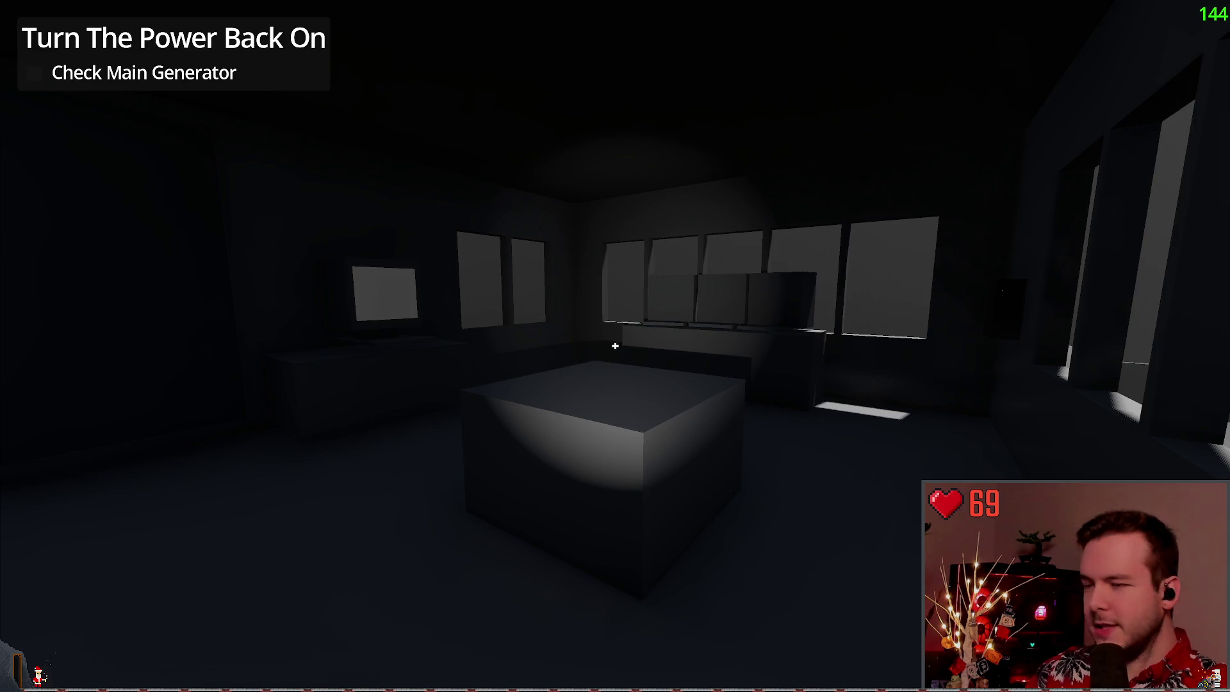
{"action": "key", "text": "w"}
{"action": "key", "text": "w"}
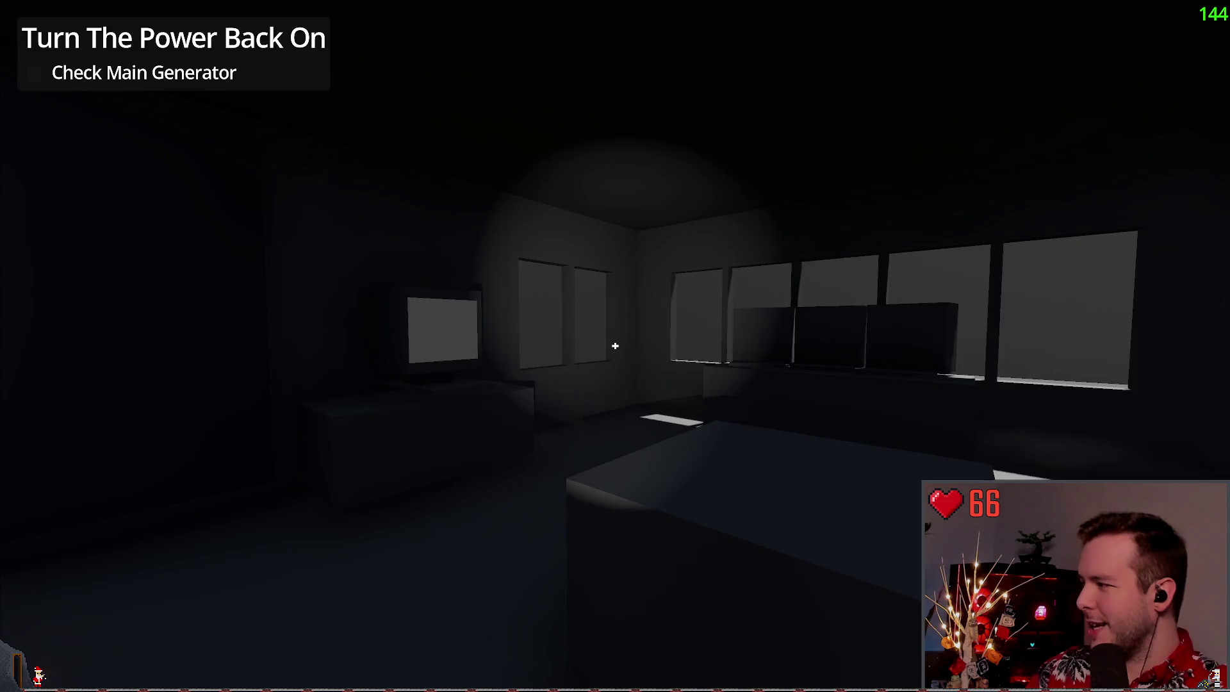
{"action": "key", "text": "w"}
{"action": "key", "text": "w"}
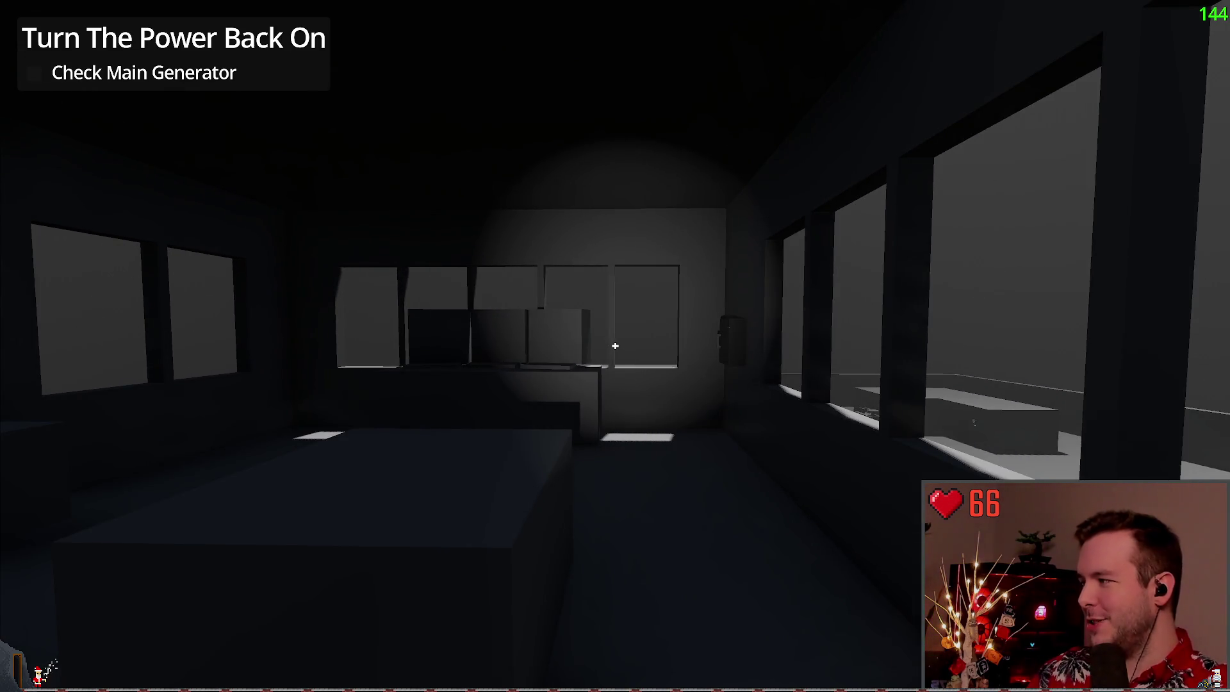
{"action": "key", "text": "w"}
{"action": "key", "text": "s"}
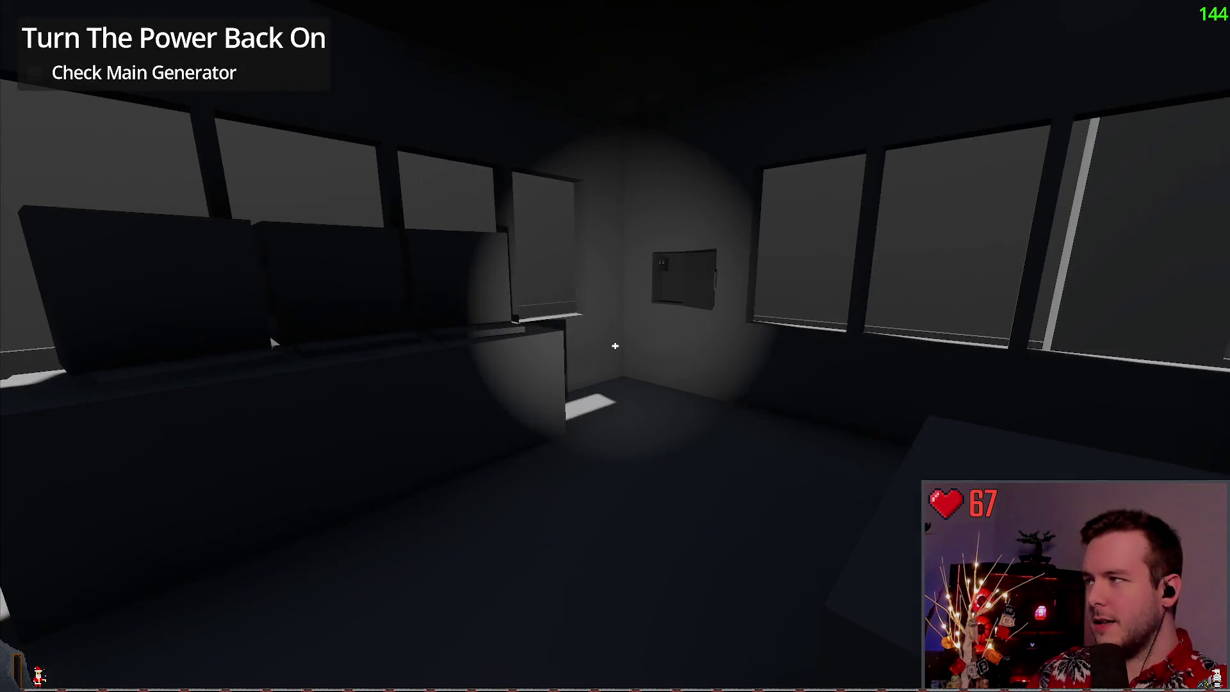
{"action": "key", "text": "w"}
{"action": "key", "text": "w"}
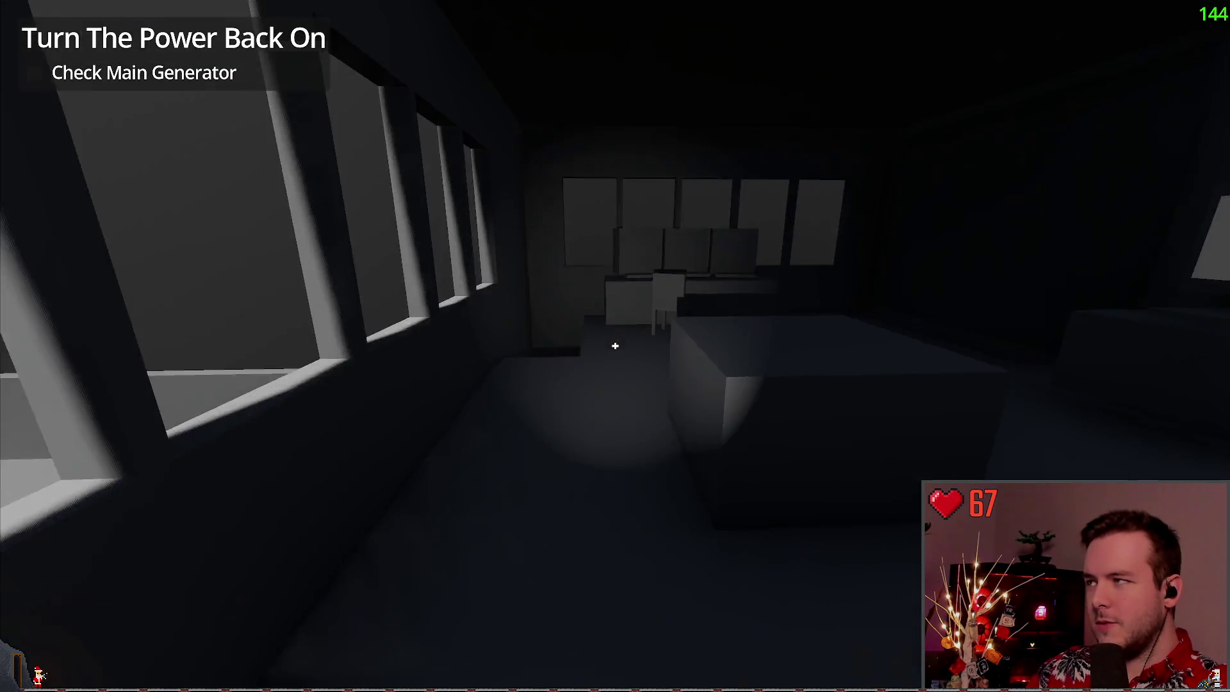
{"action": "key", "text": "w"}
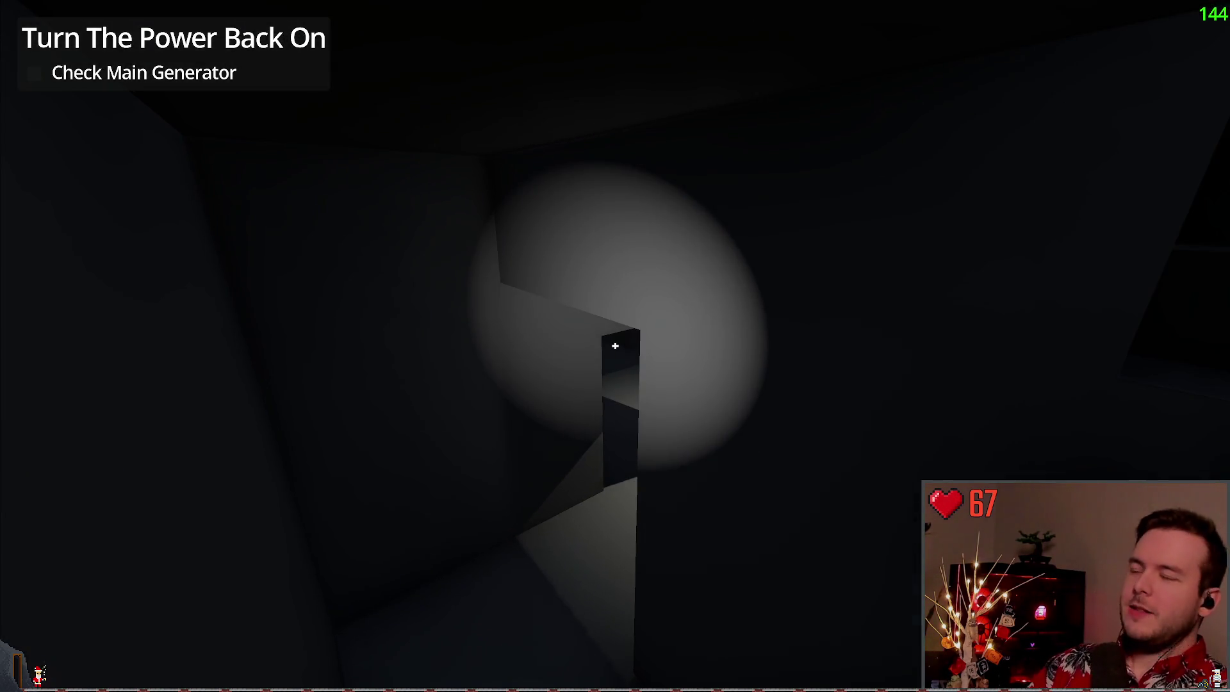
{"action": "key", "text": "w"}
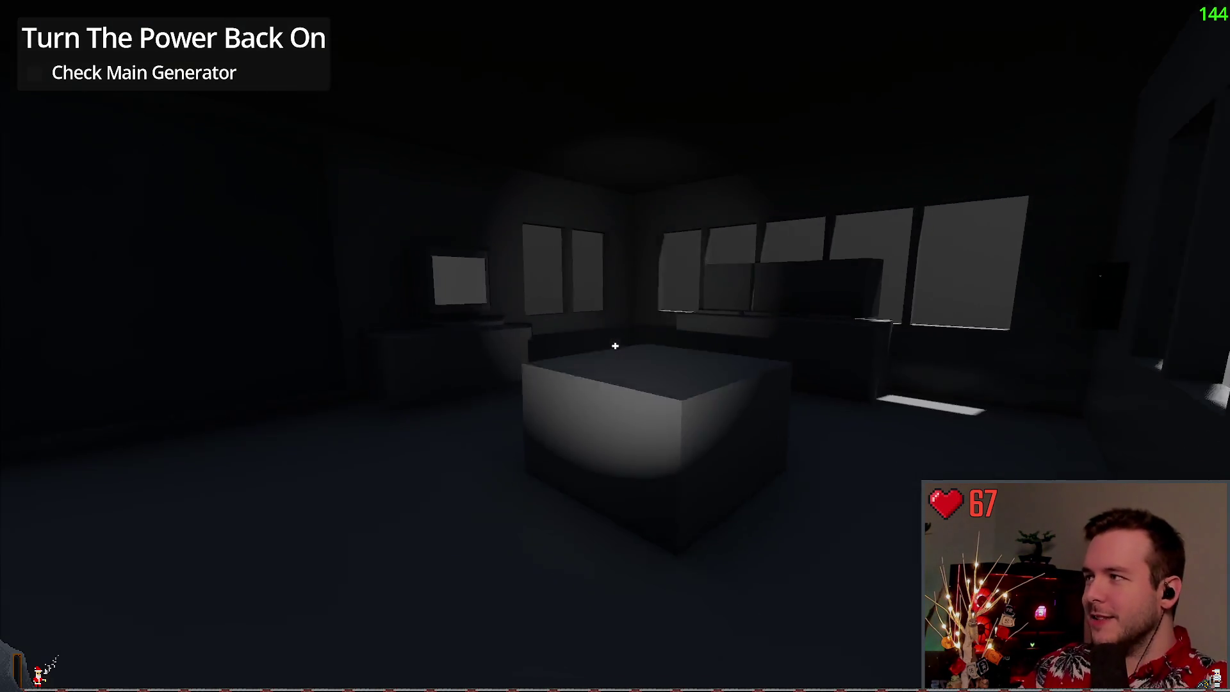
{"action": "key", "text": "w"}
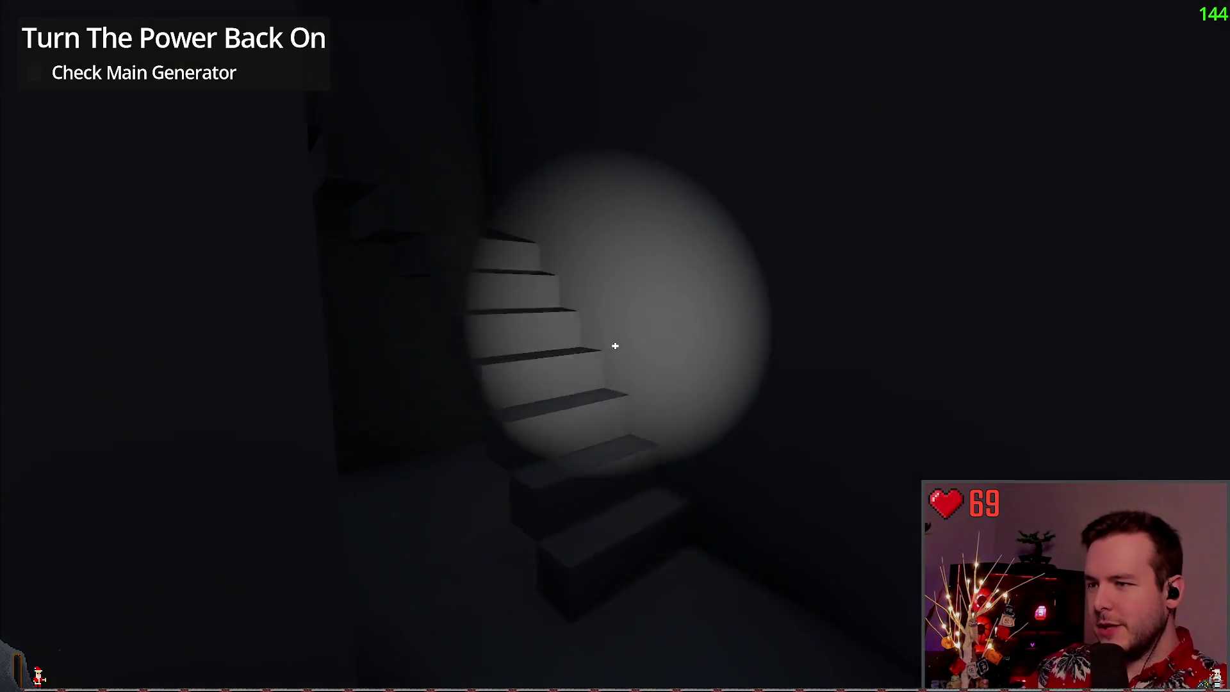
{"action": "key", "text": "w"}
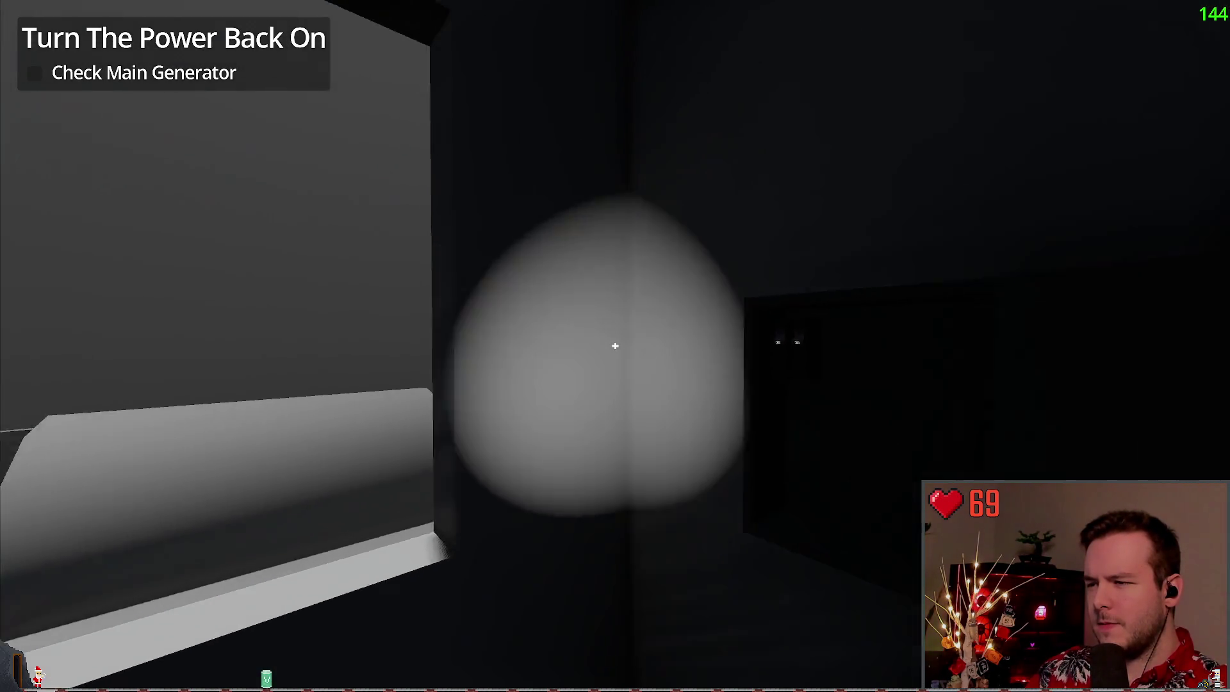
Make a new save, resume play and walk back to the computer desk
{"action": "key", "text": "Escape"}
{"action": "left_click", "coordinate": [180, 288]}
{"action": "left_click", "coordinate": [660, 328]}
{"action": "key", "text": "Escape"}
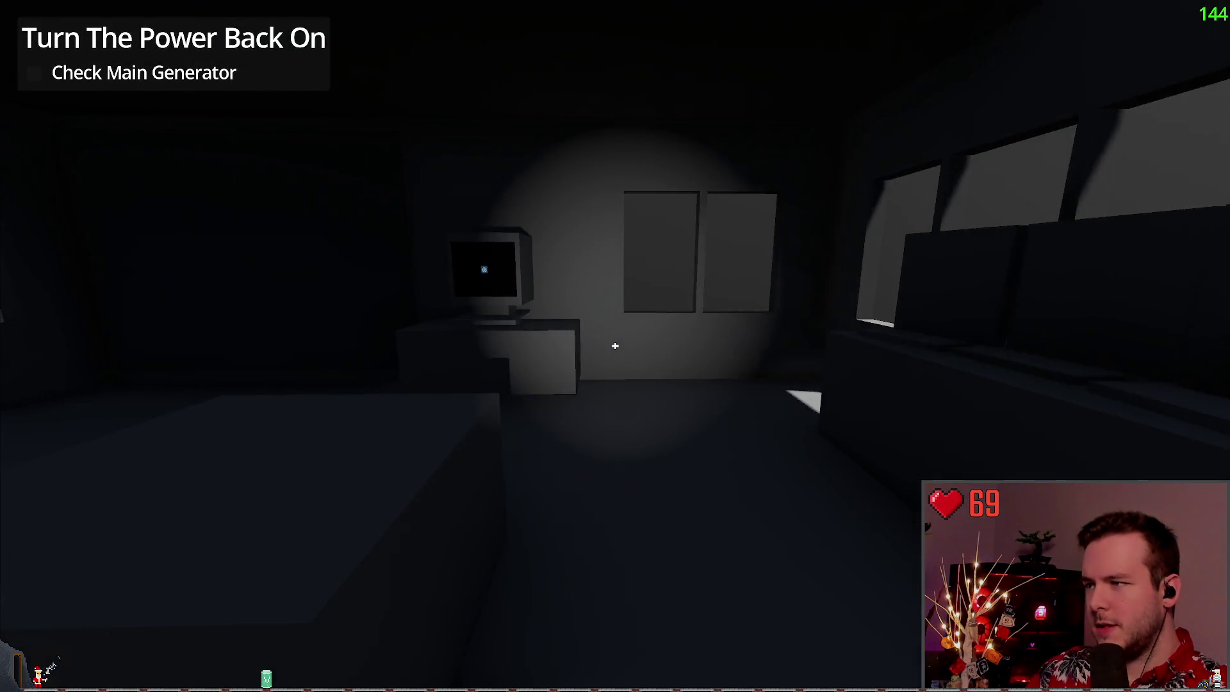
{"action": "key", "text": "w"}
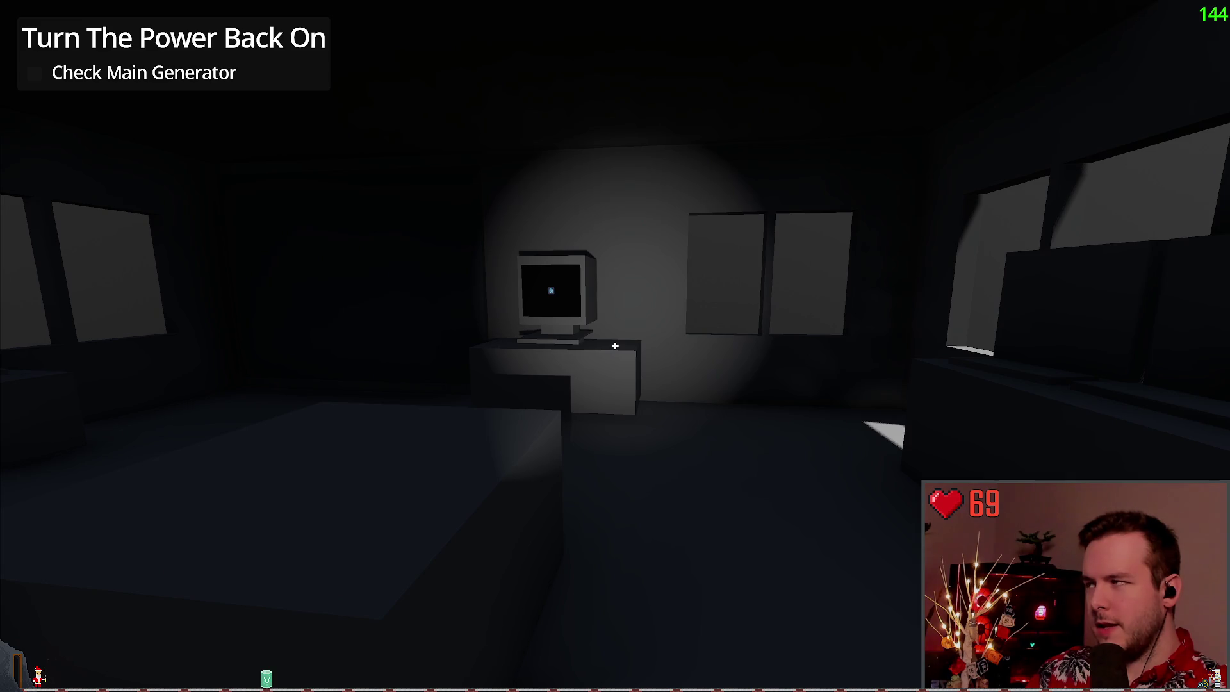
{"action": "key", "text": "s"}
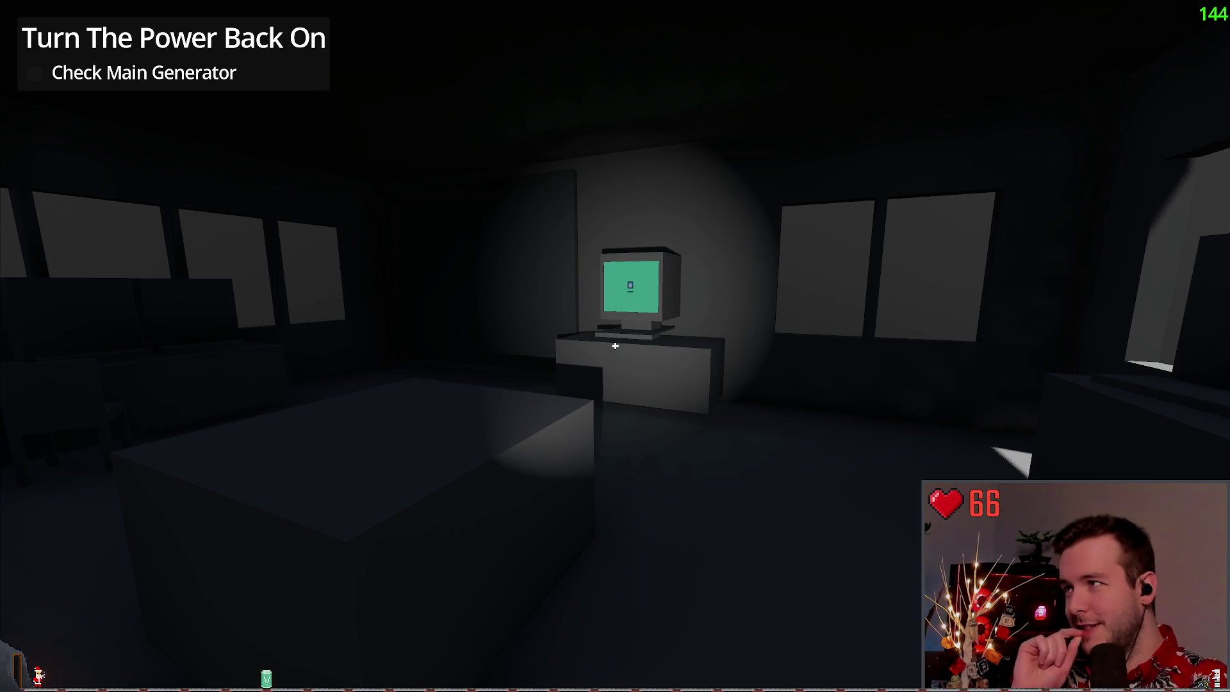
{"action": "key", "text": "Escape"}
{"action": "left_click", "coordinate": [341, 298]}
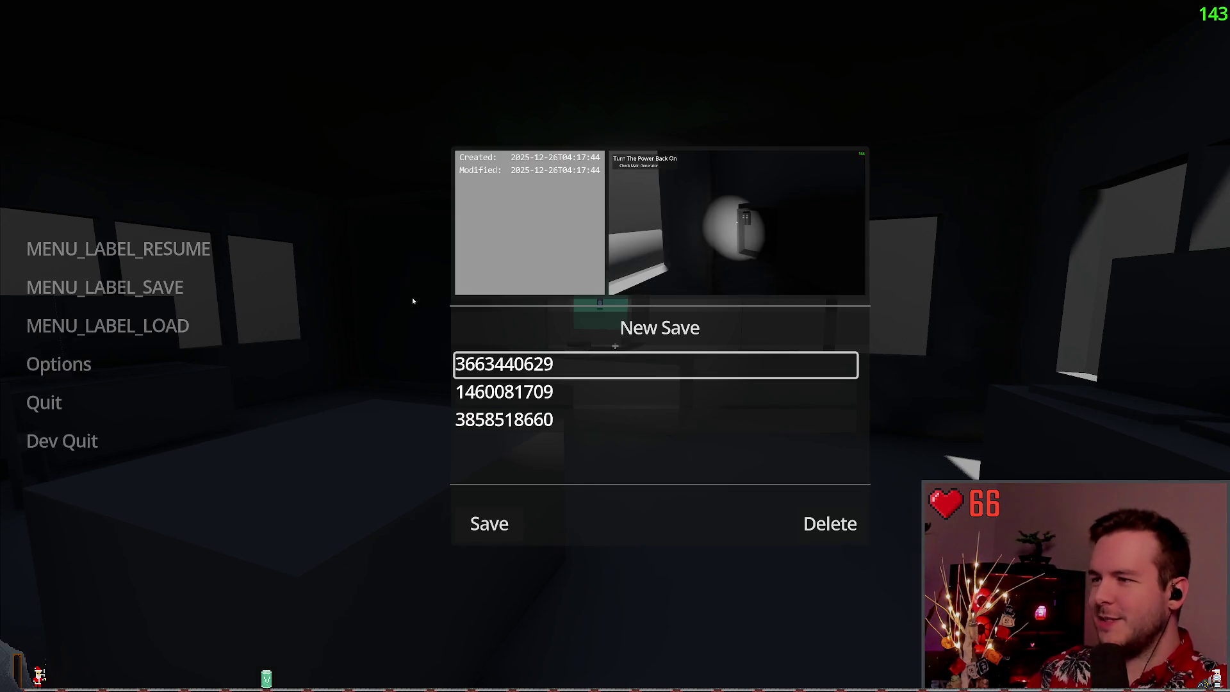
{"action": "left_click", "coordinate": [614, 327]}
{"action": "key", "text": "Escape"}
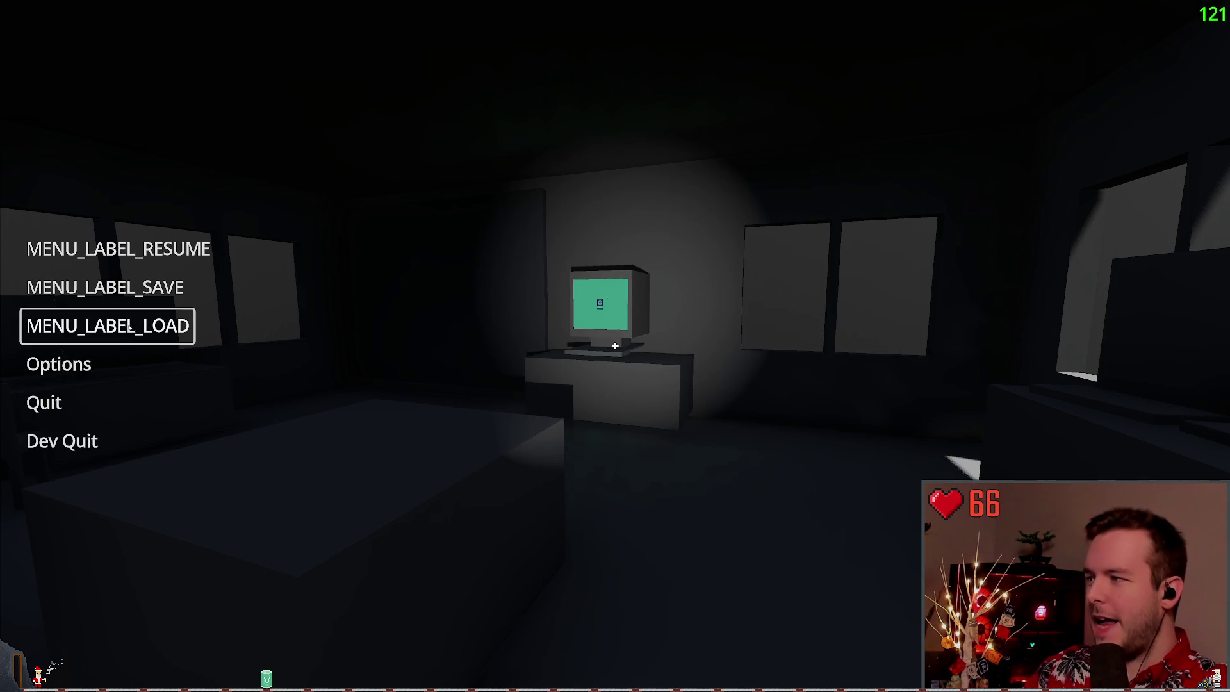
{"action": "key", "text": "Escape"}
{"action": "key", "text": "s"}
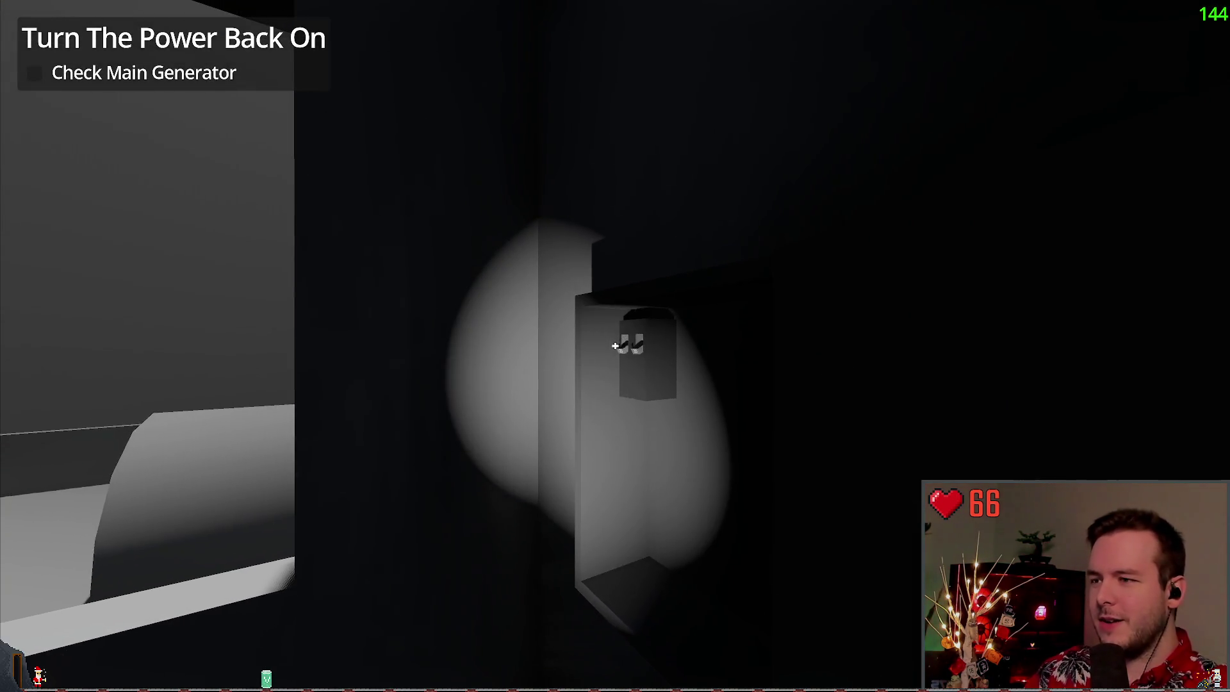
{"action": "key", "text": "w"}
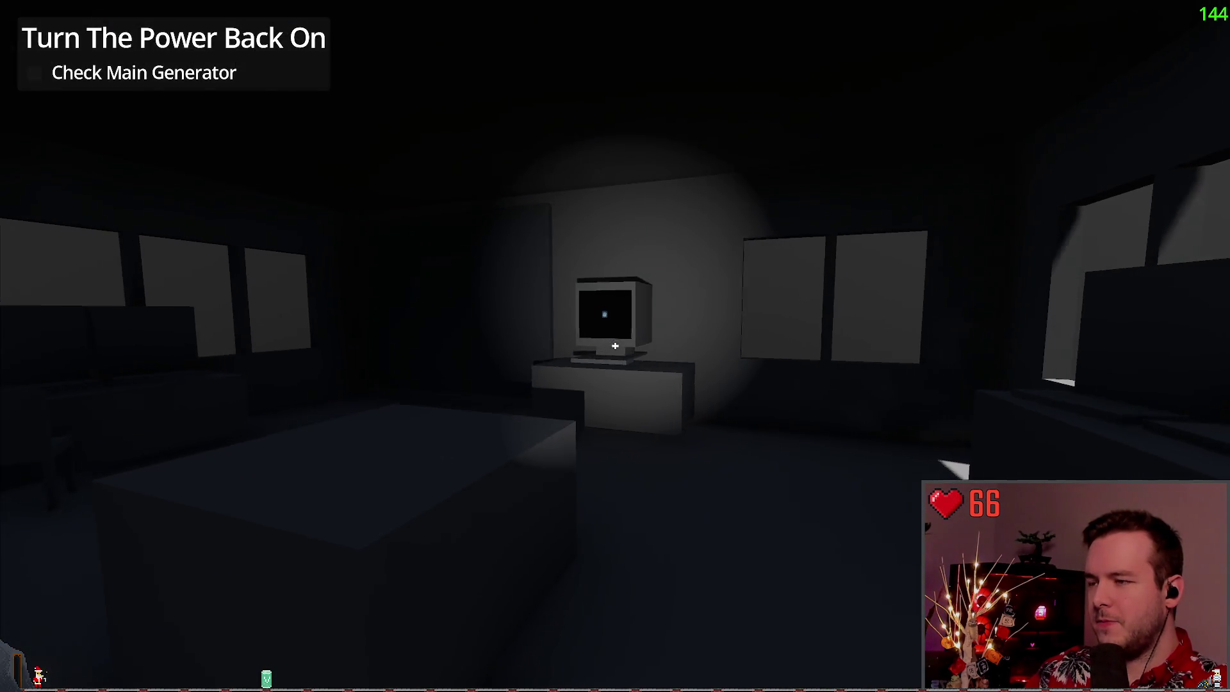
Load a saved game from the pause menu, then stop the play-test with F8
{"action": "key", "text": "Escape"}
{"action": "left_click", "coordinate": [109, 326]}
{"action": "left_click", "coordinate": [489, 505]}
{"action": "left_click", "coordinate": [96, 249]}
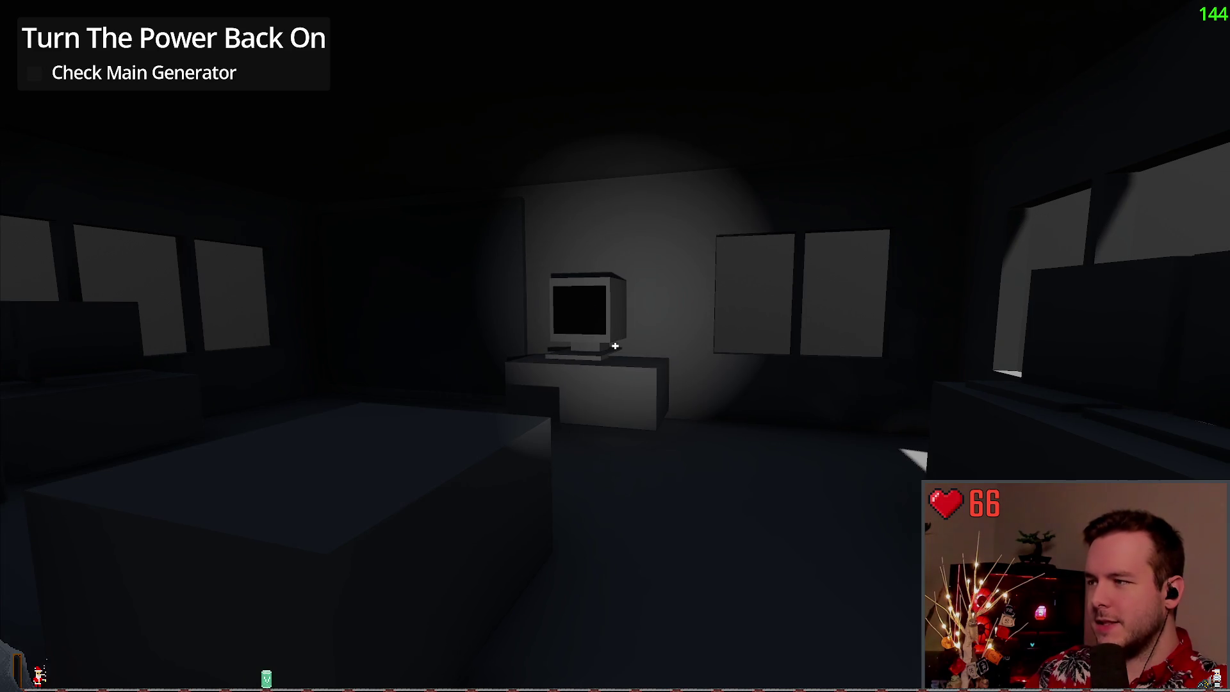
{"action": "mouse_move", "coordinate": [615, 346]}
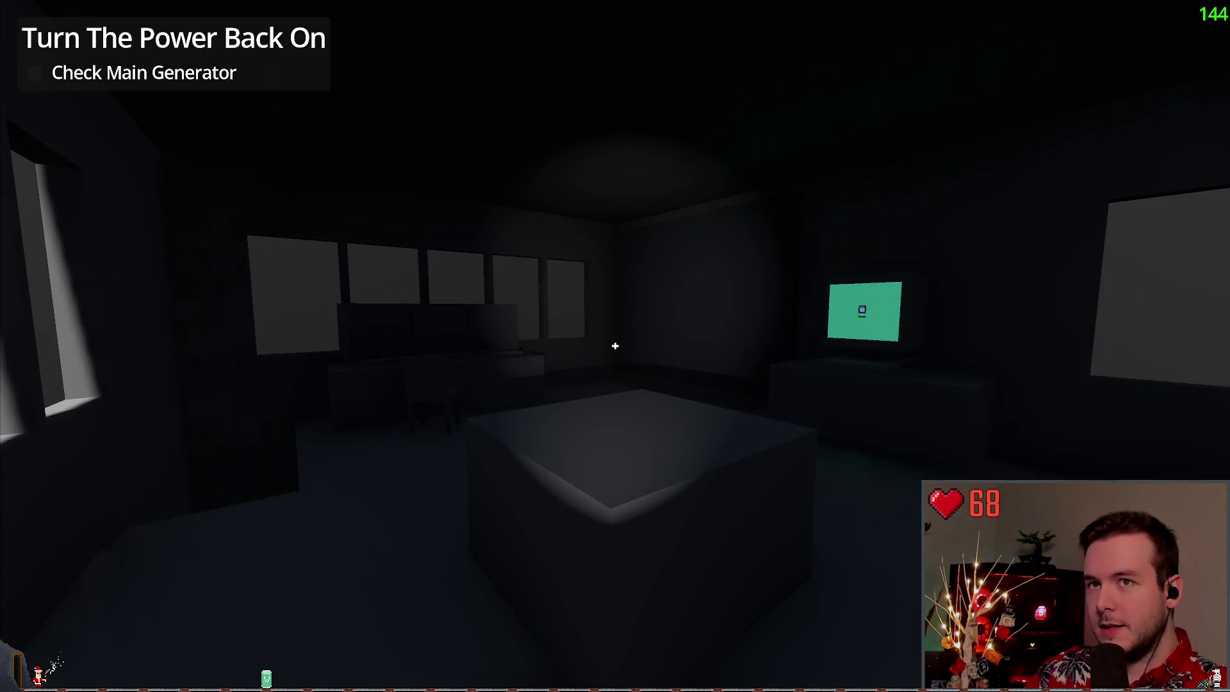
{"action": "key", "text": "F8"}
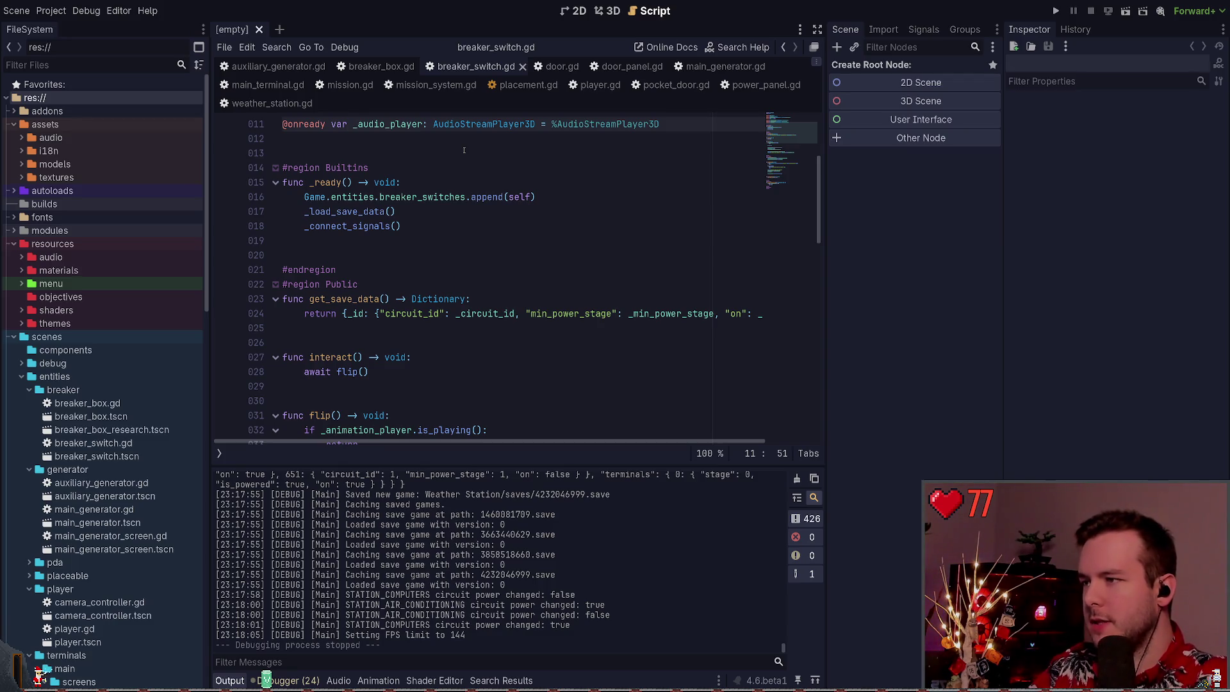
Open main_terminal.gd, select _on_circuit_power_changed and highlight its _check_state calls
{"action": "left_click", "coordinate": [268, 85]}
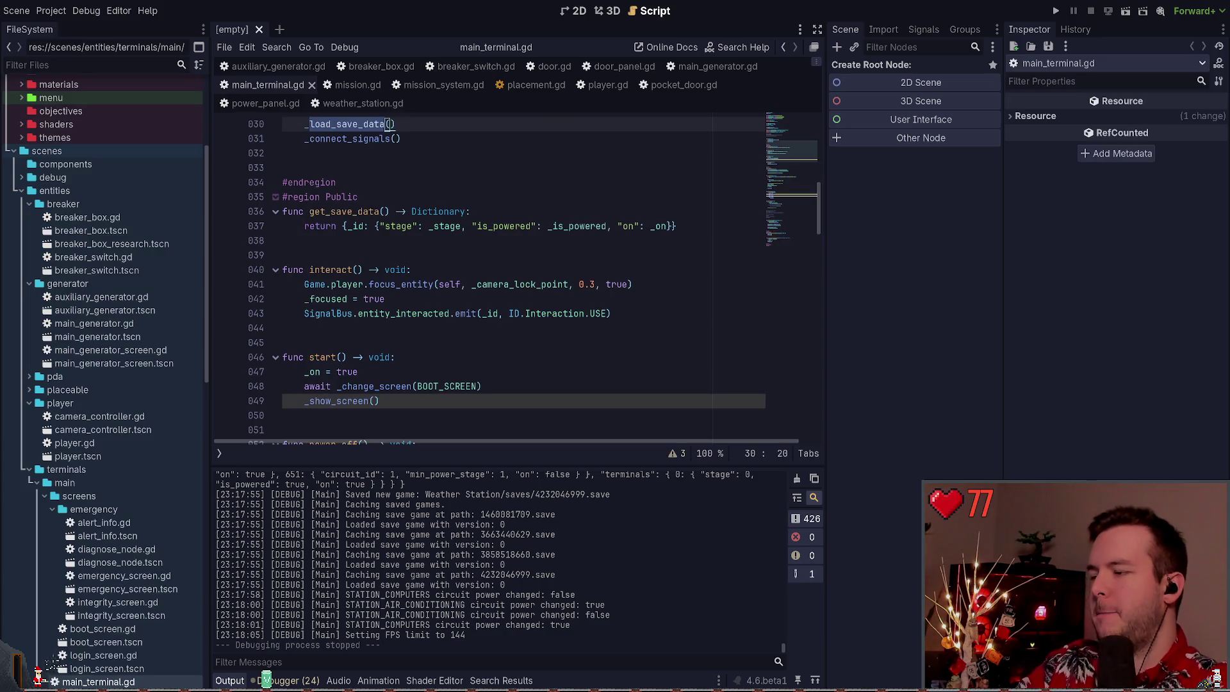
{"action": "left_click", "coordinate": [485, 322]}
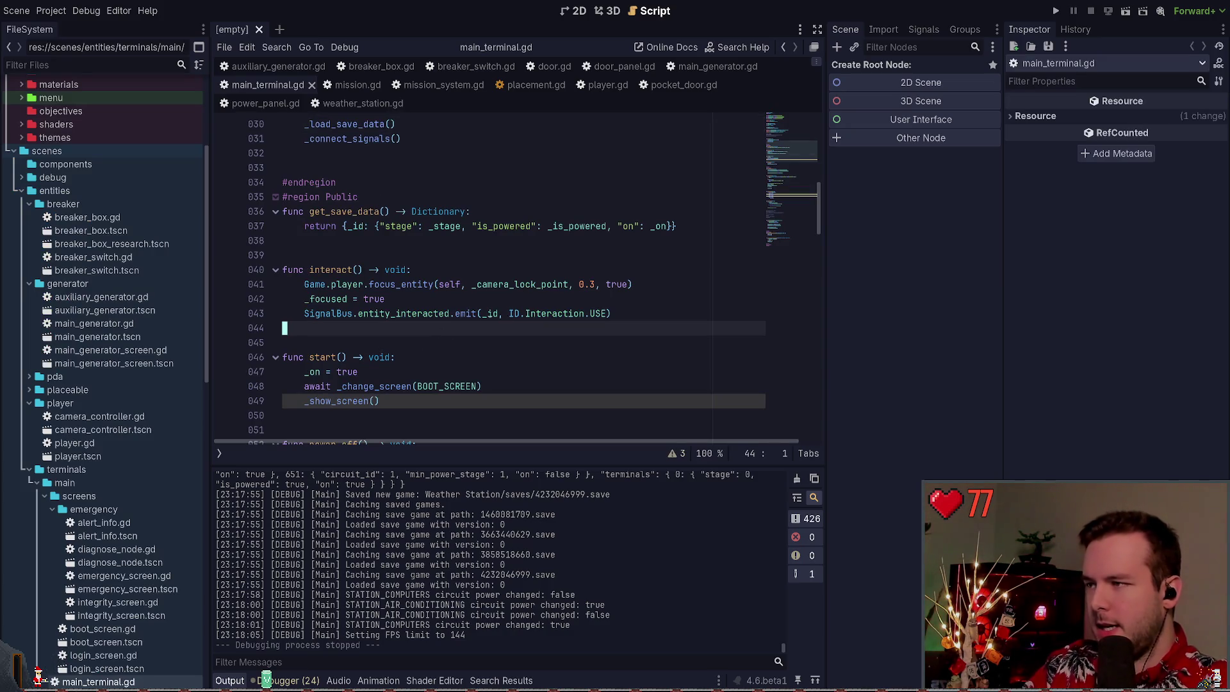
{"action": "scroll", "coordinate": [492, 313], "scroll_direction": "down", "scroll_amount": 20}
{"action": "scroll", "coordinate": [453, 316], "scroll_direction": "down", "scroll_amount": 2}
{"action": "mouse_move", "coordinate": [380, 357]}
{"action": "left_mouse_down"}
{"action": "mouse_move", "coordinate": [262, 284]}
{"action": "mouse_move", "coordinate": [254, 299]}
{"action": "left_mouse_up"}
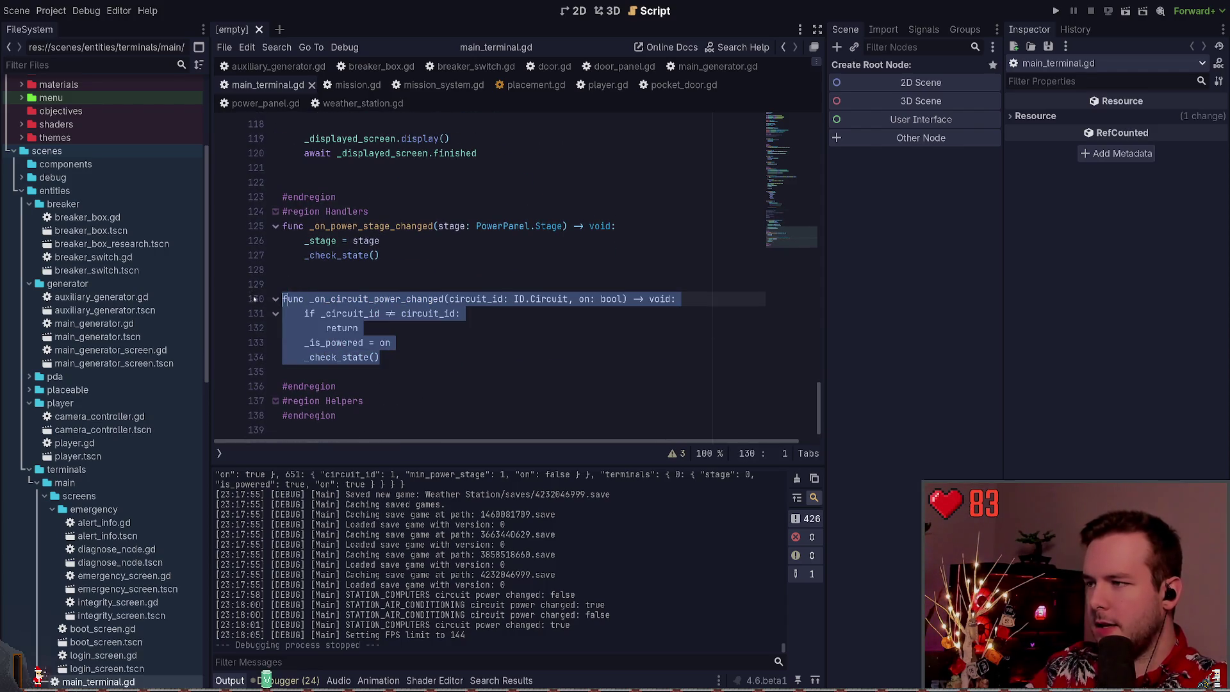
{"action": "left_click", "coordinate": [392, 275]}
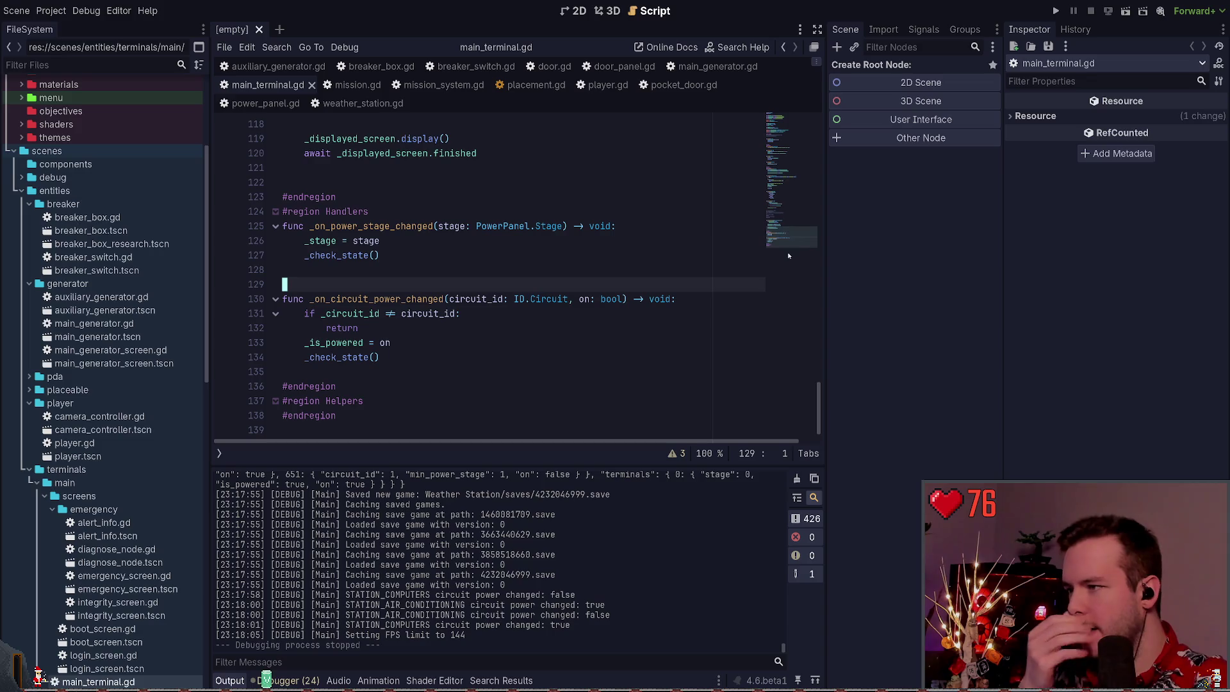
{"action": "double_click", "coordinate": [338, 358]}
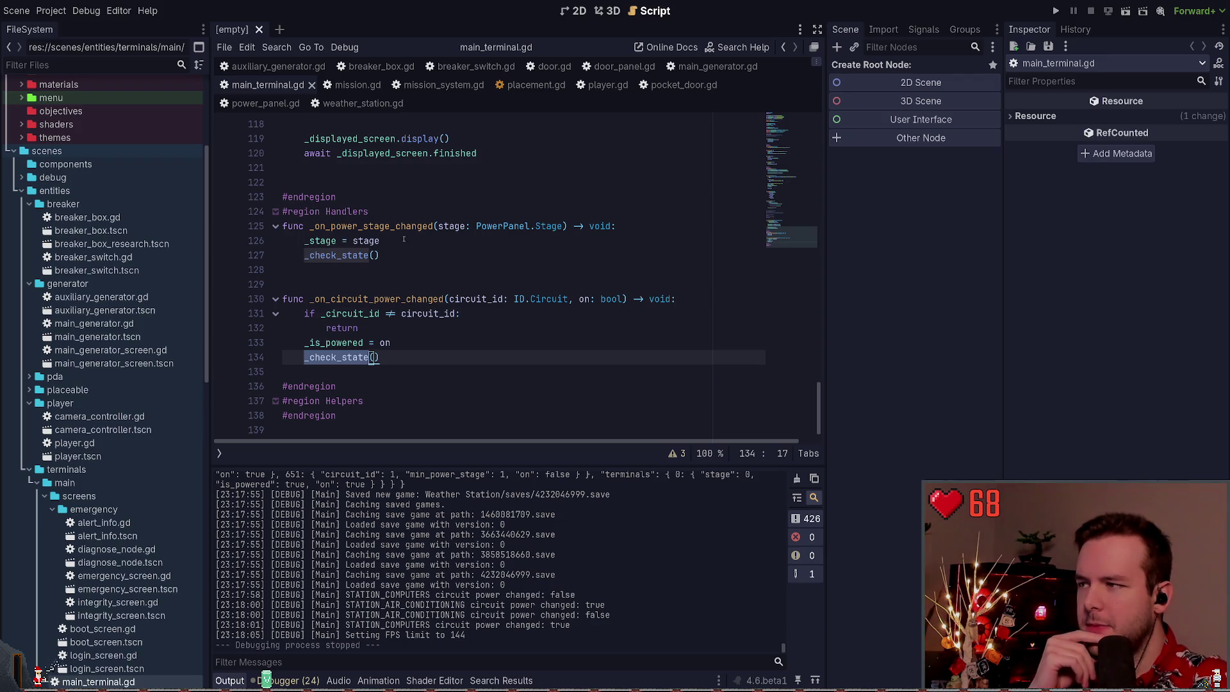
{"action": "left_click_drag", "start_coordinate": [380, 241], "coordinate": [305, 241]}
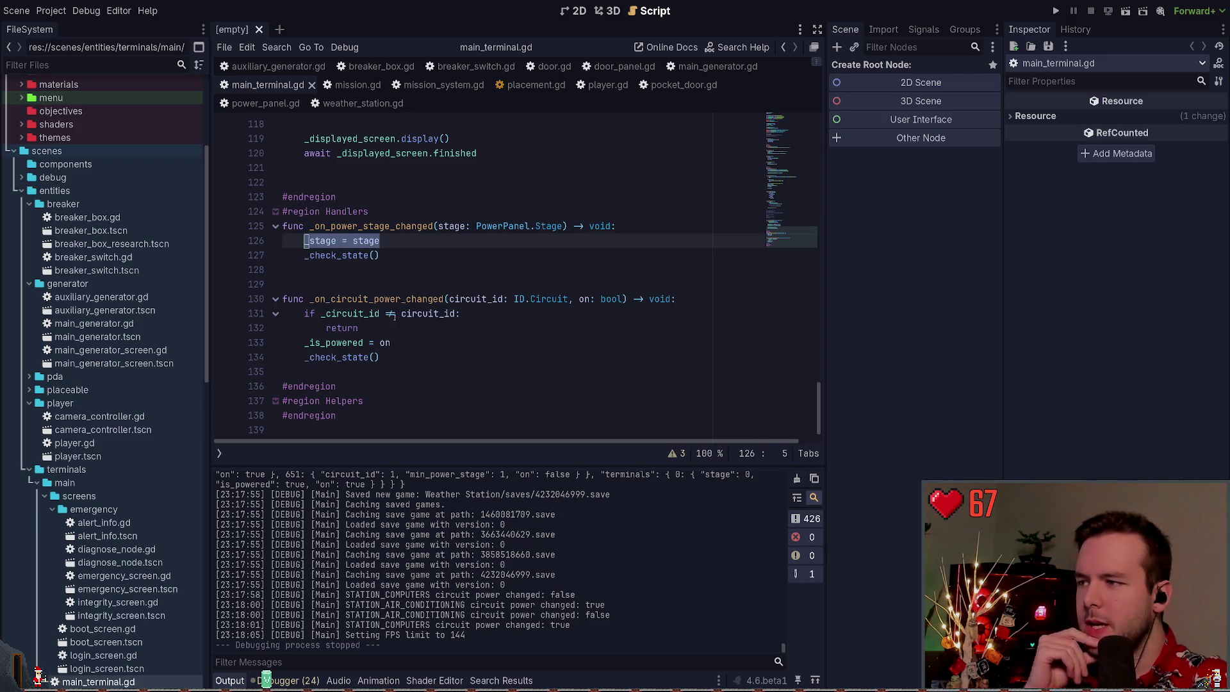
{"action": "left_click", "coordinate": [365, 328]}
{"action": "left_click", "coordinate": [340, 358], "text": "ctrl"}
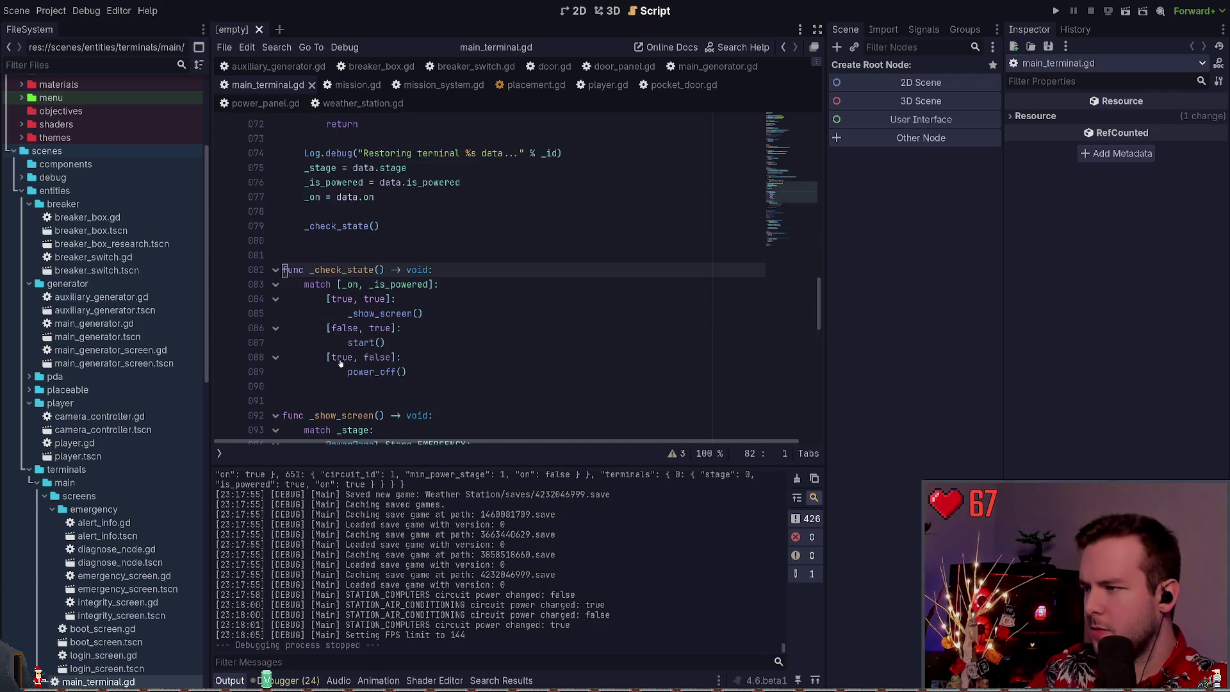
{"action": "left_click", "coordinate": [443, 294]}
{"action": "left_click", "coordinate": [376, 284]}
{"action": "left_click", "coordinate": [479, 275]}
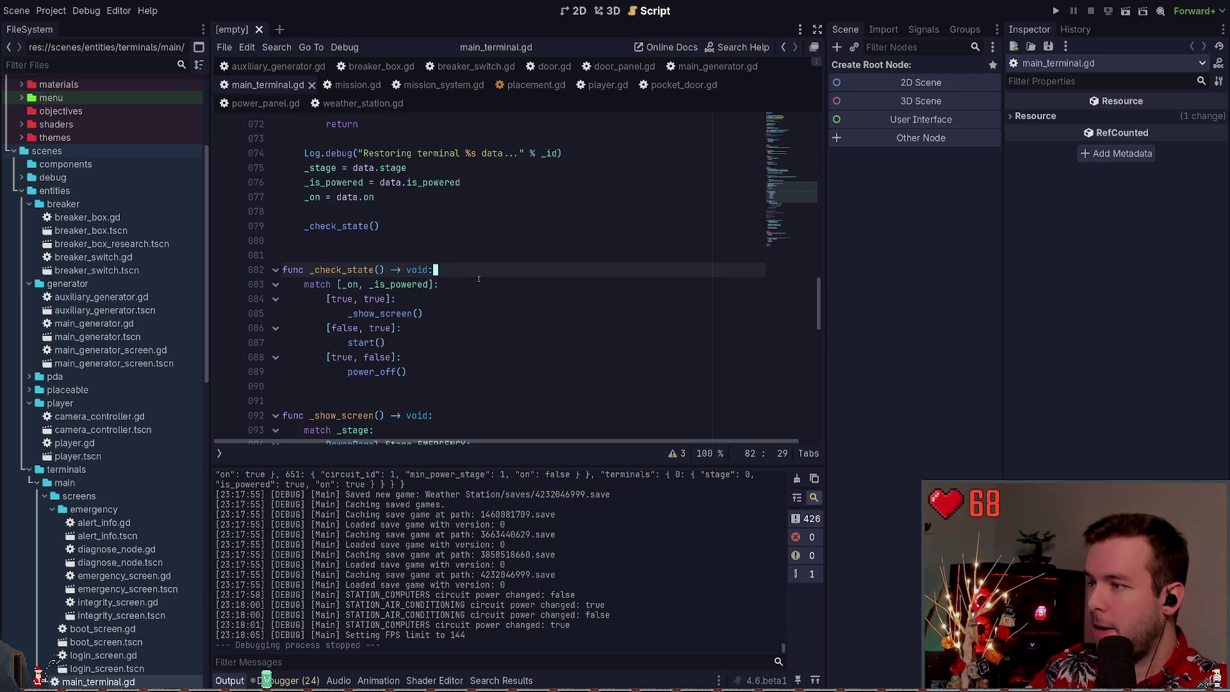
{"action": "key", "text": "Down"}
{"action": "scroll", "coordinate": [436, 338], "scroll_direction": "down", "scroll_amount": 12}
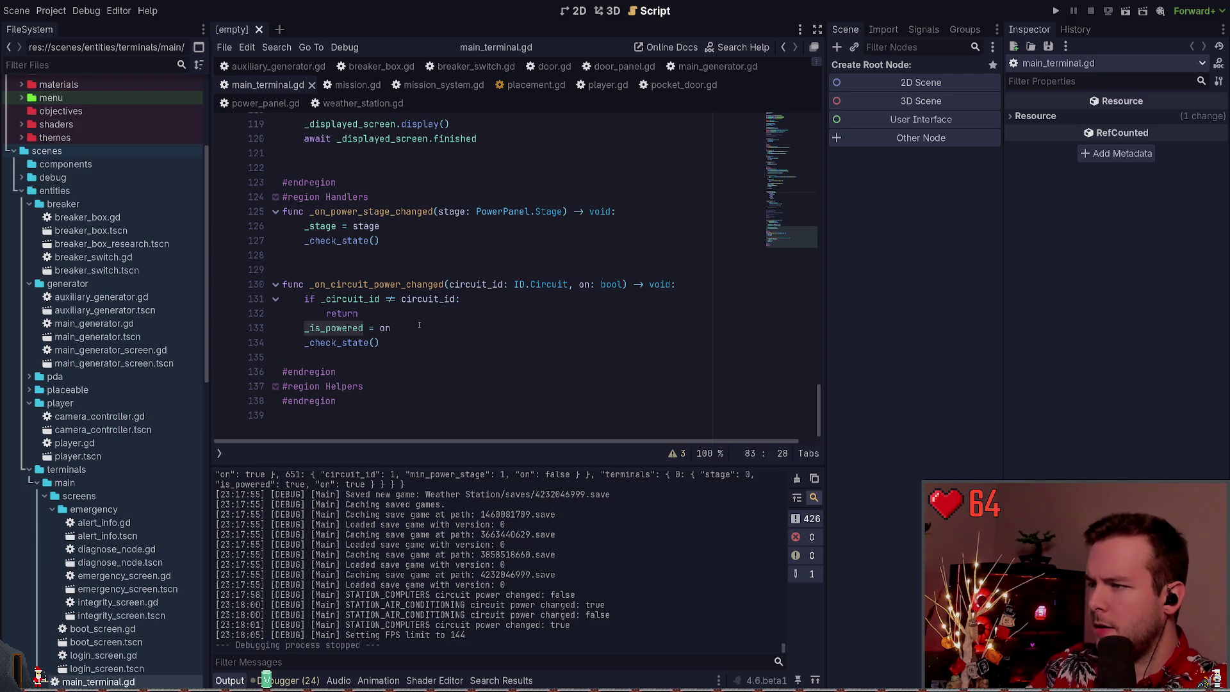
{"action": "scroll", "coordinate": [419, 326], "scroll_direction": "up", "scroll_amount": 1}
{"action": "left_click_drag", "start_coordinate": [391, 343], "coordinate": [305, 343]}
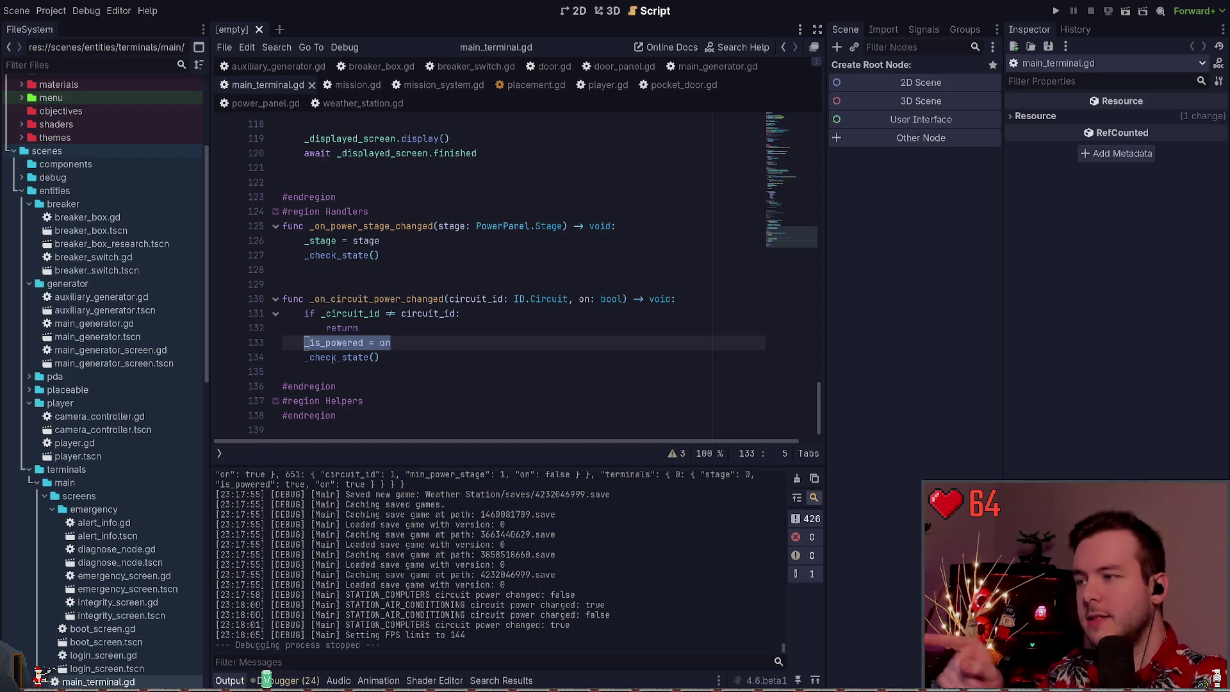
{"action": "left_click", "coordinate": [386, 343]}
{"action": "double_click", "coordinate": [386, 343]}
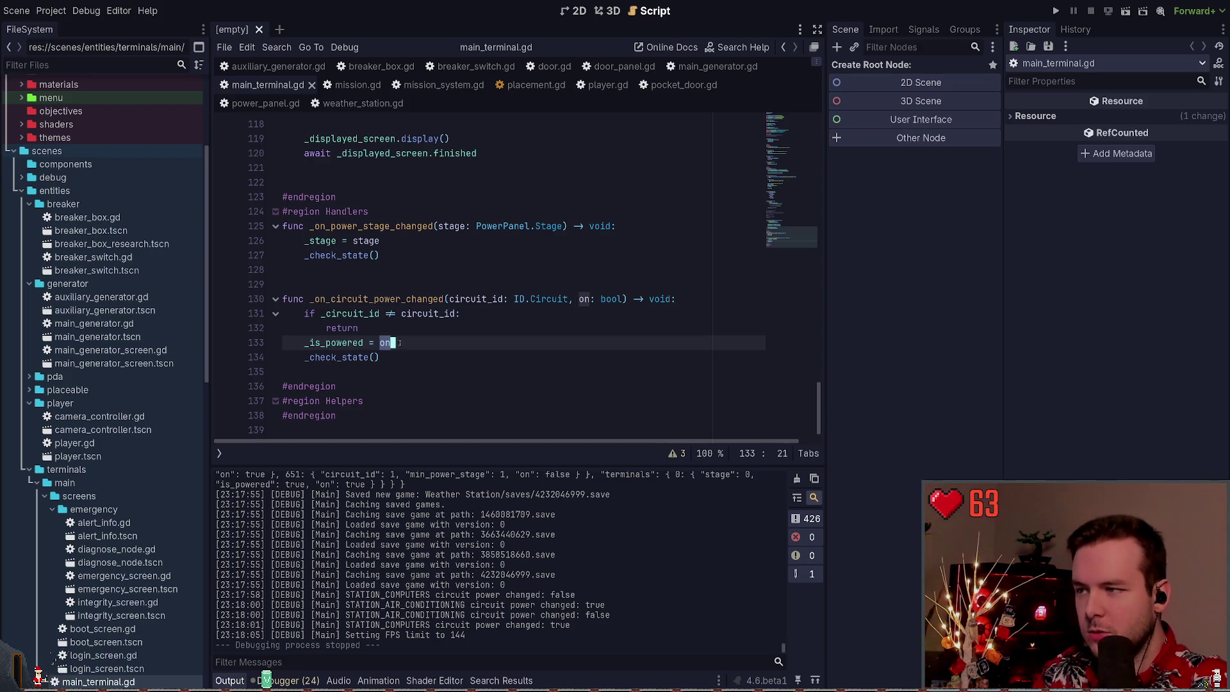
{"action": "left_click", "coordinate": [451, 357]}
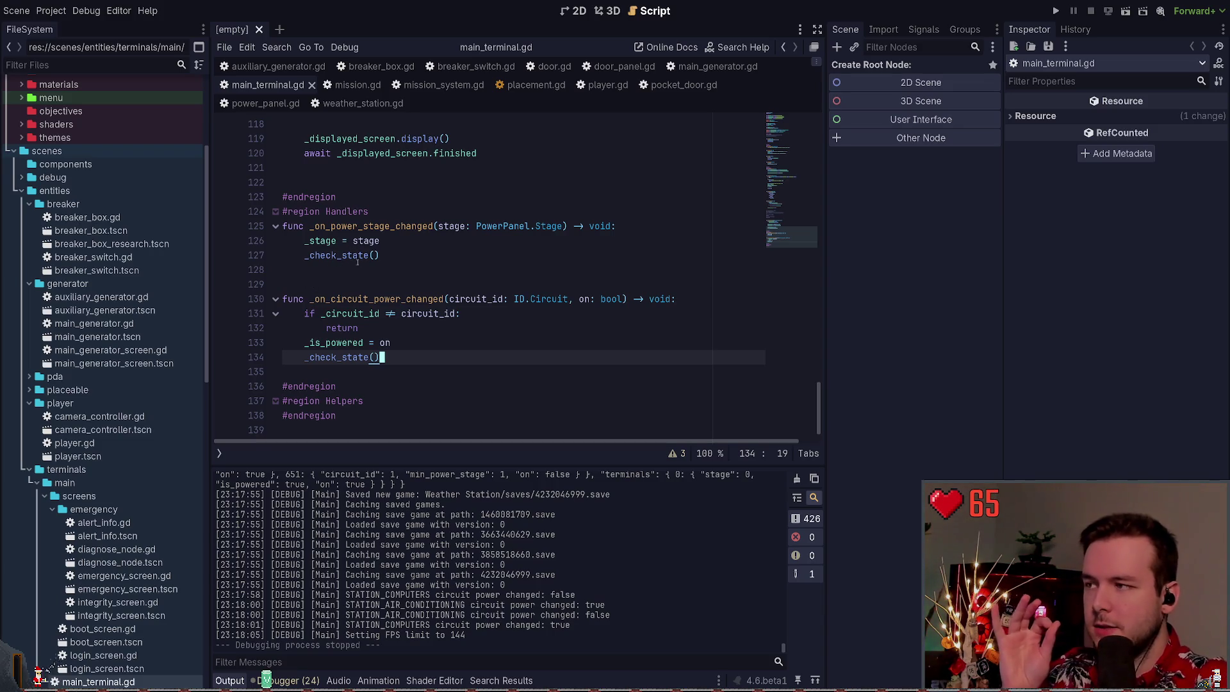
{"action": "key", "text": "ctrl"}
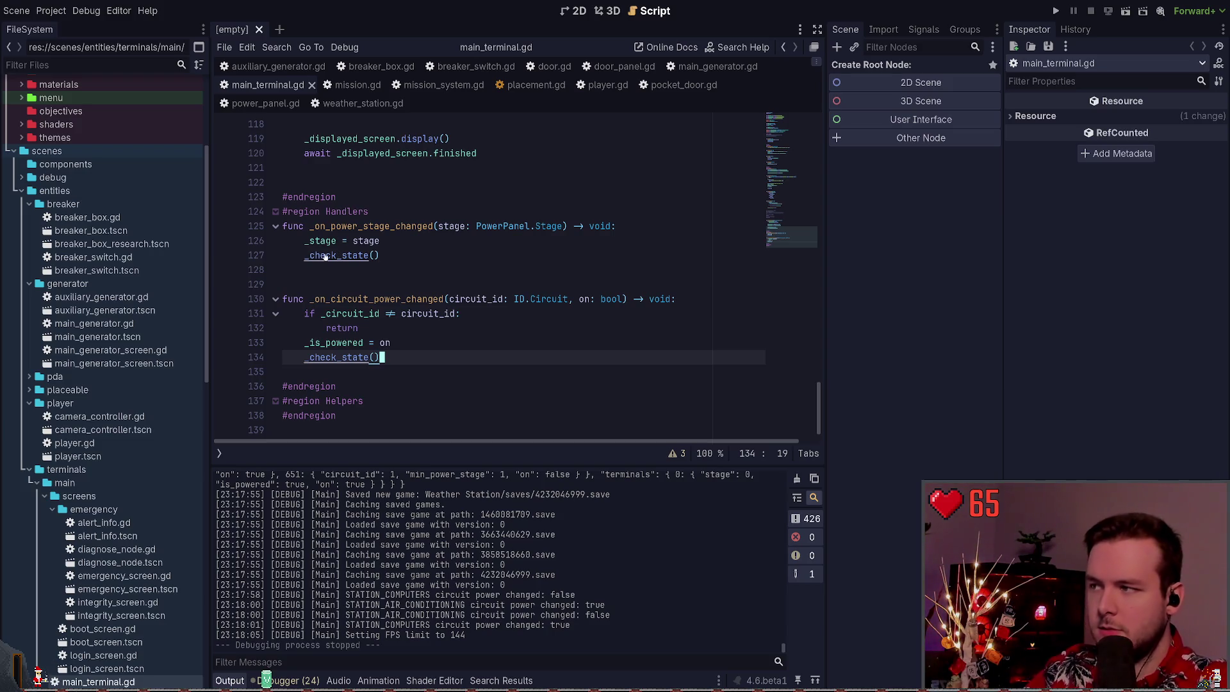
{"action": "left_click", "coordinate": [325, 256], "text": "ctrl"}
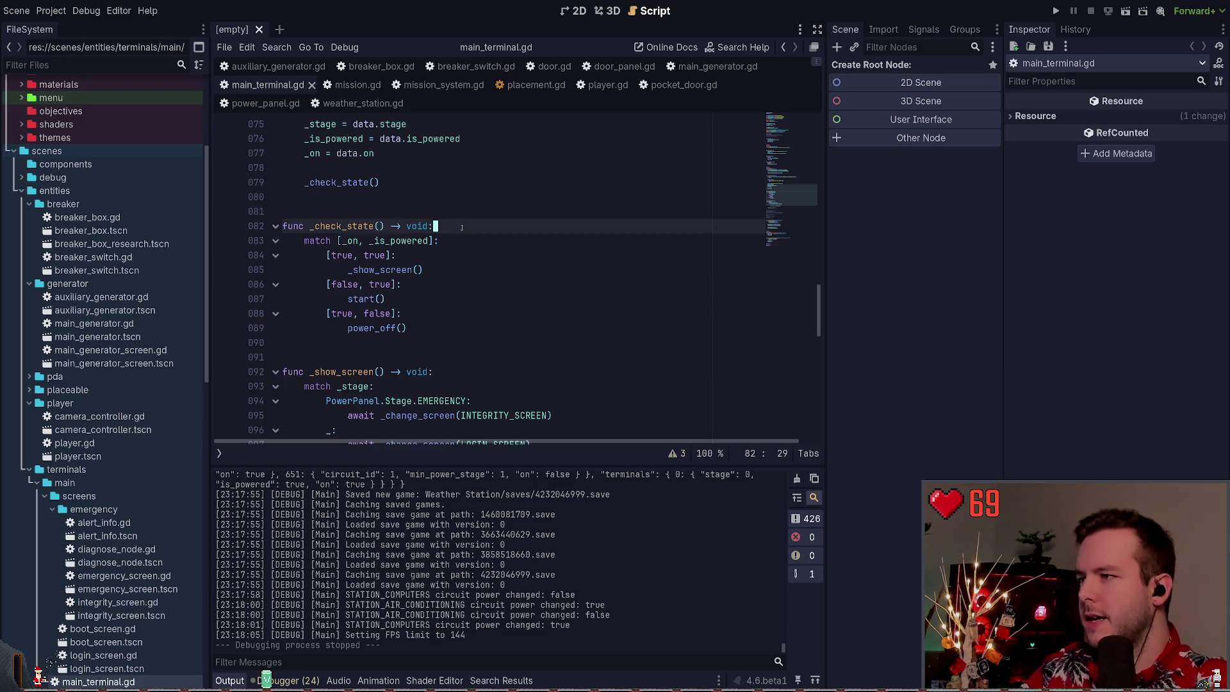
{"action": "double_click", "coordinate": [398, 241]}
{"action": "scroll", "coordinate": [425, 263], "scroll_direction": "up", "scroll_amount": 2}
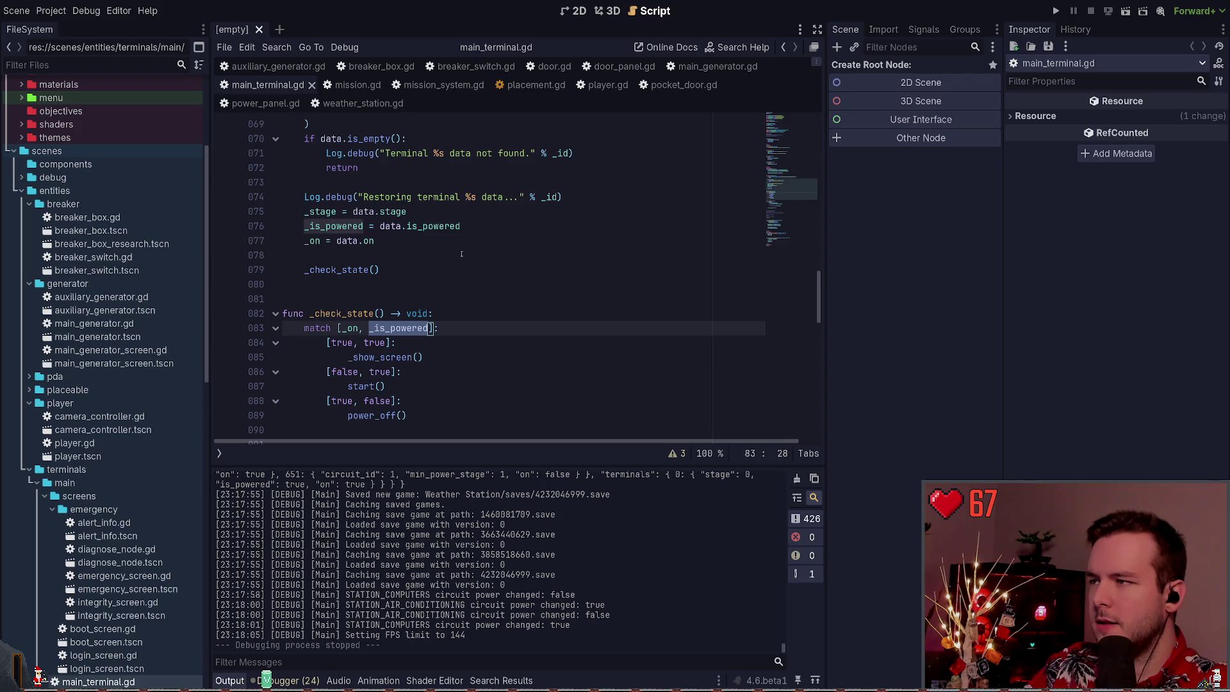
{"action": "scroll", "coordinate": [461, 255], "scroll_direction": "down", "scroll_amount": 15}
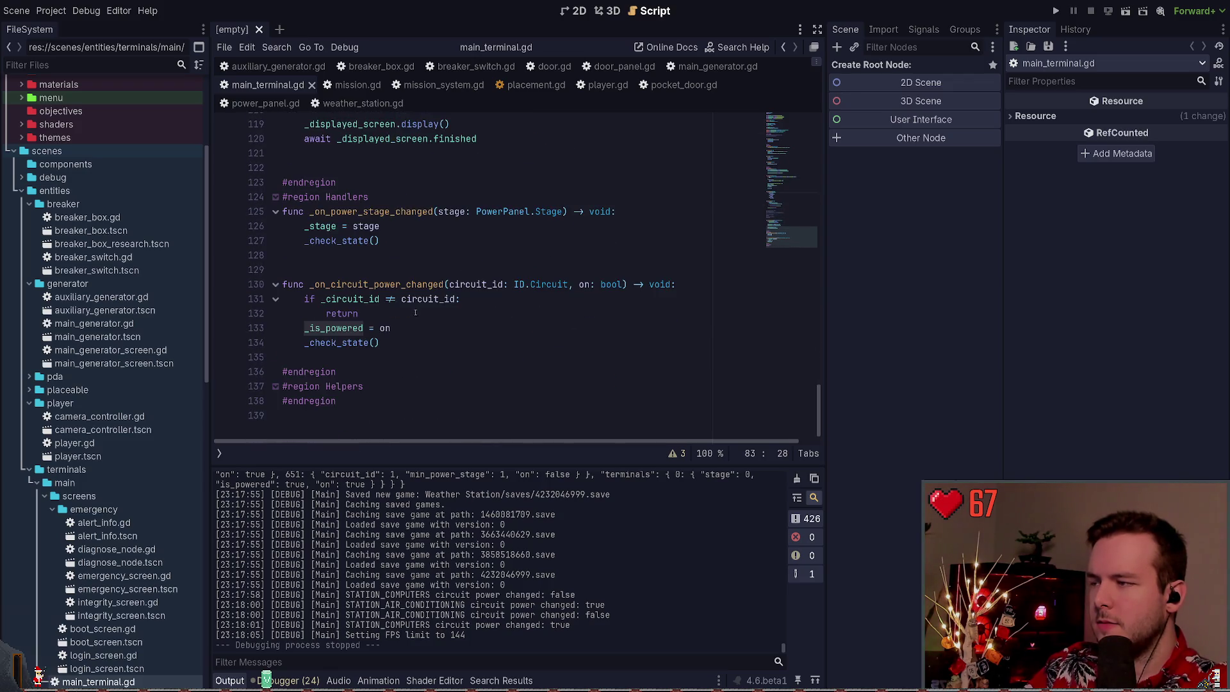
{"action": "left_click", "coordinate": [406, 329]}
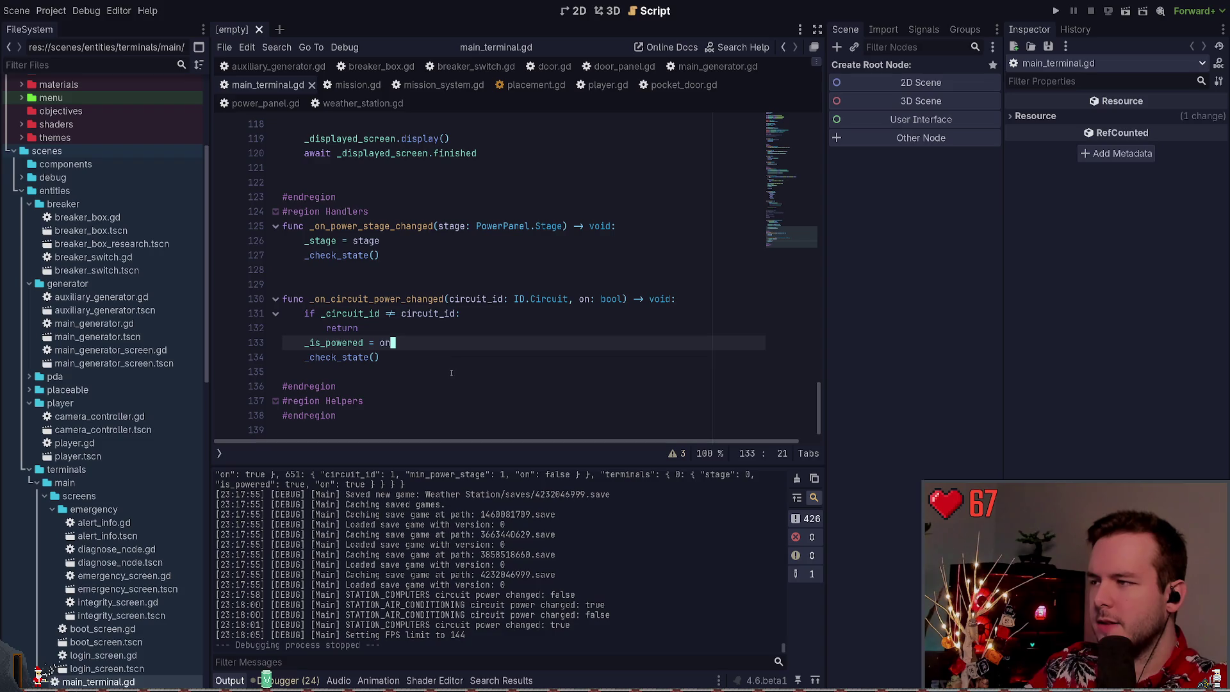